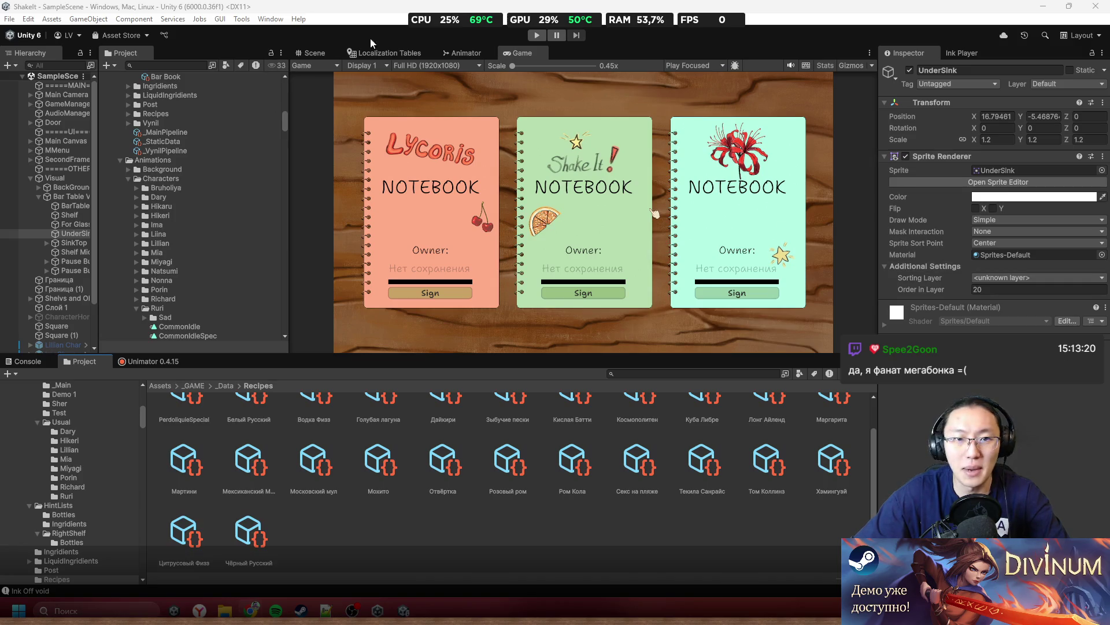
# Open the Game view resolution list and start adding a custom resolution preset
pyautogui.click(421, 66)
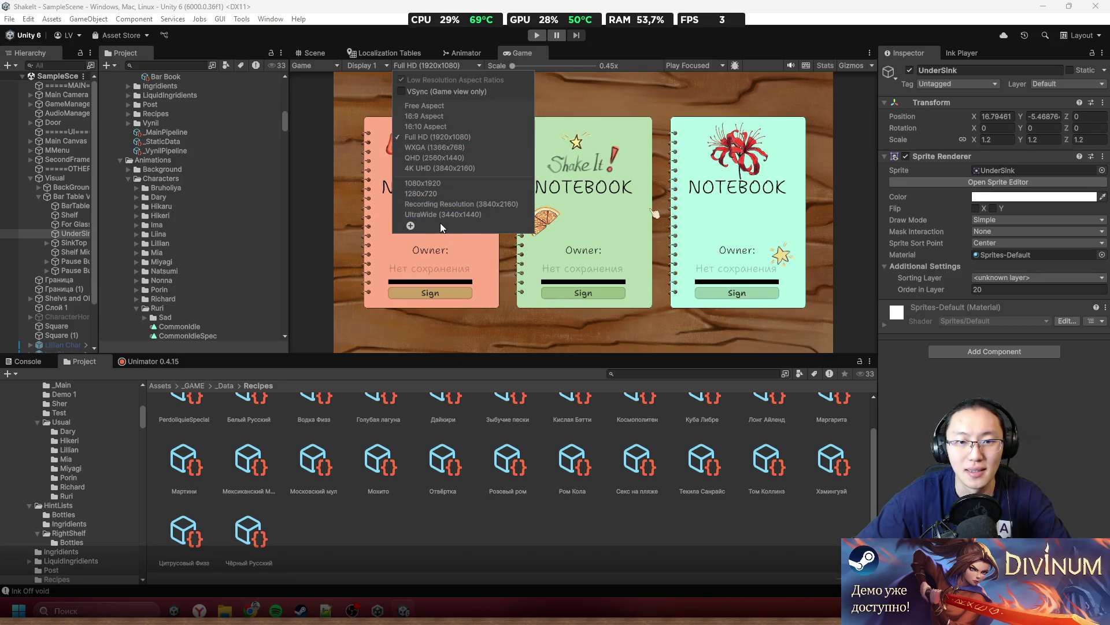
pyautogui.click(411, 225)
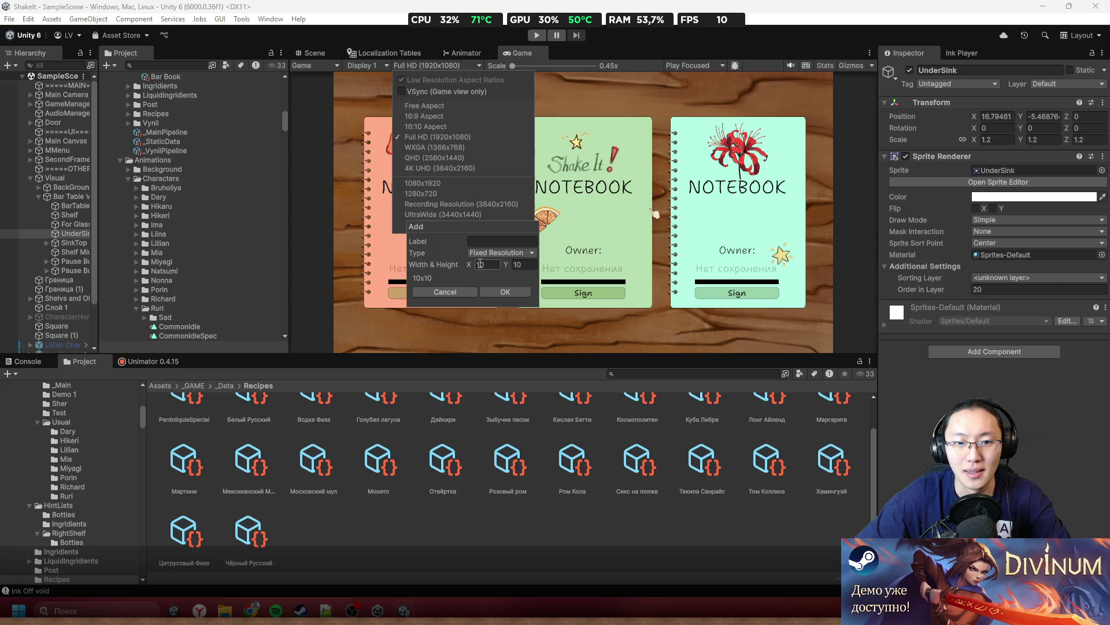
# Set the new preset's type to Aspect Ratio
pyautogui.click(504, 255)
pyautogui.click(508, 262)
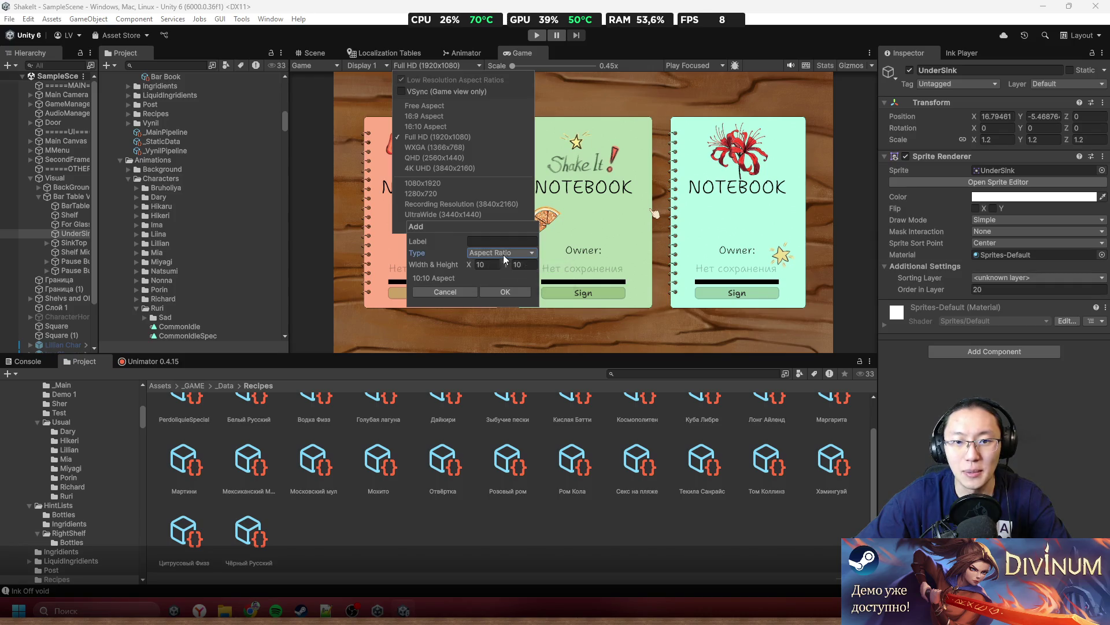
pyautogui.click(496, 245)
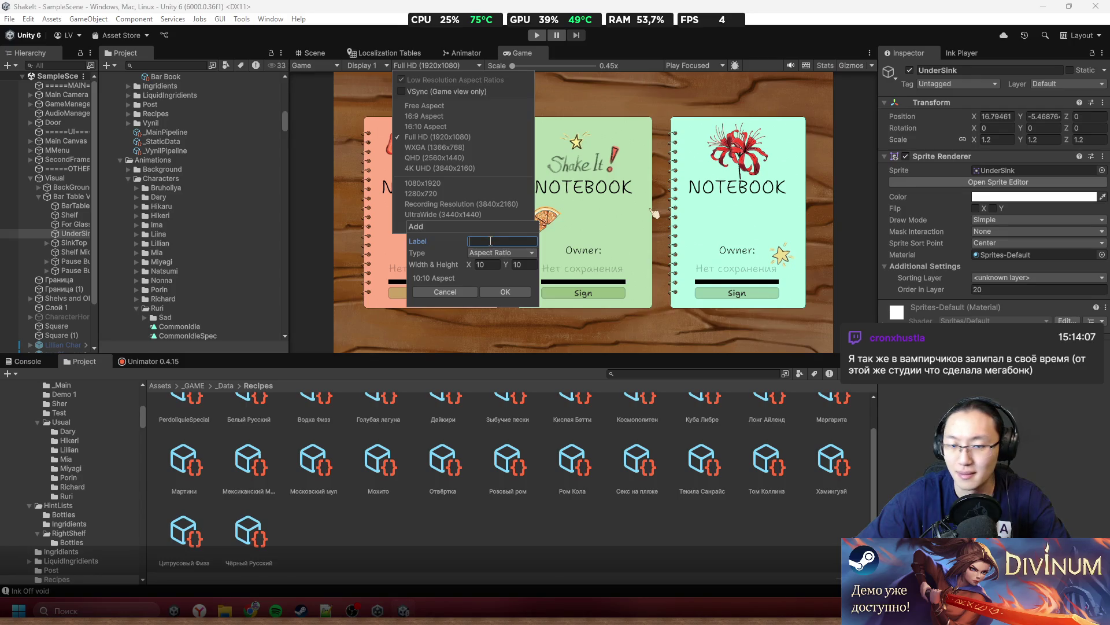
pyautogui.click(500, 255)
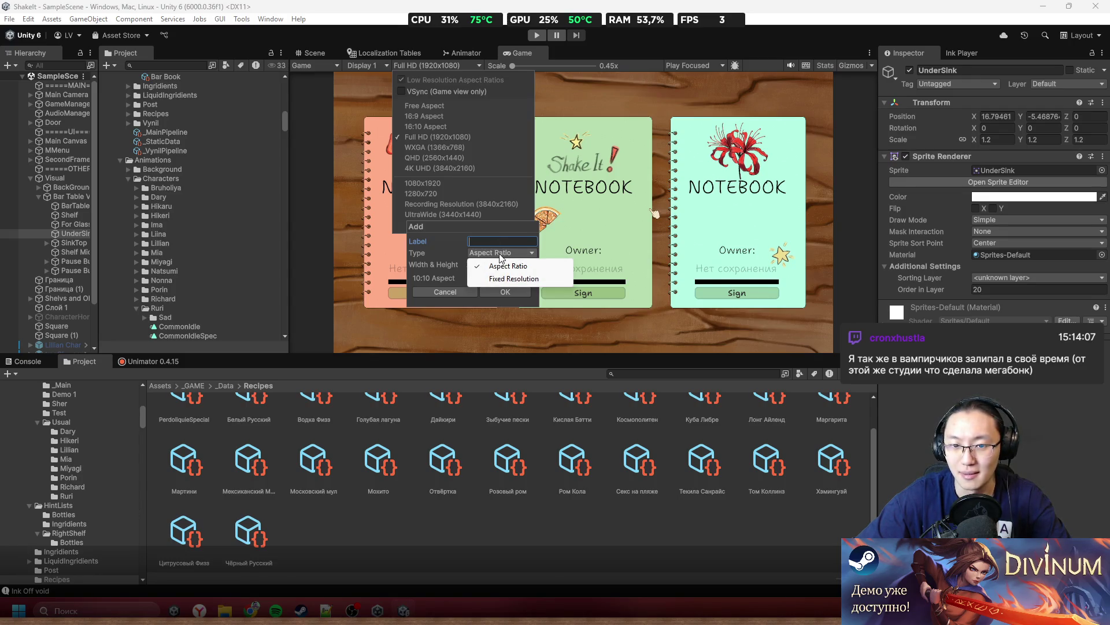
pyautogui.click(501, 246)
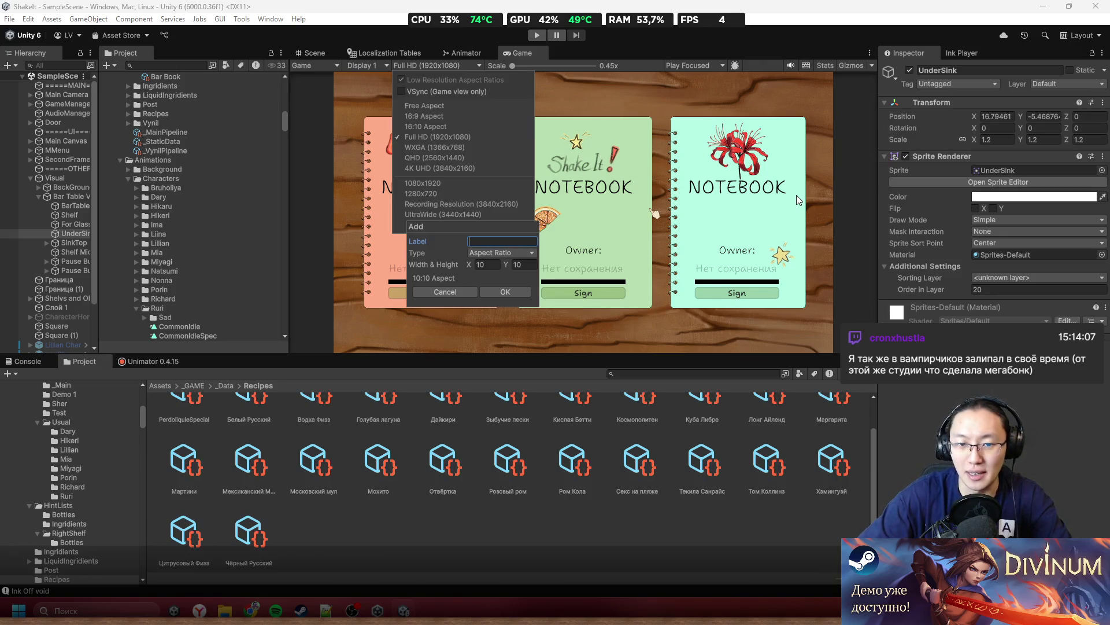
# Give the preset width 3, height 2 and label '3:2', and save it
pyautogui.click(486, 264)
pyautogui.write('3')
pyautogui.click(521, 265)
pyautogui.write('2')
pyautogui.click(485, 240)
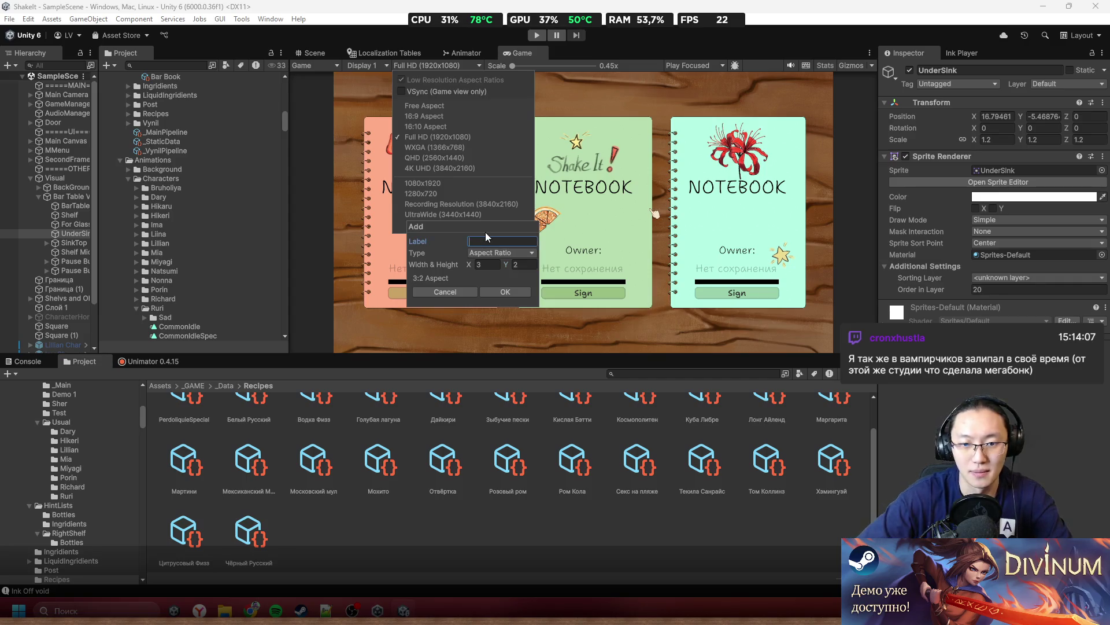
pyautogui.write('3:2')
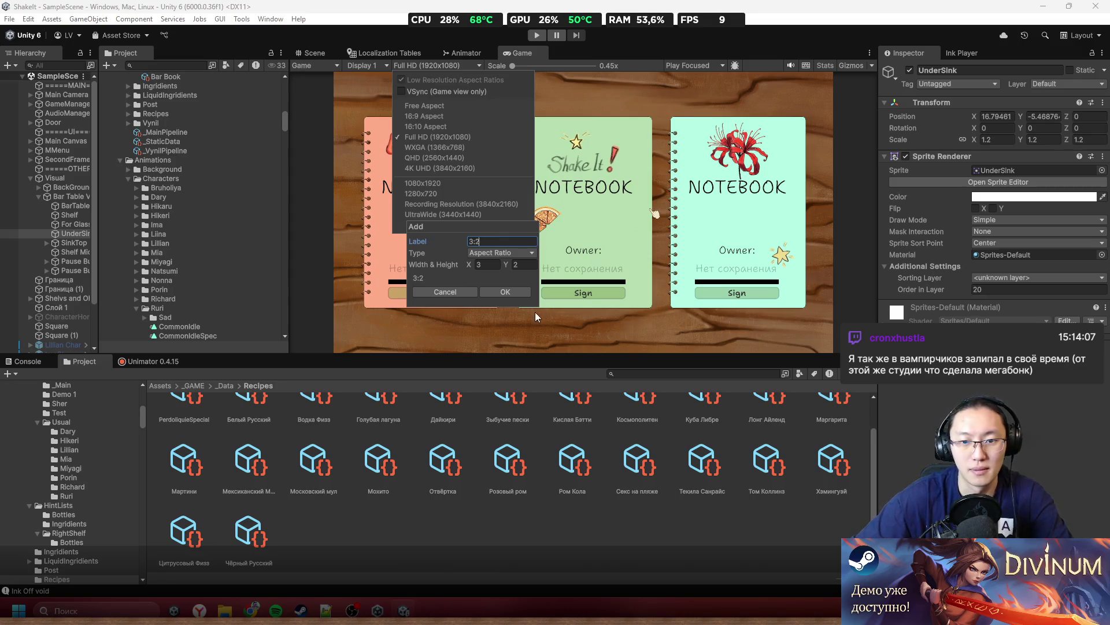
pyautogui.click(511, 294)
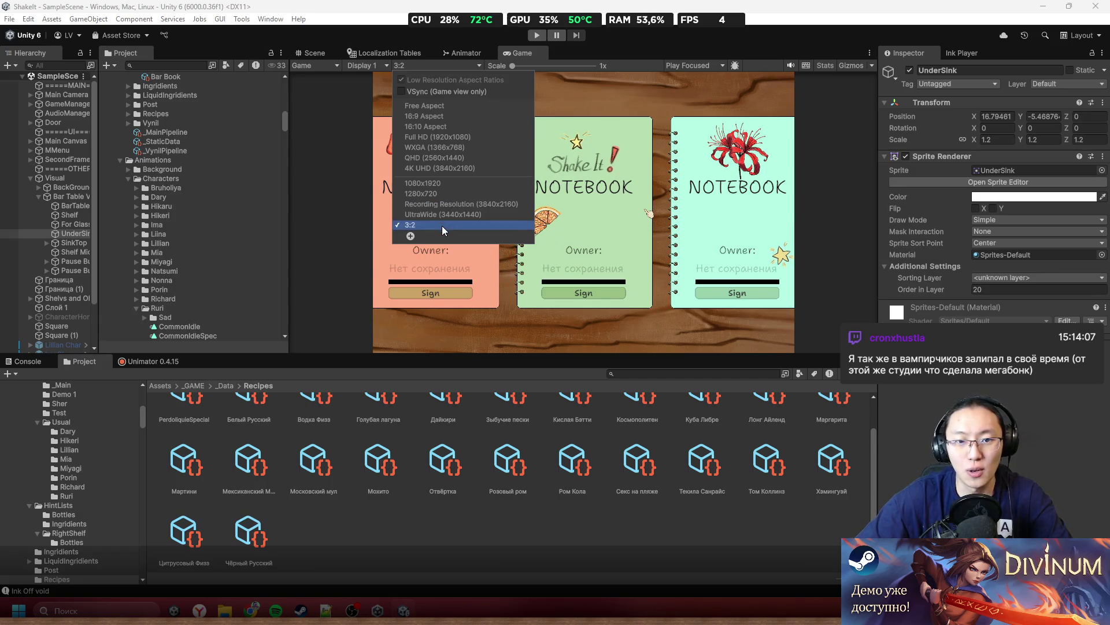
# Start another custom preset and label it '4:3'
pyautogui.click(410, 236)
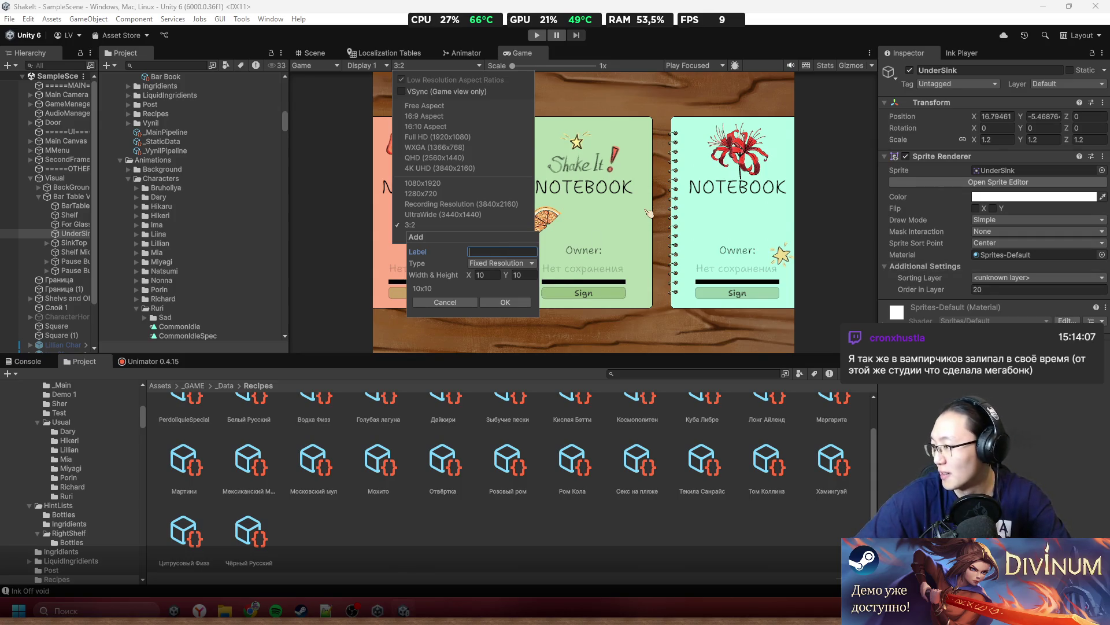
pyautogui.click(488, 275)
pyautogui.press('Tab')
pyautogui.press('Tab')
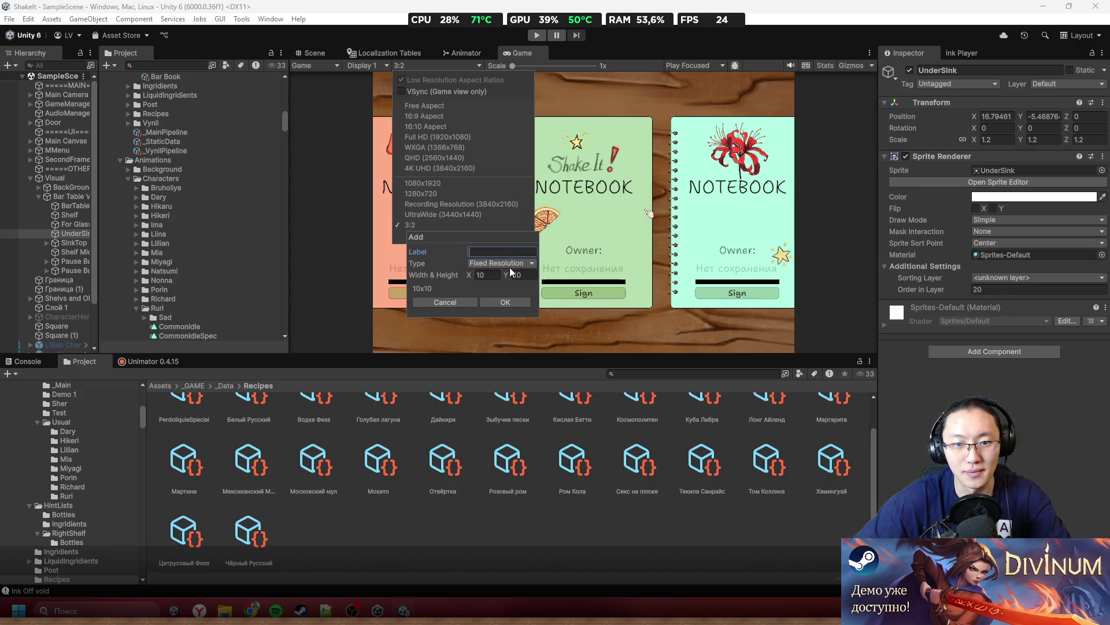
pyautogui.write('4:3')
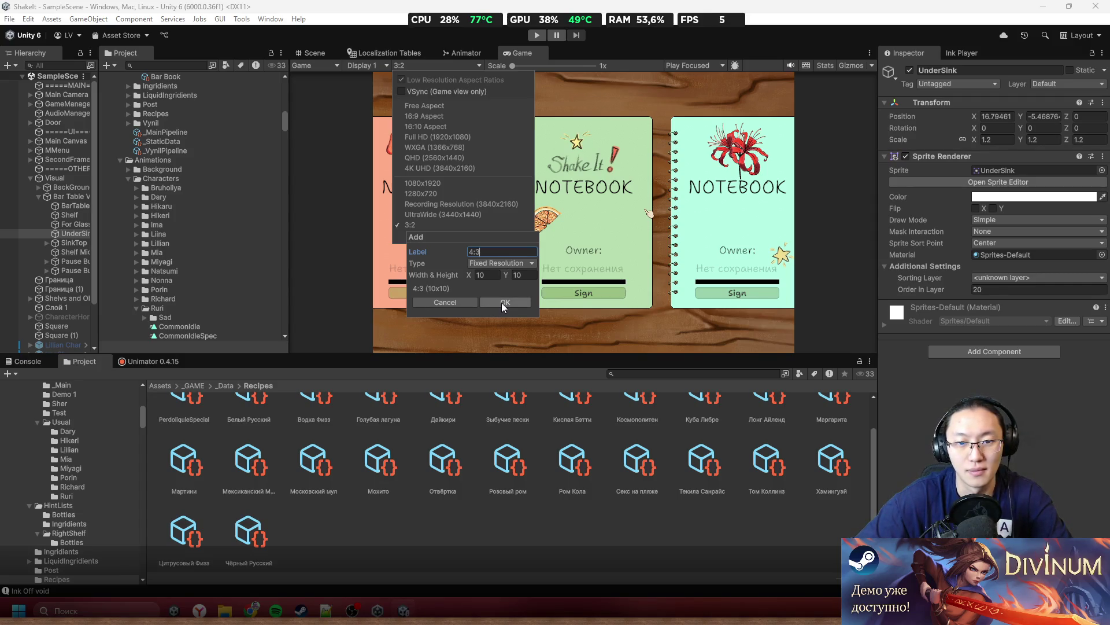
# Make the 4:3 preset an Aspect Ratio with width 4 and height 3, and save it
pyautogui.click(479, 275)
pyautogui.click(509, 279)
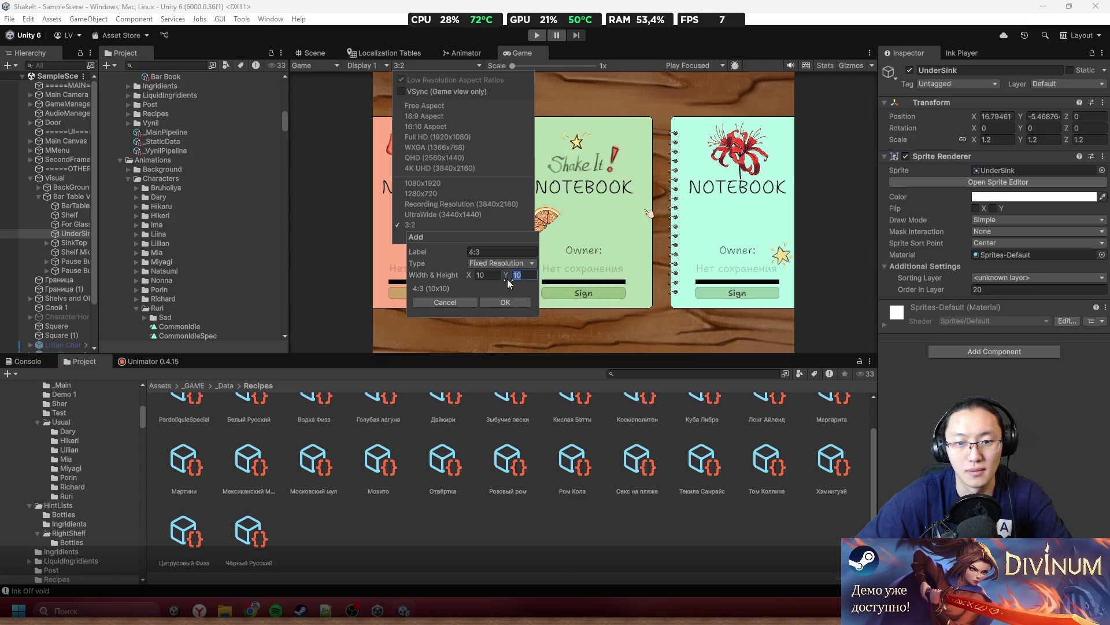
pyautogui.write('3')
pyautogui.click(490, 277)
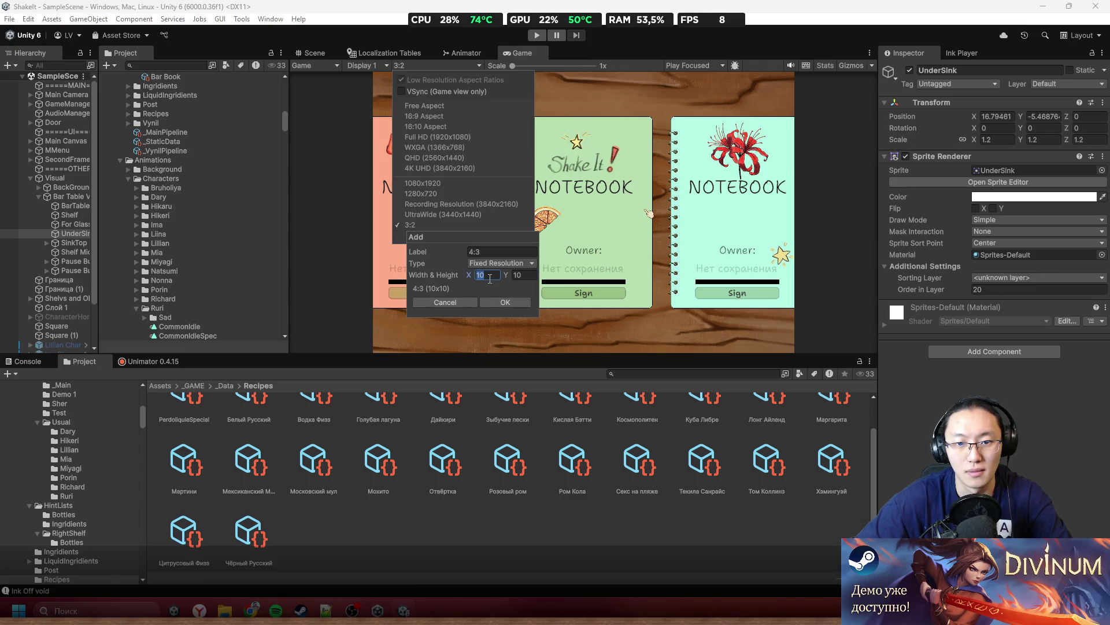
pyautogui.click(505, 264)
pyautogui.click(497, 275)
pyautogui.write('4')
pyautogui.press('Tab')
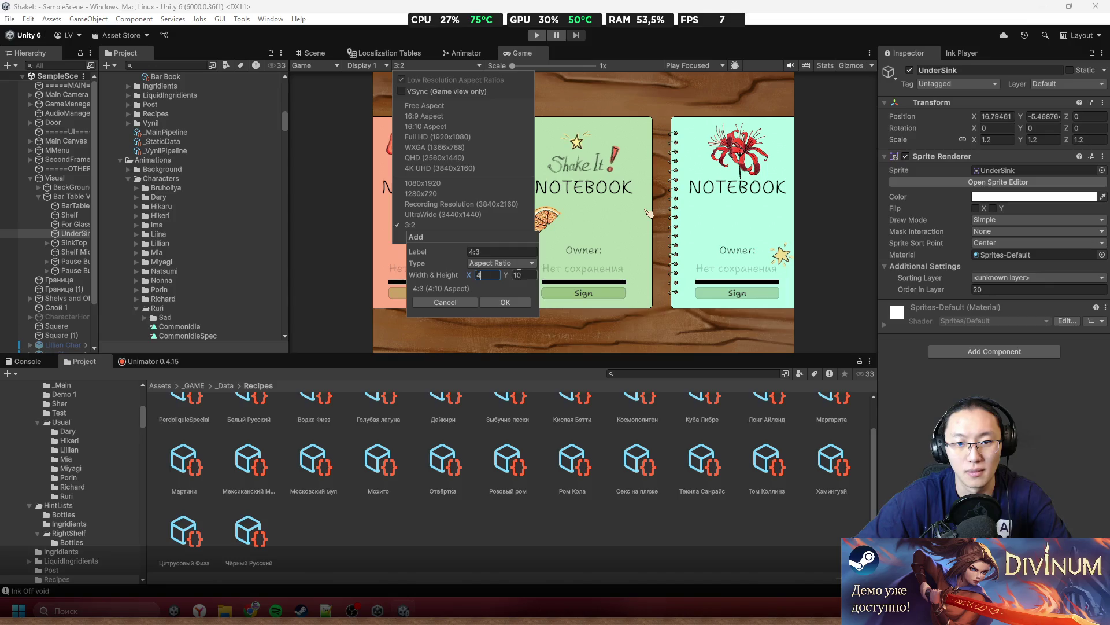
pyautogui.write('303')
pyautogui.click(507, 300)
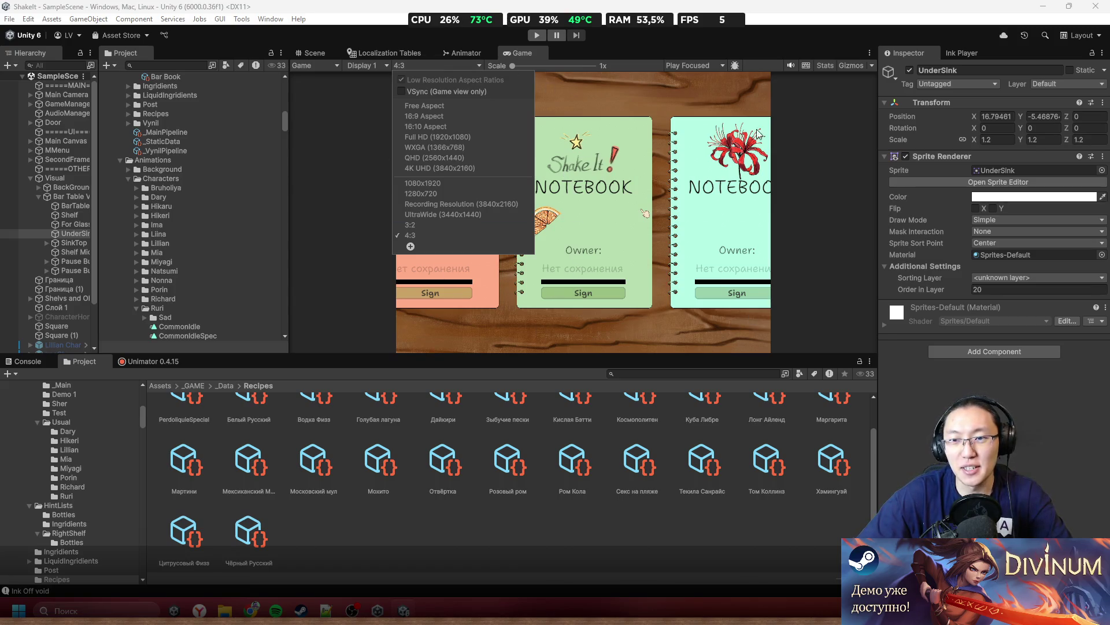
# Preview at 3:2, then at UltraWide 3440x1440, and pan the Scene view toward the notebooks
pyautogui.click(440, 225)
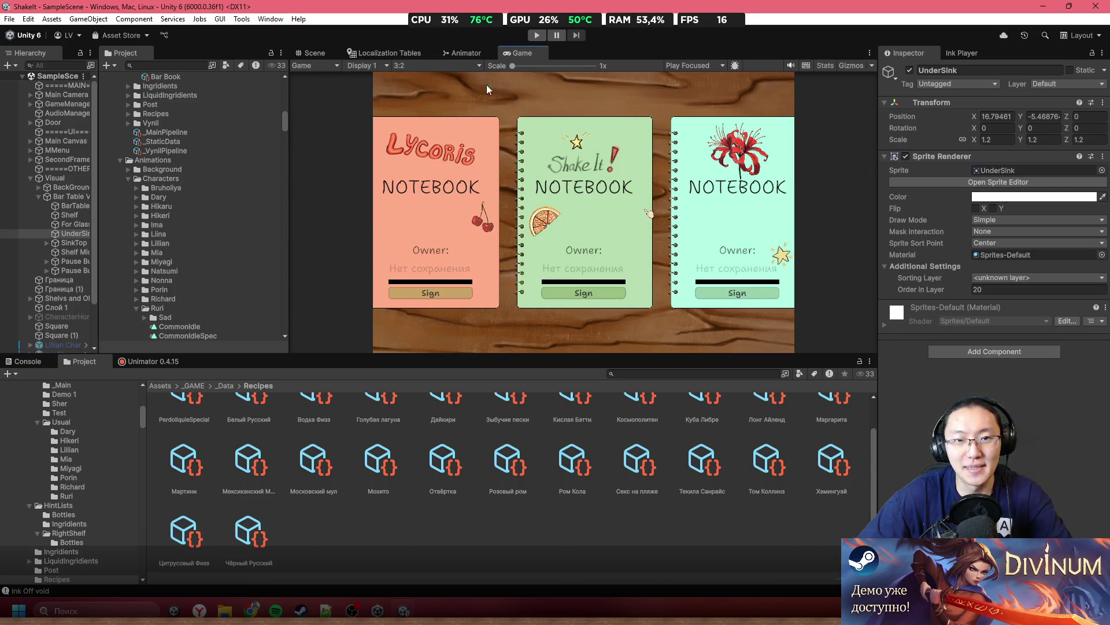
pyautogui.click(454, 69)
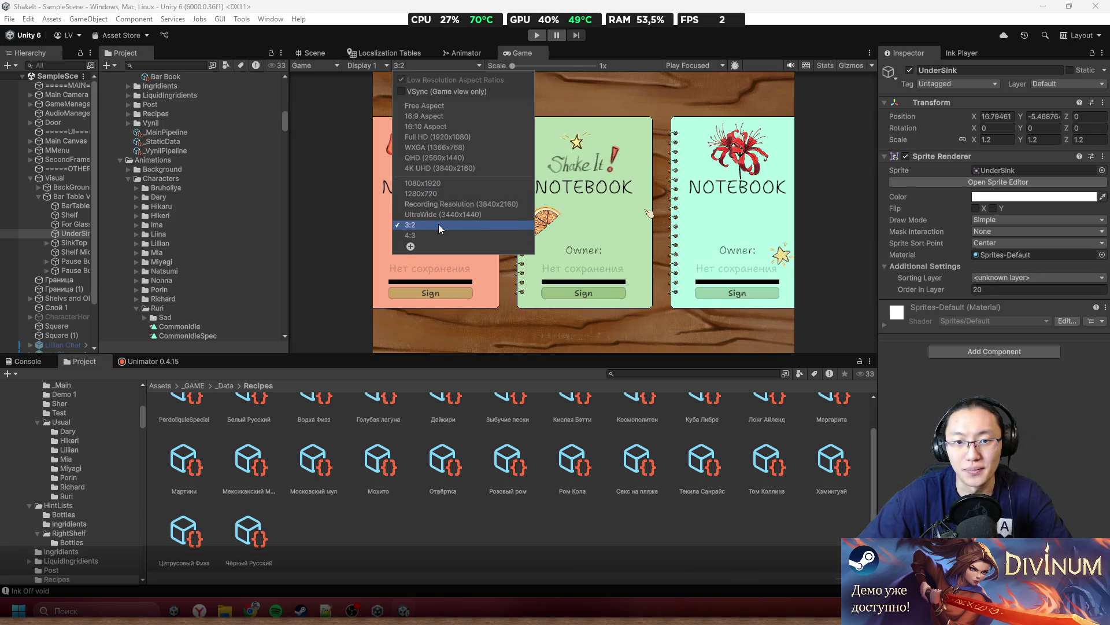
pyautogui.click(445, 215)
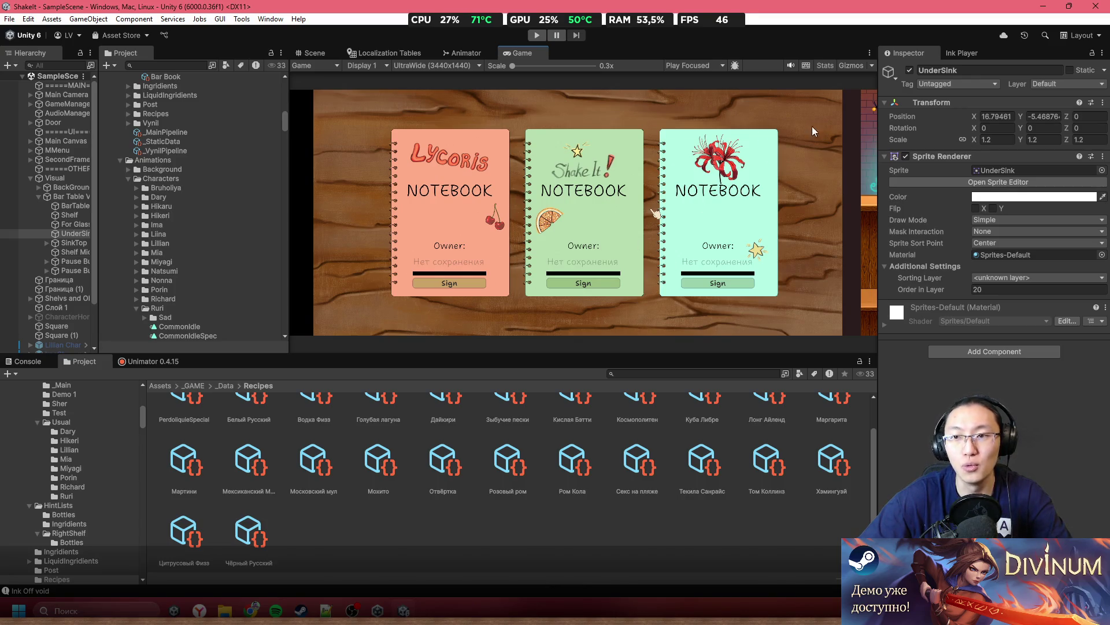
pyautogui.click(312, 53)
pyautogui.moveTo(509, 219)
pyautogui.mouseDown()
pyautogui.moveTo(582, 214)
pyautogui.moveTo(657, 182)
pyautogui.moveTo(840, 169)
pyautogui.mouseUp()
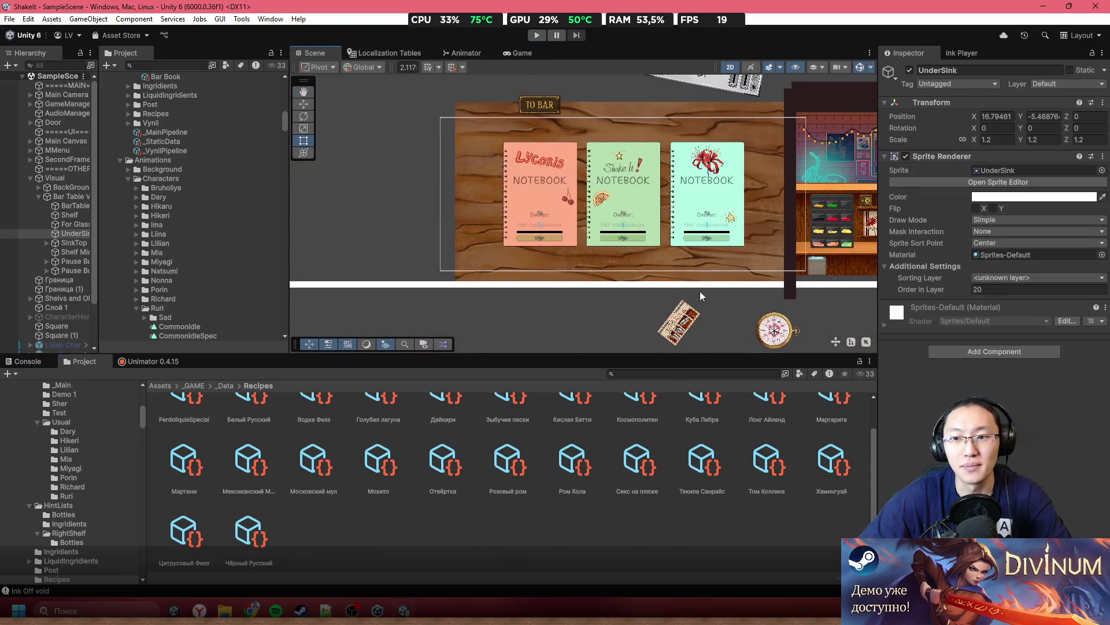
# Zoom the Scene view in on the notebooks, then return to the Game view
pyautogui.scroll(1, 782, 153)
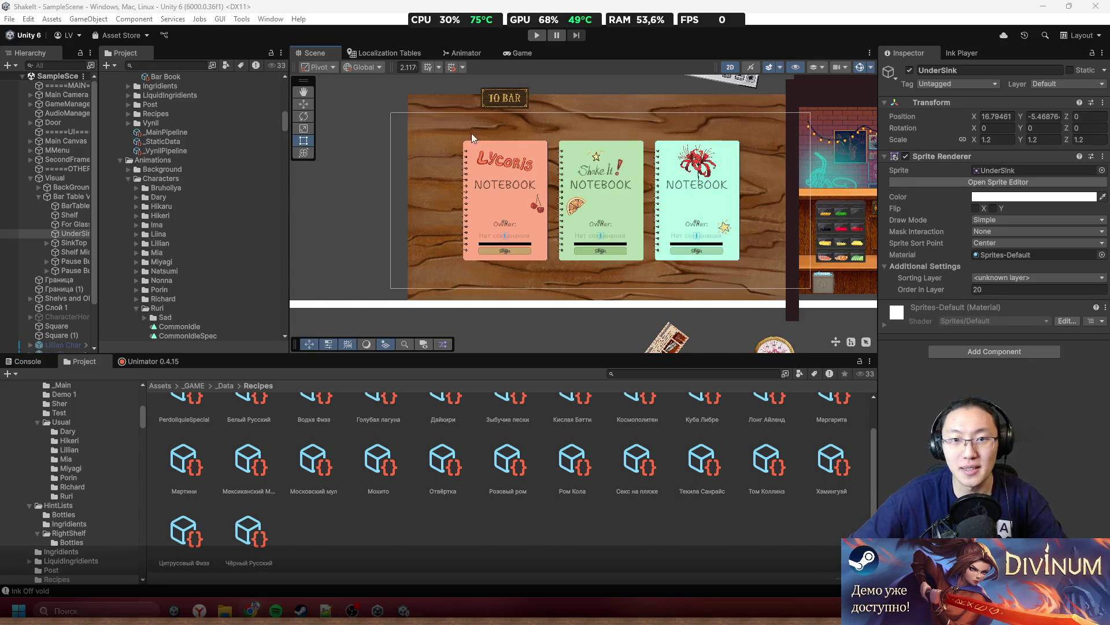
pyautogui.click(505, 57)
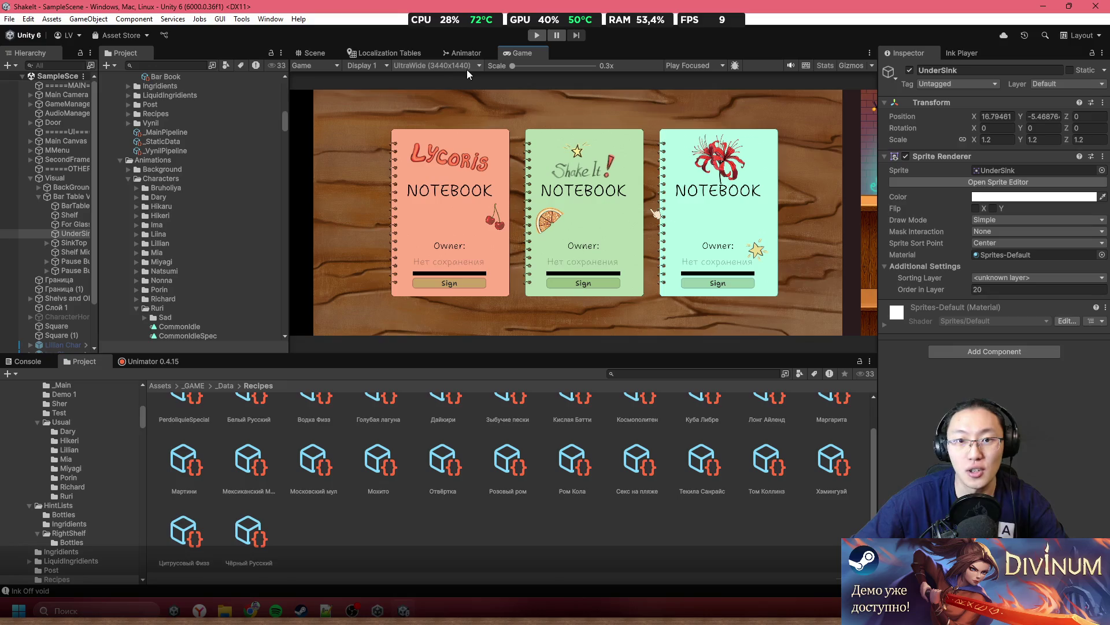
# Switch the Game view preview from UltraWide to 16:10 aspect
pyautogui.click(411, 66)
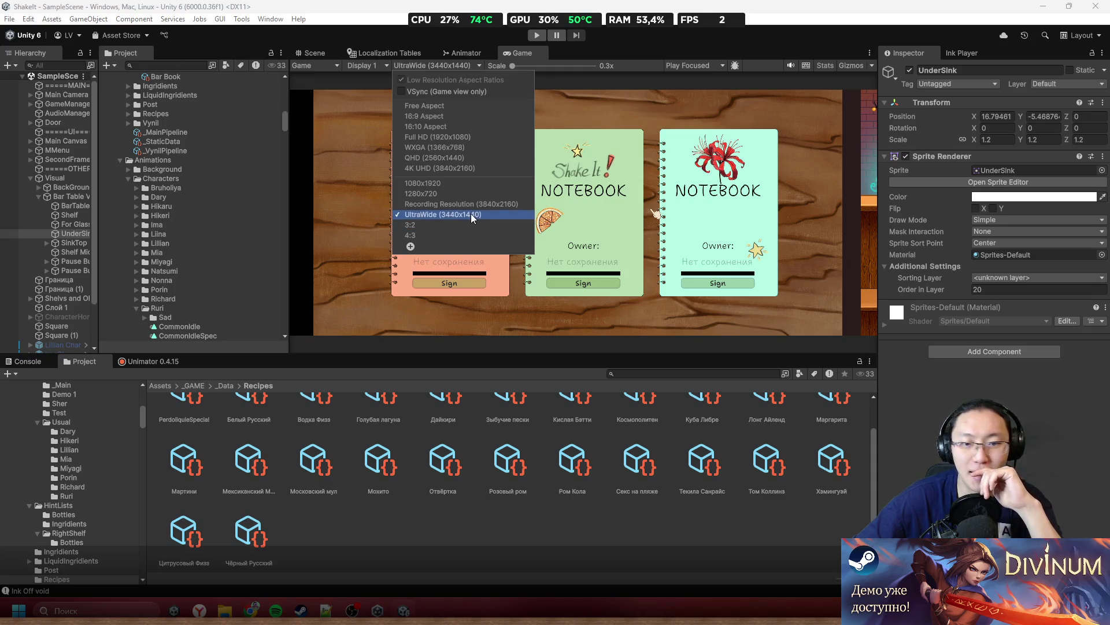
pyautogui.click(451, 129)
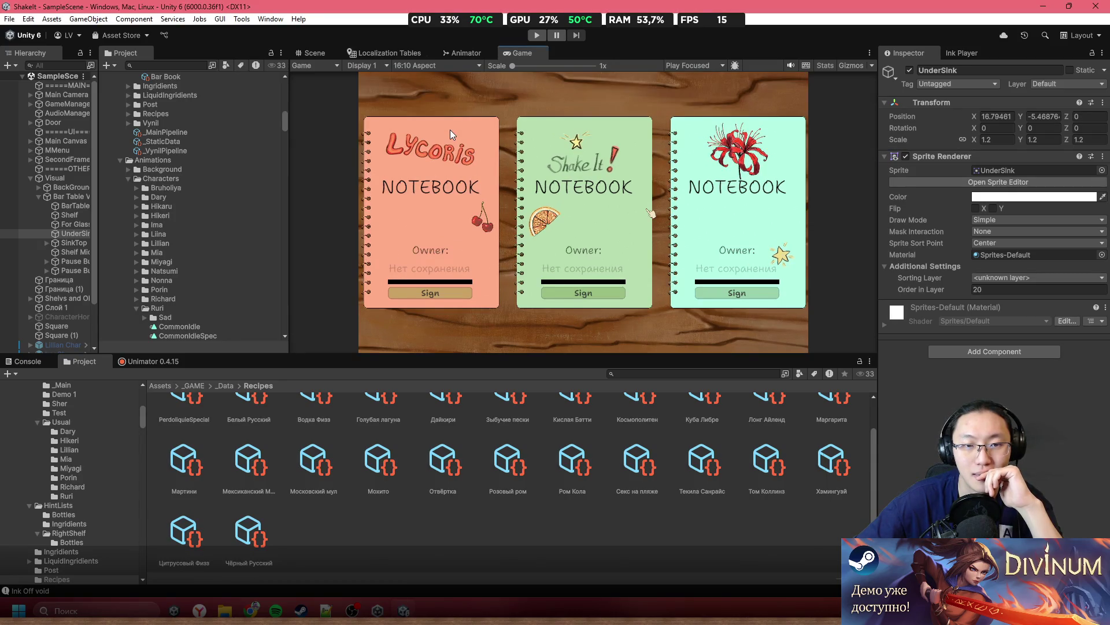
# Cycle the Game view through 4:3, 3:2, 16:10 and 16:9, settling on UltraWide 3440x1440
pyautogui.click(439, 67)
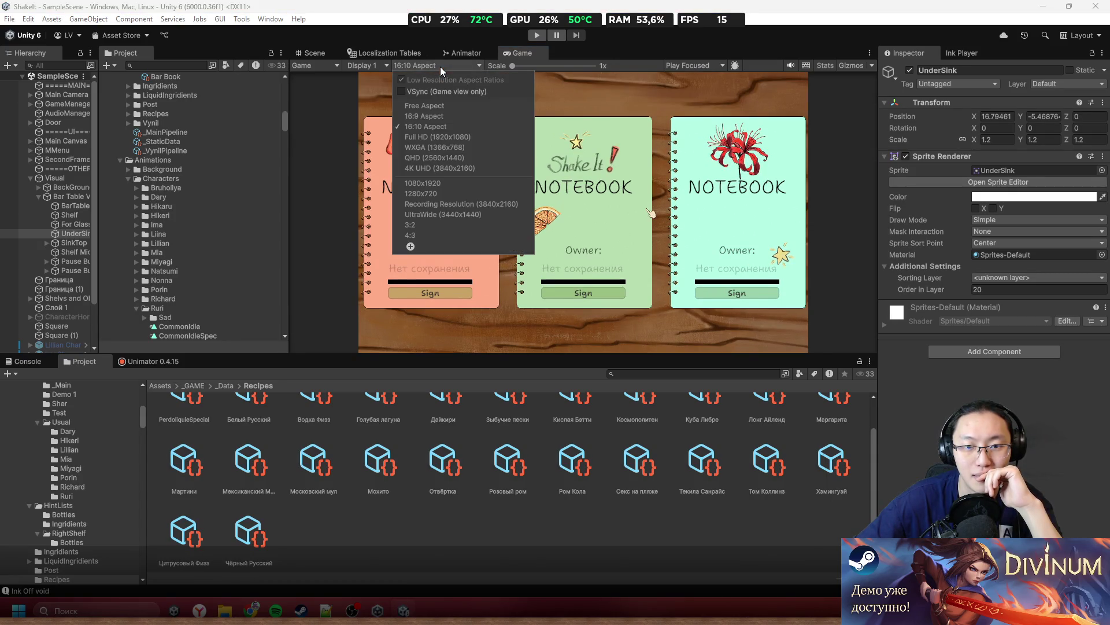
pyautogui.click(436, 234)
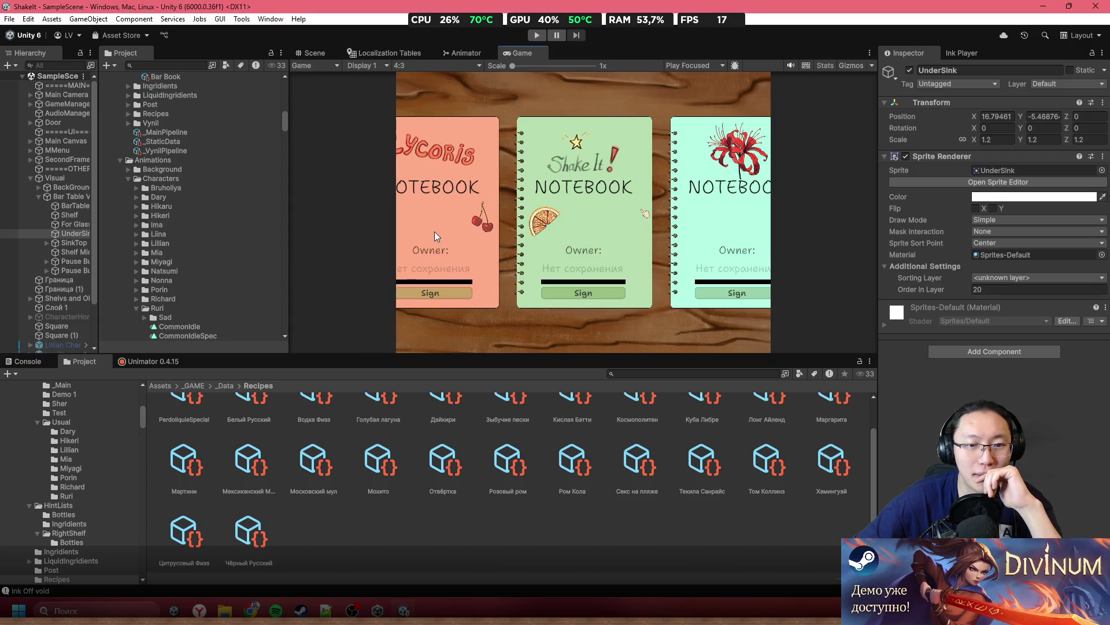
pyautogui.click(430, 67)
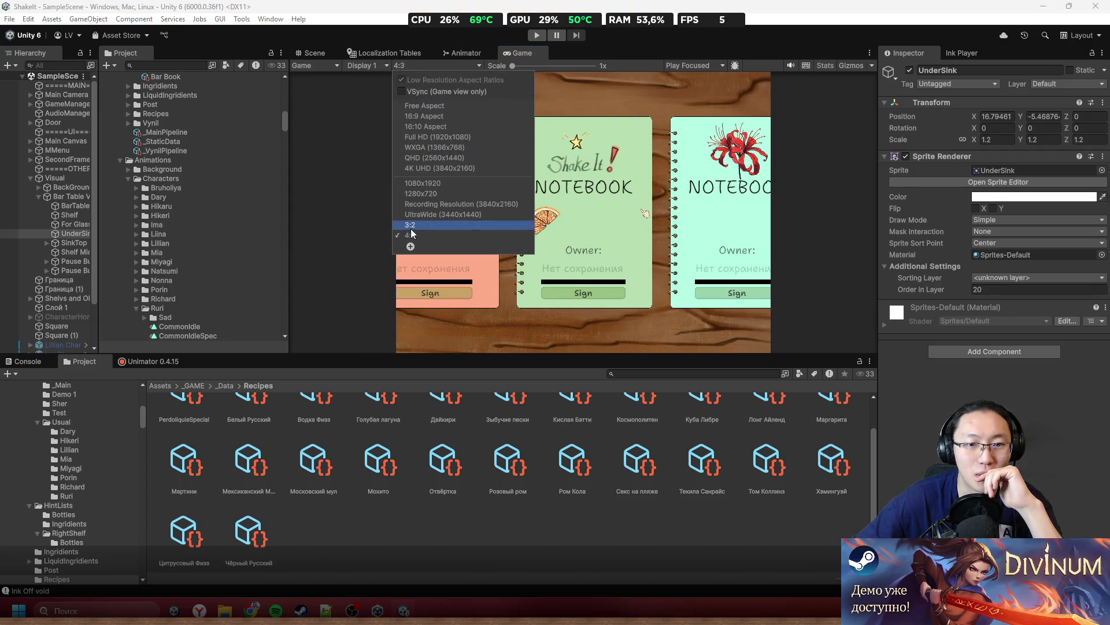
pyautogui.click(411, 226)
pyautogui.click(433, 67)
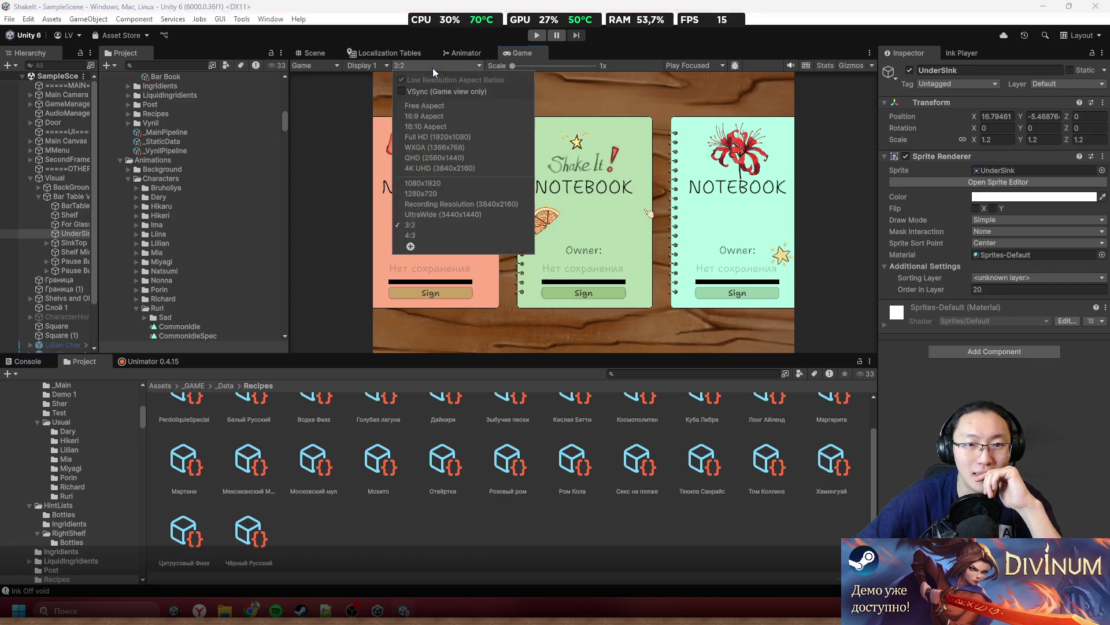
pyautogui.click(435, 126)
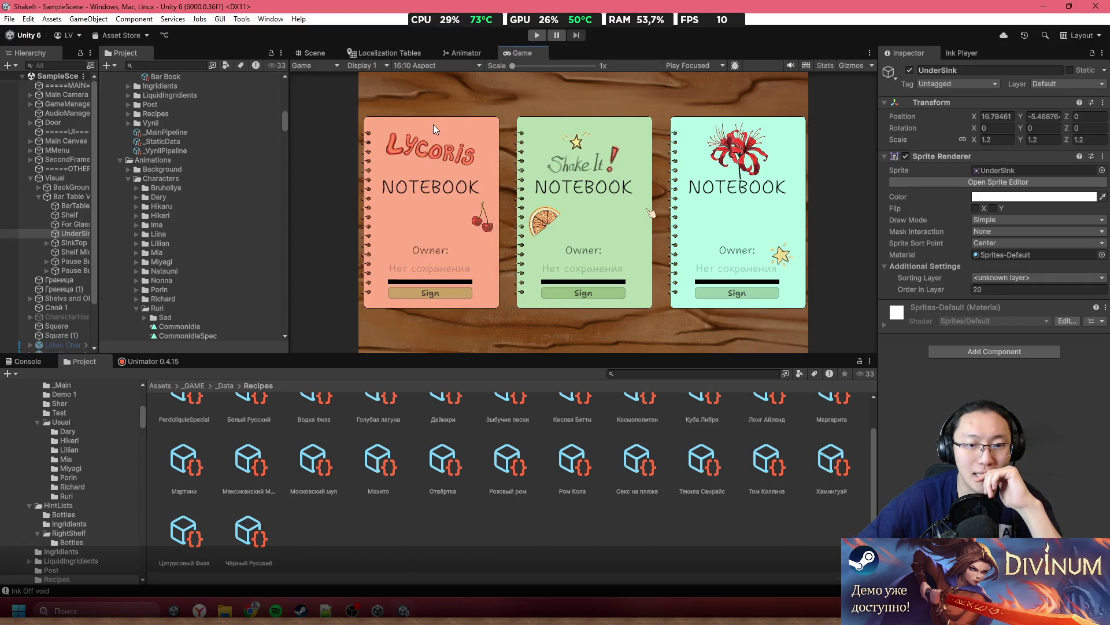
pyautogui.click(444, 67)
pyautogui.click(442, 116)
pyautogui.click(445, 65)
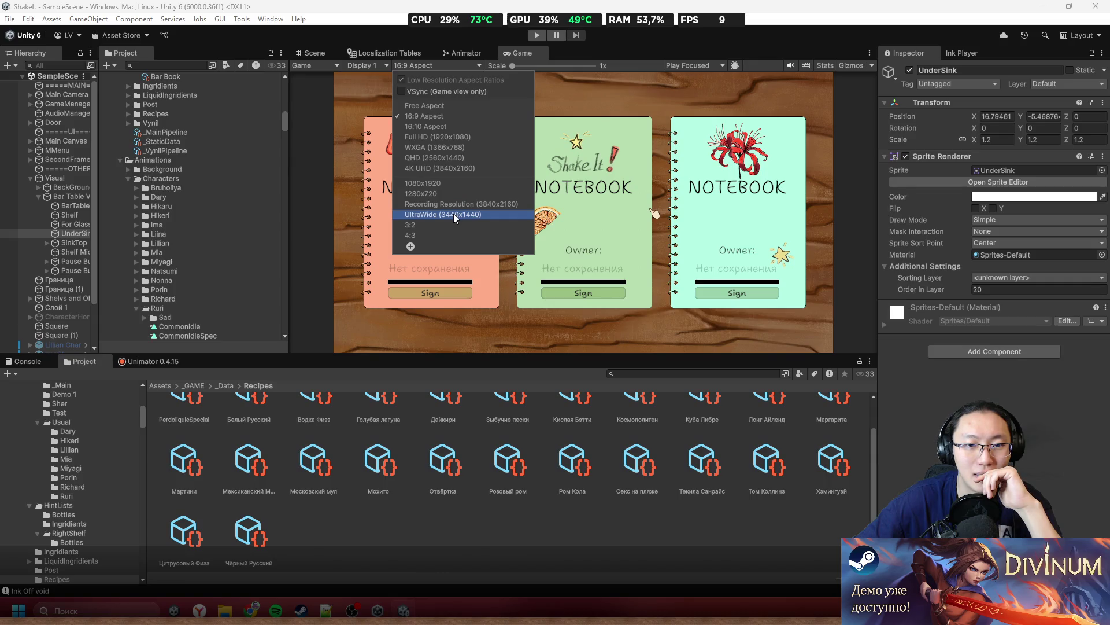
pyautogui.click(454, 215)
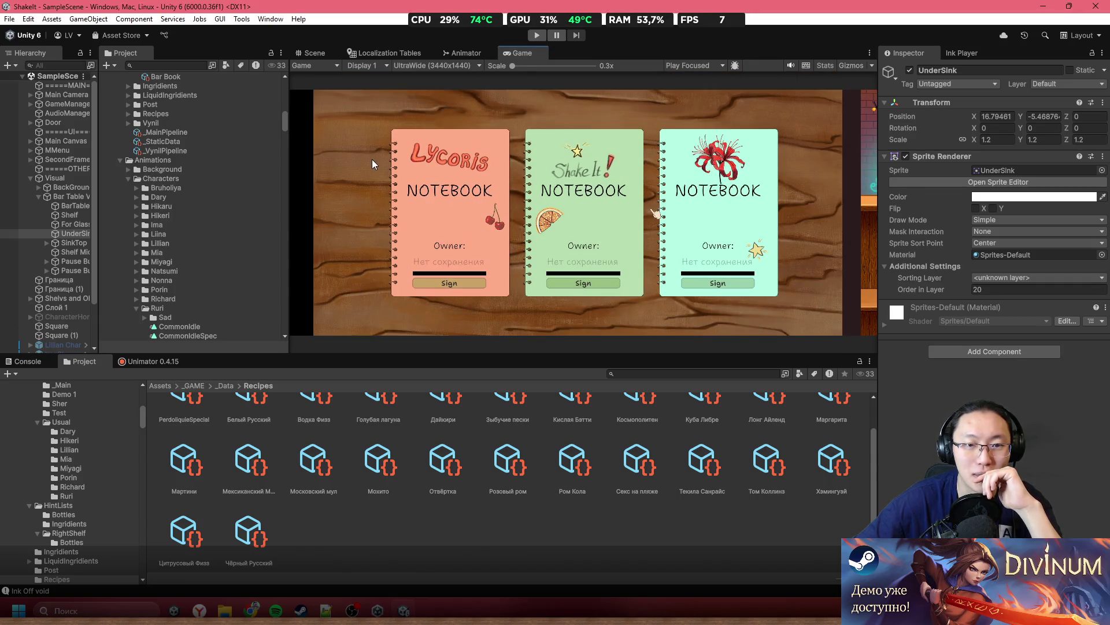
pyautogui.click(416, 65)
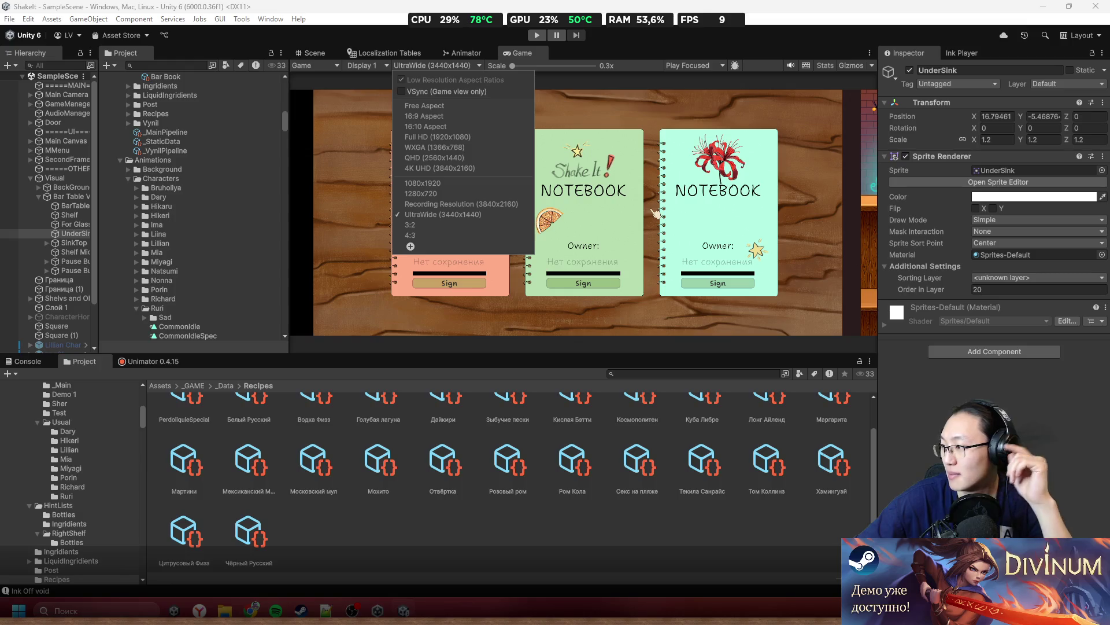
pyautogui.click(655, 213)
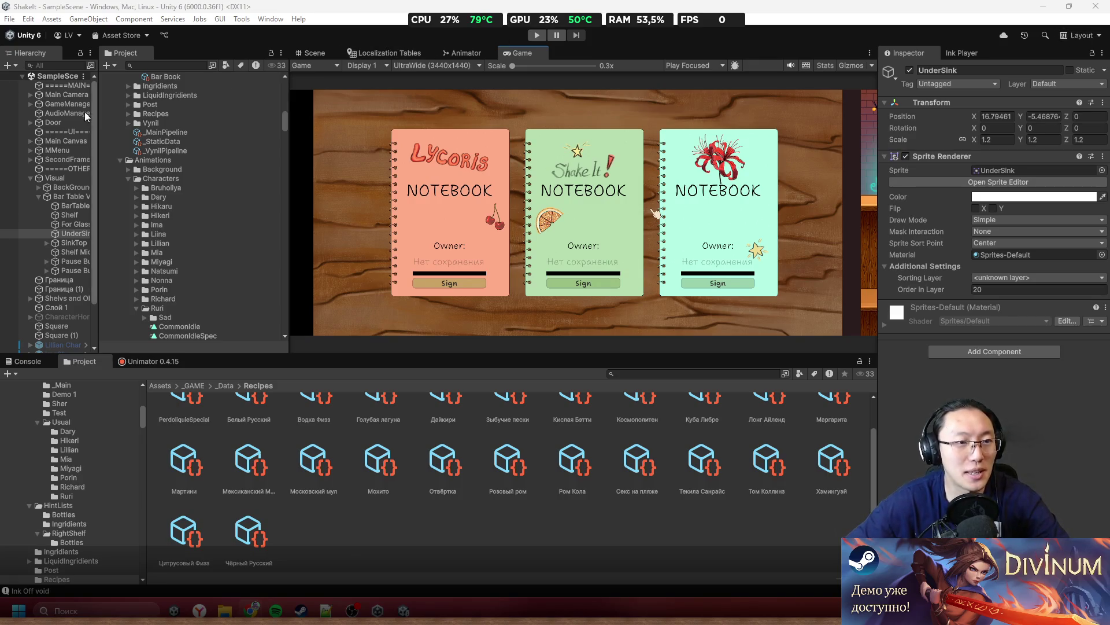
# Widen the Hierarchy panel and switch the Game view to 4:3 aspect
pyautogui.moveTo(96, 117); pyautogui.dragTo(170, 114)
pyautogui.click(431, 65)
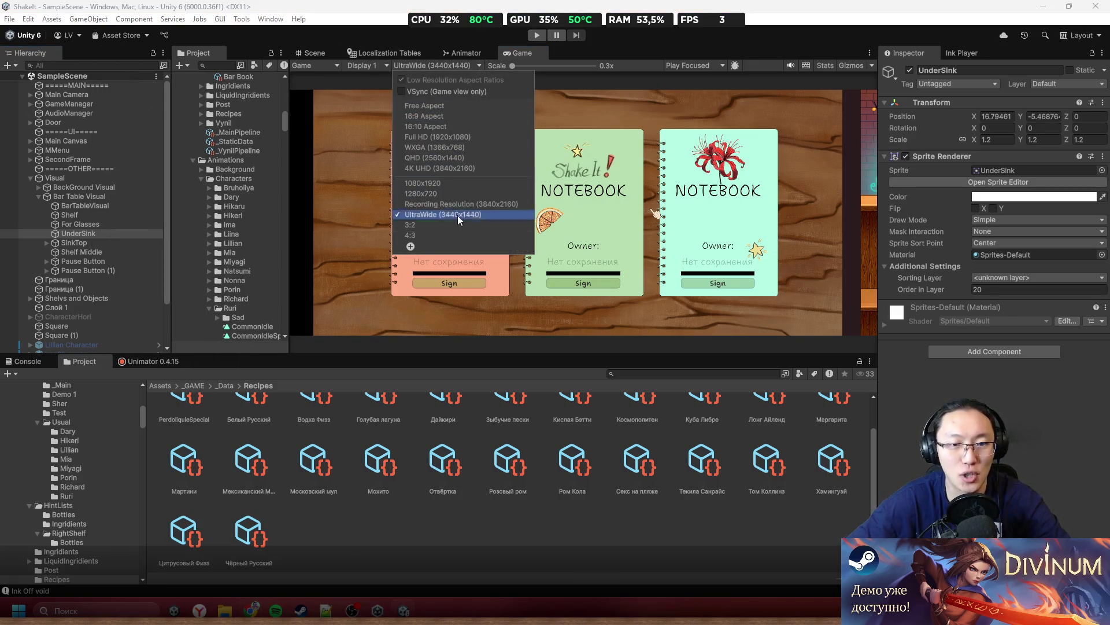
pyautogui.click(466, 233)
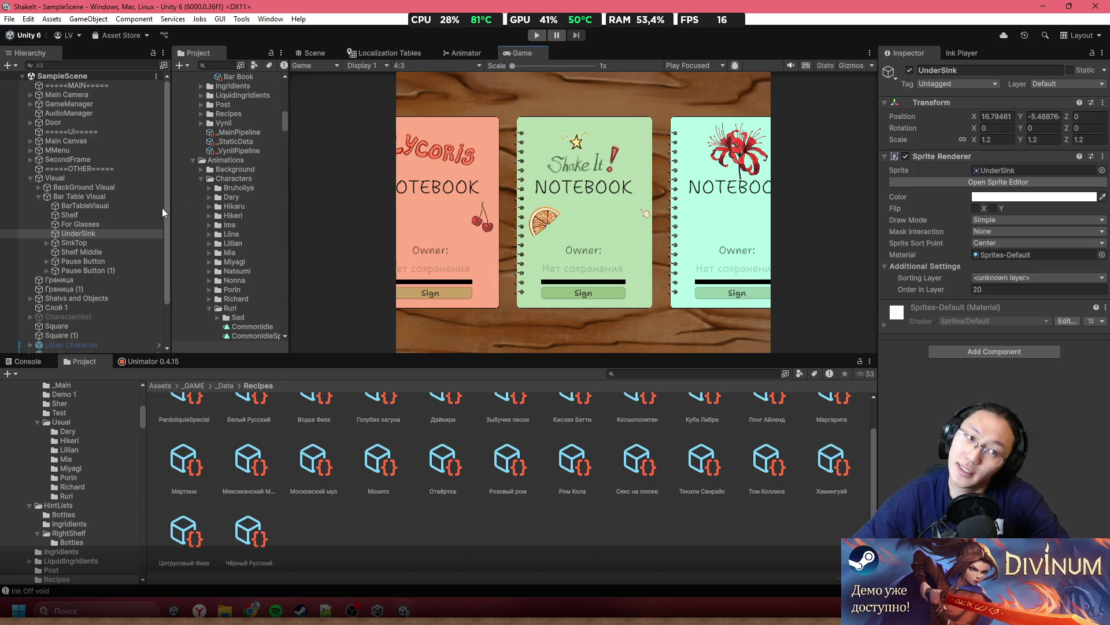
# Set the Main Camera's Position X to 0 and frame it in the Scene view
pyautogui.click(94, 133)
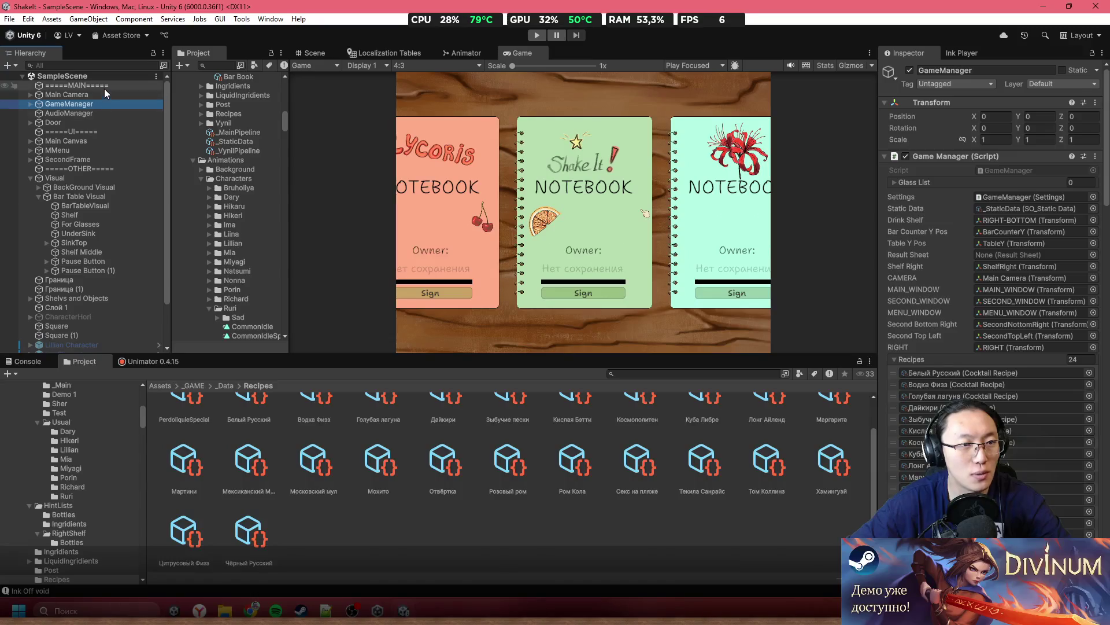
pyautogui.click(67, 94)
pyautogui.click(1002, 117)
pyautogui.write('0')
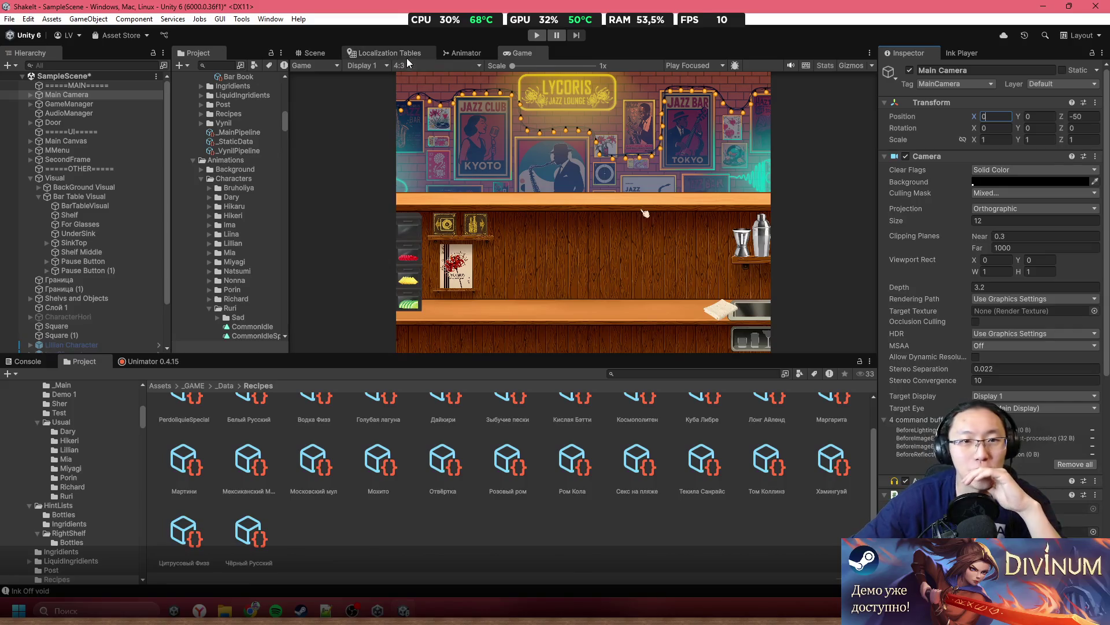
pyautogui.click(315, 53)
pyautogui.press('f')
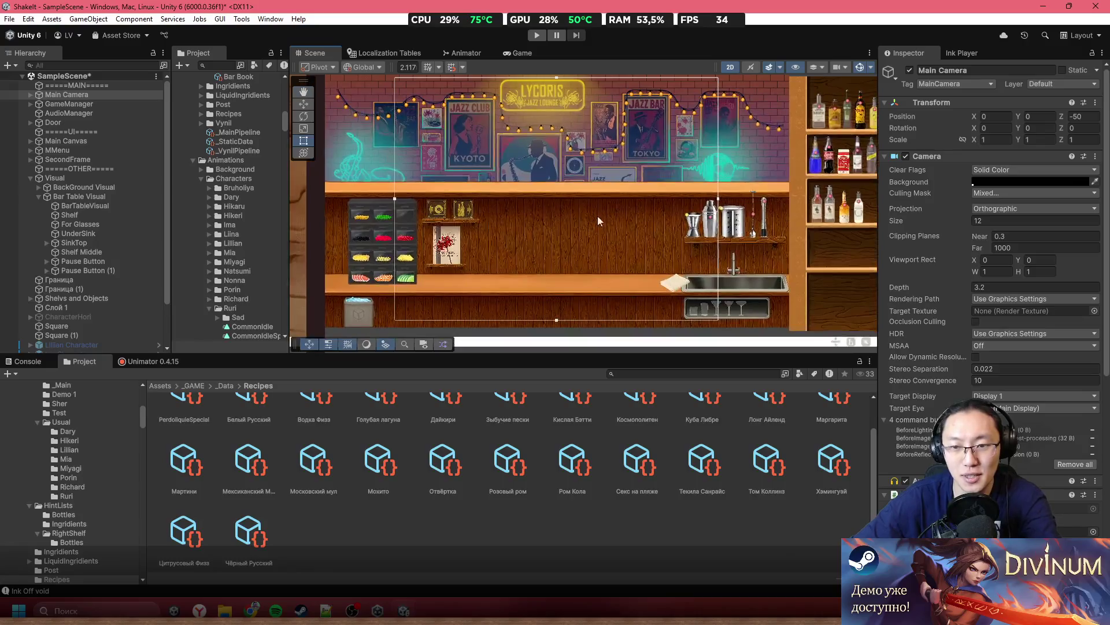
# Capture a screenshot of the bar scene region with Win+Shift+S
pyautogui.press('super+shift+s')
pyautogui.moveTo(326, 75)
pyautogui.mouseDown()
pyautogui.moveTo(723, 328)
pyautogui.moveTo(791, 330)
pyautogui.mouseUp()
pyautogui.press('super')
# Launch Adobe Photoshop by searching 'pho', then show the quick settings panel
pyautogui.write('pho')
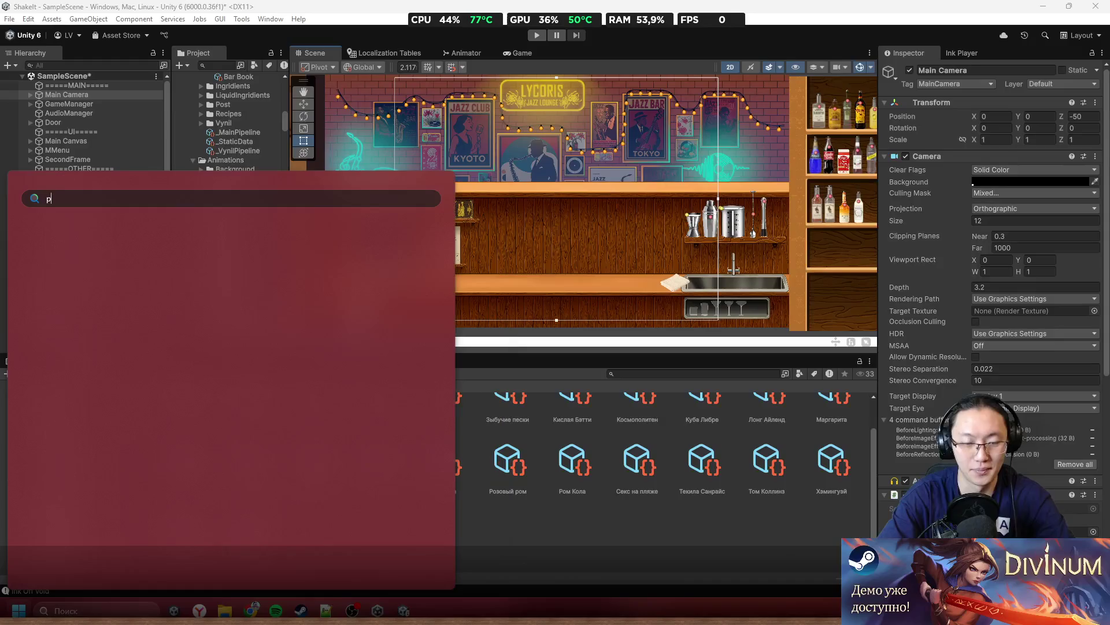
pyautogui.press('Return')
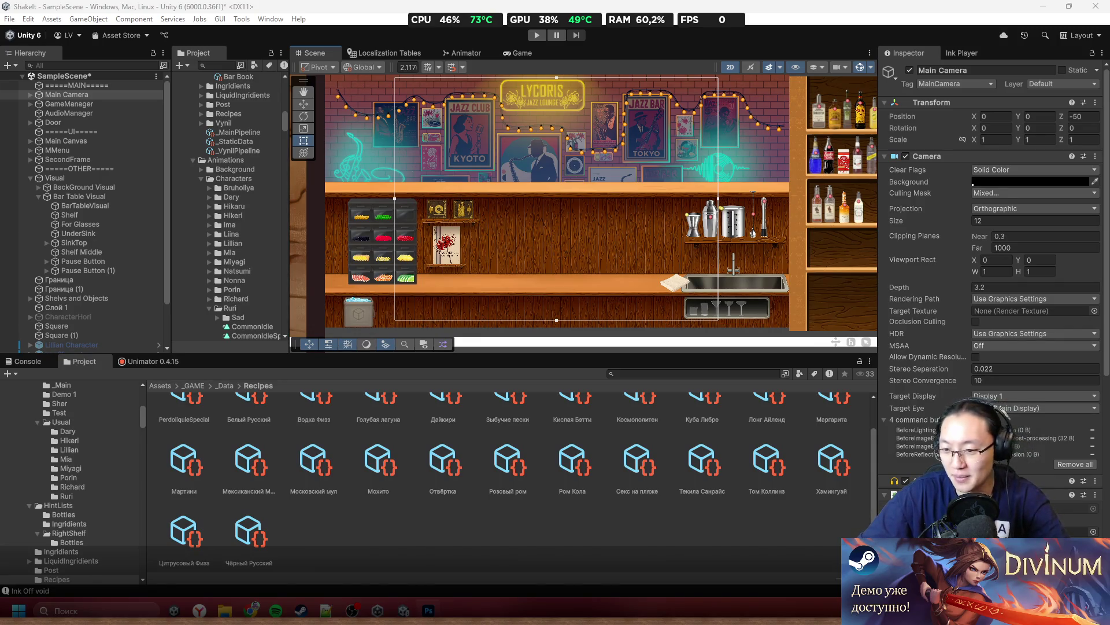
pyautogui.press('super+a')
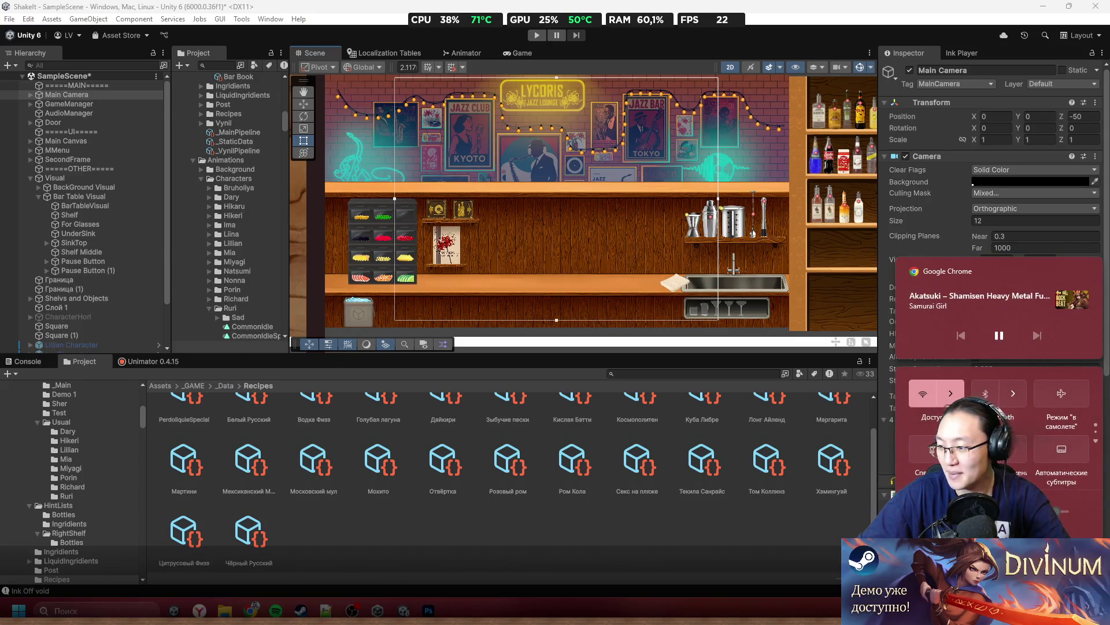
# Dismiss the quick settings panel and bring up the Windows Start menu
pyautogui.press('Escape')
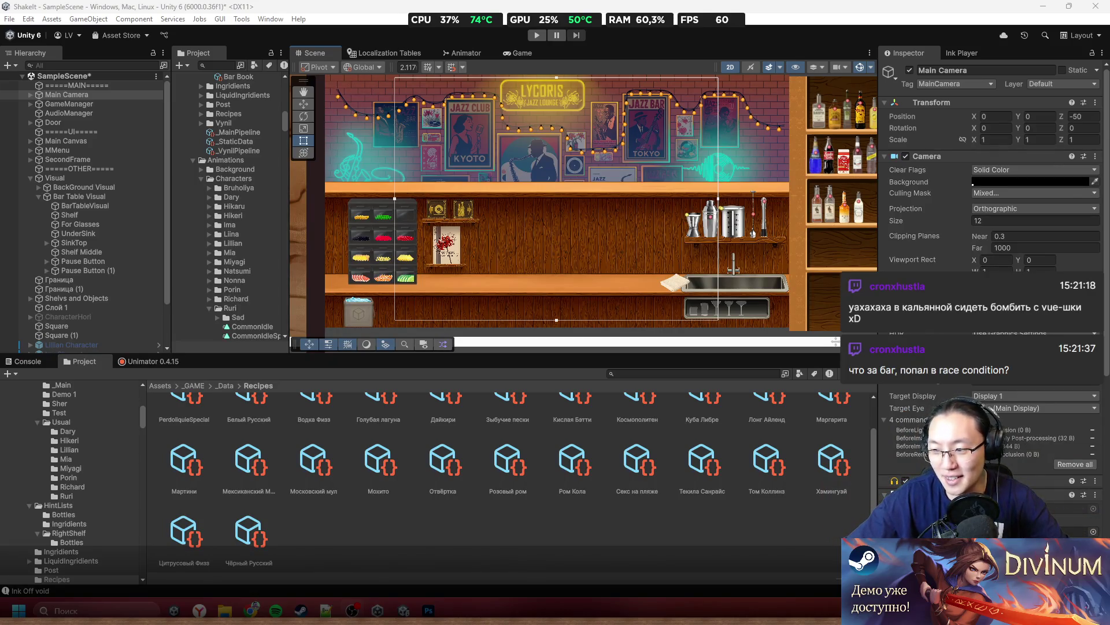
pyautogui.press('super')
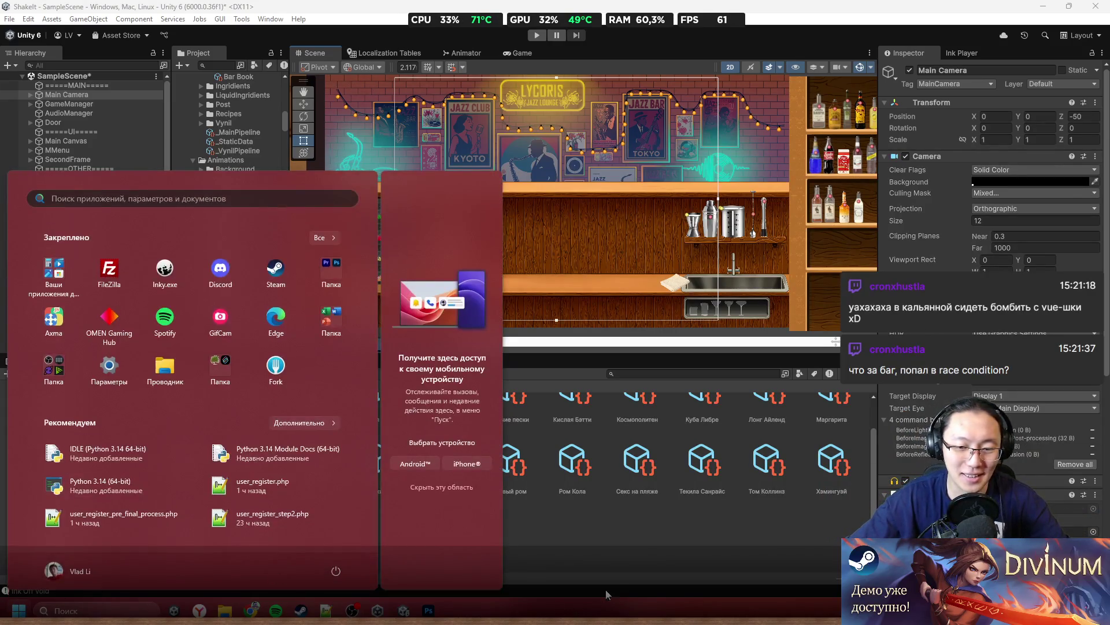
# Search the Start menu for 'paint' and open the top result, Photoshop
pyautogui.click(615, 583)
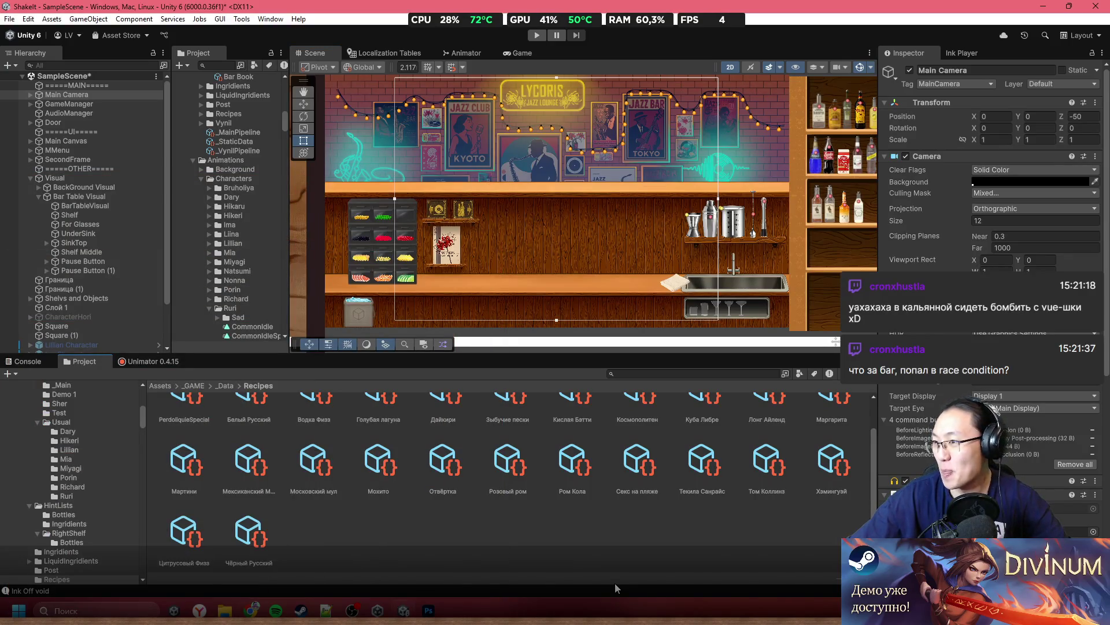
pyautogui.click(12, 604)
pyautogui.write('paint')
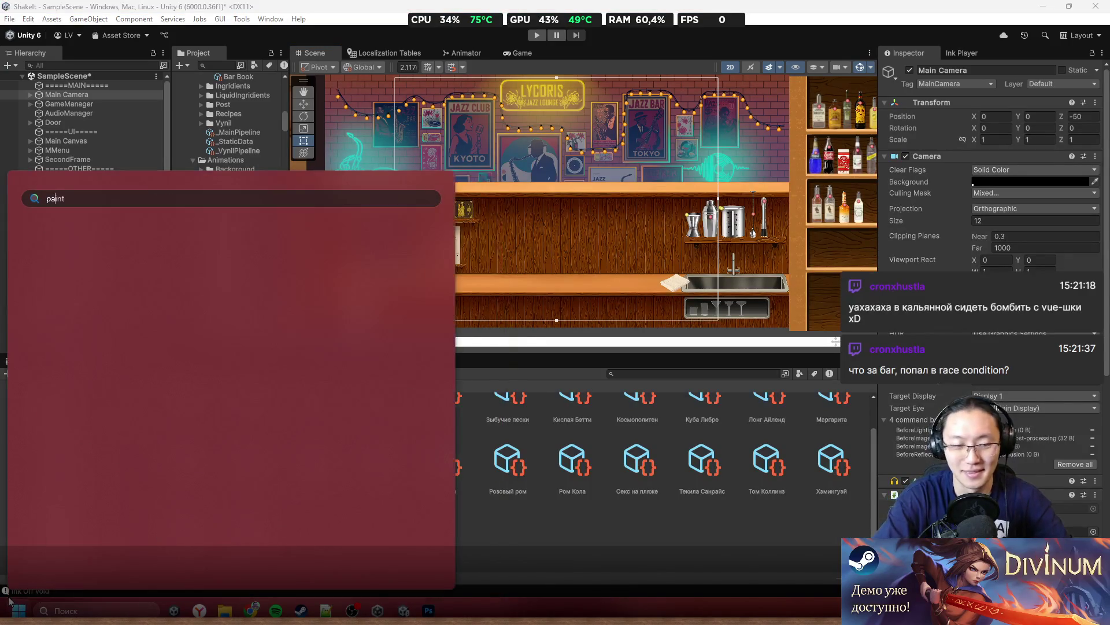
pyautogui.press('Return')
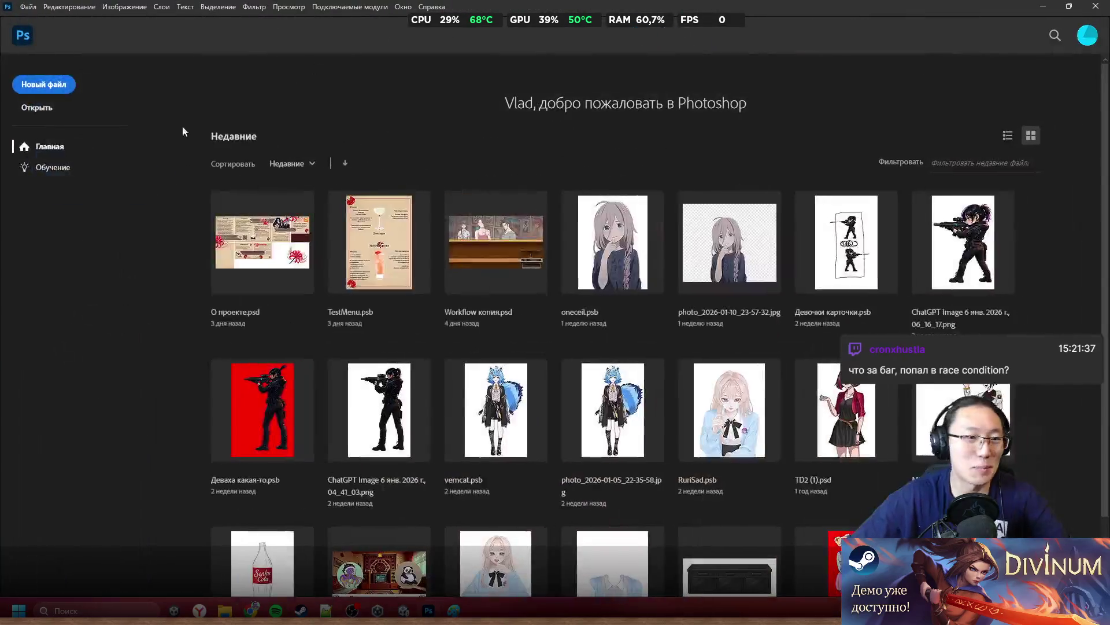
# Create a new 857x864 pixel document and commit the crop on its canvas
pyautogui.click(48, 86)
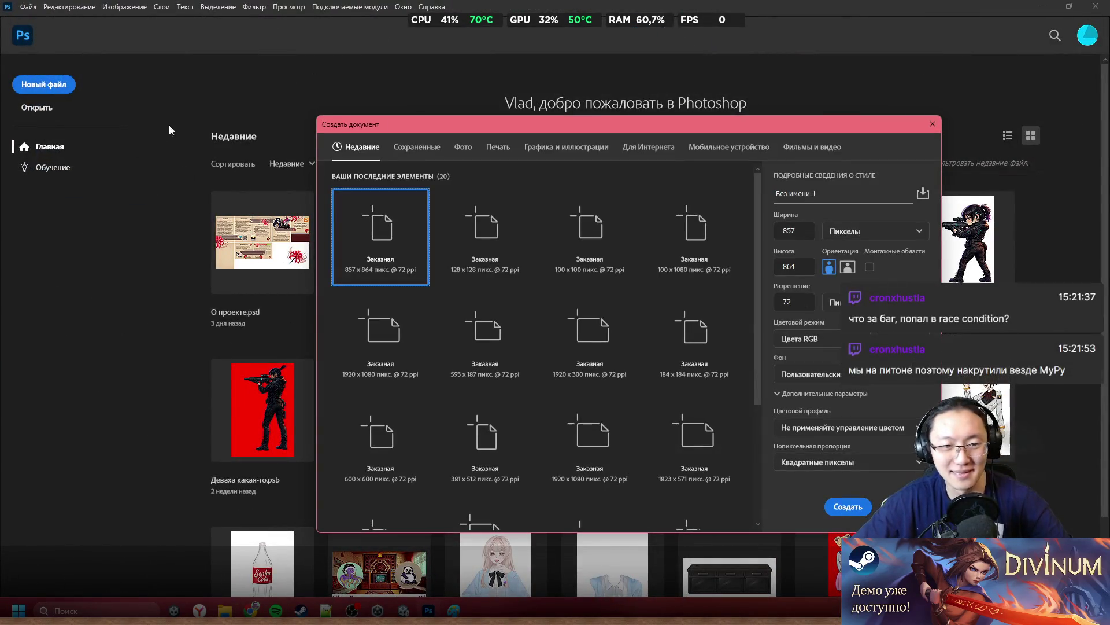
pyautogui.click(858, 509)
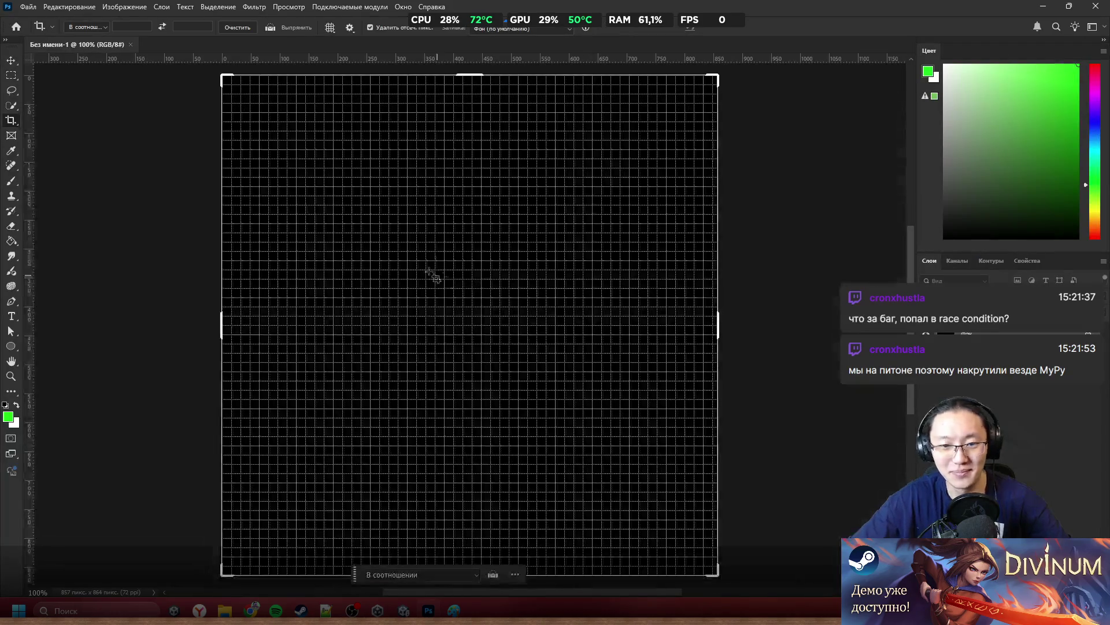
pyautogui.click(813, 379)
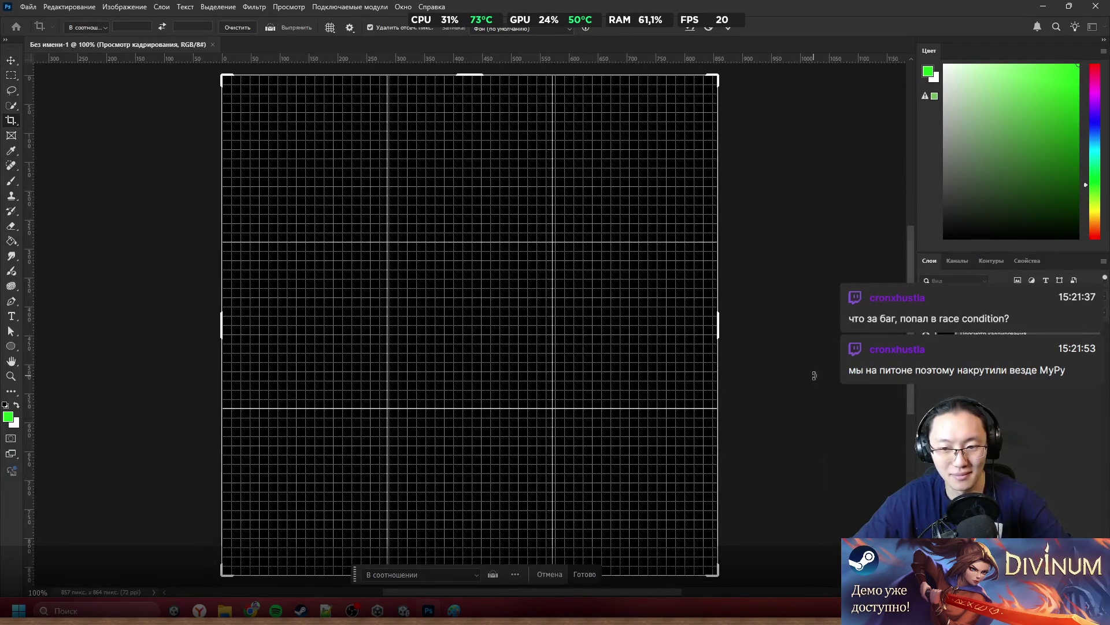
pyautogui.press('Return')
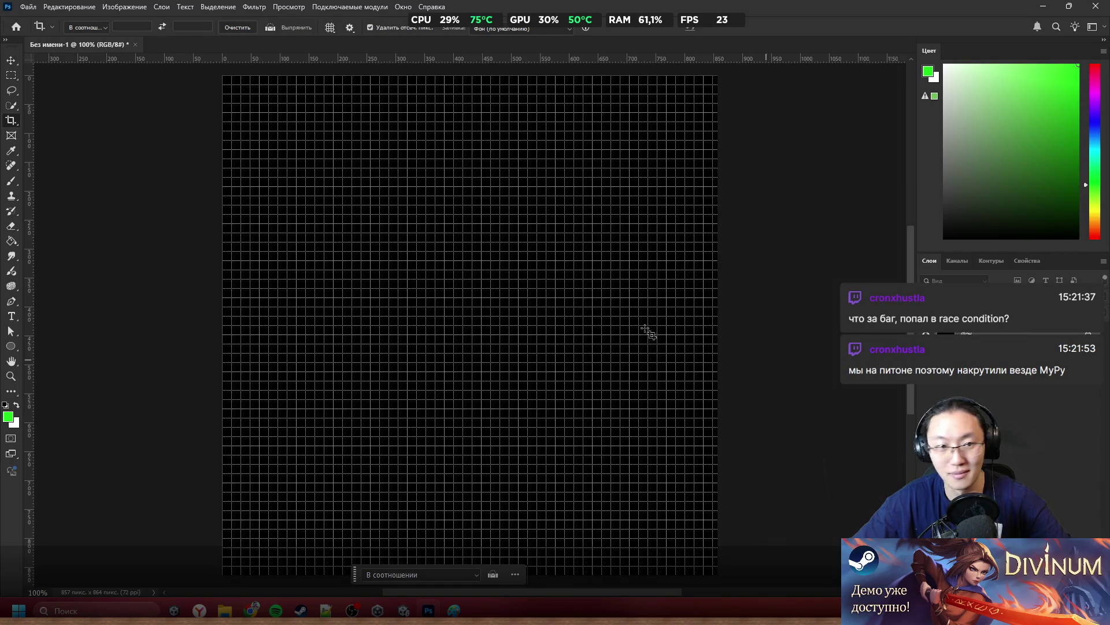
# Pick the Brush tool, dab a green test dot, and hide the pixel grid
pyautogui.click(9, 61)
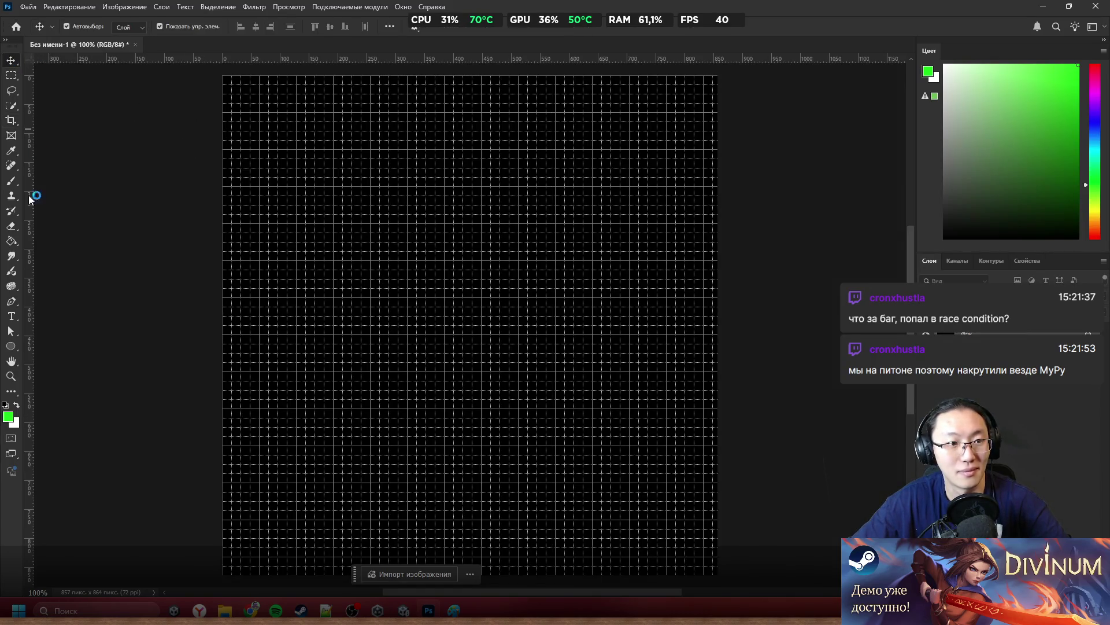
pyautogui.click(12, 182)
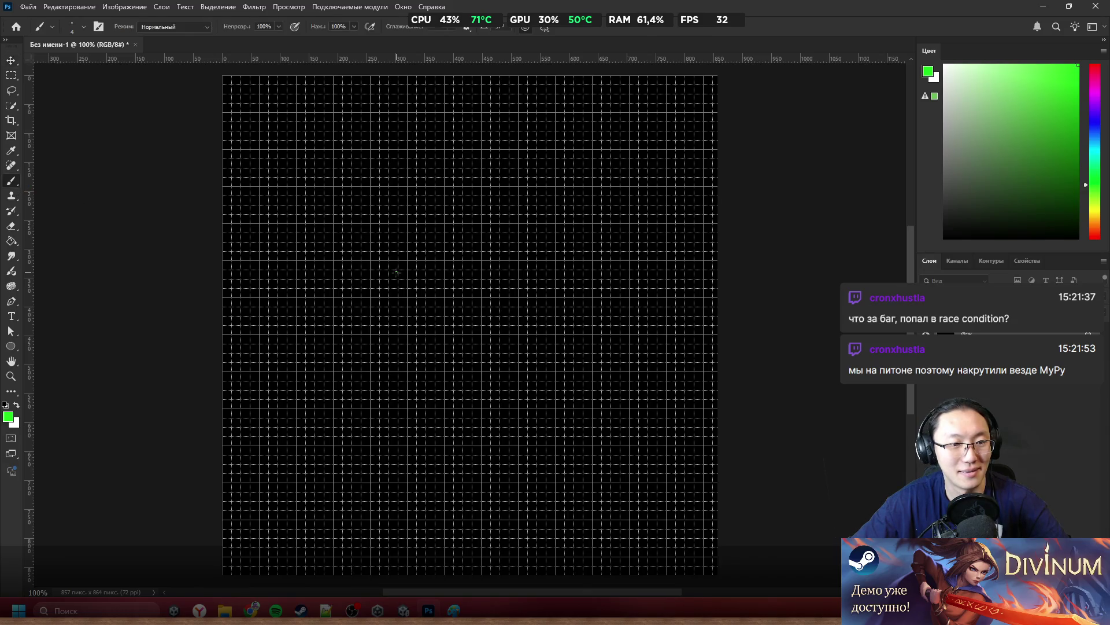
pyautogui.click(397, 272)
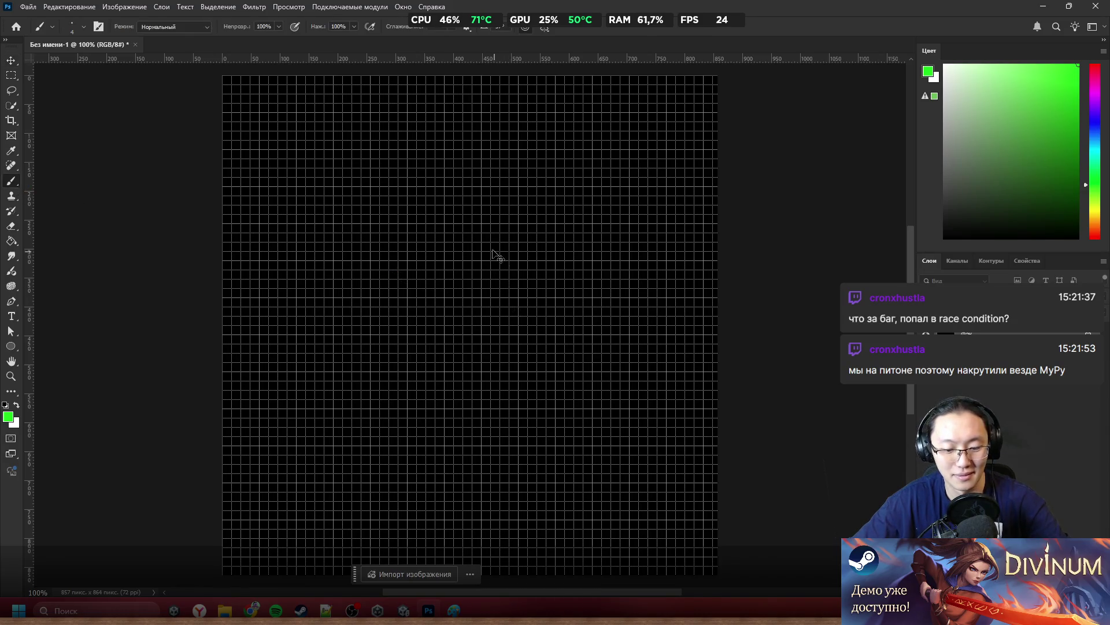
pyautogui.hotkey('ctrl', "'")
pyautogui.hscroll(-2, 301, 202)
# Try out green loop, squiggle and bracket strokes, undoing each one
pyautogui.moveTo(412, 222); pyautogui.dragTo(470, 314)
pyautogui.hotkey('ctrl', 'z')
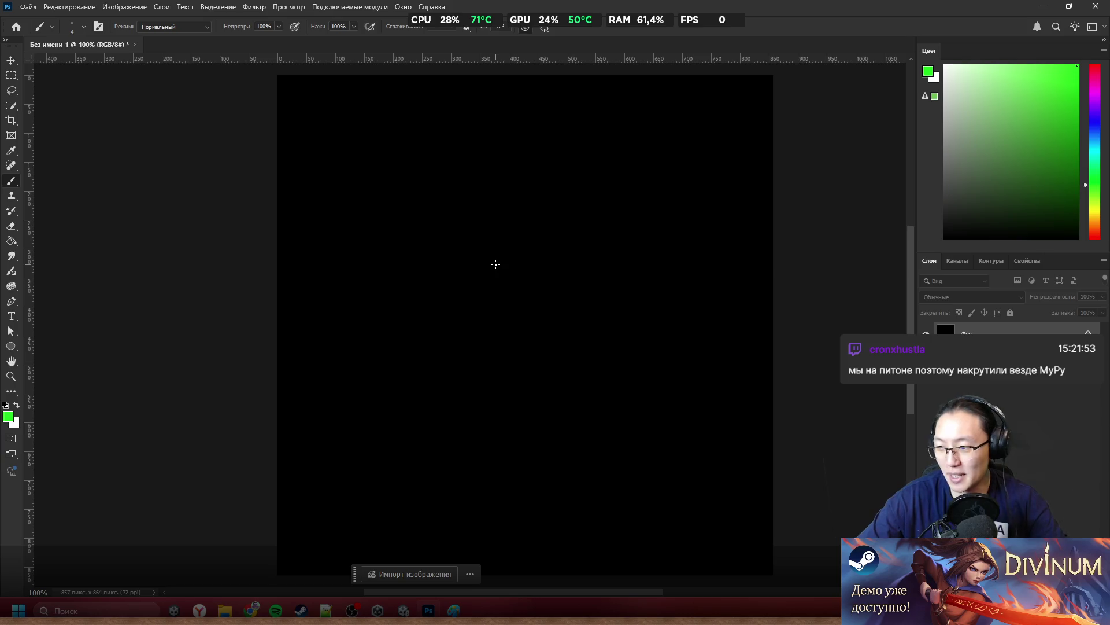
pyautogui.moveTo(469, 288); pyautogui.dragTo(565, 218)
pyautogui.hotkey('ctrl', 'z')
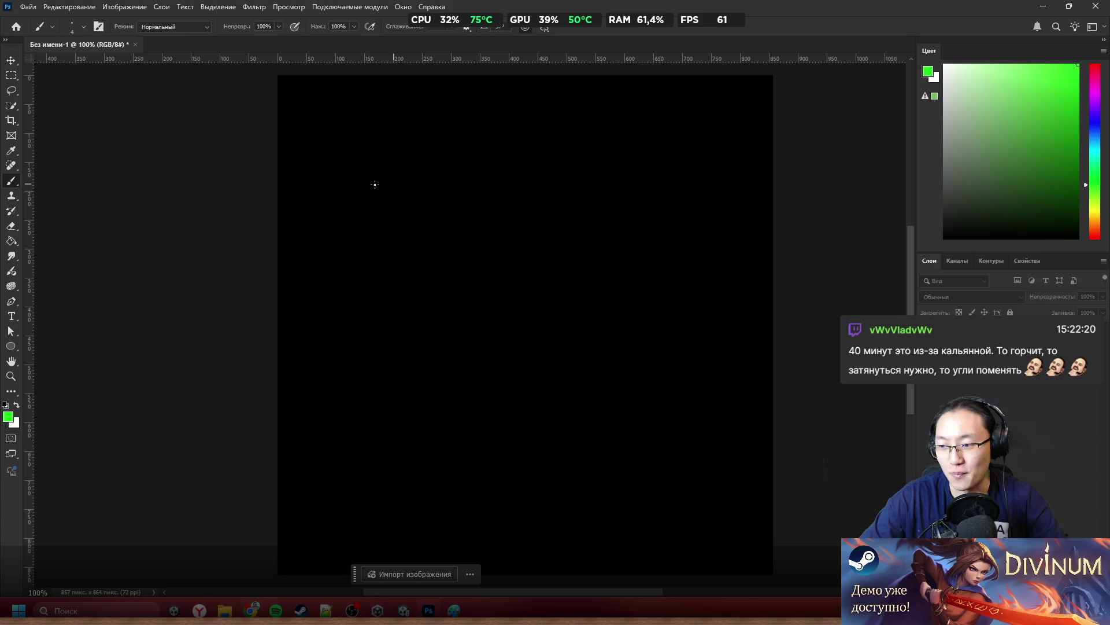
pyautogui.moveTo(291, 153); pyautogui.dragTo(304, 201)
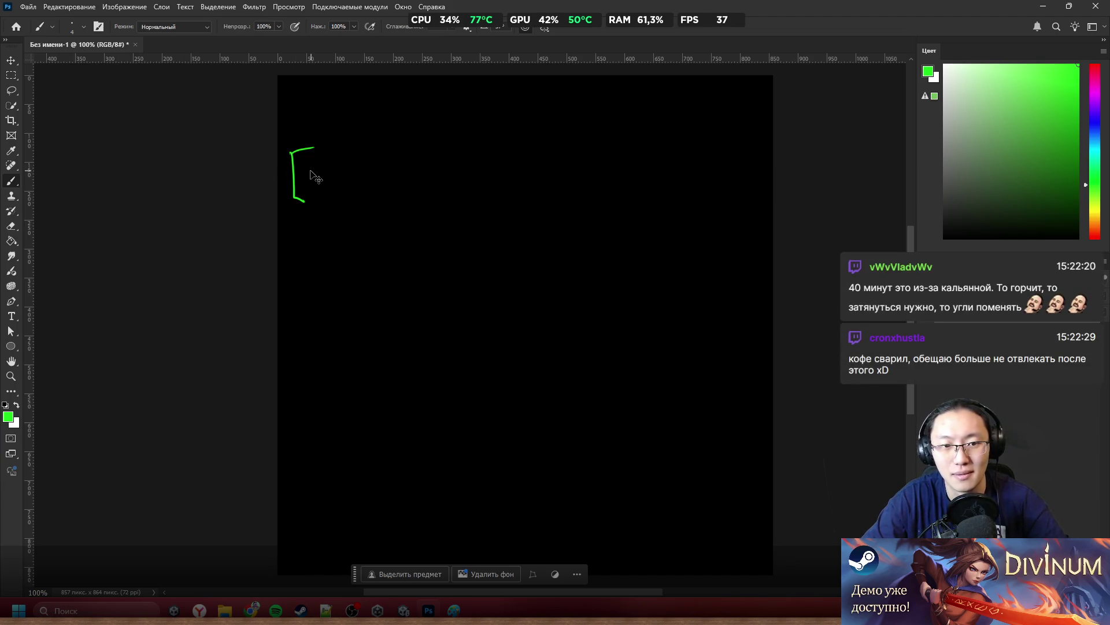
pyautogui.hotkey('ctrl', 'z')
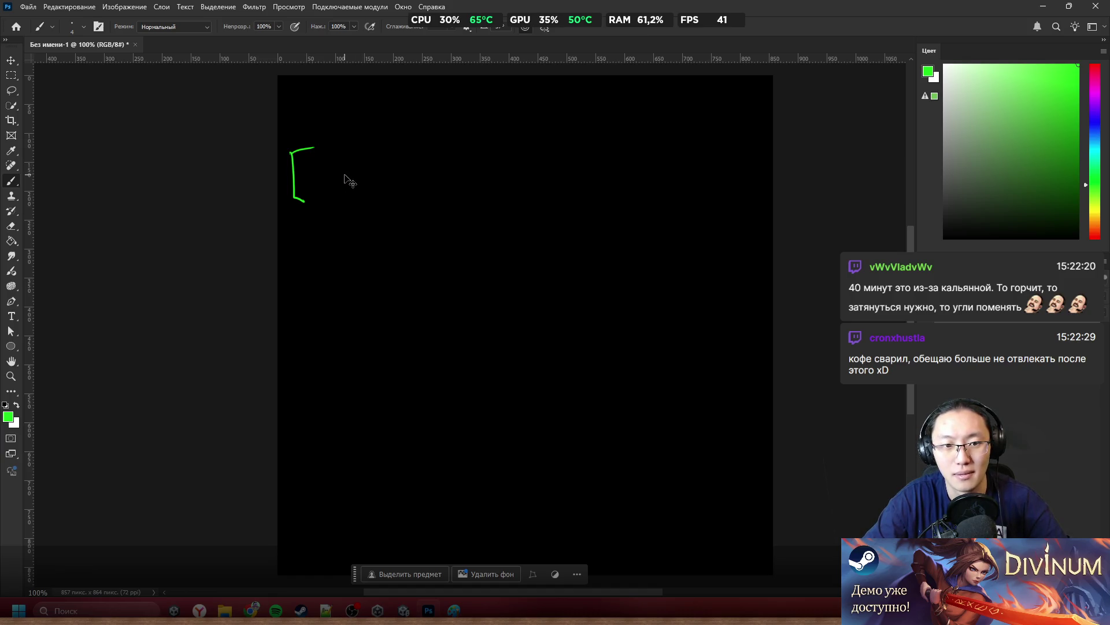
pyautogui.hotkey('ctrl', 'z')
# Handwrite the res[...,..., result=true] line in green, undoing a trial circle around true
pyautogui.moveTo(300, 204); pyautogui.dragTo(322, 155)
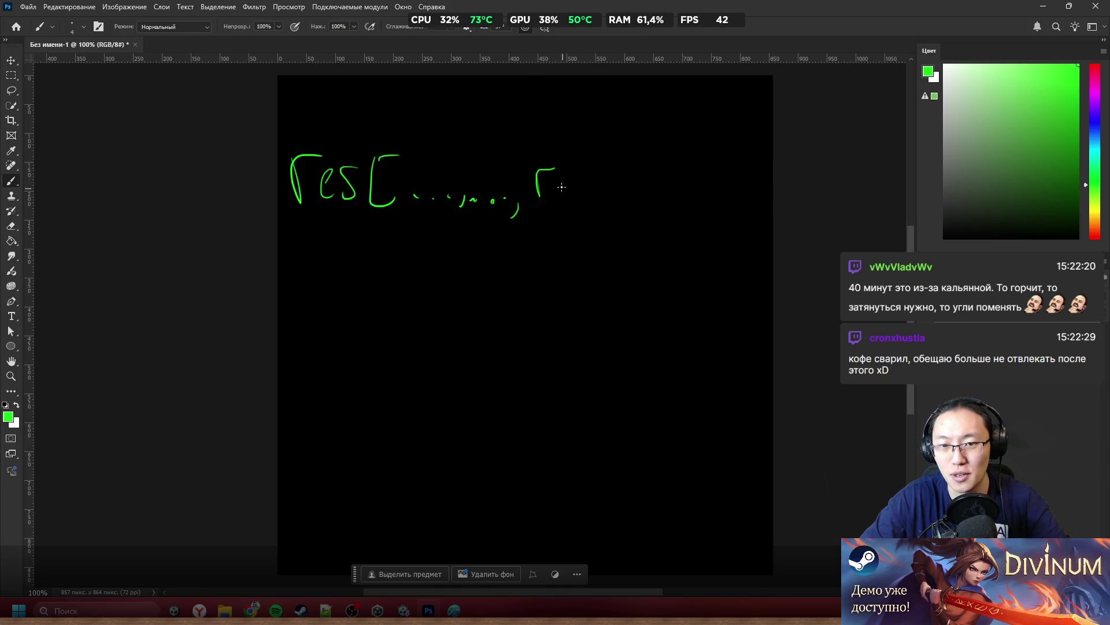
pyautogui.moveTo(589, 181)
pyautogui.mouseDown()
pyautogui.moveTo(604, 196)
pyautogui.moveTo(637, 200)
pyautogui.mouseUp()
pyautogui.moveTo(628, 186); pyautogui.dragTo(661, 194)
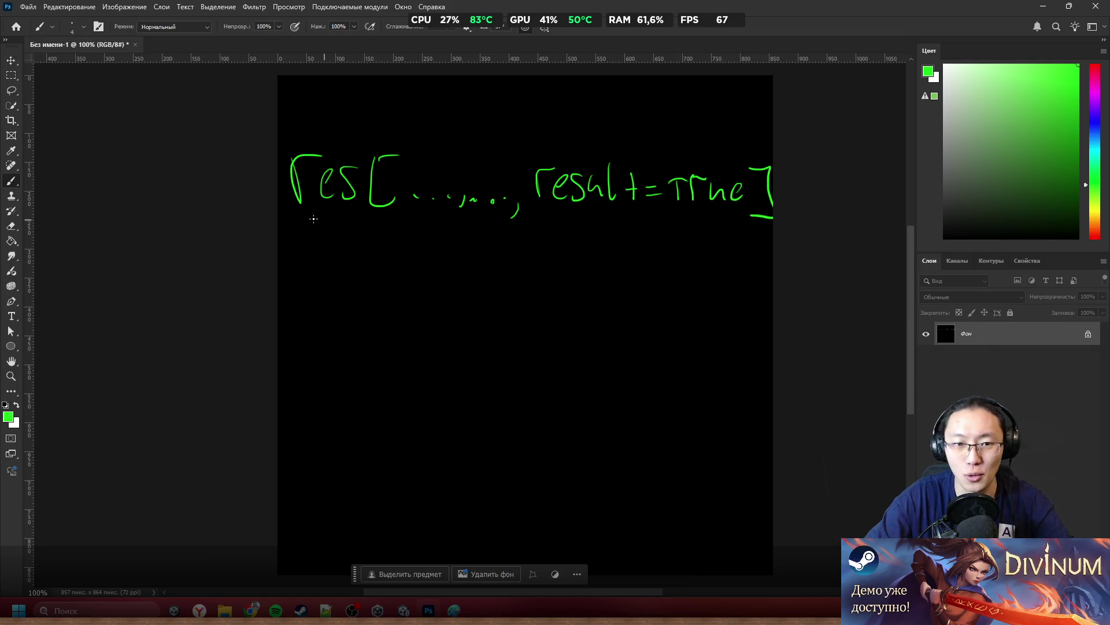
pyautogui.moveTo(729, 242); pyautogui.dragTo(670, 141)
pyautogui.hotkey('ctrl', 'z')
pyautogui.hotkey('ctrl', 'z')
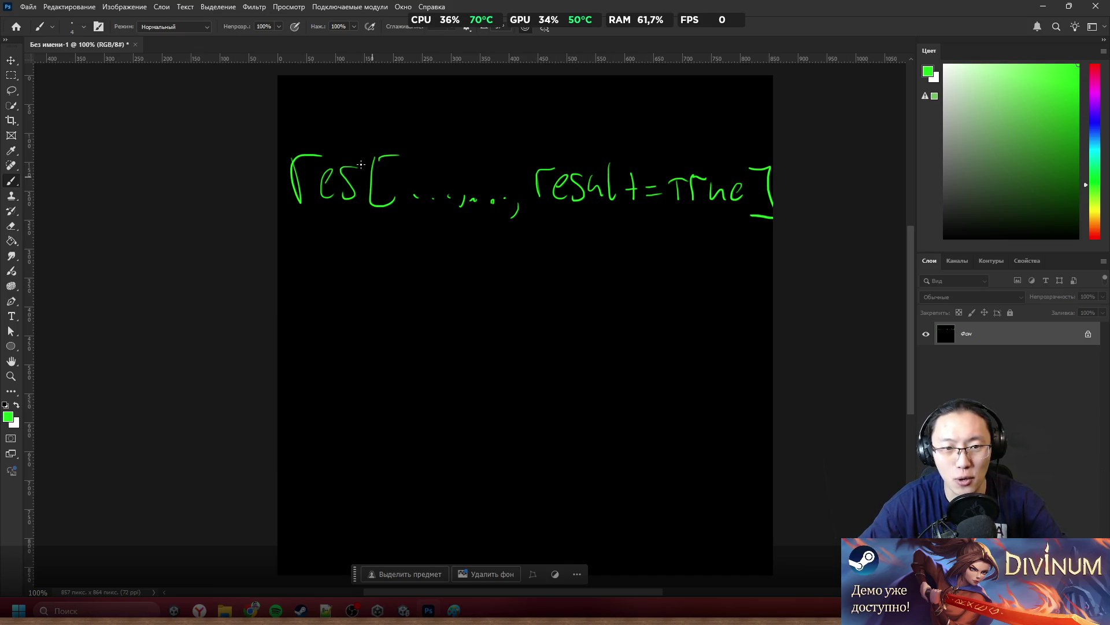
# Write 'data' in green under the res line, removing a stray equals sign
pyautogui.moveTo(292, 241)
pyautogui.mouseDown()
pyautogui.moveTo(296, 263)
pyautogui.moveTo(293, 220)
pyautogui.moveTo(330, 246)
pyautogui.mouseUp()
pyautogui.moveTo(325, 233); pyautogui.dragTo(366, 222)
pyautogui.moveTo(361, 230); pyautogui.dragTo(367, 228)
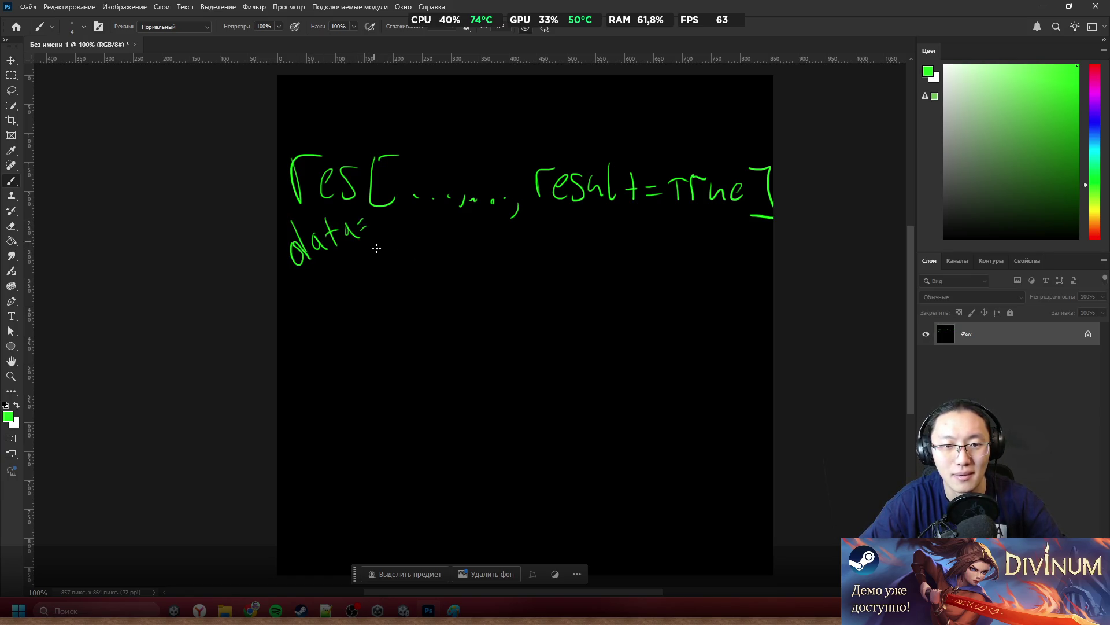
pyautogui.hotkey('ctrl', 'z')
pyautogui.hotkey('ctrl', 'z')
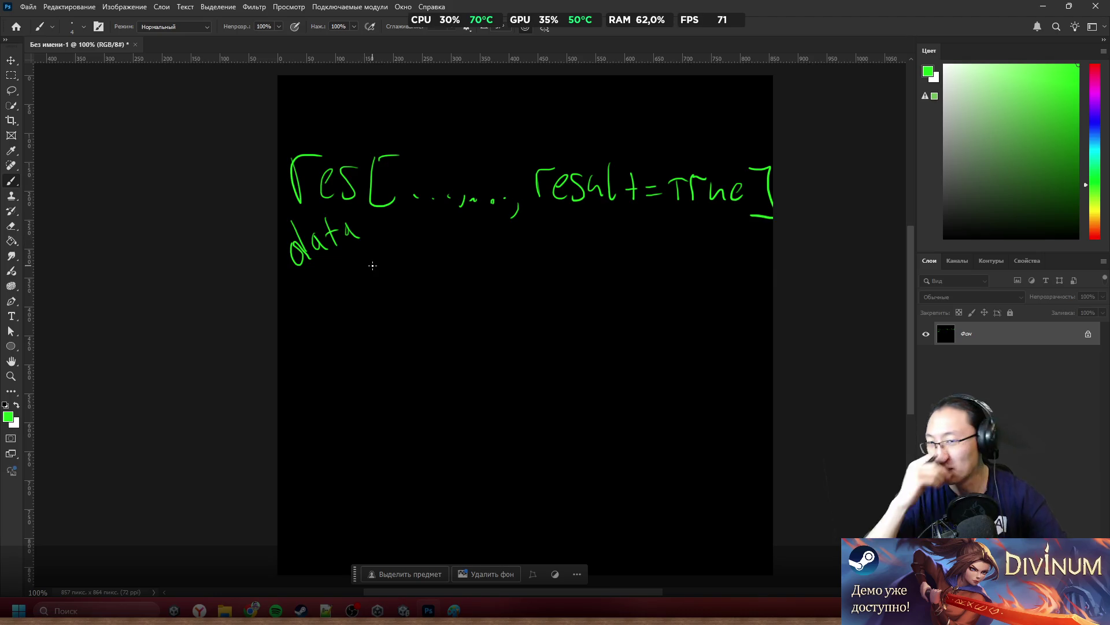
# Underline result=true, undo a trial arrow, and begin the if line lower down
pyautogui.moveTo(554, 207); pyautogui.dragTo(745, 220)
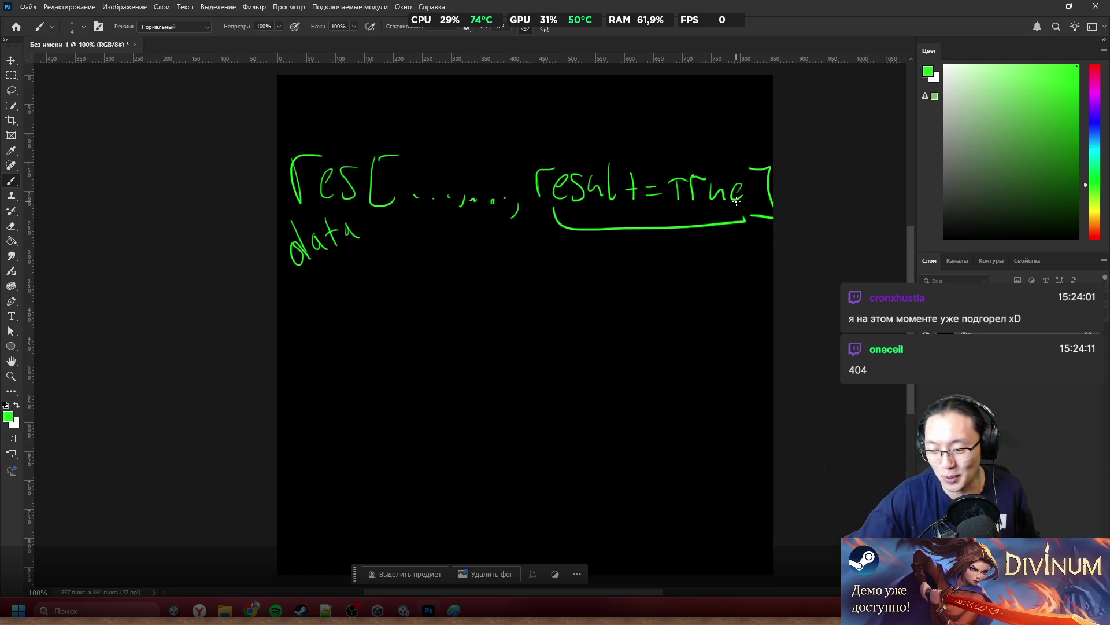
pyautogui.moveTo(644, 234); pyautogui.dragTo(627, 284)
pyautogui.moveTo(610, 250); pyautogui.dragTo(648, 270)
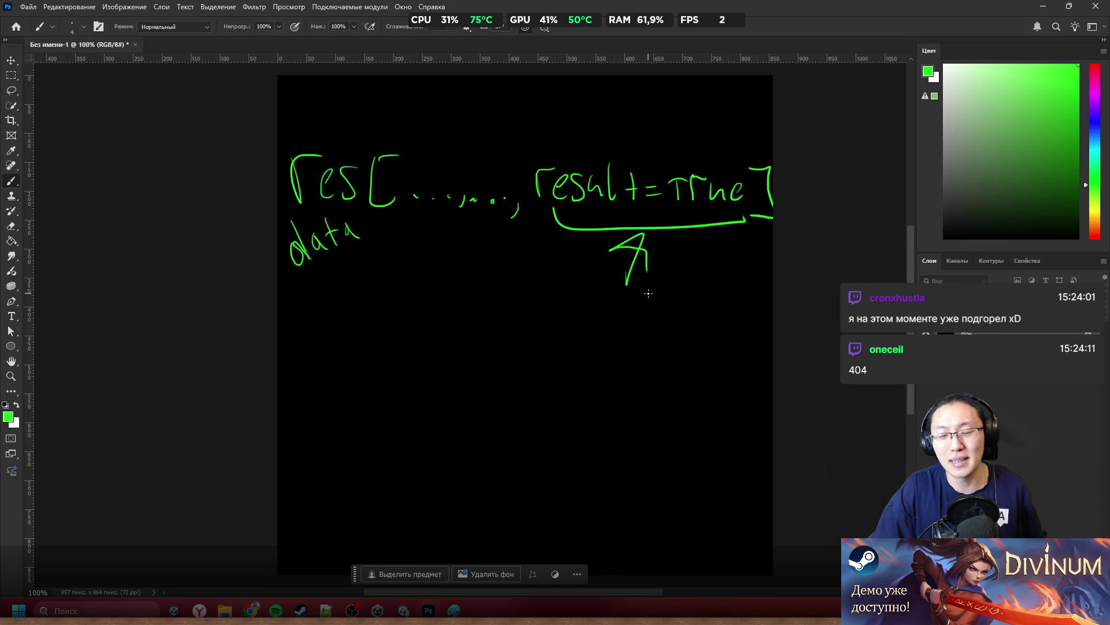
pyautogui.hotkey('ctrl', 'z')
pyautogui.hotkey('ctrl', 'z')
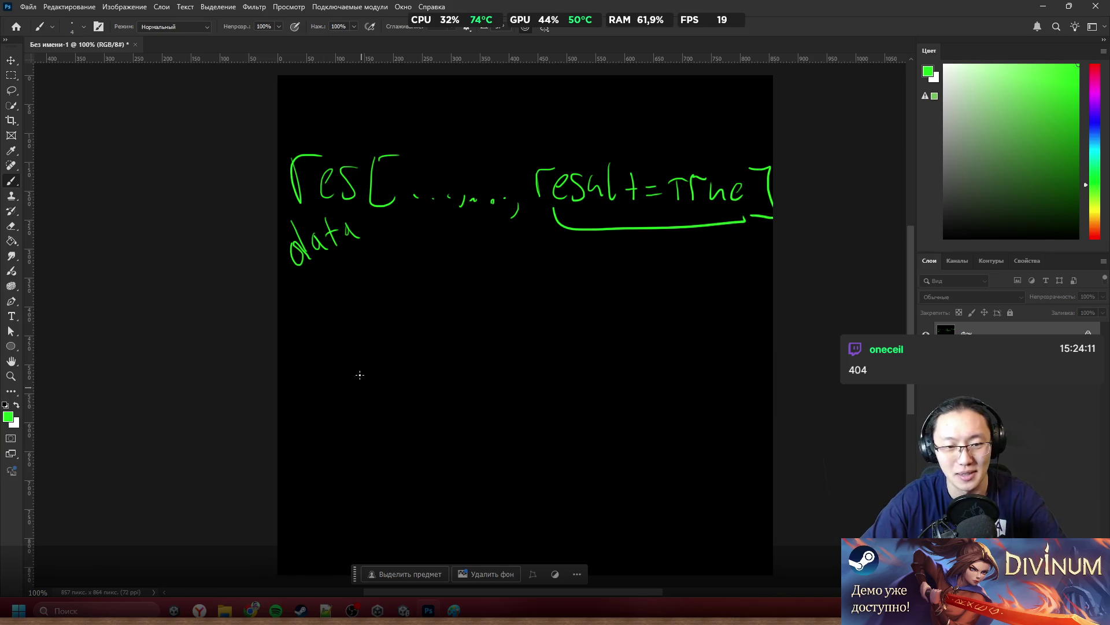
pyautogui.moveTo(291, 373); pyautogui.dragTo(319, 415)
# Handwrite 'if(!data[result])' in green across the middle of the canvas
pyautogui.moveTo(307, 388); pyautogui.dragTo(322, 385)
pyautogui.moveTo(335, 334); pyautogui.dragTo(346, 416)
pyautogui.click(356, 403)
pyautogui.moveTo(377, 380); pyautogui.dragTo(412, 391)
pyautogui.moveTo(420, 346); pyautogui.dragTo(429, 383)
pyautogui.moveTo(412, 370)
pyautogui.mouseDown()
pyautogui.moveTo(428, 365)
pyautogui.moveTo(470, 396)
pyautogui.moveTo(523, 354)
pyautogui.moveTo(527, 387)
pyautogui.moveTo(520, 378)
pyautogui.mouseUp()
pyautogui.click(531, 379)
pyautogui.hotkey('ctrl', 'z')
pyautogui.hotkey('ctrl', 'z')
pyautogui.moveTo(536, 356)
pyautogui.mouseDown()
pyautogui.moveTo(525, 379)
pyautogui.moveTo(563, 376)
pyautogui.mouseUp()
pyautogui.moveTo(568, 338)
pyautogui.mouseDown()
pyautogui.moveTo(565, 379)
pyautogui.moveTo(591, 360)
pyautogui.moveTo(613, 386)
pyautogui.mouseUp()
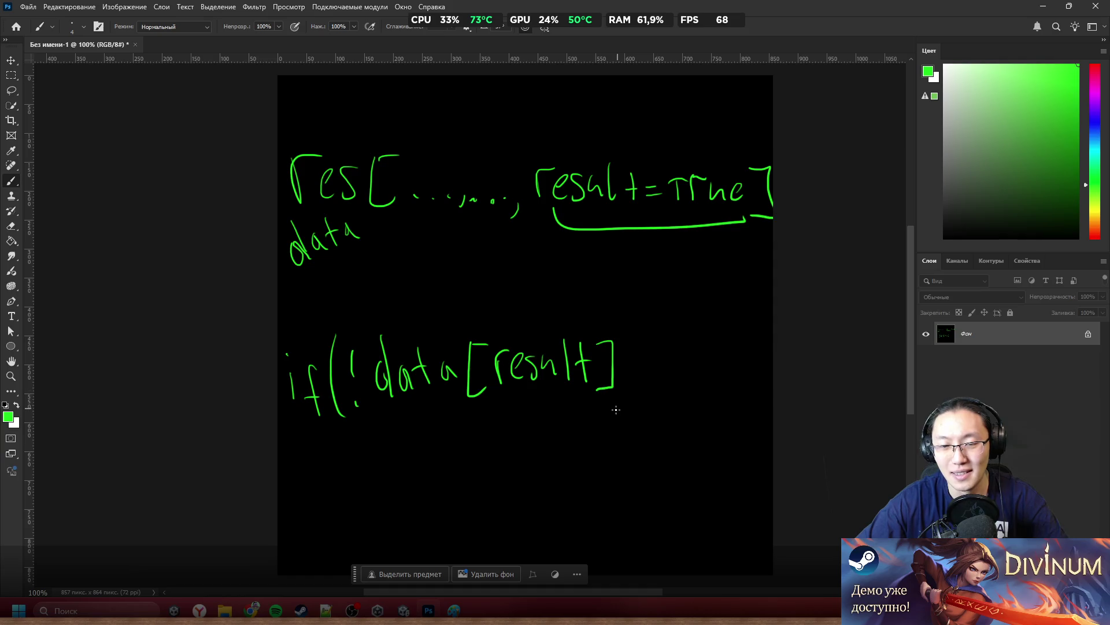
pyautogui.moveTo(623, 314); pyautogui.dragTo(637, 393)
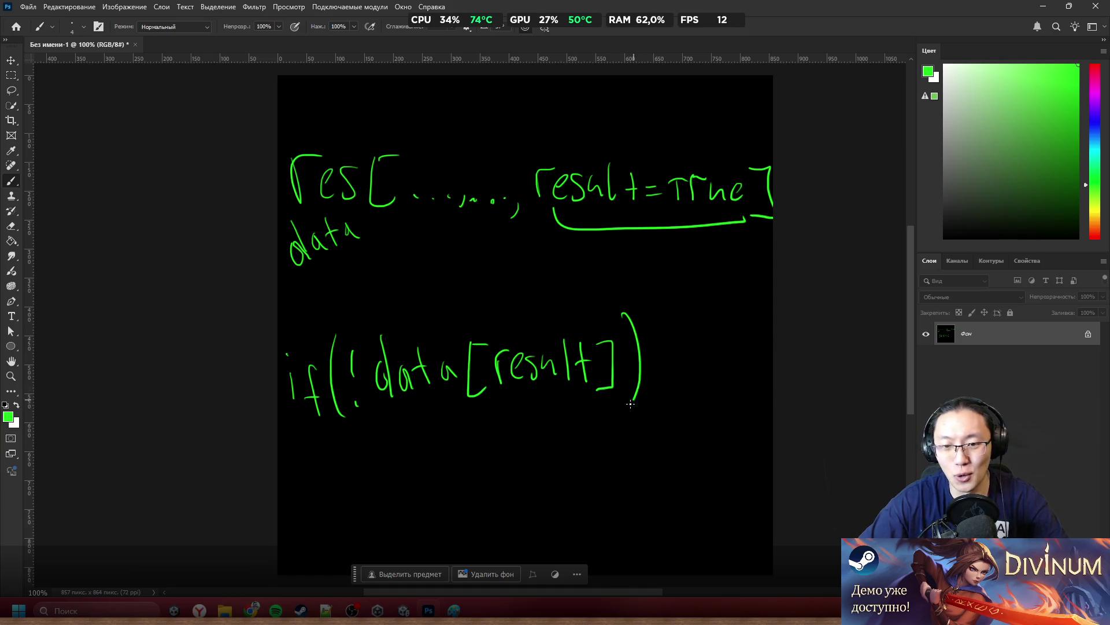
# Continue the line with 'excep', redoing the letters after the e
pyautogui.moveTo(660, 350); pyautogui.dragTo(701, 363)
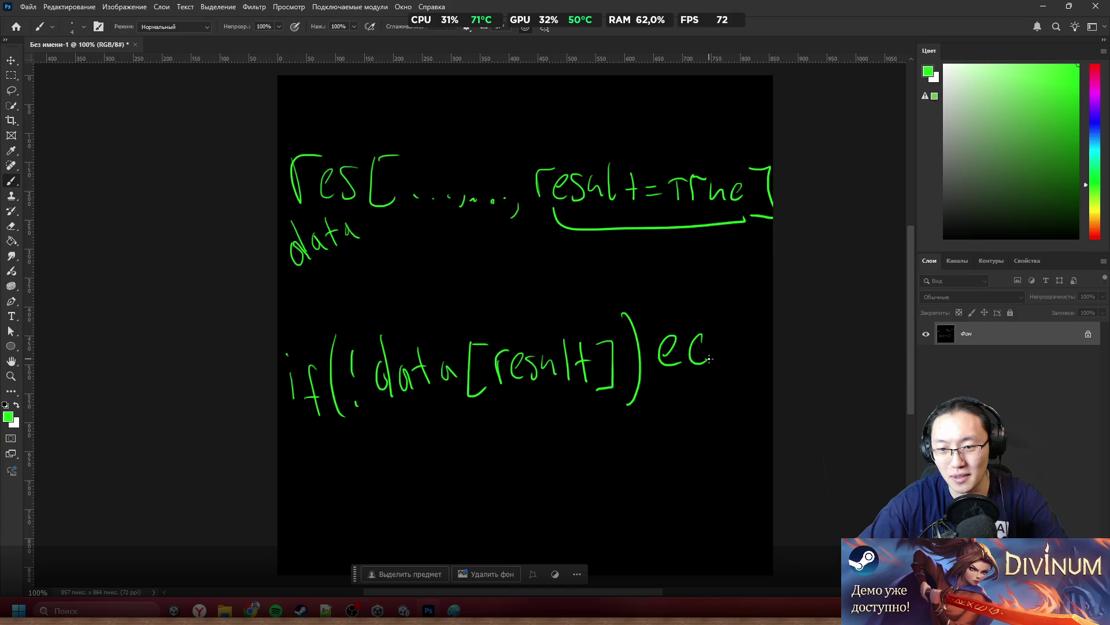
pyautogui.click(713, 308)
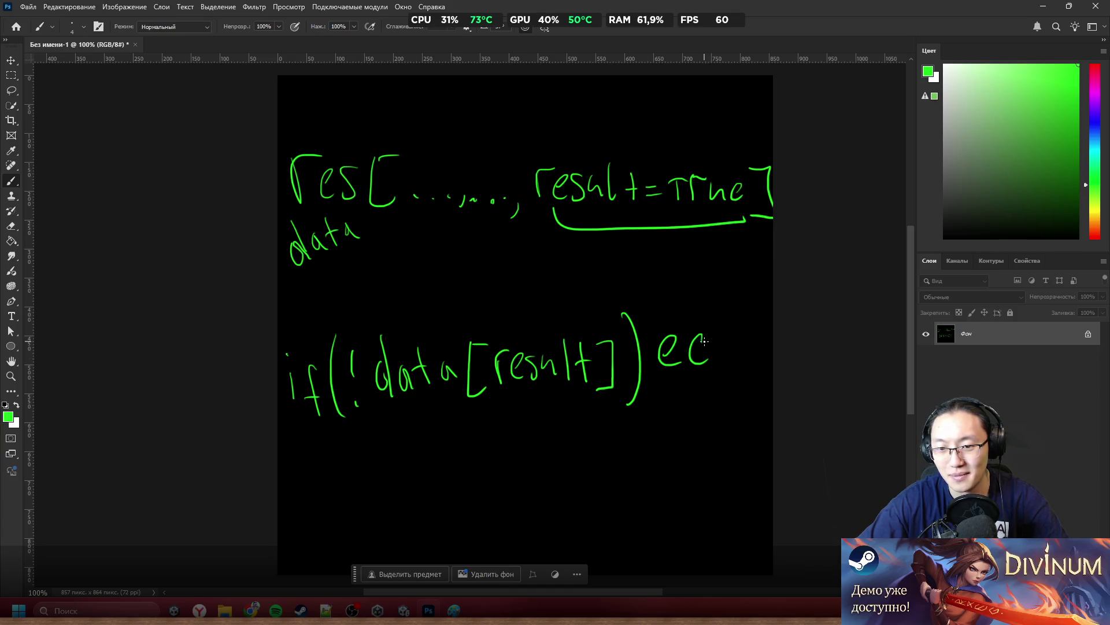
pyautogui.moveTo(730, 328); pyautogui.dragTo(716, 360)
pyautogui.moveTo(736, 342); pyautogui.dragTo(744, 355)
pyautogui.hotkey('ctrl', 'z')
pyautogui.hotkey('ctrl', 'z')
pyautogui.hotkey('ctrl', 'z')
pyautogui.moveTo(699, 298)
pyautogui.mouseDown()
pyautogui.moveTo(691, 356)
pyautogui.moveTo(712, 362)
pyautogui.mouseUp()
pyautogui.hotkey('ctrl', 'z')
pyautogui.hotkey('ctrl', 'z')
pyautogui.moveTo(710, 334)
pyautogui.mouseDown()
pyautogui.moveTo(697, 363)
pyautogui.moveTo(730, 362)
pyautogui.mouseUp()
pyautogui.moveTo(741, 352)
pyautogui.mouseDown()
pyautogui.moveTo(753, 362)
pyautogui.moveTo(769, 353)
pyautogui.mouseUp()
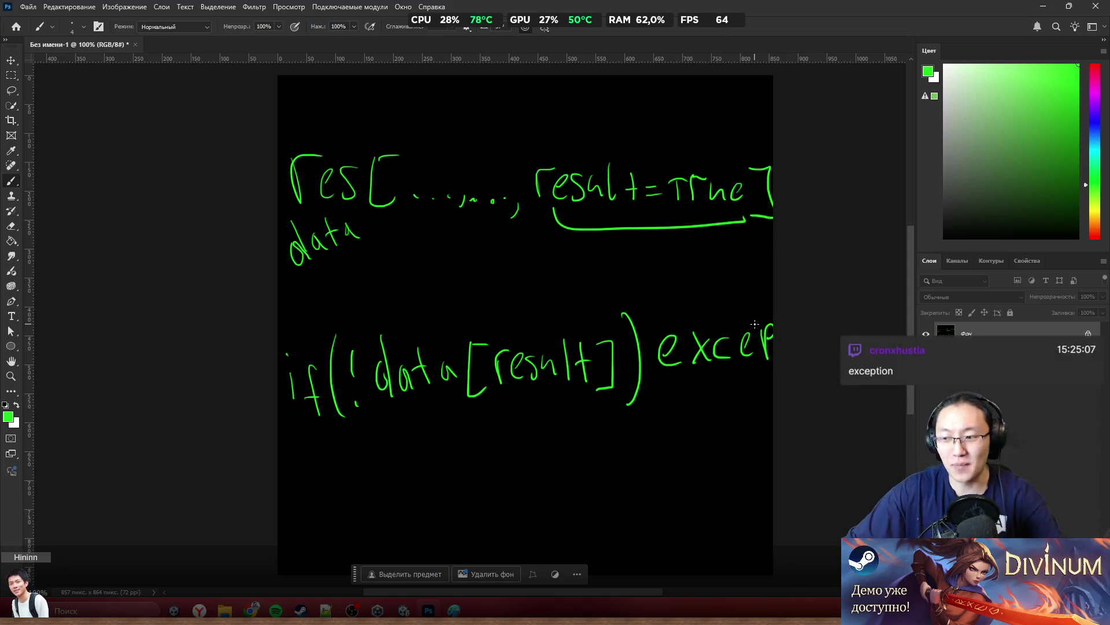
# Draw a downward arrow above result, undoing trial loops, circles, arrows and underlines
pyautogui.moveTo(419, 301)
pyautogui.mouseDown()
pyautogui.moveTo(298, 318)
pyautogui.moveTo(578, 428)
pyautogui.moveTo(766, 310)
pyautogui.moveTo(391, 302)
pyautogui.mouseUp()
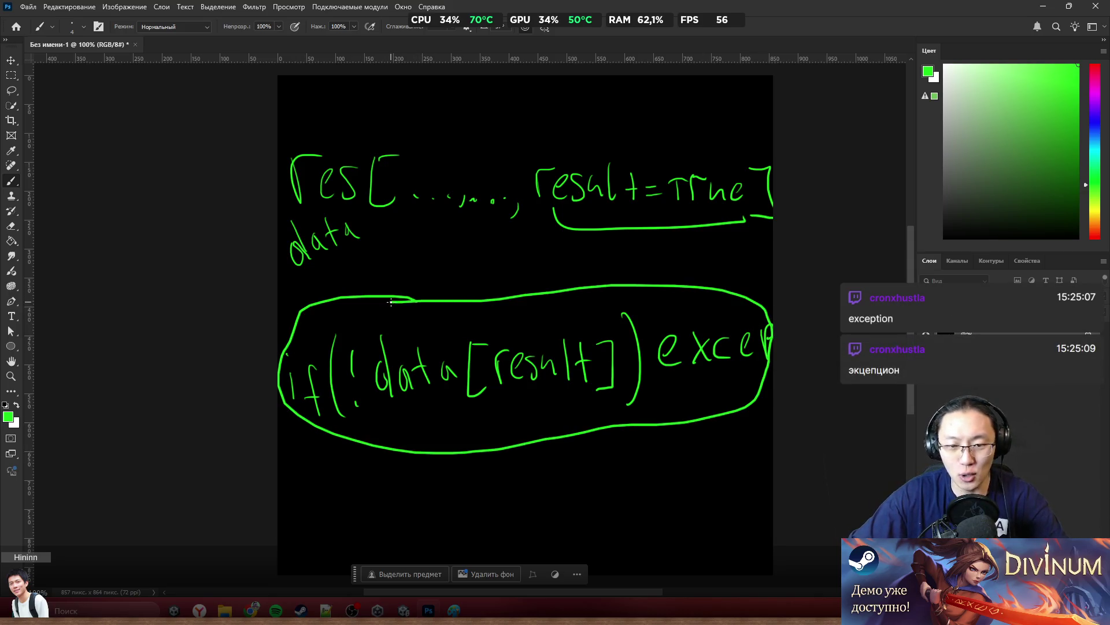
pyautogui.hotkey('ctrl', 'z')
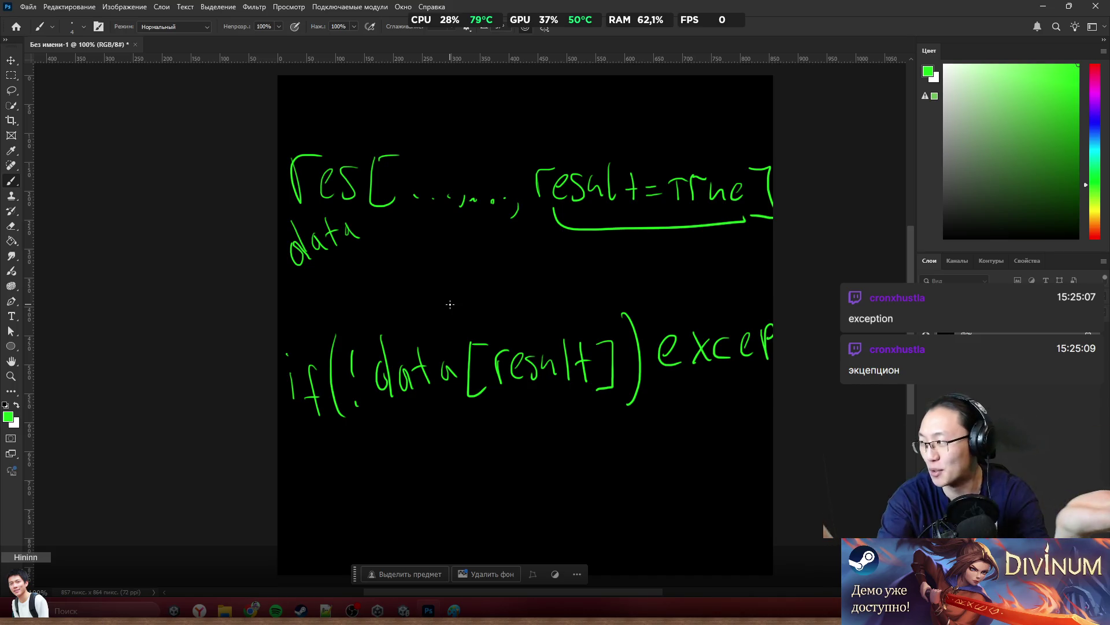
pyautogui.moveTo(454, 524)
pyautogui.mouseDown()
pyautogui.moveTo(456, 485)
pyautogui.moveTo(478, 468)
pyautogui.mouseUp()
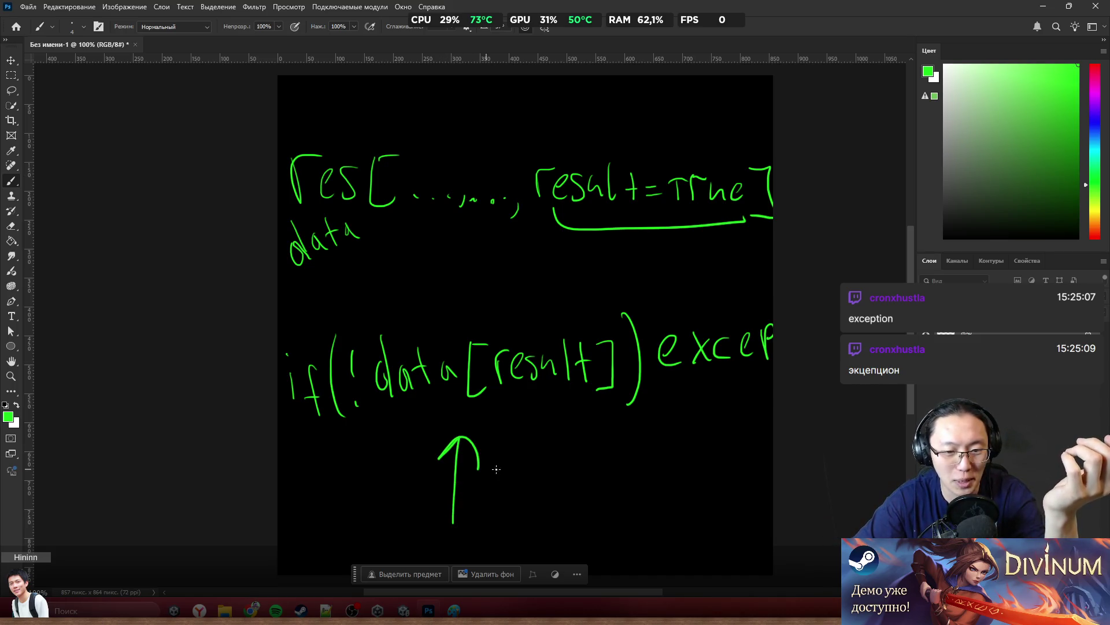
pyautogui.hotkey('ctrl', 'z')
pyautogui.moveTo(590, 124)
pyautogui.mouseDown()
pyautogui.moveTo(596, 157)
pyautogui.moveTo(614, 142)
pyautogui.mouseUp()
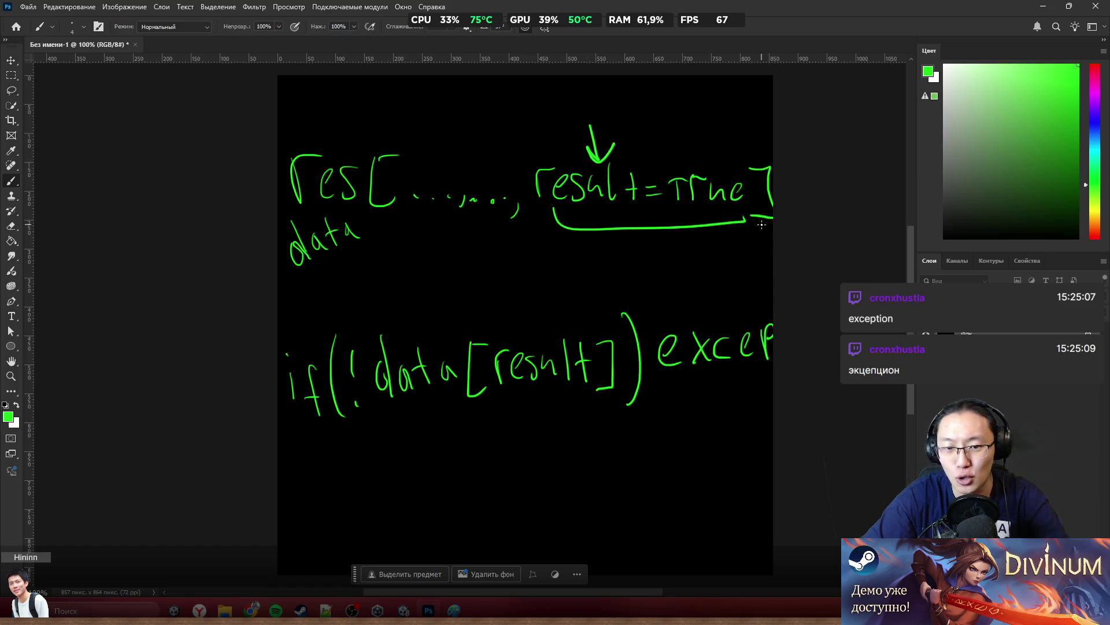
pyautogui.moveTo(393, 283)
pyautogui.mouseDown()
pyautogui.moveTo(642, 359)
pyautogui.moveTo(529, 344)
pyautogui.mouseUp()
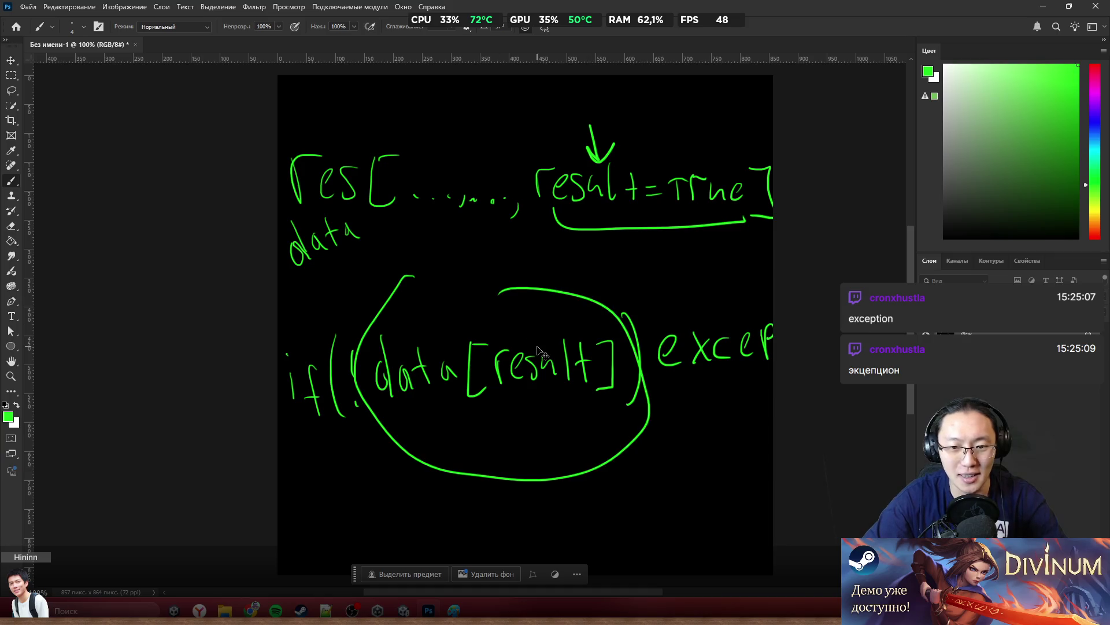
pyautogui.hotkey('ctrl', 'z')
pyautogui.moveTo(360, 431); pyautogui.dragTo(641, 443)
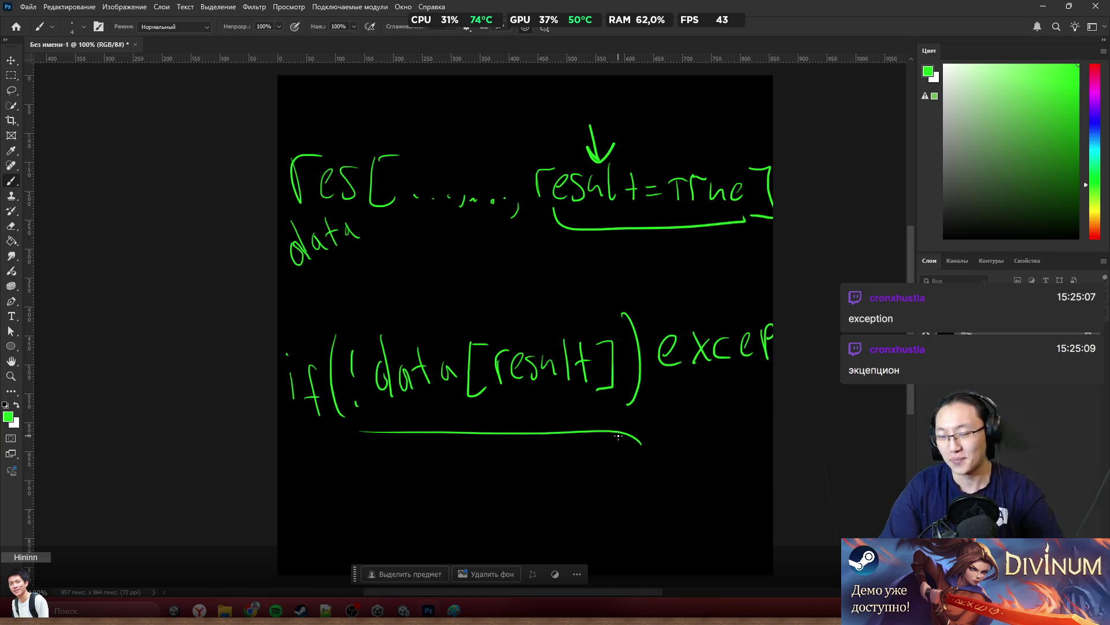
pyautogui.hotkey('ctrl', 'z')
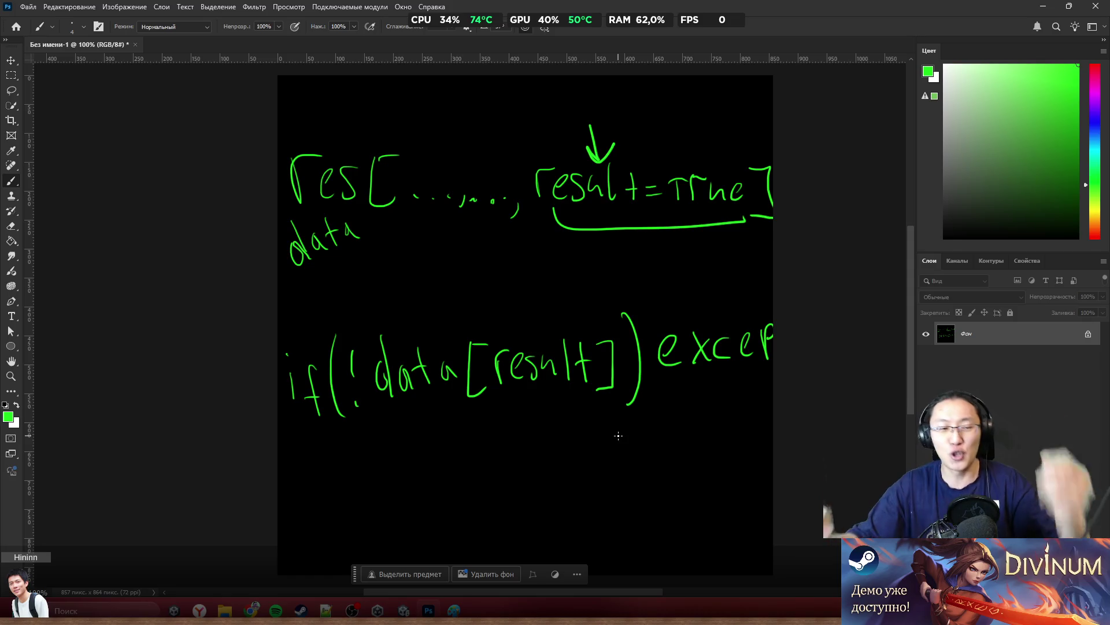
# Try erasing [result], then return to the Brush with default black and white colours
pyautogui.press('e')
pyautogui.moveTo(563, 361)
pyautogui.mouseDown()
pyautogui.moveTo(564, 341)
pyautogui.moveTo(587, 362)
pyautogui.moveTo(578, 380)
pyautogui.moveTo(506, 369)
pyautogui.moveTo(505, 379)
pyautogui.mouseUp()
pyautogui.hotkey('ctrl', 'z')
pyautogui.press('b')
pyautogui.press('d')
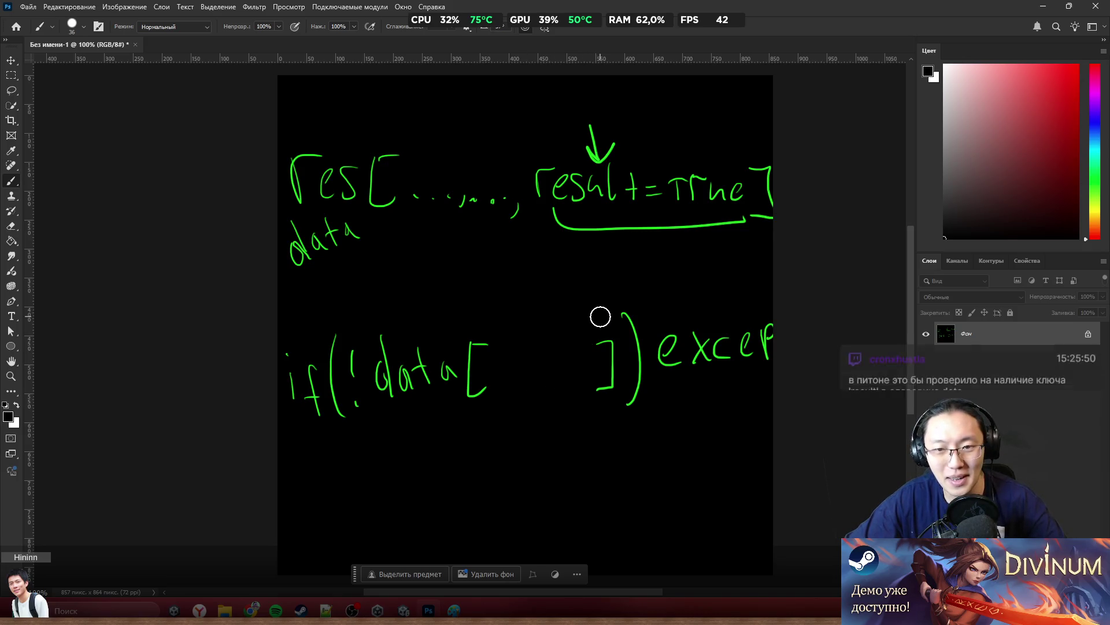
pyautogui.hotkey('ctrl', 'z')
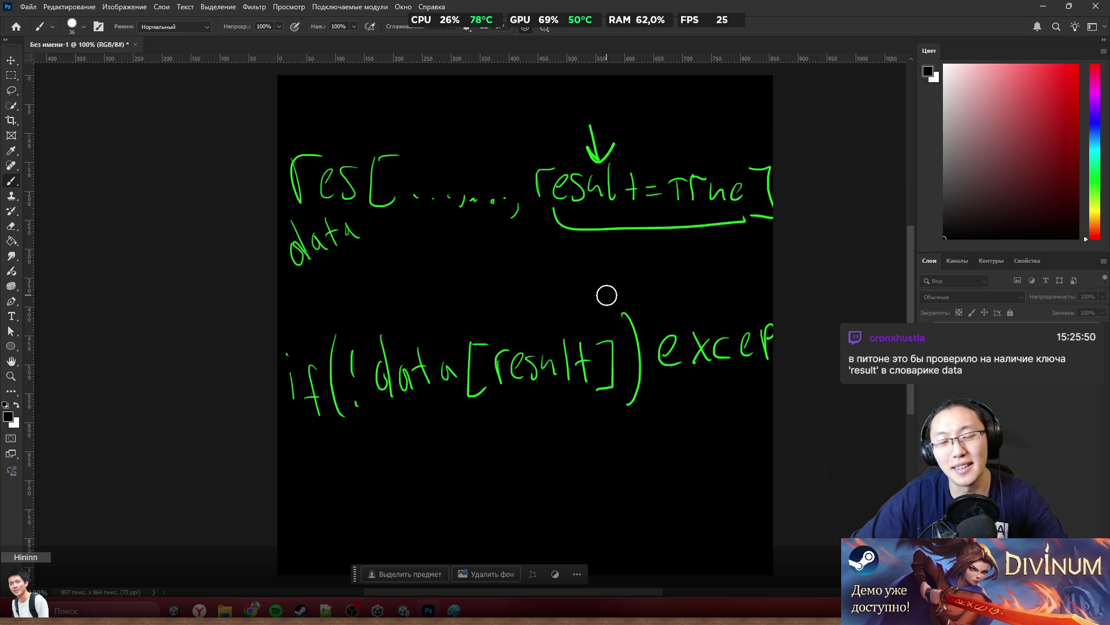
# Dismiss the locked-layer alert, paint [result] out in black, and choose bright green
pyautogui.keyDown('ctrl'); pyautogui.click(567, 336); pyautogui.keyUp('ctrl')
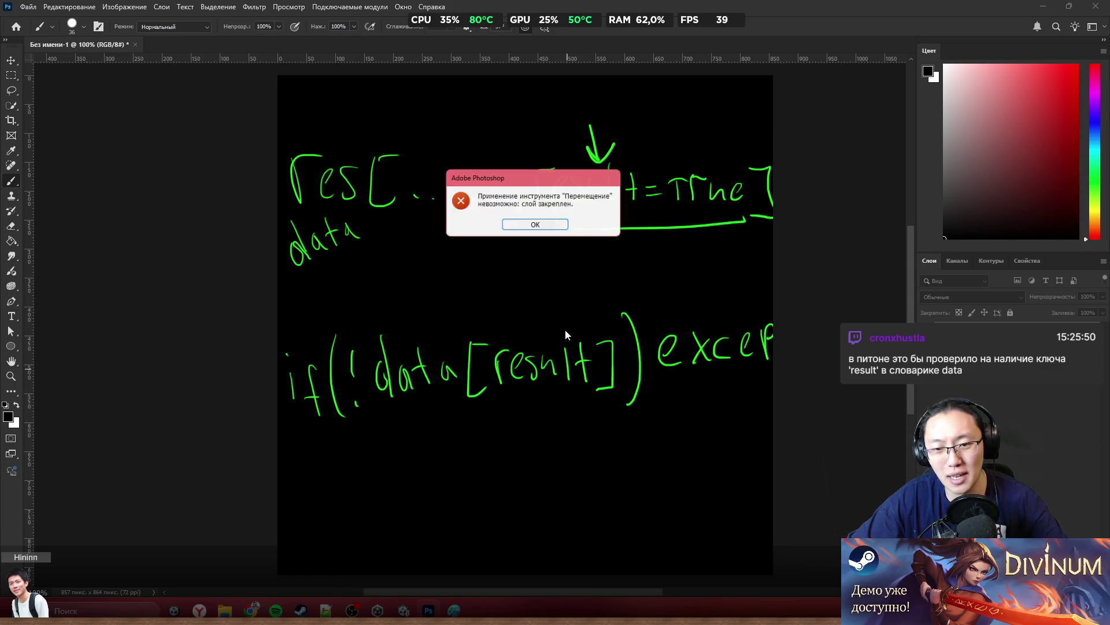
pyautogui.click(544, 225)
pyautogui.moveTo(584, 347)
pyautogui.mouseDown()
pyautogui.moveTo(585, 379)
pyautogui.moveTo(545, 386)
pyautogui.moveTo(500, 367)
pyautogui.moveTo(533, 372)
pyautogui.mouseUp()
pyautogui.moveTo(473, 341)
pyautogui.mouseDown()
pyautogui.moveTo(538, 434)
pyautogui.moveTo(548, 396)
pyautogui.moveTo(597, 328)
pyautogui.moveTo(605, 384)
pyautogui.moveTo(564, 370)
pyautogui.mouseUp()
pyautogui.keyDown('alt'); pyautogui.rightClick(574, 365); pyautogui.keyUp('alt')
pyautogui.click(1093, 188)
# Write '.result' after data in bright green
pyautogui.moveTo(1000, 173); pyautogui.dragTo(1083, 31)
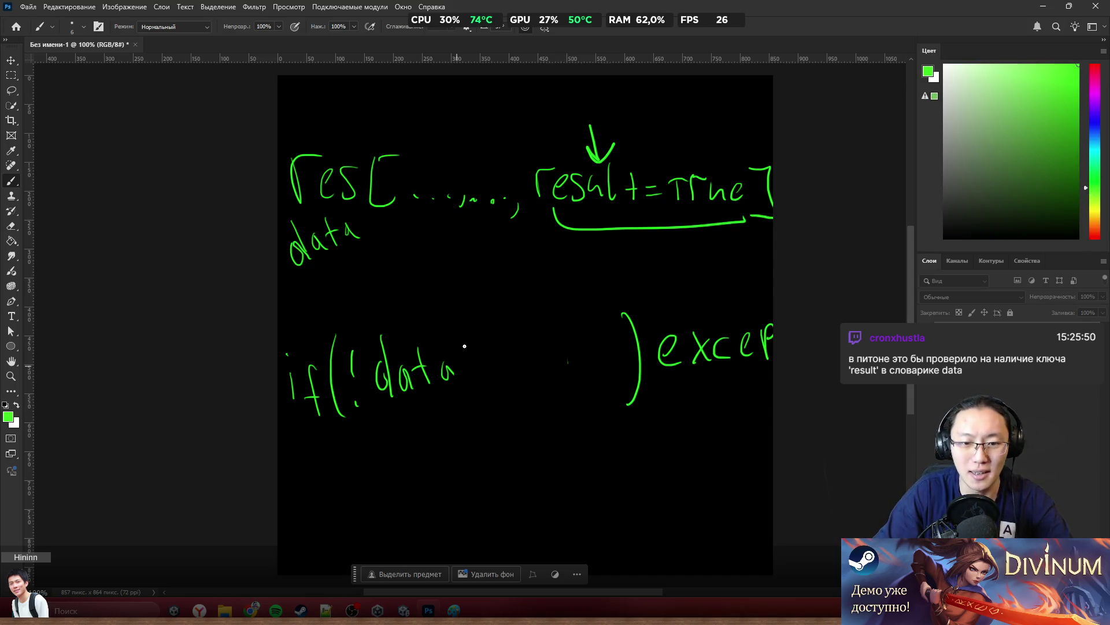
pyautogui.moveTo(469, 375); pyautogui.dragTo(473, 379)
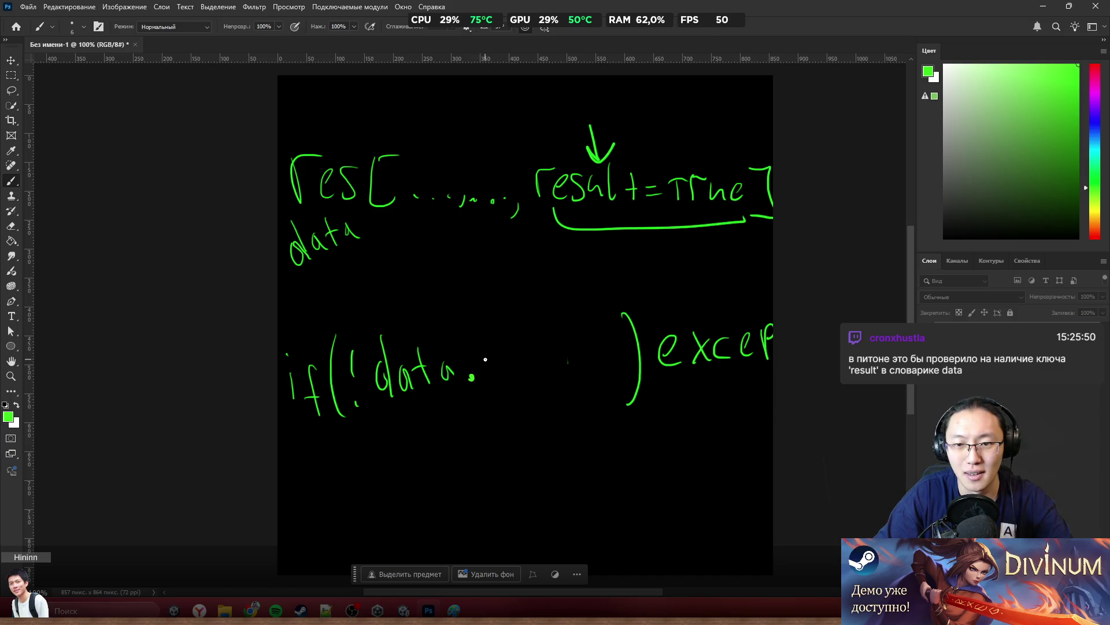
pyautogui.moveTo(483, 351)
pyautogui.mouseDown()
pyautogui.moveTo(488, 380)
pyautogui.moveTo(523, 363)
pyautogui.moveTo(562, 364)
pyautogui.mouseUp()
pyautogui.moveTo(574, 312); pyautogui.dragTo(578, 368)
pyautogui.moveTo(560, 348)
pyautogui.mouseDown()
pyautogui.moveTo(590, 346)
pyautogui.moveTo(567, 368)
pyautogui.mouseUp()
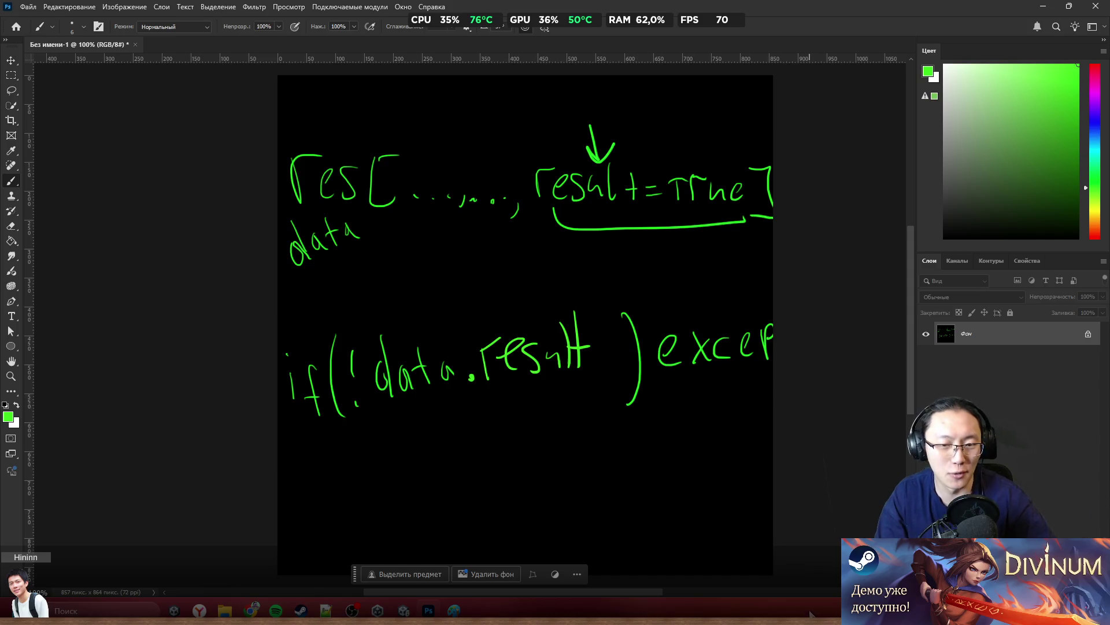
# Paint out 'result' in black with a 66 px brush, then write 'OK' in white at 5 px
pyautogui.press('d')
pyautogui.moveTo(627, 379); pyautogui.dragTo(655, 377)
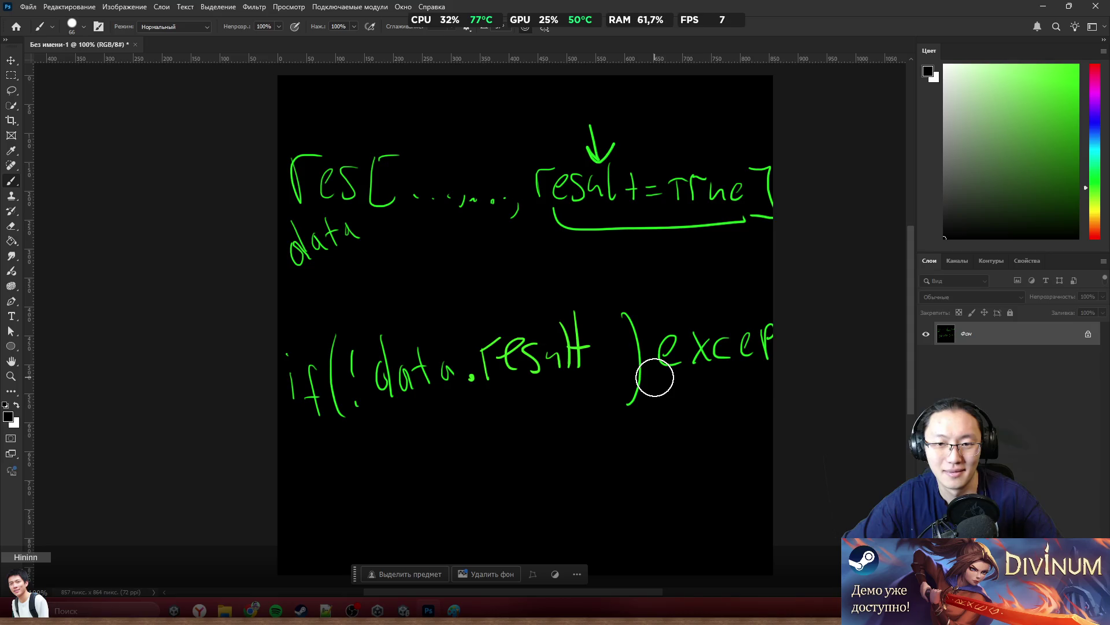
pyautogui.moveTo(575, 330)
pyautogui.mouseDown()
pyautogui.moveTo(555, 366)
pyautogui.moveTo(491, 350)
pyautogui.moveTo(524, 362)
pyautogui.mouseUp()
pyautogui.press('x')
pyautogui.moveTo(488, 324)
pyautogui.mouseDown()
pyautogui.moveTo(469, 325)
pyautogui.moveTo(505, 391)
pyautogui.mouseUp()
pyautogui.moveTo(520, 354); pyautogui.dragTo(534, 383)
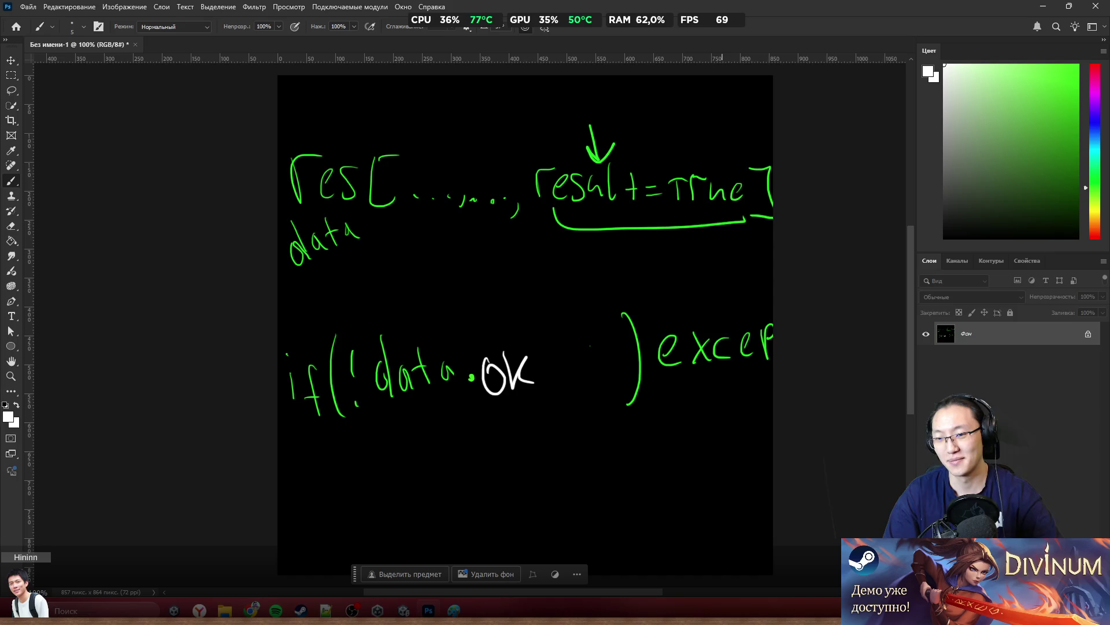
# In white, underline data.OK and circle result=true and OK, then switch back to Unity
pyautogui.moveTo(373, 429); pyautogui.dragTo(573, 407)
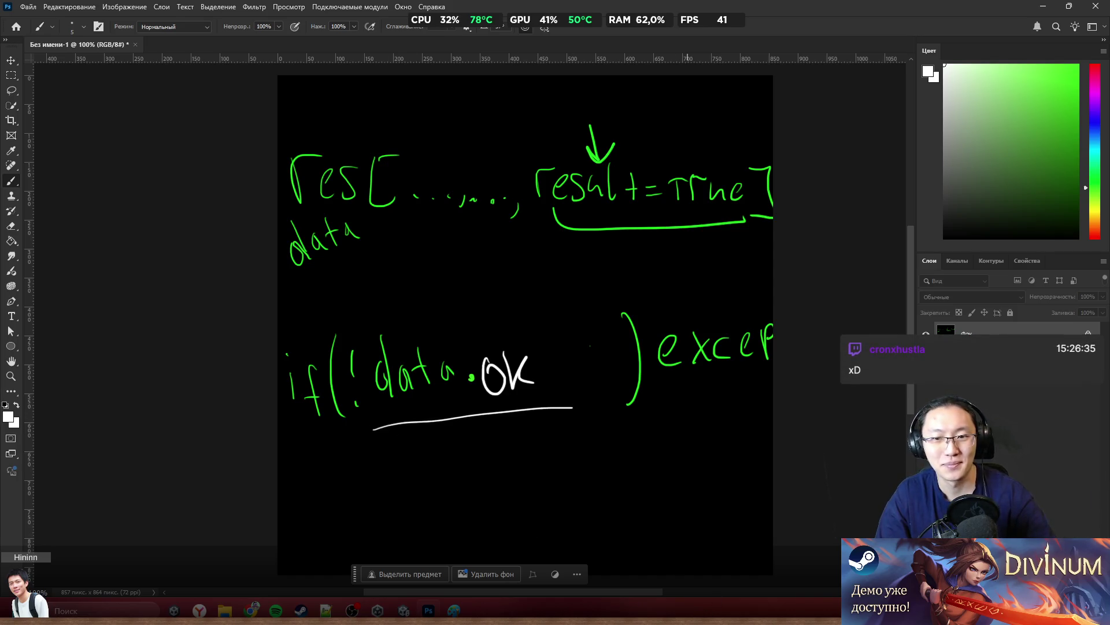
pyautogui.moveTo(563, 135)
pyautogui.mouseDown()
pyautogui.moveTo(762, 125)
pyautogui.moveTo(601, 120)
pyautogui.mouseUp()
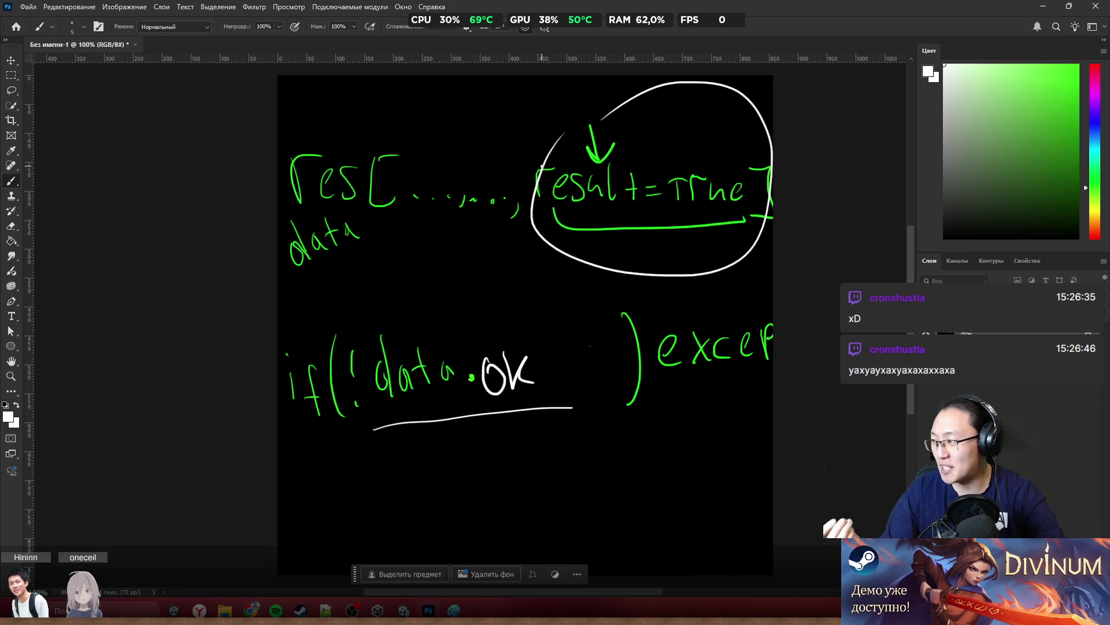
pyautogui.moveTo(480, 347)
pyautogui.mouseDown()
pyautogui.moveTo(474, 393)
pyautogui.moveTo(480, 335)
pyautogui.mouseUp()
pyautogui.moveTo(440, 123)
pyautogui.mouseDown()
pyautogui.moveTo(550, 255)
pyautogui.moveTo(520, 95)
pyautogui.mouseUp()
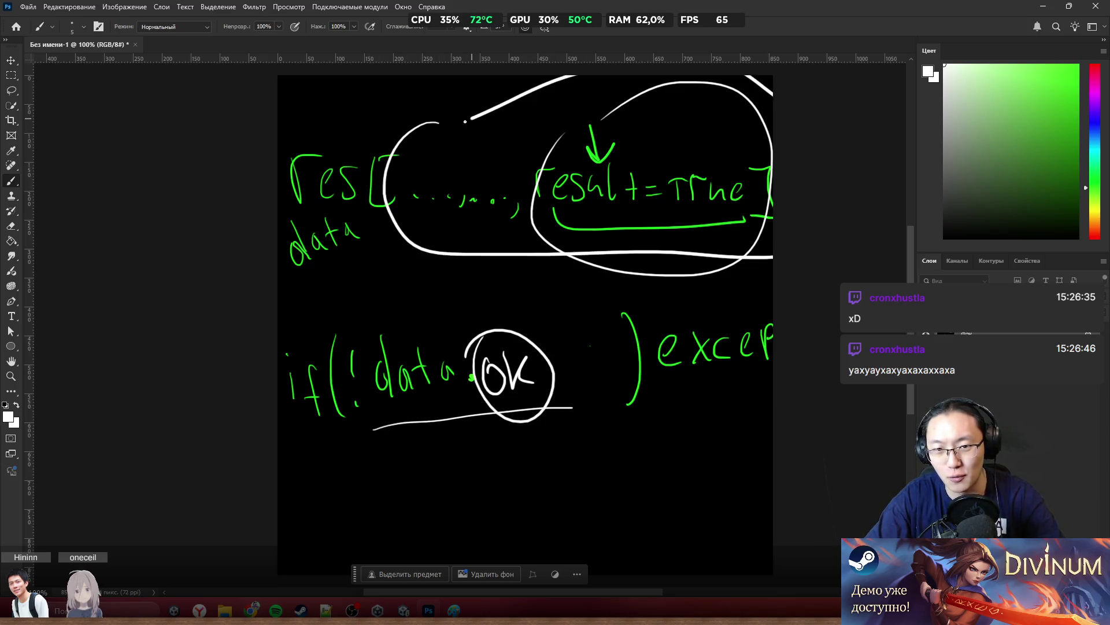
pyautogui.hotkey('ctrl', 'z')
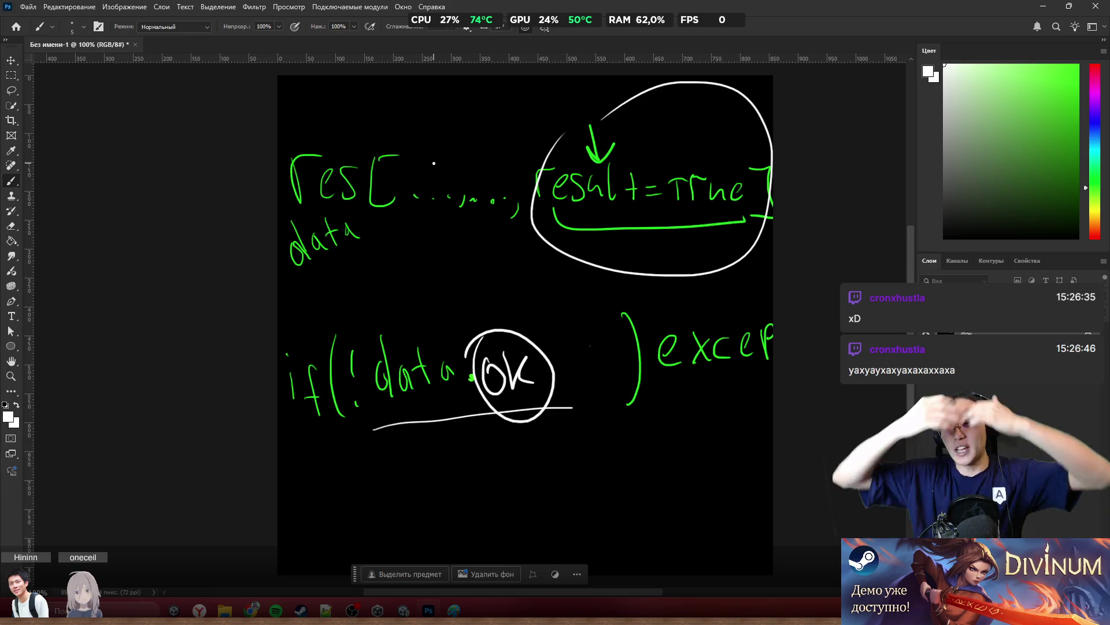
pyautogui.hotkey('alt', 'Tab')
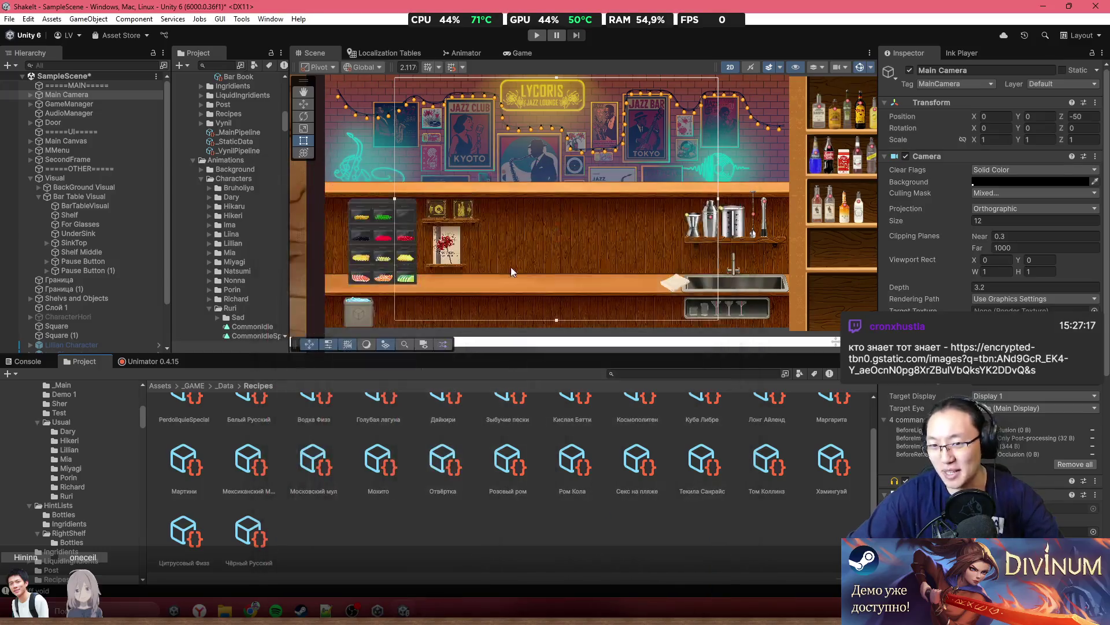
# Launch Photoshop 2025 from the pinned Start menu folder and switch to its home screen
pyautogui.press('super')
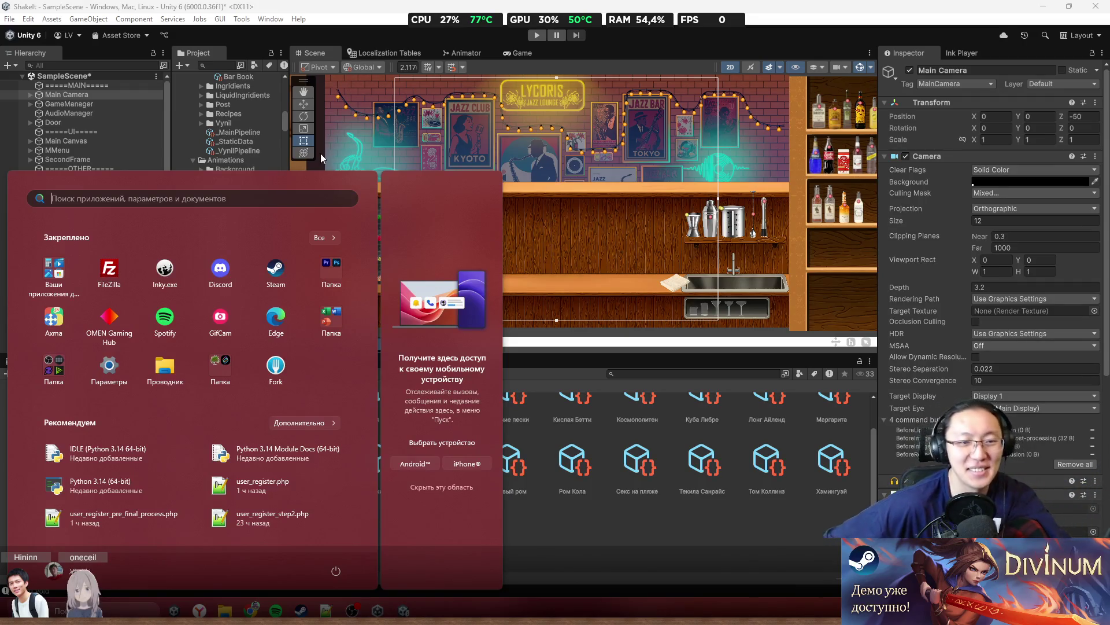
pyautogui.click(331, 283)
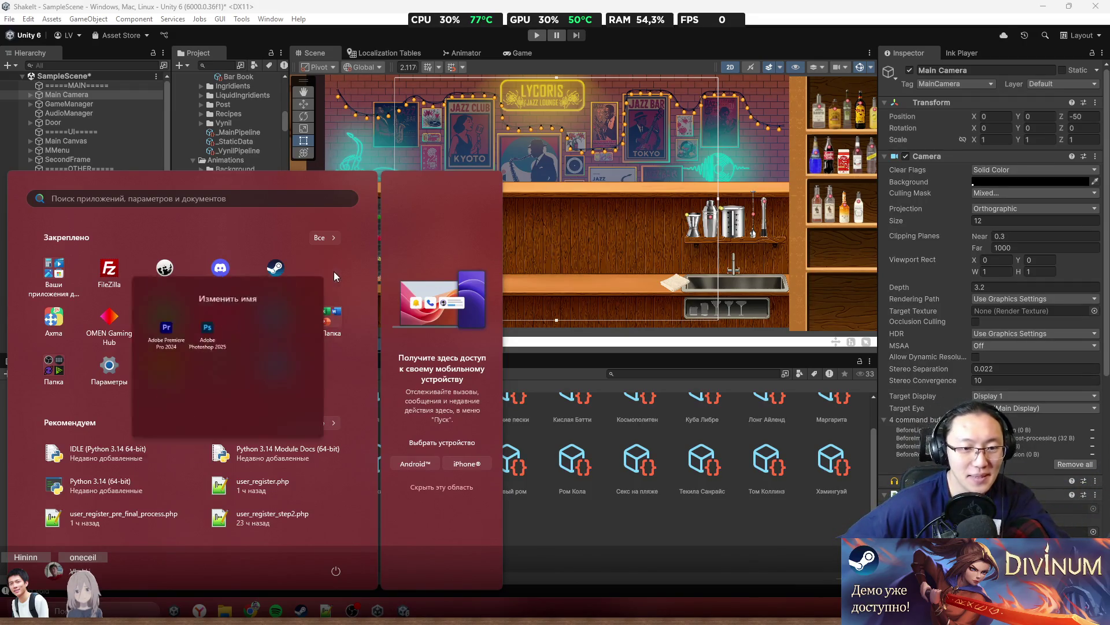
pyautogui.click(166, 354)
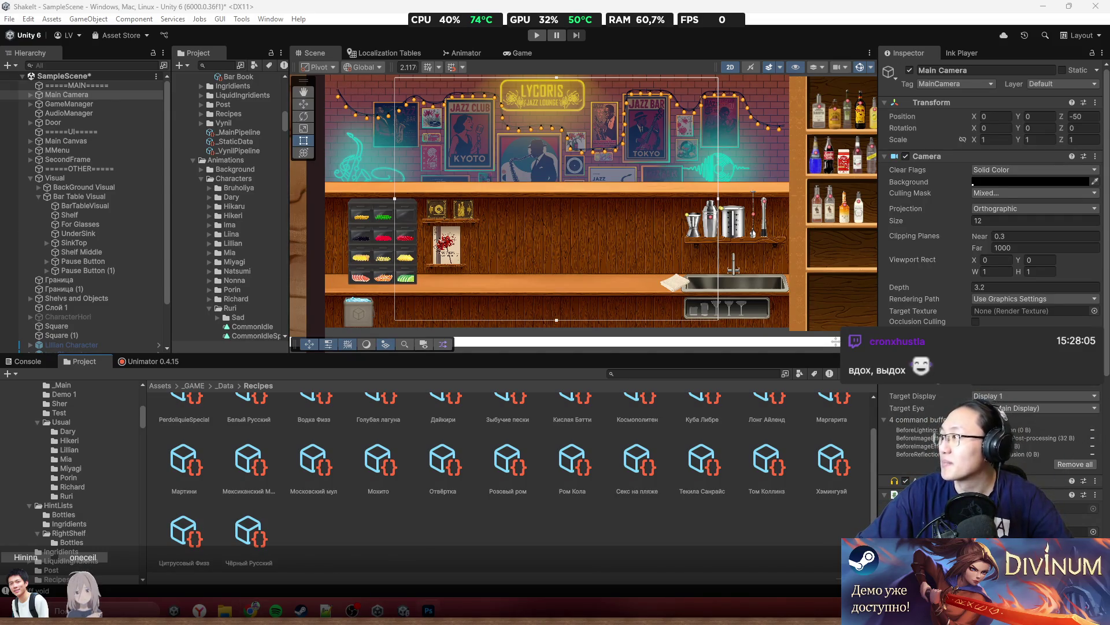
pyautogui.hotkey('alt', 'Tab')
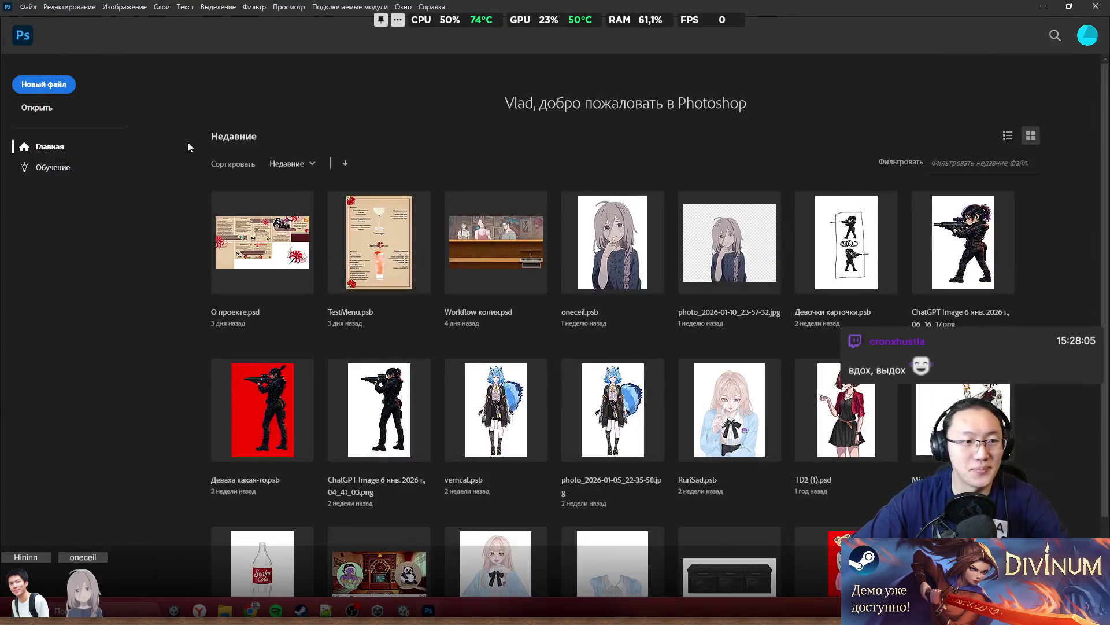
# Create a new 857x864 document and try picking an item from the clipboard history
pyautogui.click(39, 86)
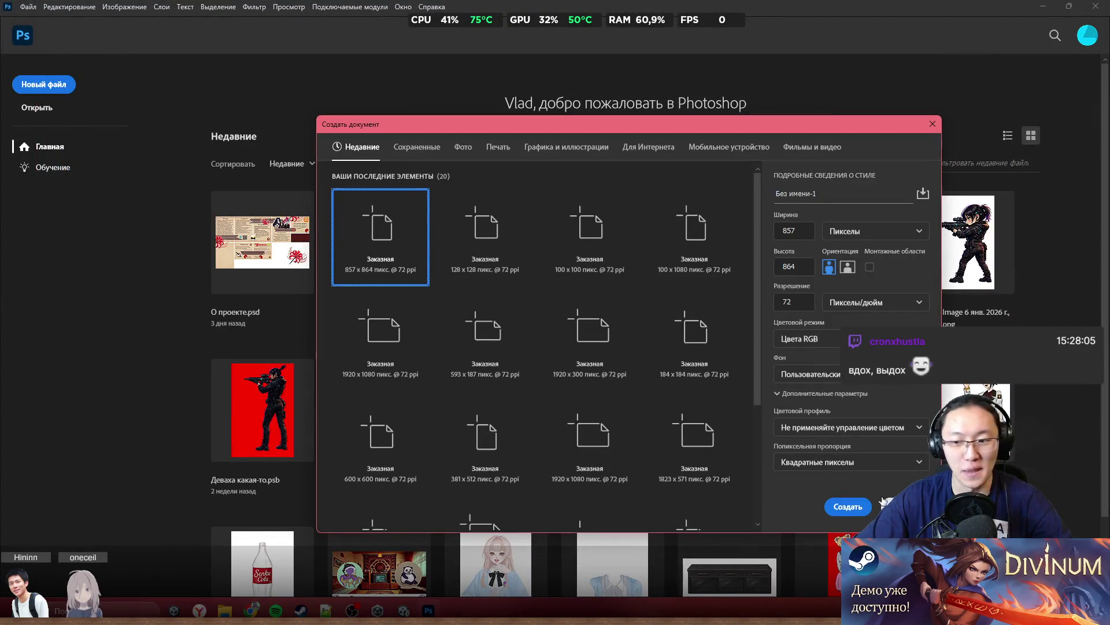
pyautogui.click(848, 506)
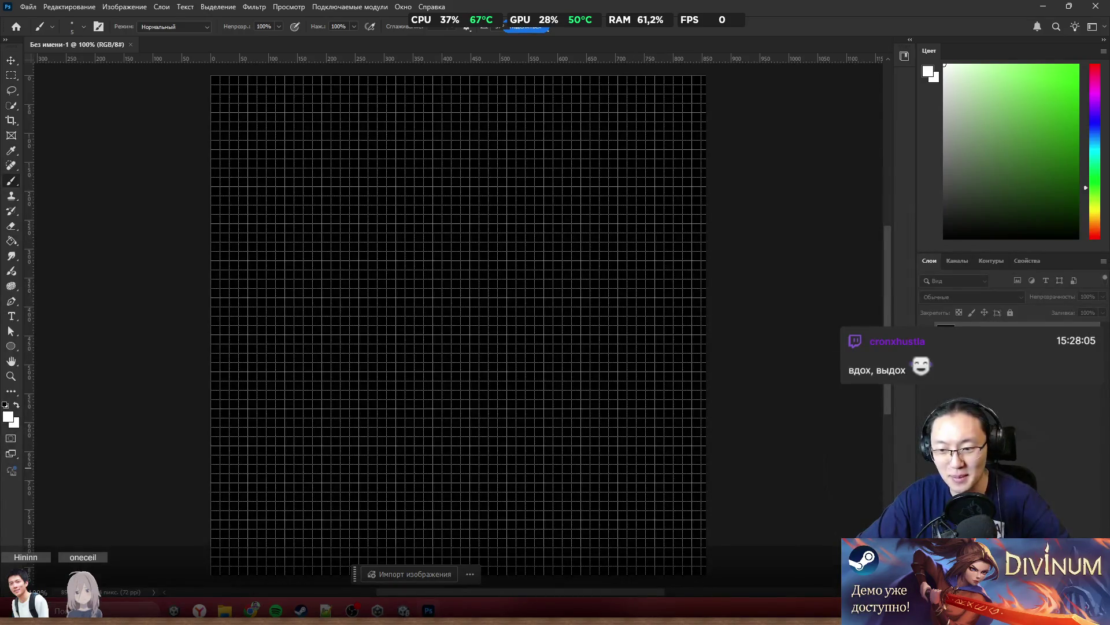
pyautogui.hotkey('ctrl', 'd')
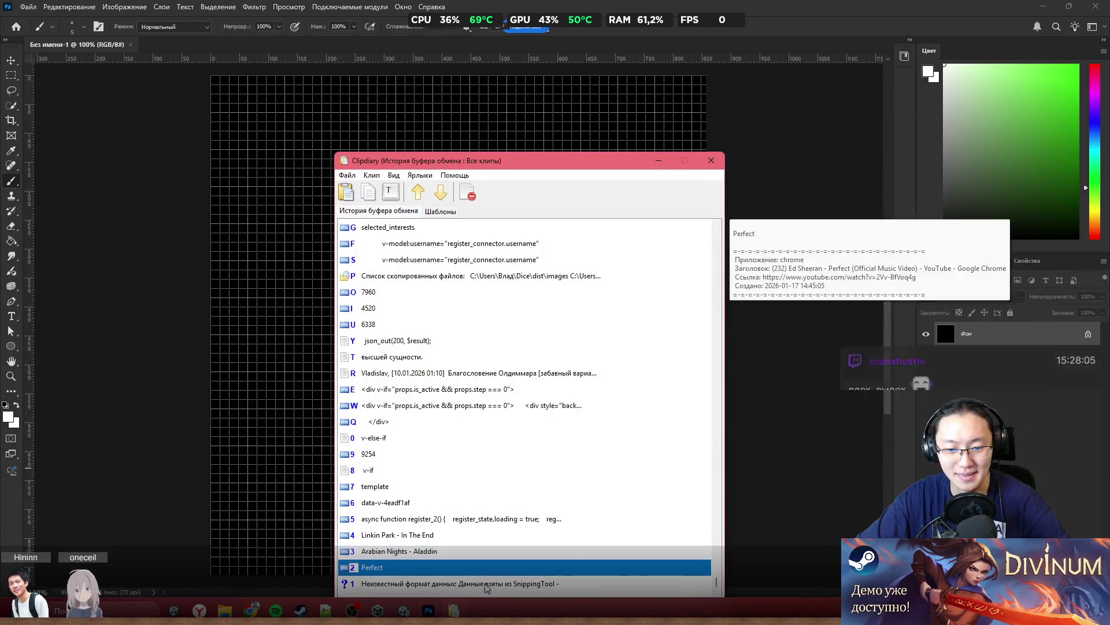
pyautogui.doubleClick(508, 576)
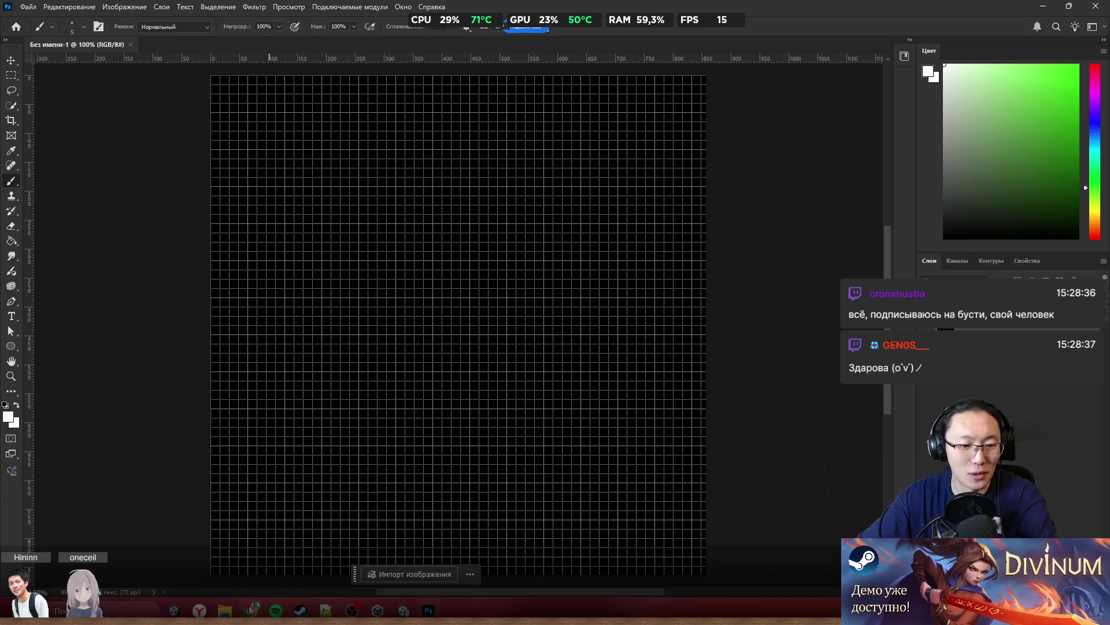
# Snip the Unity Scene view of the bar with Win+Shift+S and paste it into Photoshop
pyautogui.moveTo(252, 607)
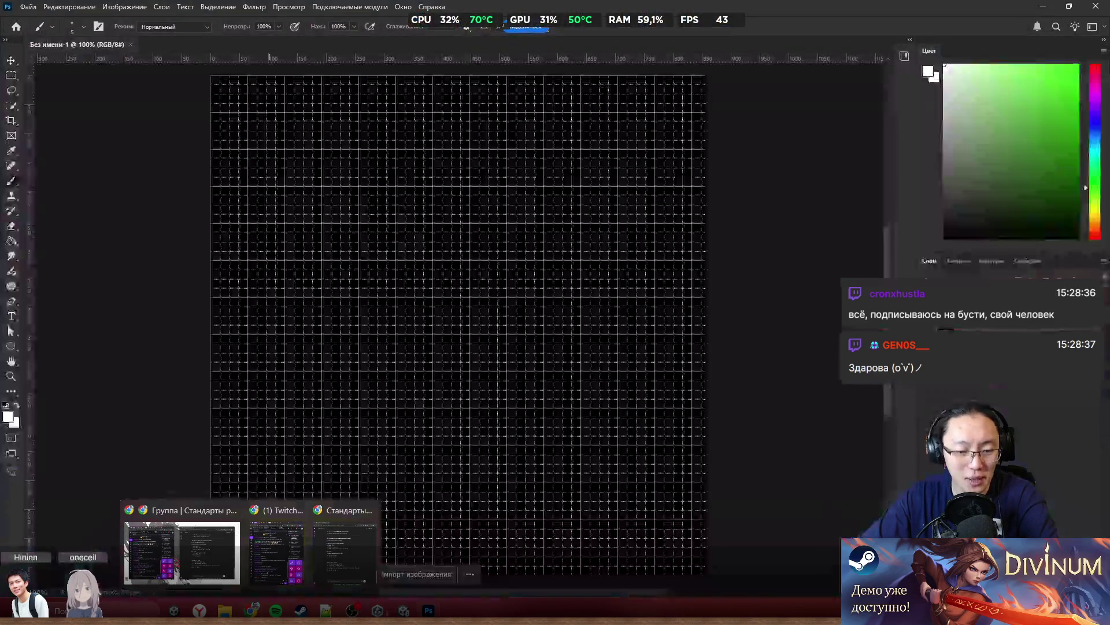
pyautogui.click(347, 547)
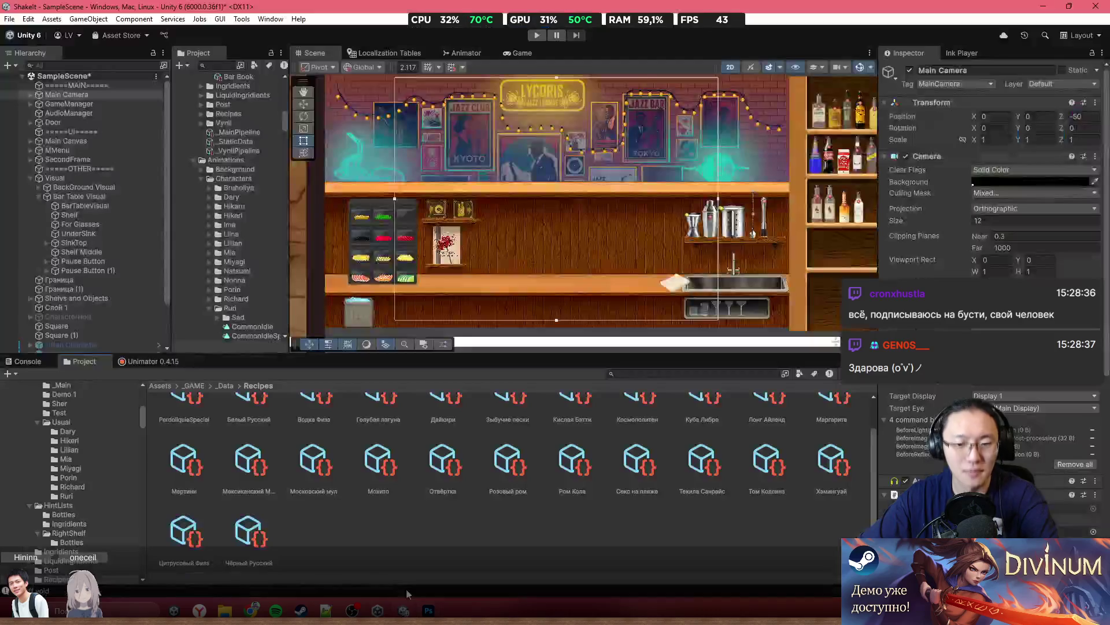
pyautogui.press('super+shift+s')
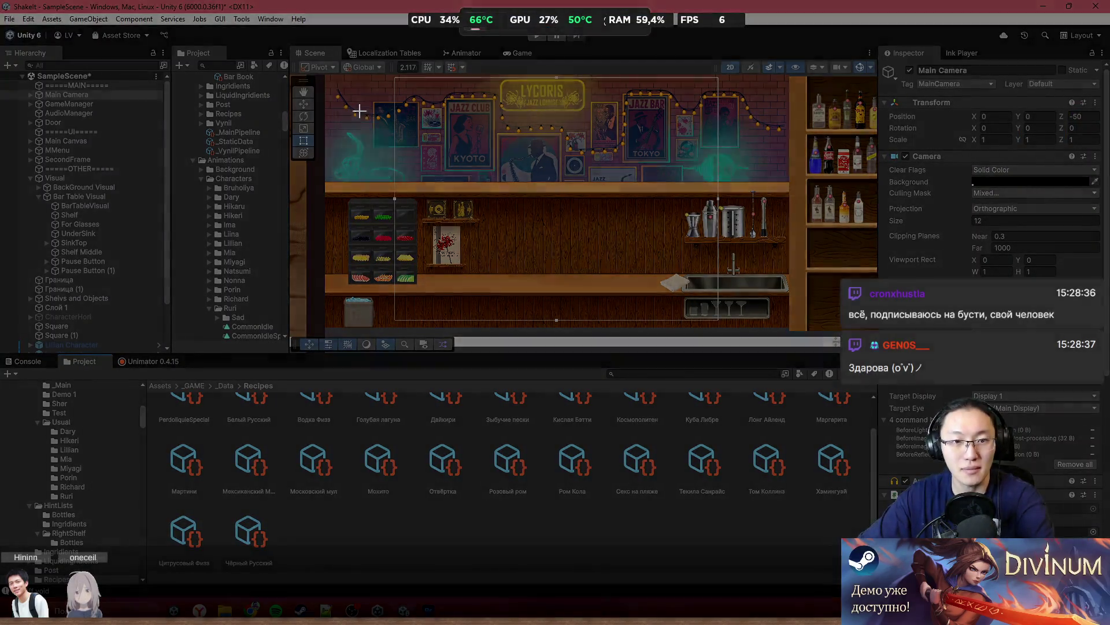
pyautogui.moveTo(292, 58)
pyautogui.mouseDown()
pyautogui.moveTo(756, 341)
pyautogui.moveTo(810, 337)
pyautogui.mouseUp()
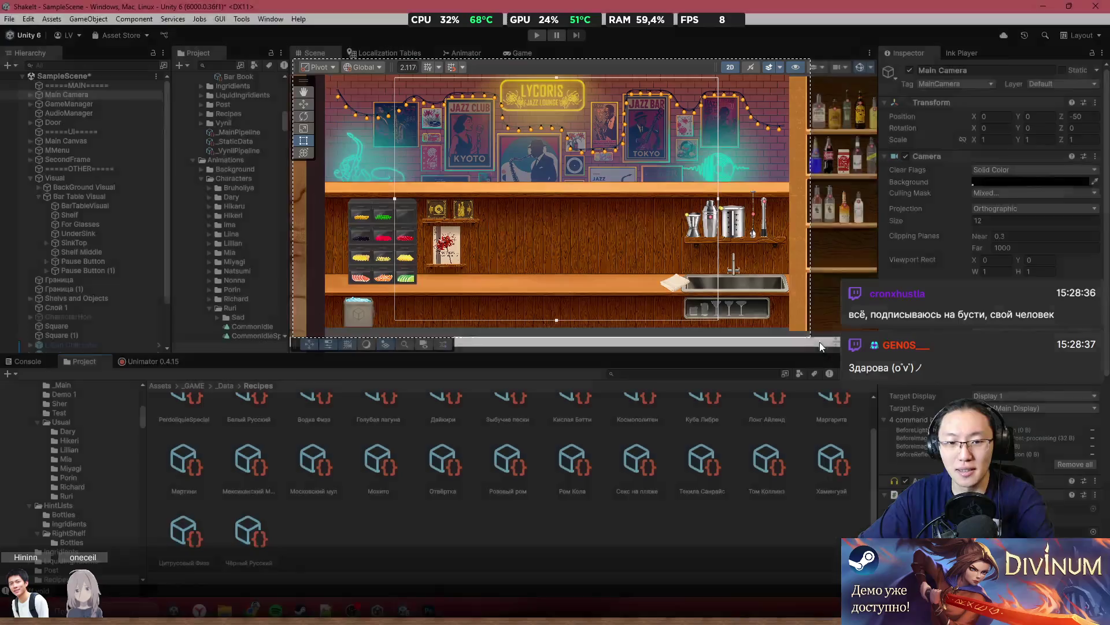
pyautogui.click(428, 610)
pyautogui.hotkey('ctrl', 'v')
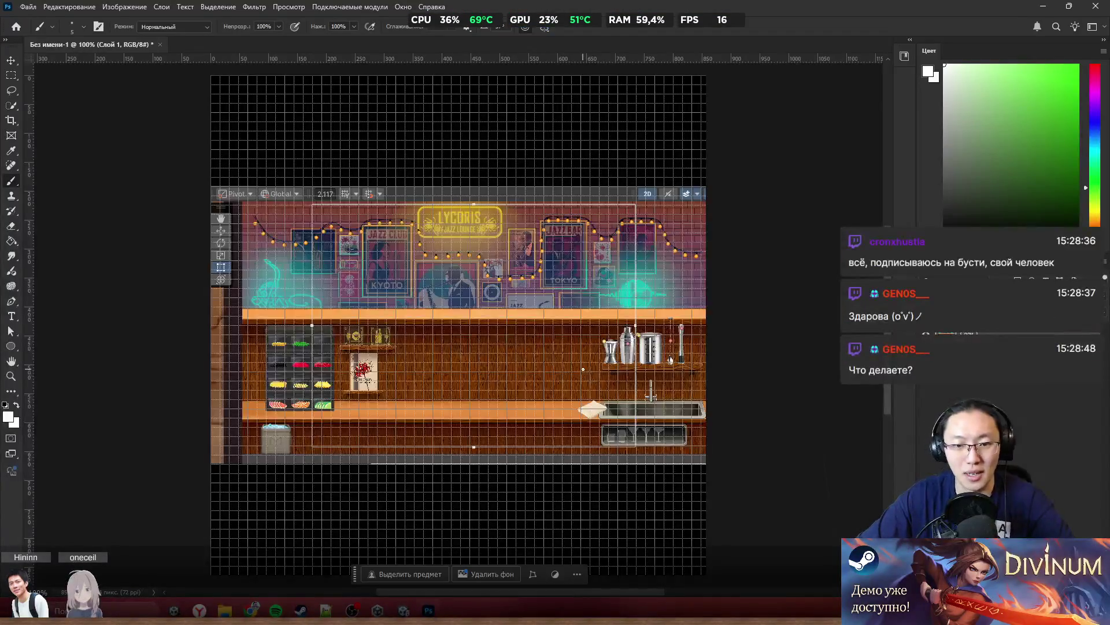
# Hide the canvas grid, undo a trial white brush loop, and set the colour to bright green
pyautogui.hotkey('ctrl', "'")
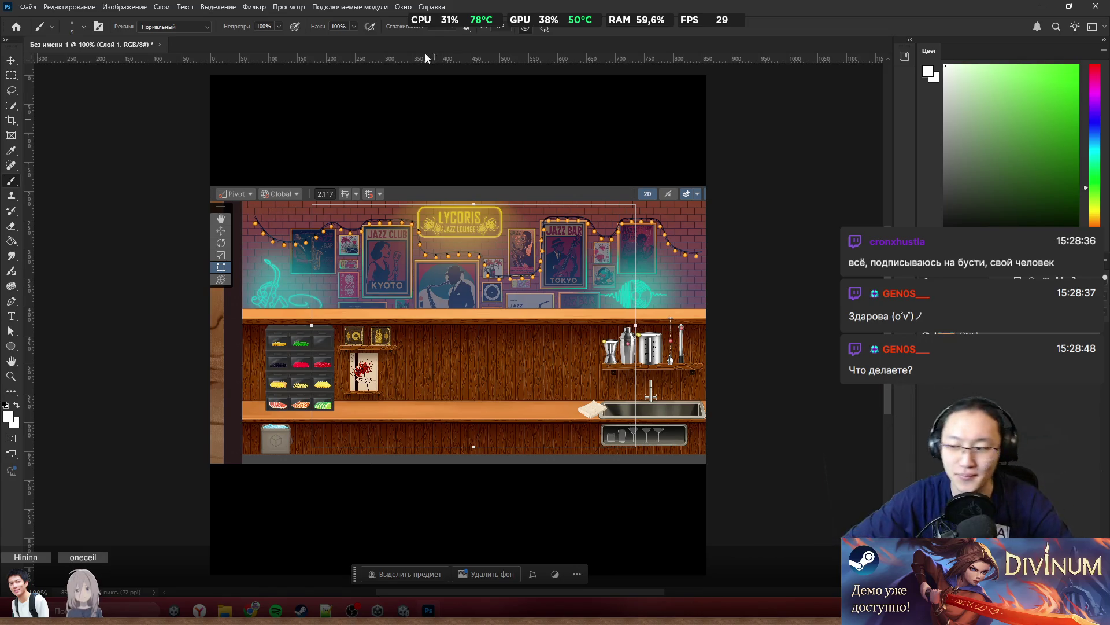
pyautogui.scroll(5, 328, 311)
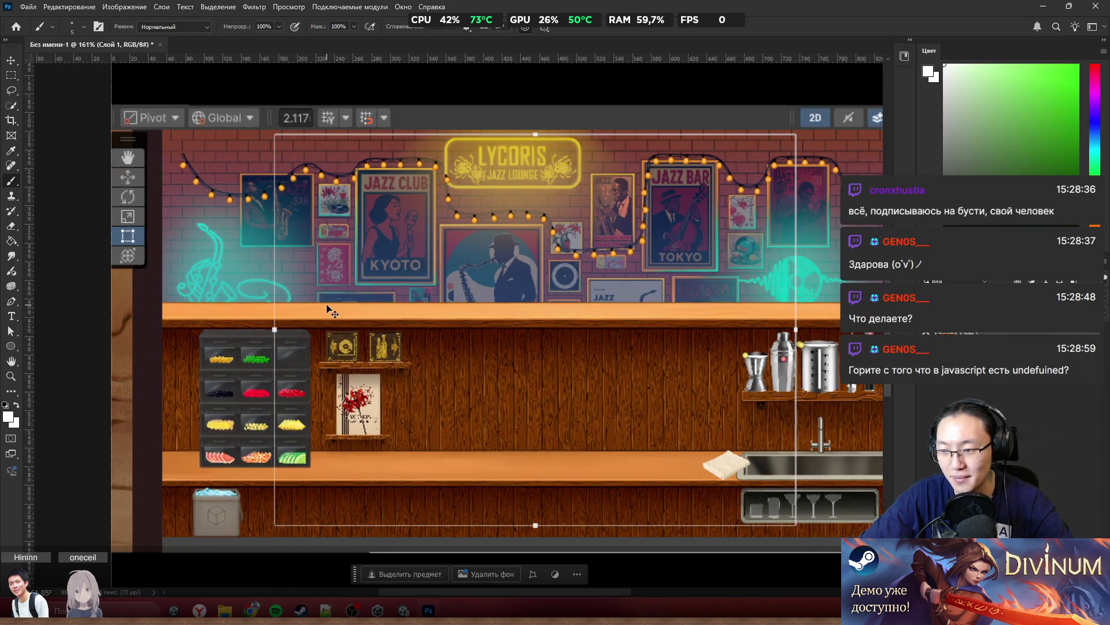
pyautogui.hscroll(1, 328, 310)
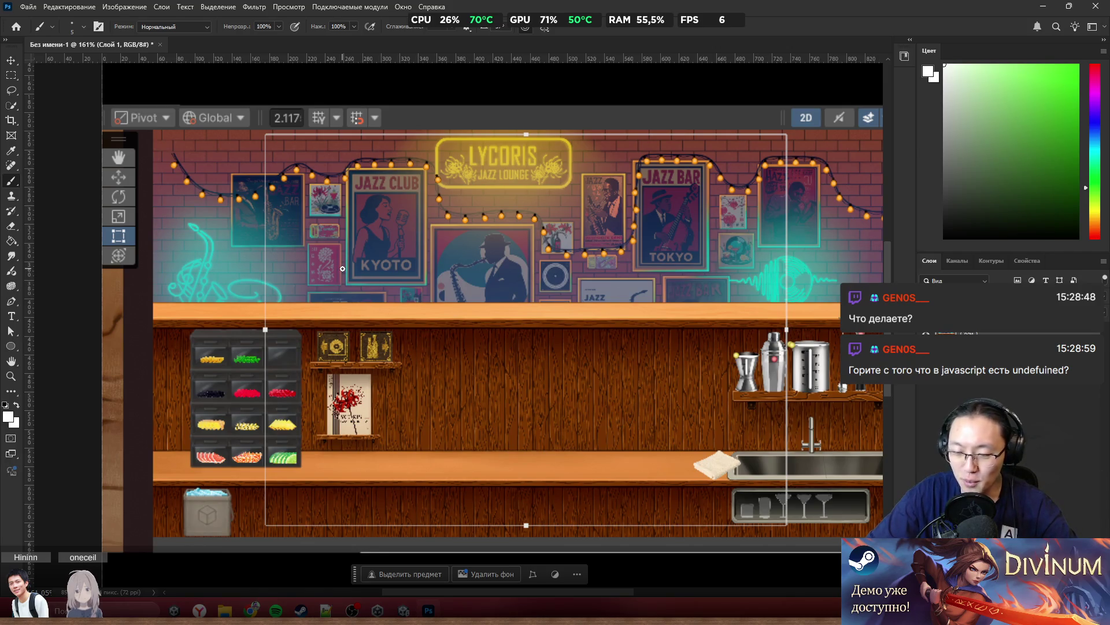
pyautogui.moveTo(547, 387)
pyautogui.mouseDown()
pyautogui.moveTo(545, 431)
pyautogui.moveTo(462, 415)
pyautogui.mouseUp()
pyautogui.hotkey('ctrl', 'z')
pyautogui.click(1079, 65)
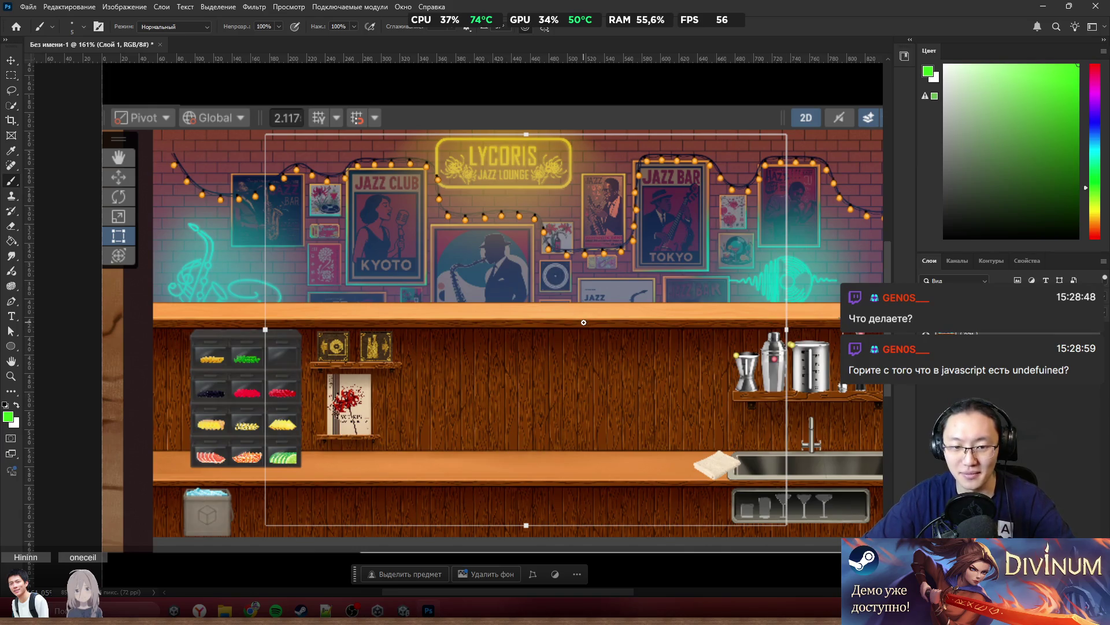
# Shift the drawers-and-shelf section about 150 px right and the shakers-and-sink section left, then deselect
pyautogui.click(11, 75)
pyautogui.moveTo(182, 321); pyautogui.dragTo(412, 552)
pyautogui.moveTo(300, 424)
pyautogui.mouseDown()
pyautogui.moveTo(408, 429)
pyautogui.moveTo(376, 425)
pyautogui.mouseUp()
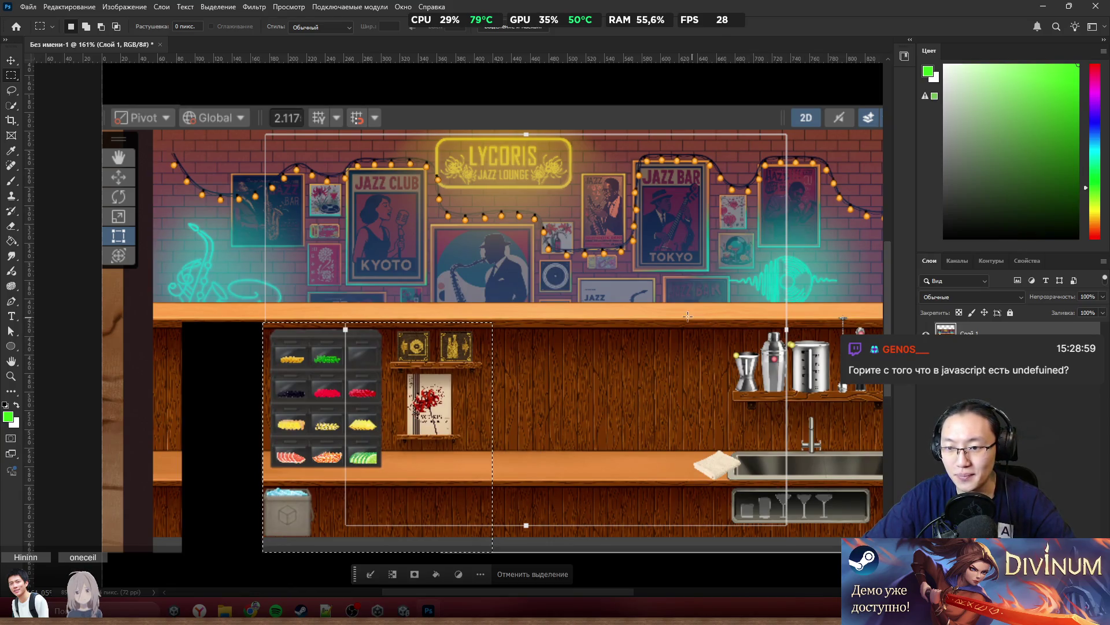
pyautogui.hscroll(3, 669, 308)
pyautogui.moveTo(604, 307)
pyautogui.mouseDown()
pyautogui.moveTo(832, 520)
pyautogui.moveTo(839, 549)
pyautogui.mouseUp()
pyautogui.moveTo(775, 468); pyautogui.dragTo(665, 470)
pyautogui.hotkey('ctrl', 'd')
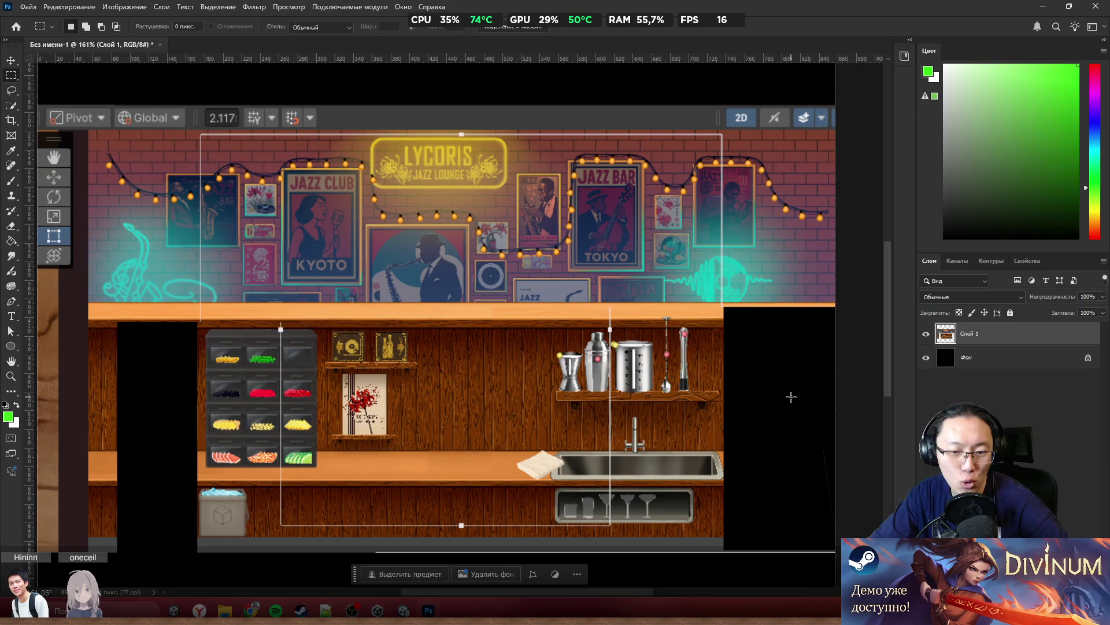
pyautogui.hscroll(1, 763, 375)
pyautogui.hscroll(-3, 766, 375)
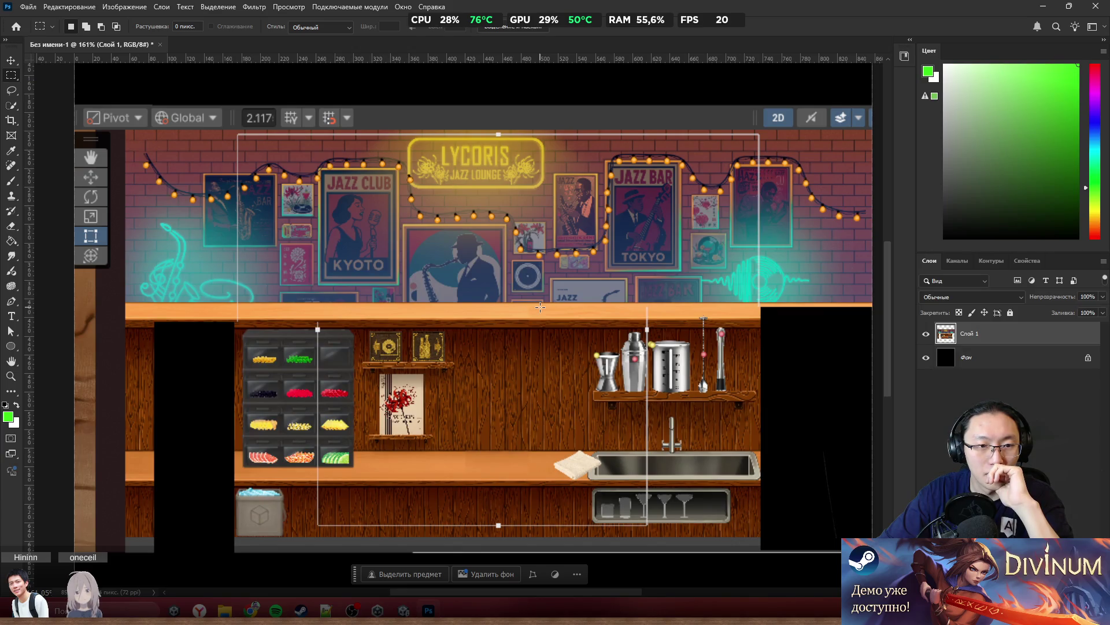
pyautogui.scroll(-2, 561, 306)
pyautogui.scroll(2, 578, 307)
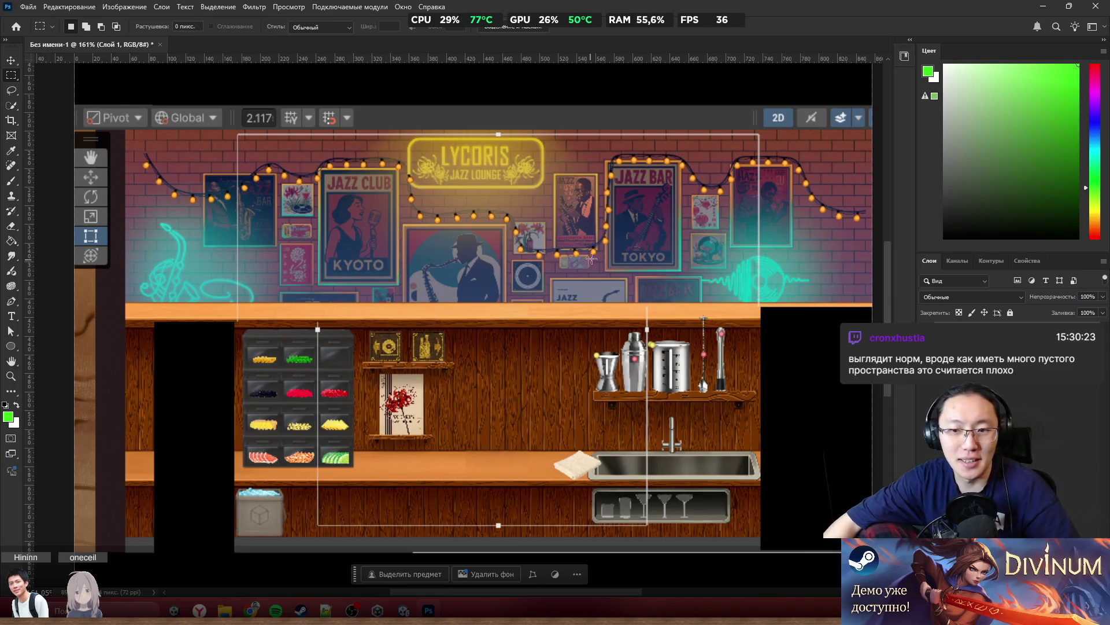
# Set Unity's Game view aspect to UltraWide (3440x1440)
pyautogui.click(404, 610)
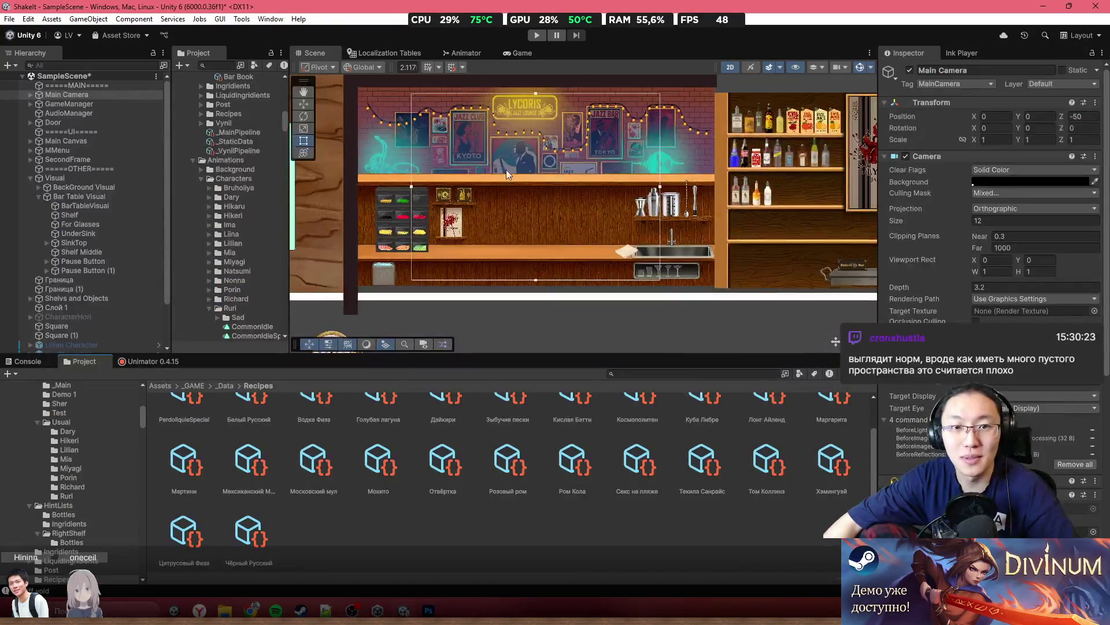
pyautogui.click(506, 55)
pyautogui.click(428, 66)
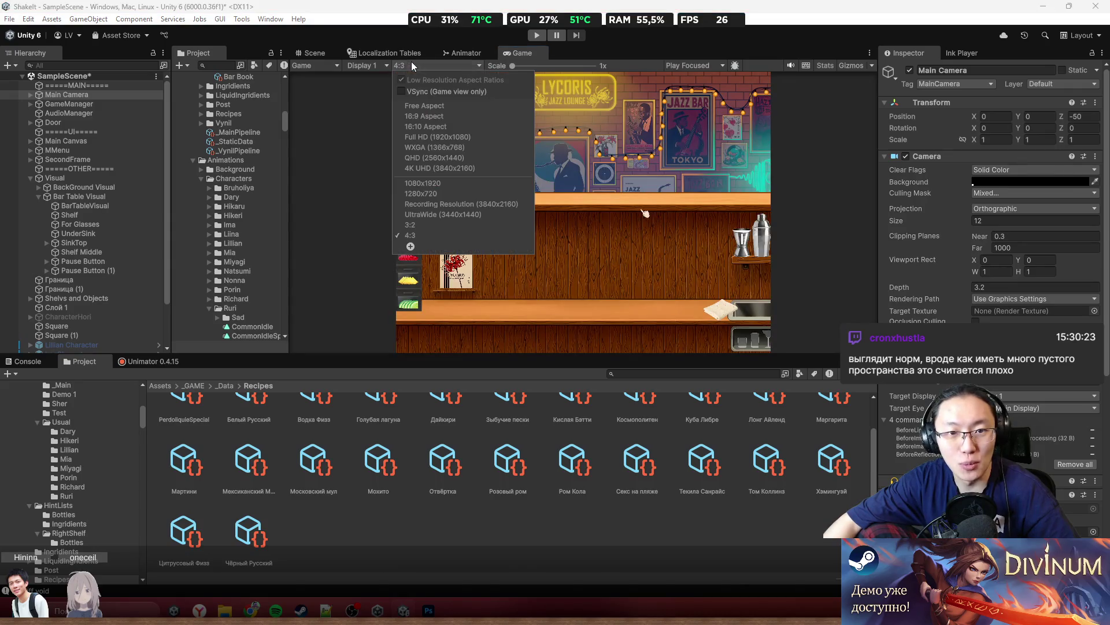
pyautogui.click(473, 216)
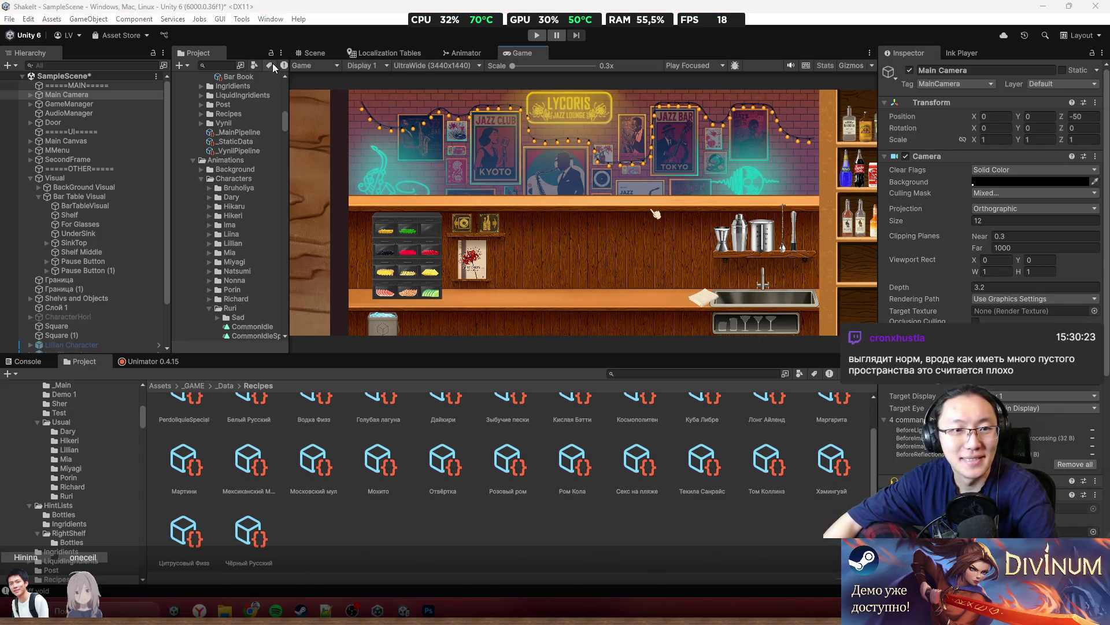
# Snip the widened Game view and bring the capture into the Photoshop mockup
pyautogui.press('super+shift+s')
pyautogui.moveTo(262, 50)
pyautogui.mouseDown()
pyautogui.moveTo(868, 420)
pyautogui.moveTo(899, 380)
pyautogui.mouseUp()
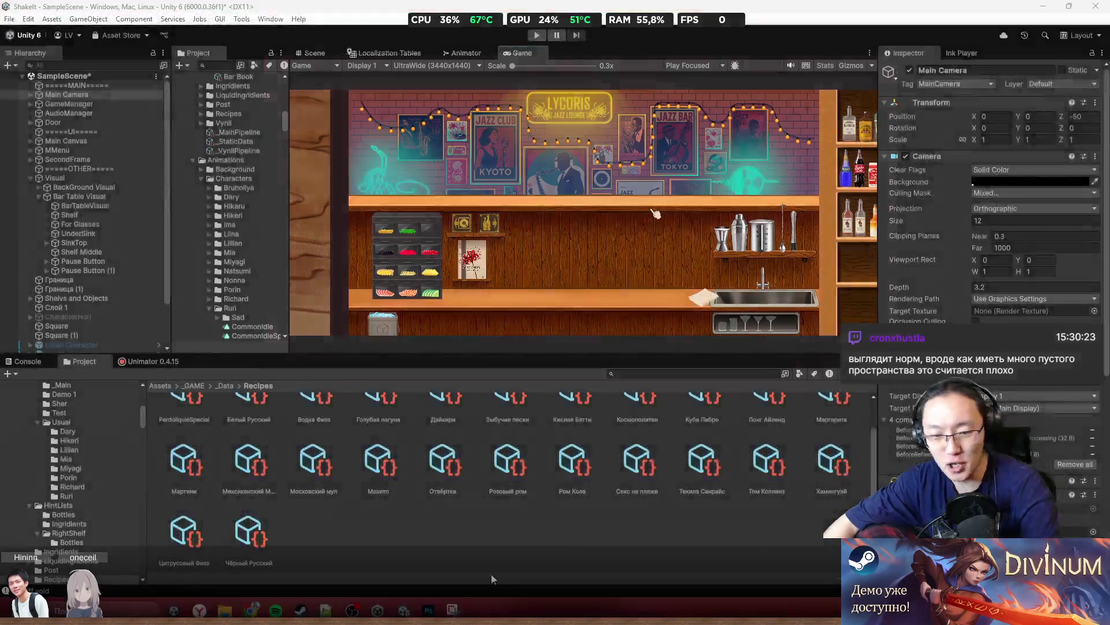
pyautogui.click(429, 610)
pyautogui.scroll(2, 506, 308)
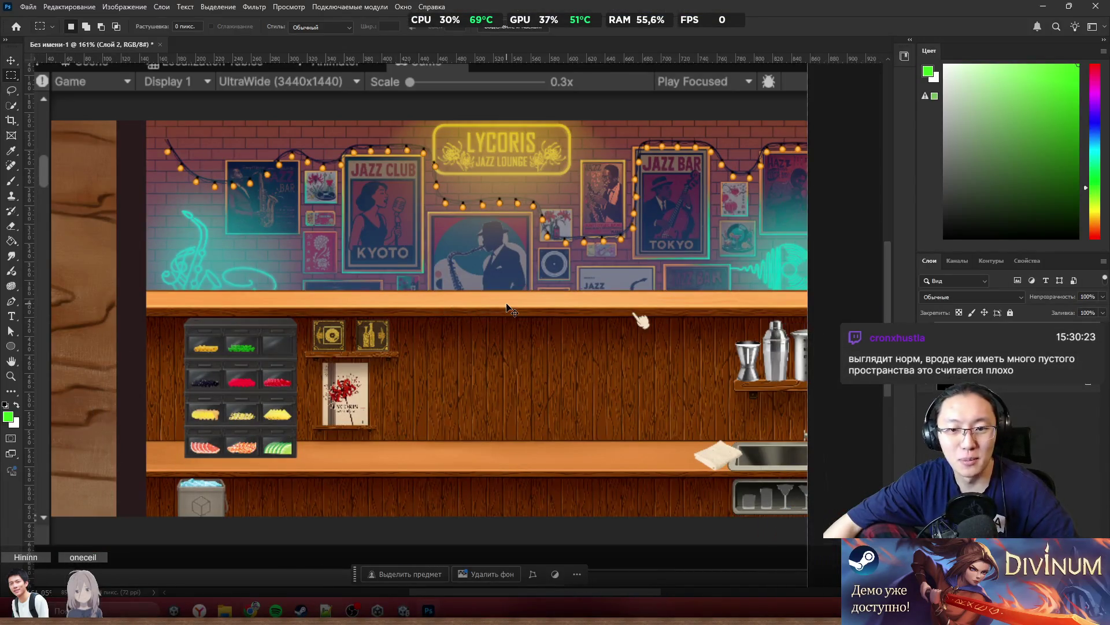
pyautogui.hotkey('ctrl', 'z')
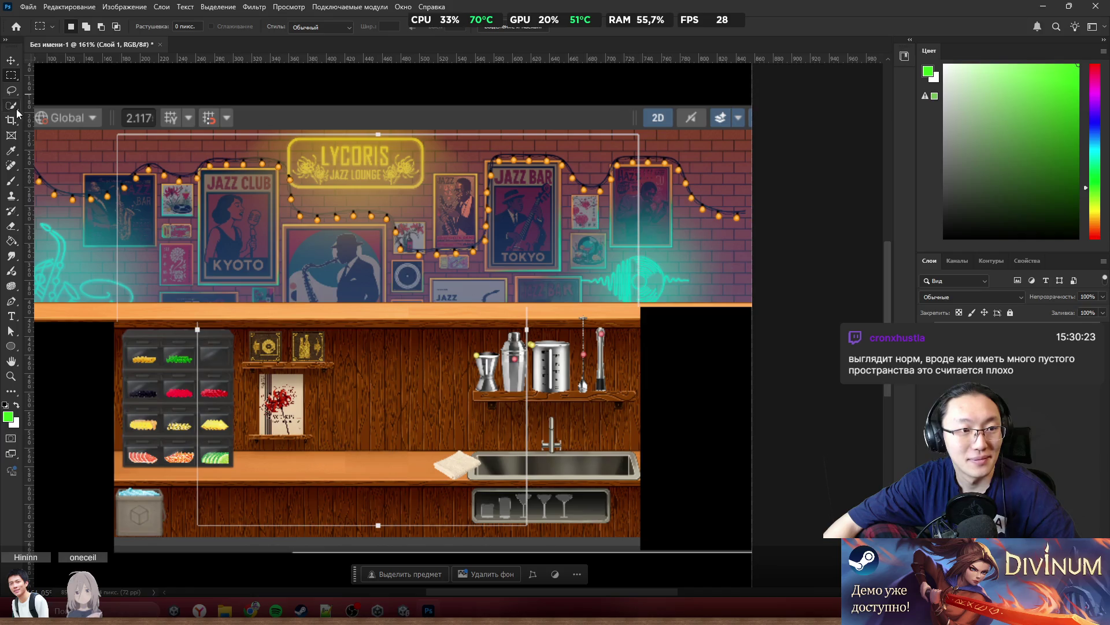
pyautogui.click(11, 120)
pyautogui.scroll(-5, 630, 482)
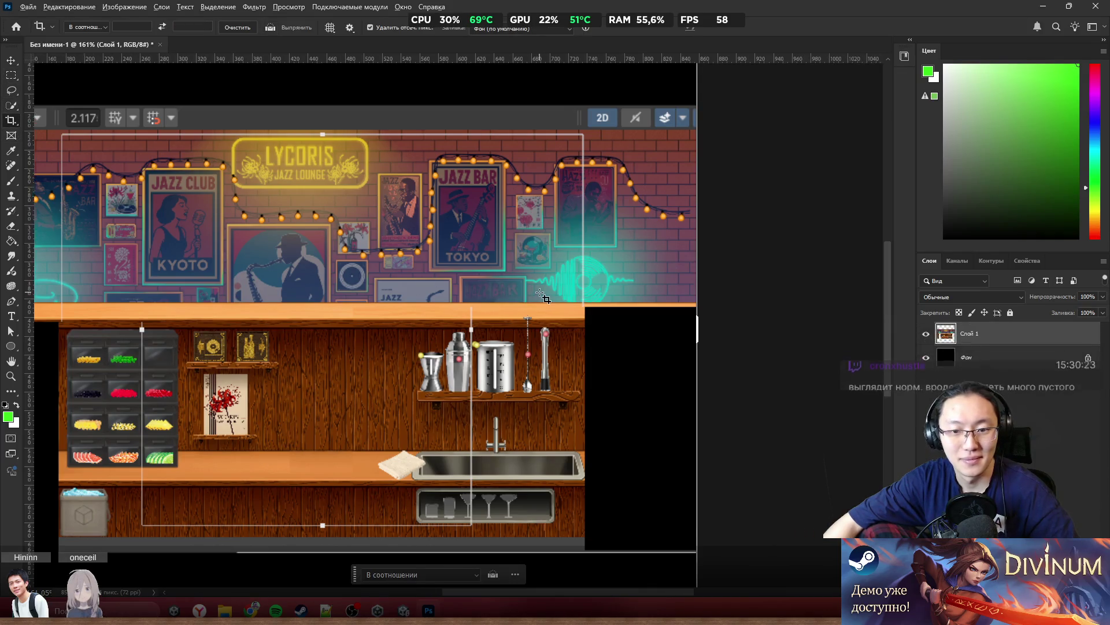
pyautogui.moveTo(623, 541)
pyautogui.mouseDown()
pyautogui.moveTo(748, 550)
pyautogui.moveTo(743, 534)
pyautogui.mouseUp()
pyautogui.press('b')
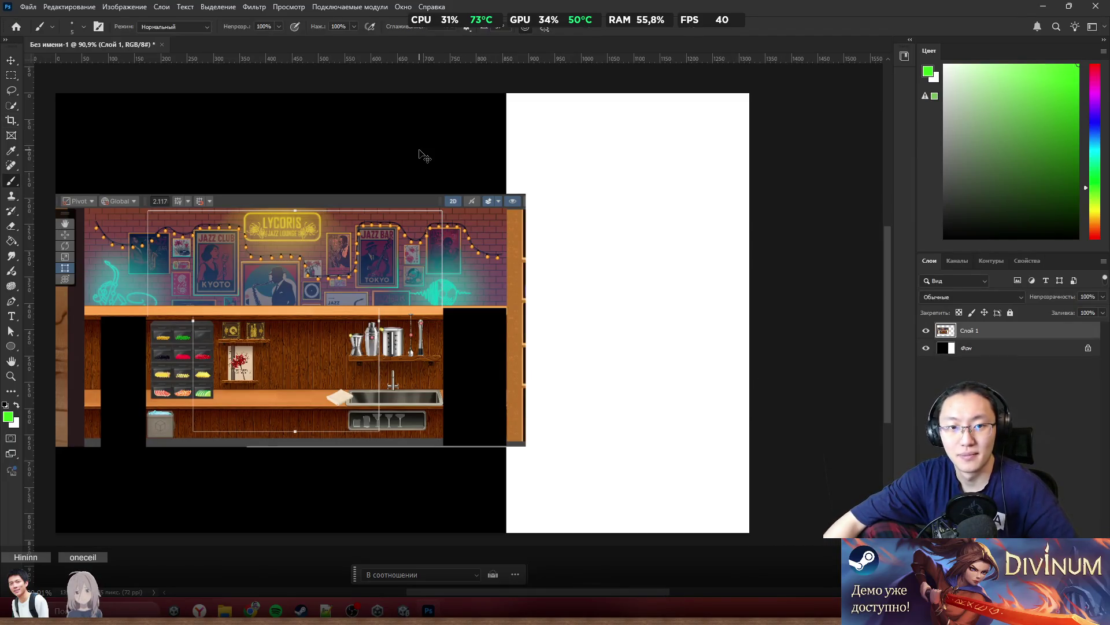
pyautogui.press('d')
pyautogui.click(977, 345)
pyautogui.moveTo(533, 216)
pyautogui.mouseDown()
pyautogui.moveTo(732, 119)
pyautogui.moveTo(862, 203)
pyautogui.moveTo(651, 330)
pyautogui.moveTo(669, 509)
pyautogui.moveTo(583, 573)
pyautogui.mouseUp()
pyautogui.press('v')
pyautogui.moveTo(431, 359)
pyautogui.mouseDown()
pyautogui.moveTo(590, 360)
pyautogui.moveTo(556, 388)
pyautogui.moveTo(584, 356)
pyautogui.moveTo(603, 356)
pyautogui.moveTo(499, 413)
pyautogui.mouseUp()
pyautogui.hotkey('ctrl', '+')
pyautogui.scroll(3, 499, 413)
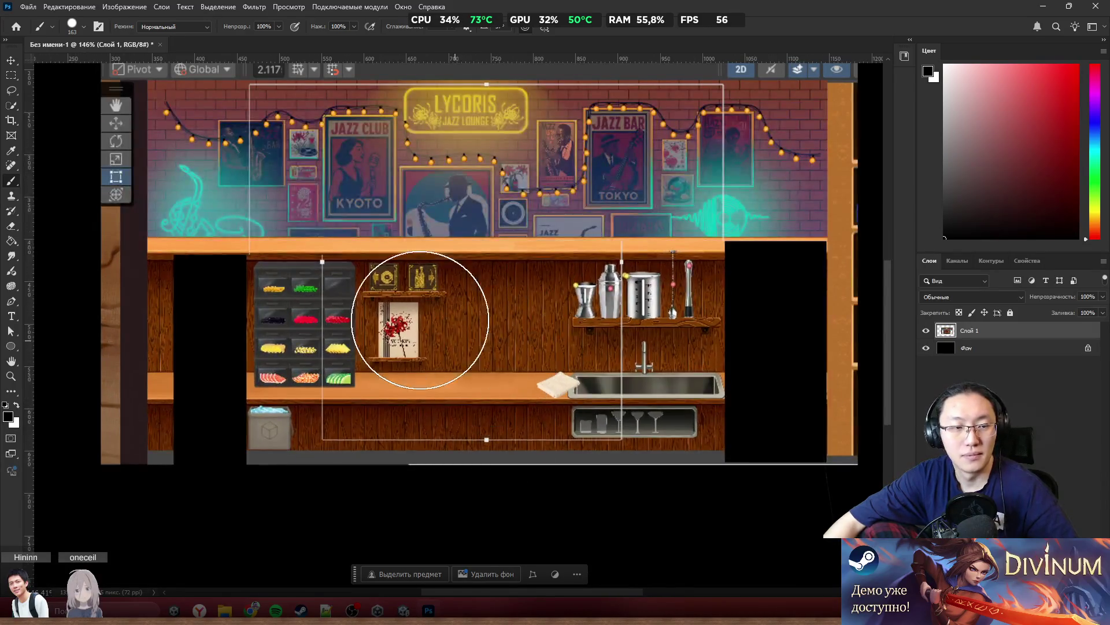
pyautogui.scroll(1, 426, 322)
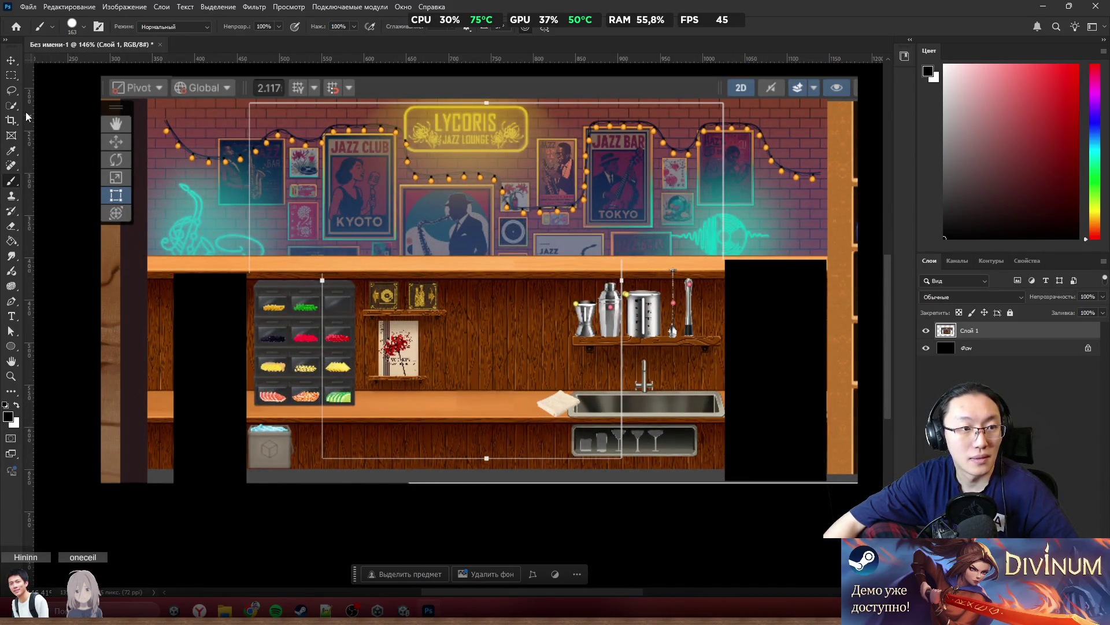
pyautogui.click(11, 75)
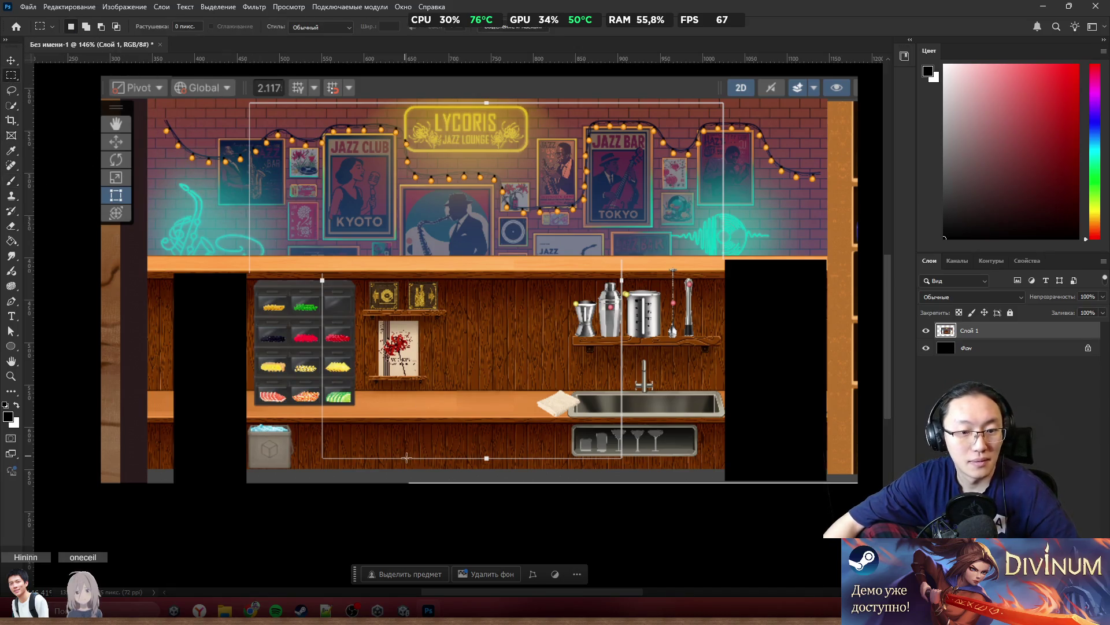
pyautogui.moveTo(450, 491)
pyautogui.mouseDown()
pyautogui.moveTo(416, 237)
pyautogui.moveTo(249, 112)
pyautogui.moveTo(138, 94)
pyautogui.mouseUp()
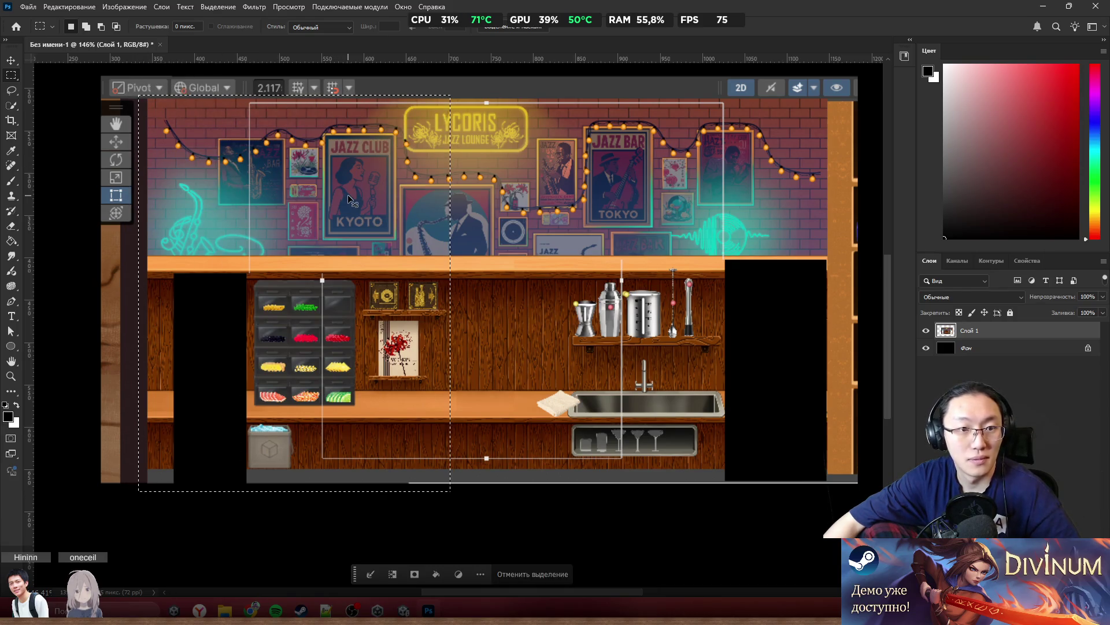
pyautogui.hotkey('ctrl', 'j')
pyautogui.moveTo(317, 243); pyautogui.dragTo(513, 413)
pyautogui.hotkey('ctrl', 'z')
pyautogui.hotkey('ctrl', 'z')
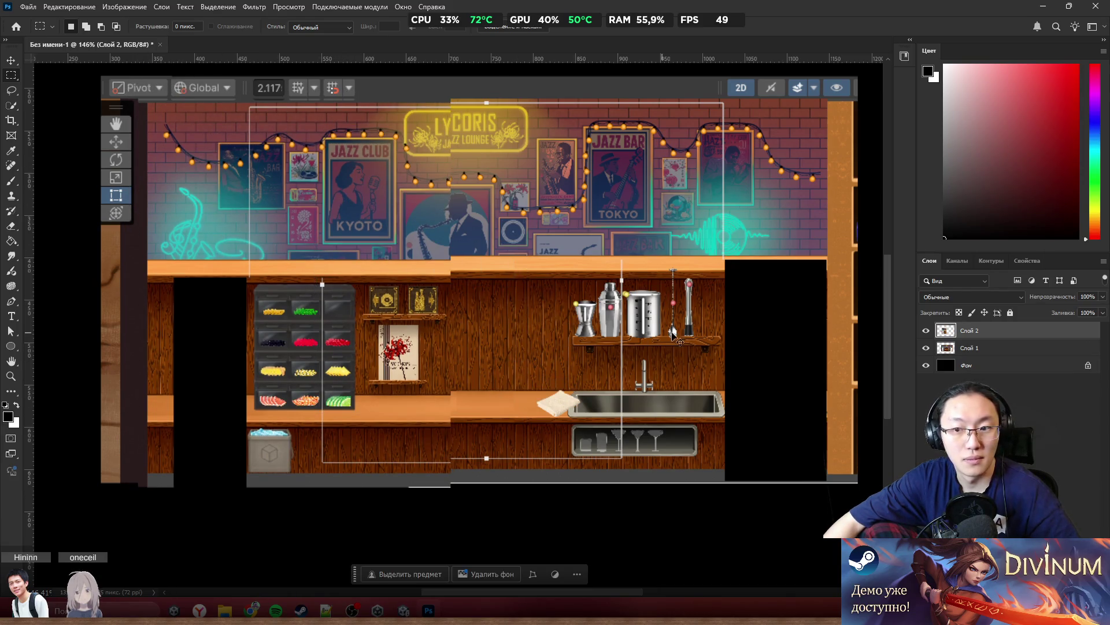
pyautogui.click(391, 281)
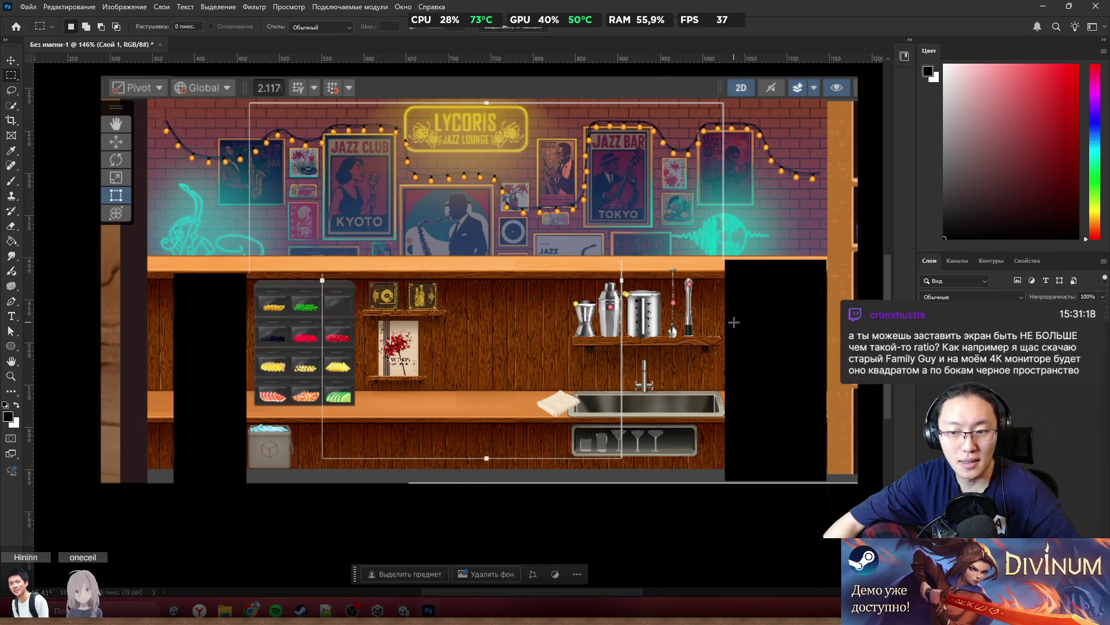
pyautogui.scroll(-3, 734, 322)
pyautogui.hotkey('ctrl', 'v')
pyautogui.hotkey('ctrl', 'z')
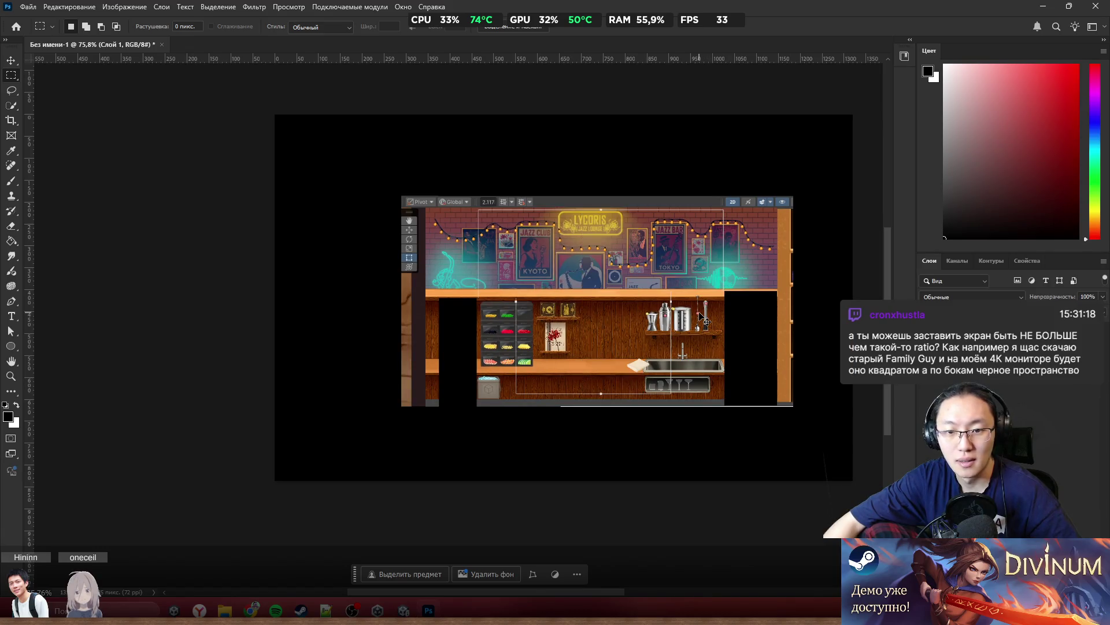
# Paste the larger Unity game-view screenshot as a new layer, replacing the wrongly pasted image
pyautogui.hotkey('ctrl', 'd')
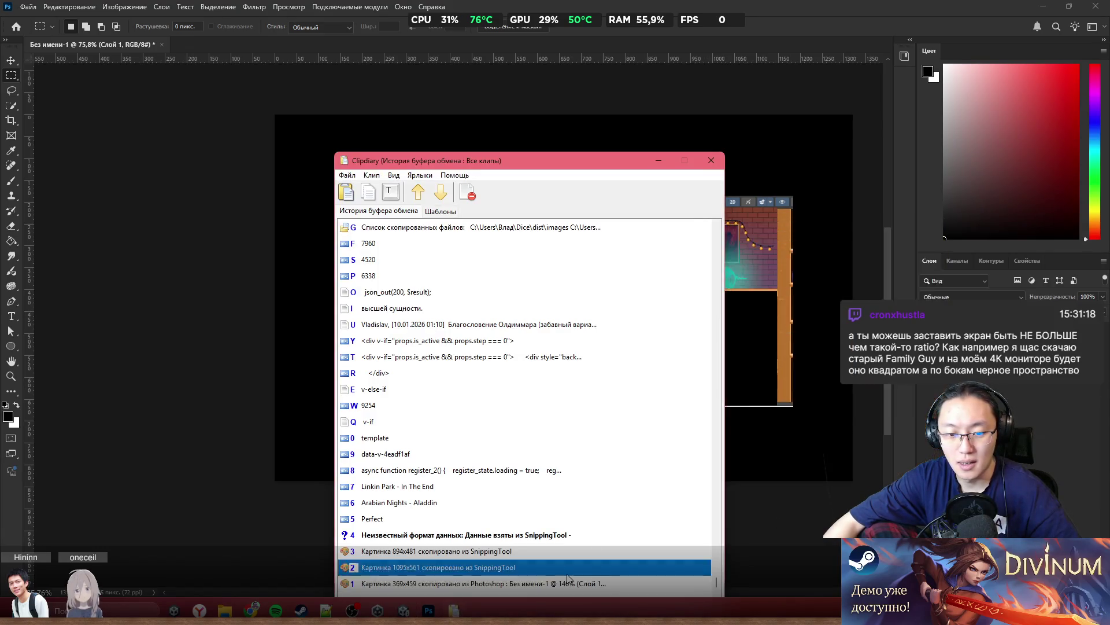
pyautogui.doubleClick(568, 571)
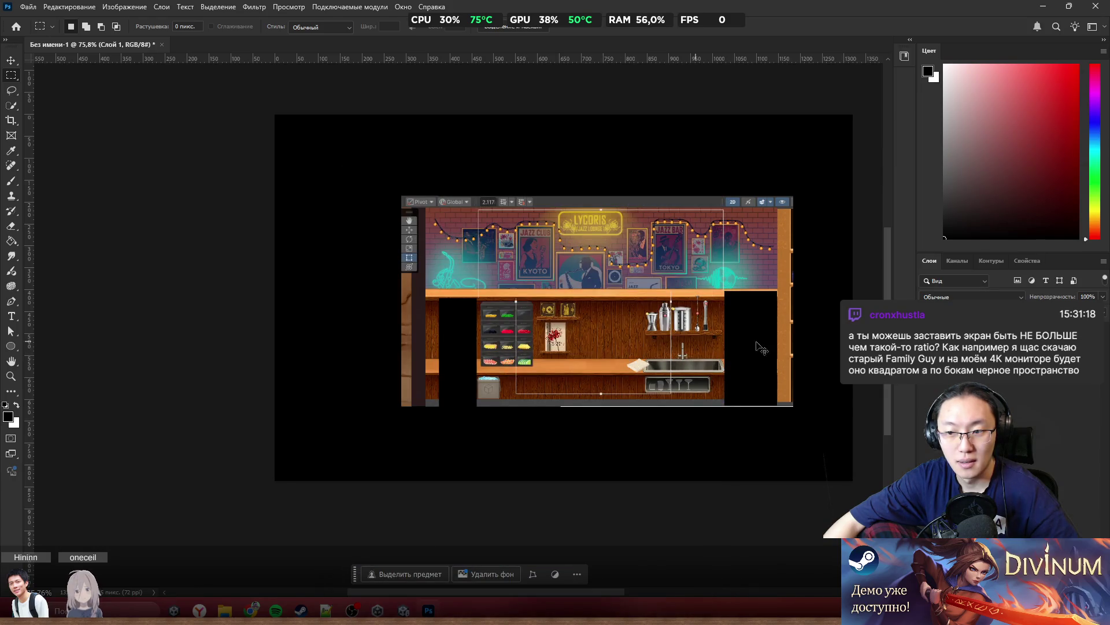
pyautogui.hotkey('ctrl', 'z')
pyautogui.hotkey('ctrl', 'v')
pyautogui.scroll(5, 563, 287)
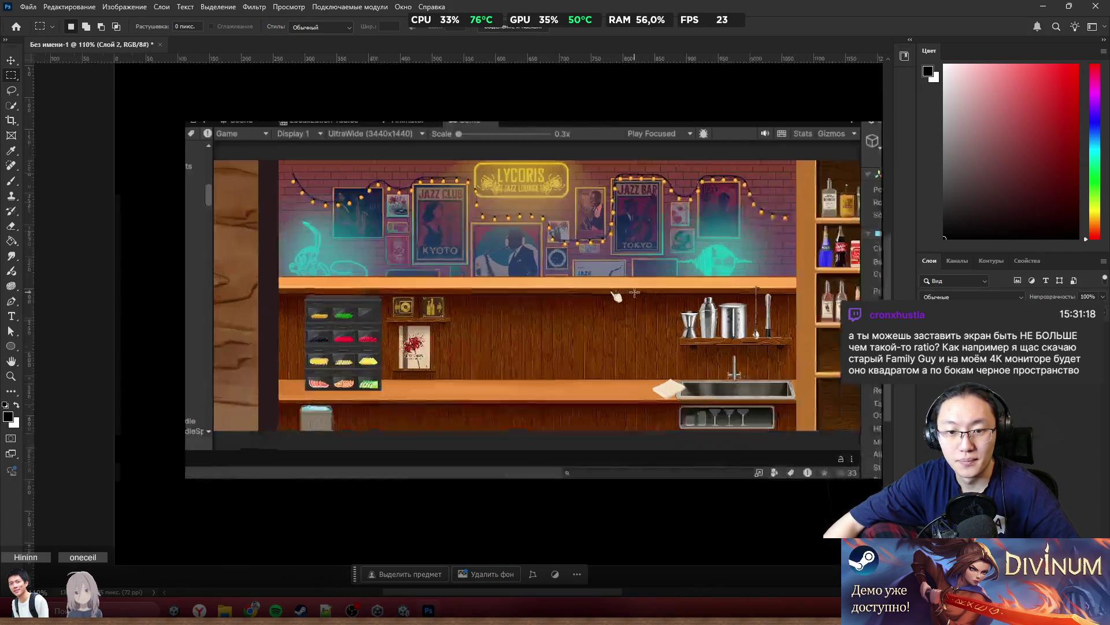
pyautogui.hscroll(1, 385, 271)
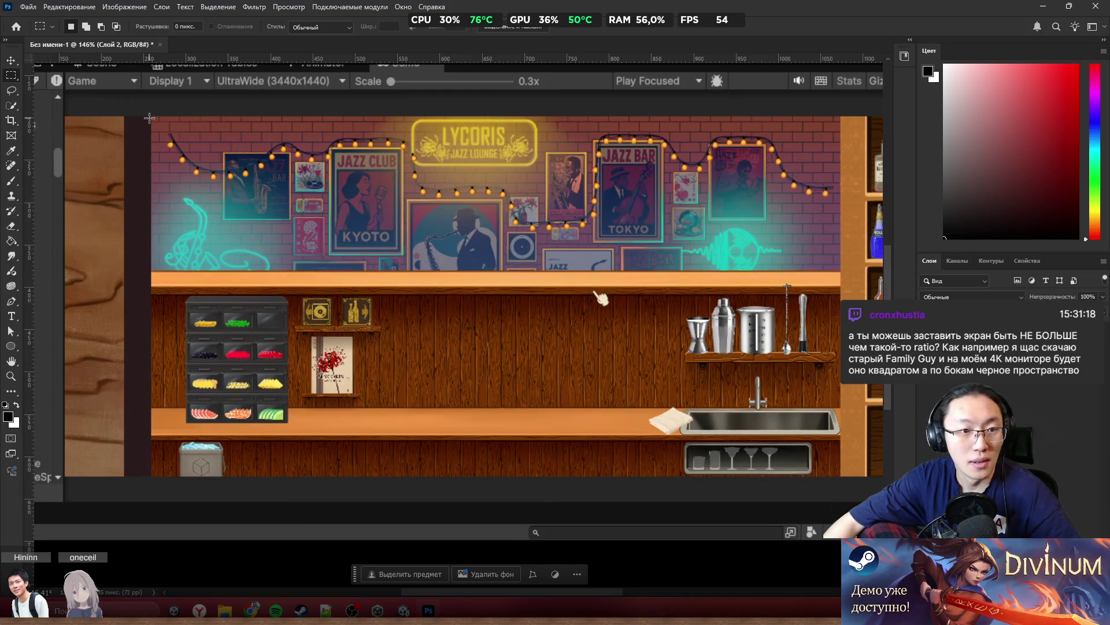
# Duplicate the bar's left section onto a new layer and shift it 100 px left
pyautogui.moveTo(151, 117)
pyautogui.mouseDown()
pyautogui.moveTo(392, 391)
pyautogui.moveTo(388, 476)
pyautogui.mouseUp()
pyautogui.moveTo(349, 424); pyautogui.dragTo(260, 422)
pyautogui.hotkey('ctrl', 'z')
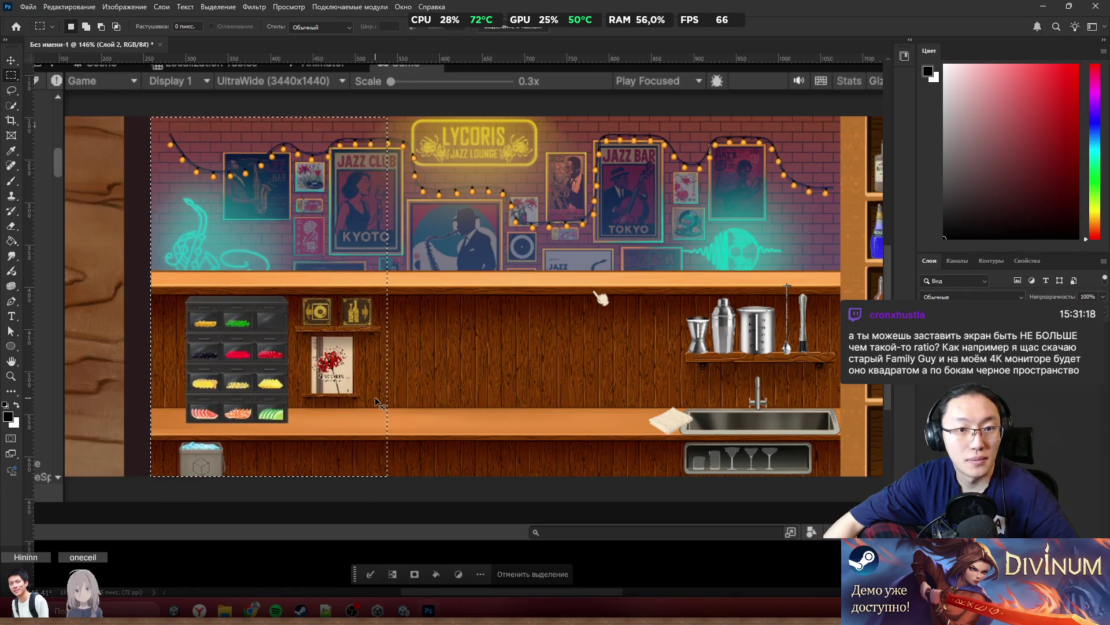
pyautogui.hotkey('ctrl', 'j')
pyautogui.moveTo(284, 328)
pyautogui.mouseDown()
pyautogui.moveTo(182, 326)
pyautogui.moveTo(196, 325)
pyautogui.mouseUp()
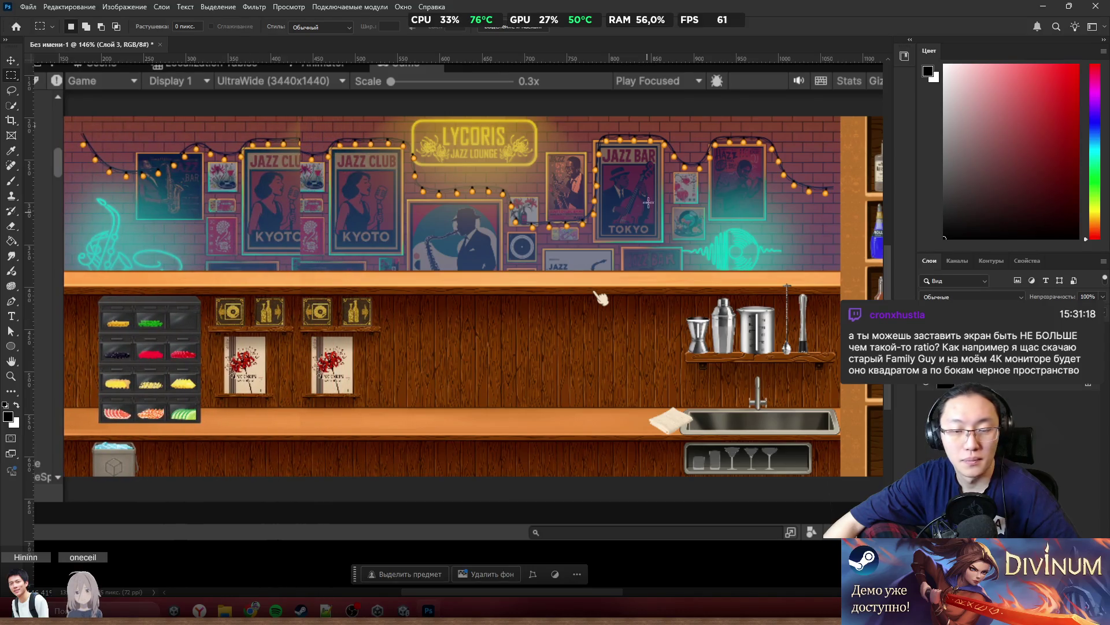
# Duplicate the bar's right section onto a new layer and shift it 35 px right
pyautogui.moveTo(640, 474)
pyautogui.mouseDown()
pyautogui.moveTo(670, 457)
pyautogui.moveTo(868, 235)
pyautogui.moveTo(844, 242)
pyautogui.moveTo(694, 442)
pyautogui.moveTo(840, 111)
pyautogui.mouseUp()
pyautogui.hotkey('ctrl', 'c')
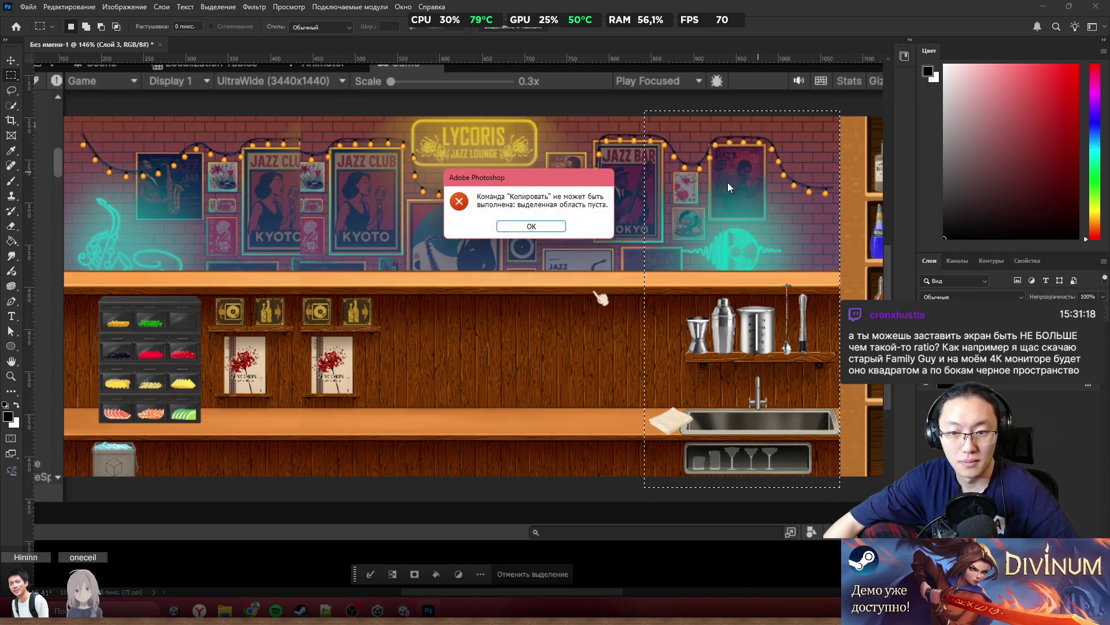
pyautogui.click(530, 226)
pyautogui.click(969, 365)
pyautogui.hotkey('ctrl', 'j')
pyautogui.moveTo(728, 272)
pyautogui.mouseDown()
pyautogui.moveTo(755, 266)
pyautogui.moveTo(598, 285)
pyautogui.moveTo(676, 285)
pyautogui.mouseUp()
# Select and copy a patch of the plain wood wall
pyautogui.hscroll(-3, 533, 297)
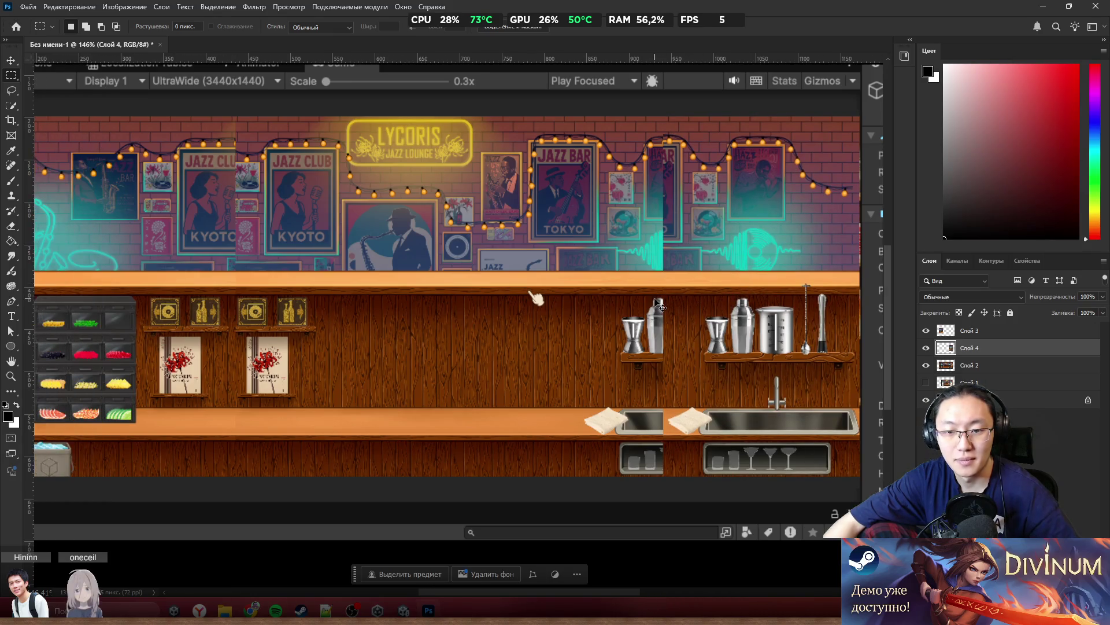
pyautogui.moveTo(466, 296); pyautogui.dragTo(563, 407)
pyautogui.hotkey('ctrl', 'c')
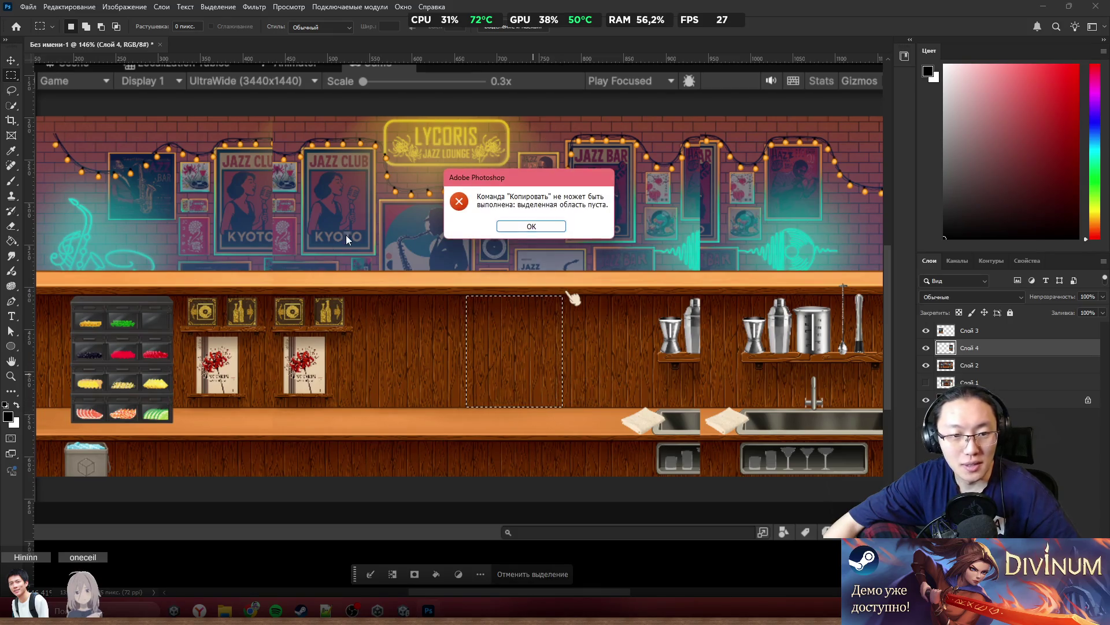
pyautogui.press('Return')
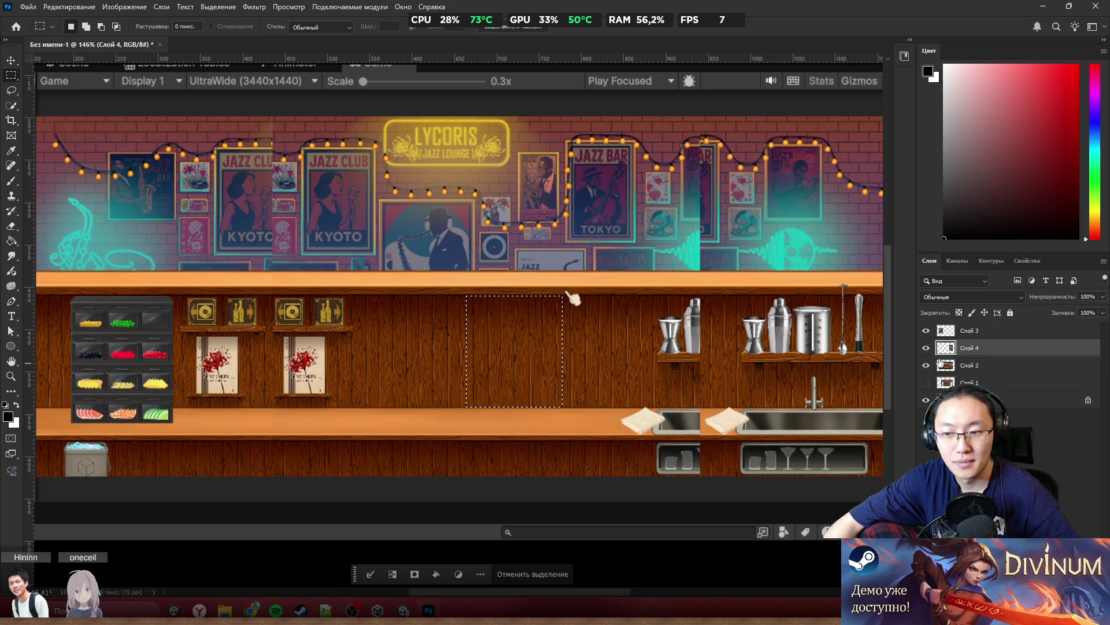
pyautogui.scroll(4, 517, 340)
pyautogui.hscroll(-2, 516, 340)
pyautogui.hotkey('alt', '[')
# Clone wood over the duplicated shelf and poster on the base layer with a ~78 px Clone Stamp
pyautogui.press('b')
pyautogui.click(530, 580)
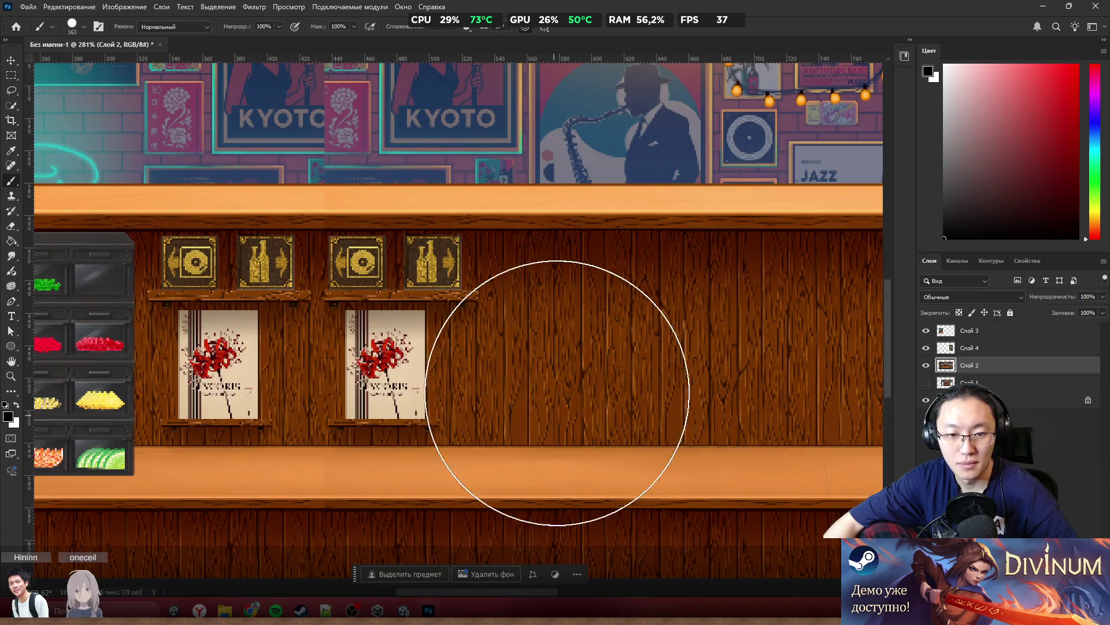
pyautogui.keyDown('alt'); pyautogui.click(609, 323); pyautogui.keyUp('alt')
pyautogui.press('s')
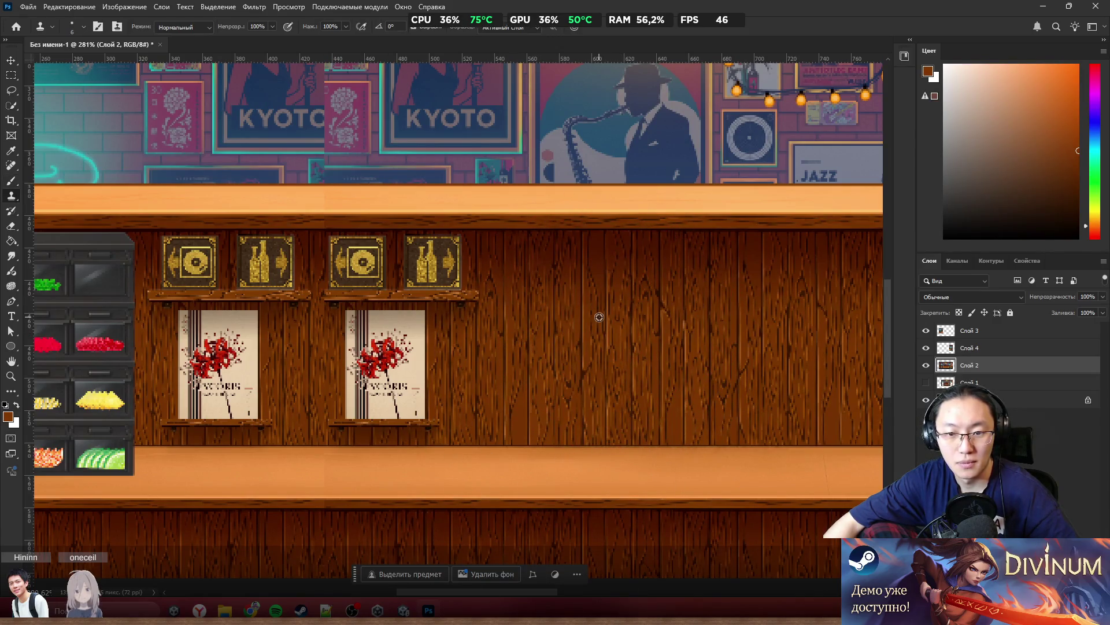
pyautogui.moveTo(467, 296); pyautogui.dragTo(496, 298)
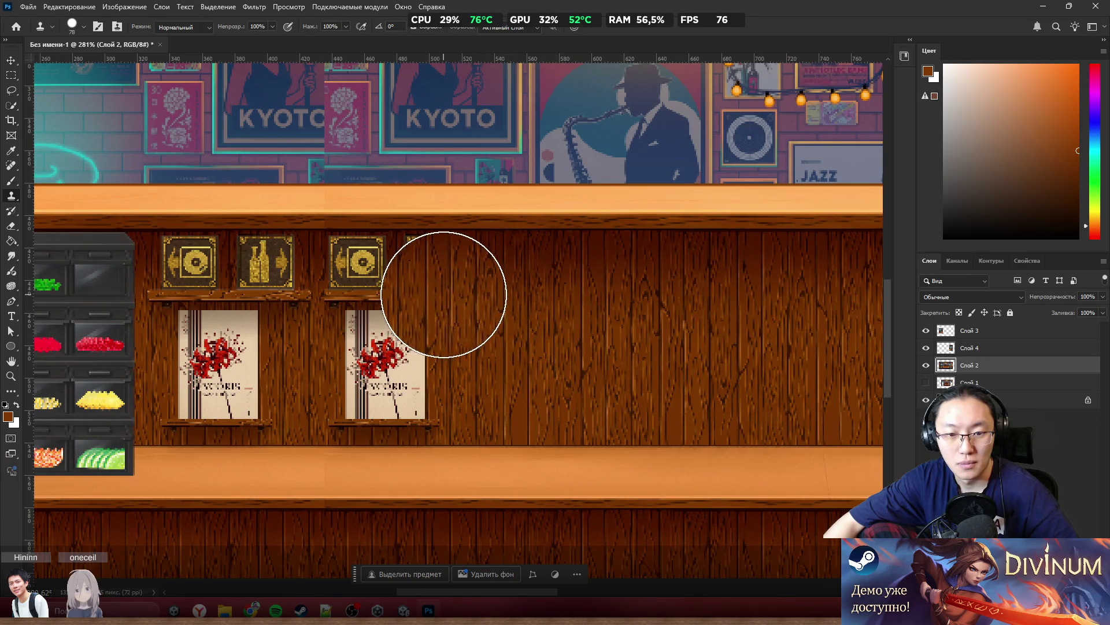
pyautogui.moveTo(443, 294)
pyautogui.mouseDown()
pyautogui.moveTo(366, 297)
pyautogui.moveTo(404, 347)
pyautogui.moveTo(374, 377)
pyautogui.moveTo(401, 389)
pyautogui.moveTo(499, 348)
pyautogui.moveTo(483, 397)
pyautogui.moveTo(359, 406)
pyautogui.mouseUp()
# Cover the shelf under the left jigger and the duplicated jigger and shaker with cloned wood
pyautogui.hotkey('alt', 'Tab')
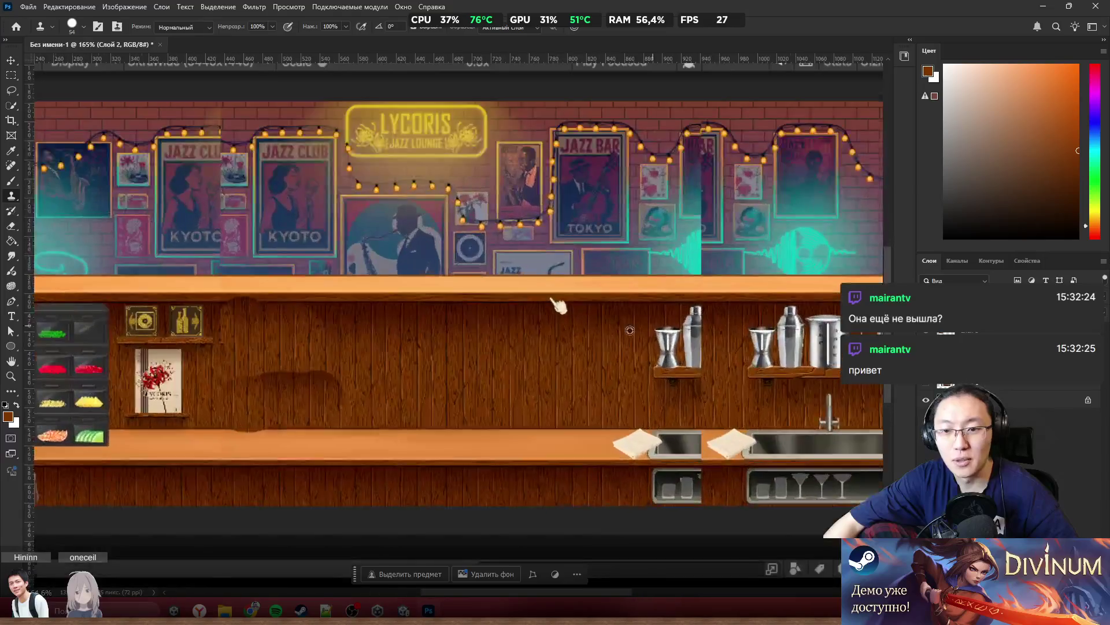
pyautogui.scroll(2, 504, 341)
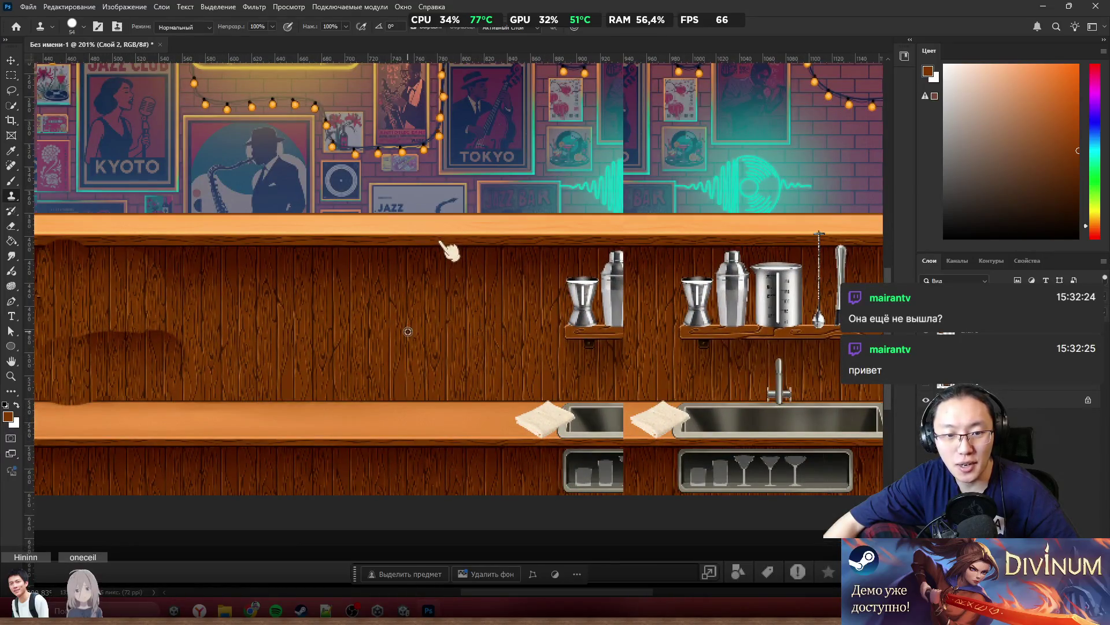
pyautogui.click(570, 331)
pyautogui.moveTo(575, 329)
pyautogui.mouseDown()
pyautogui.moveTo(582, 293)
pyautogui.moveTo(608, 310)
pyautogui.moveTo(612, 284)
pyautogui.moveTo(602, 330)
pyautogui.moveTo(535, 367)
pyautogui.moveTo(509, 405)
pyautogui.moveTo(607, 417)
pyautogui.moveTo(572, 464)
pyautogui.moveTo(615, 471)
pyautogui.moveTo(620, 428)
pyautogui.moveTo(589, 414)
pyautogui.mouseUp()
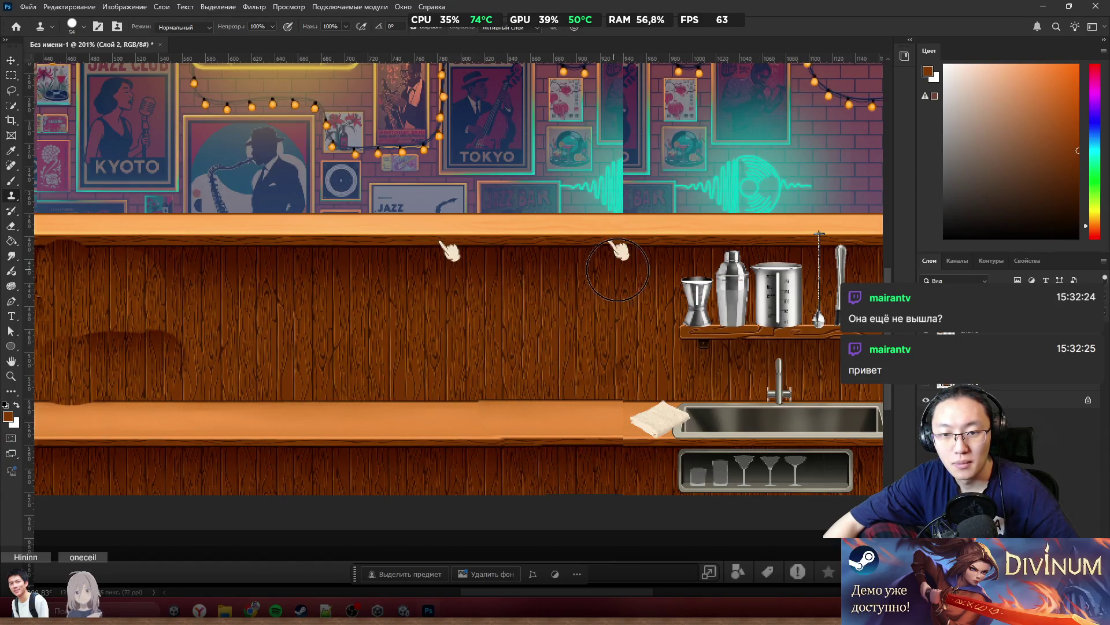
pyautogui.scroll(-5, 494, 347)
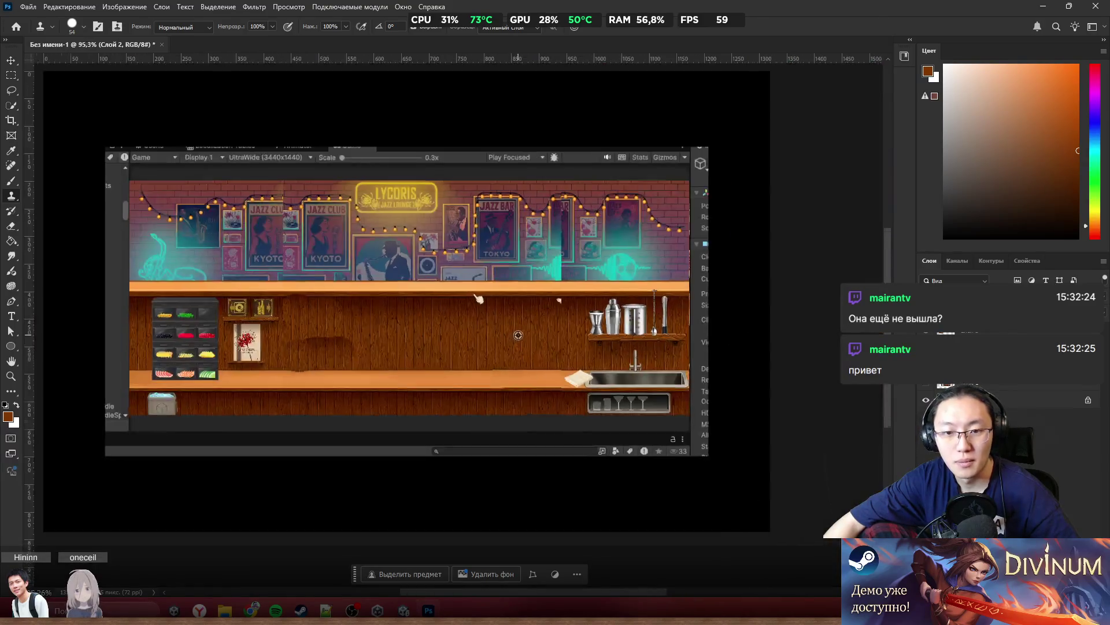
pyautogui.scroll(3, 537, 336)
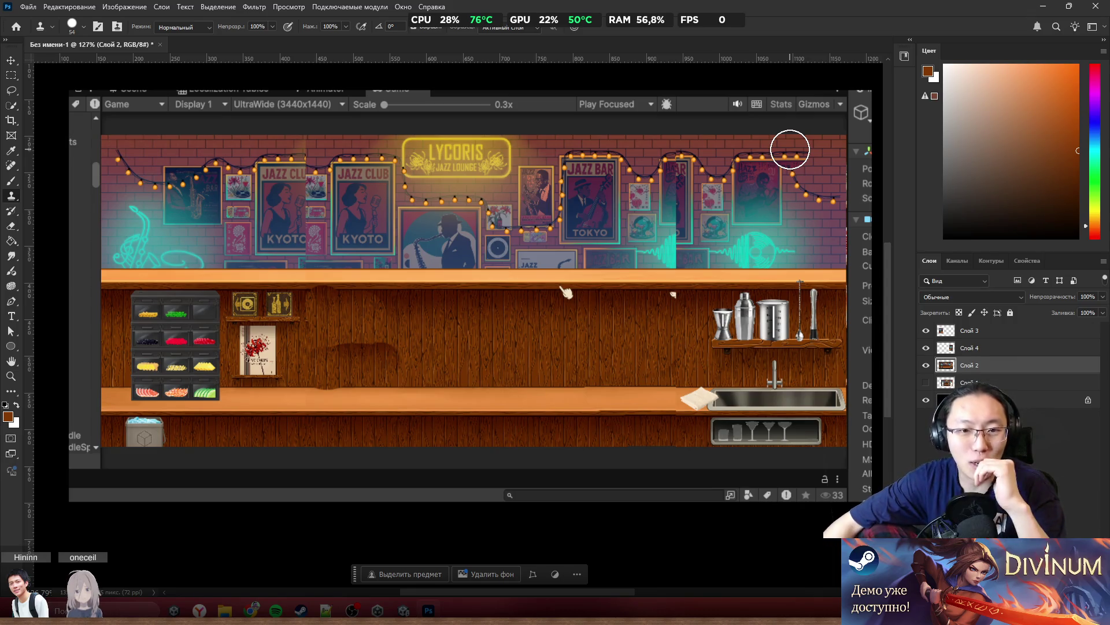
pyautogui.click(10, 76)
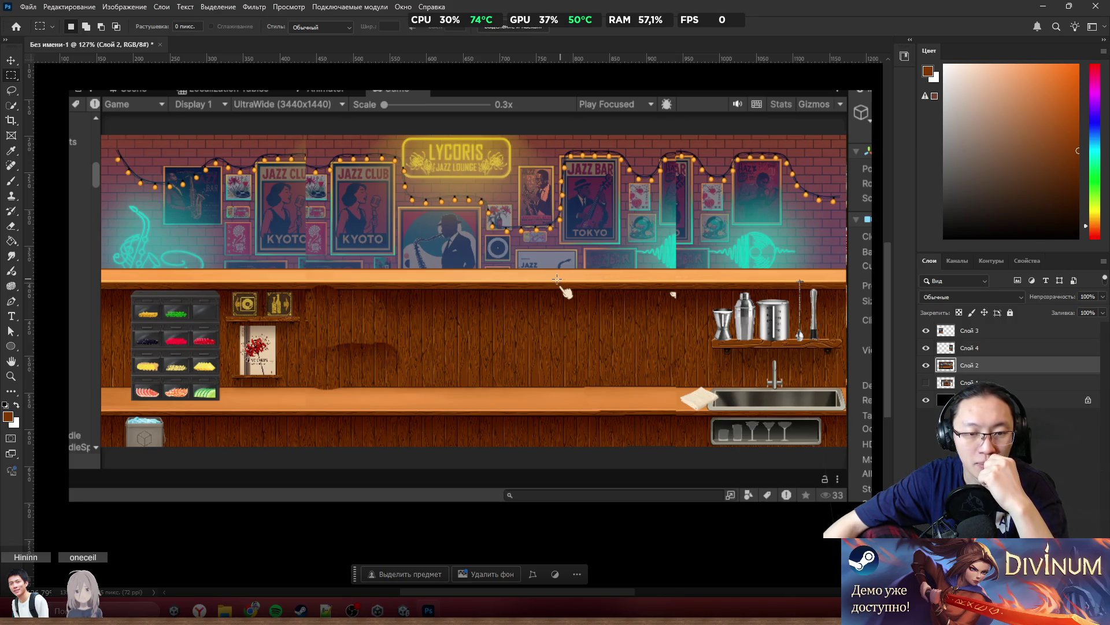
pyautogui.moveTo(541, 281); pyautogui.dragTo(591, 307)
pyautogui.click(661, 347)
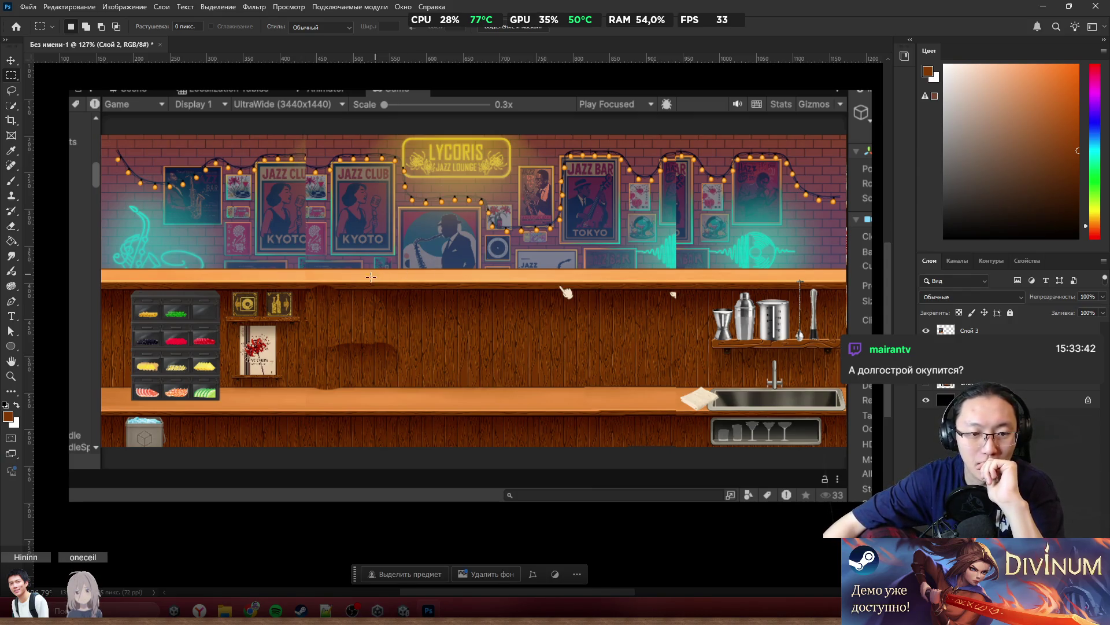
pyautogui.moveTo(325, 285)
pyautogui.mouseDown()
pyautogui.moveTo(434, 315)
pyautogui.moveTo(547, 386)
pyautogui.mouseUp()
pyautogui.click(549, 386)
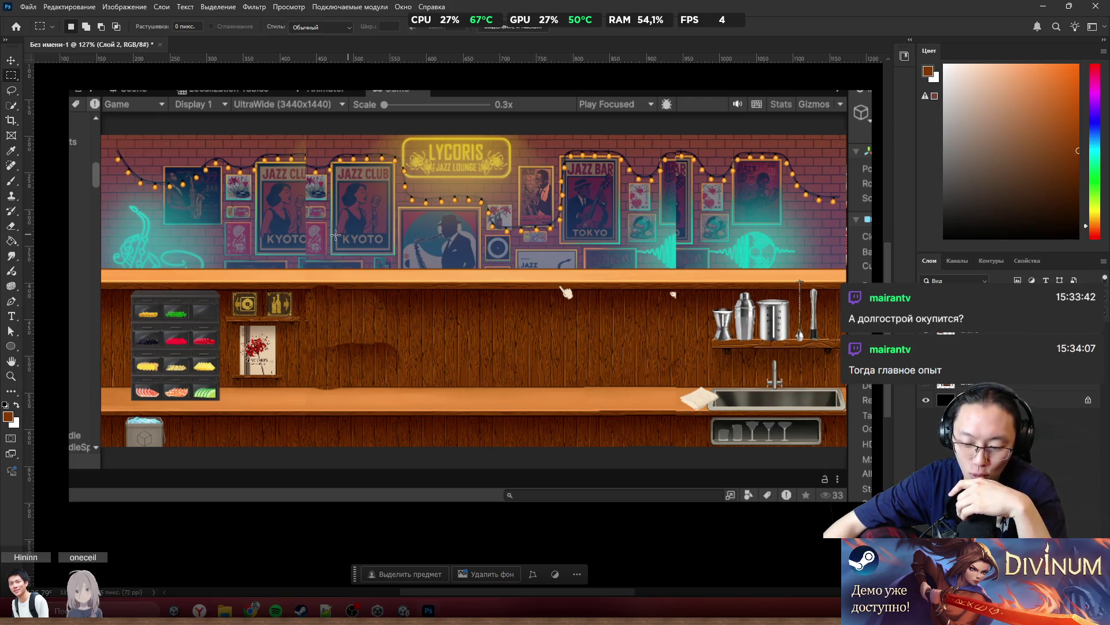
pyautogui.moveTo(312, 304); pyautogui.dragTo(424, 352)
pyautogui.click(560, 342)
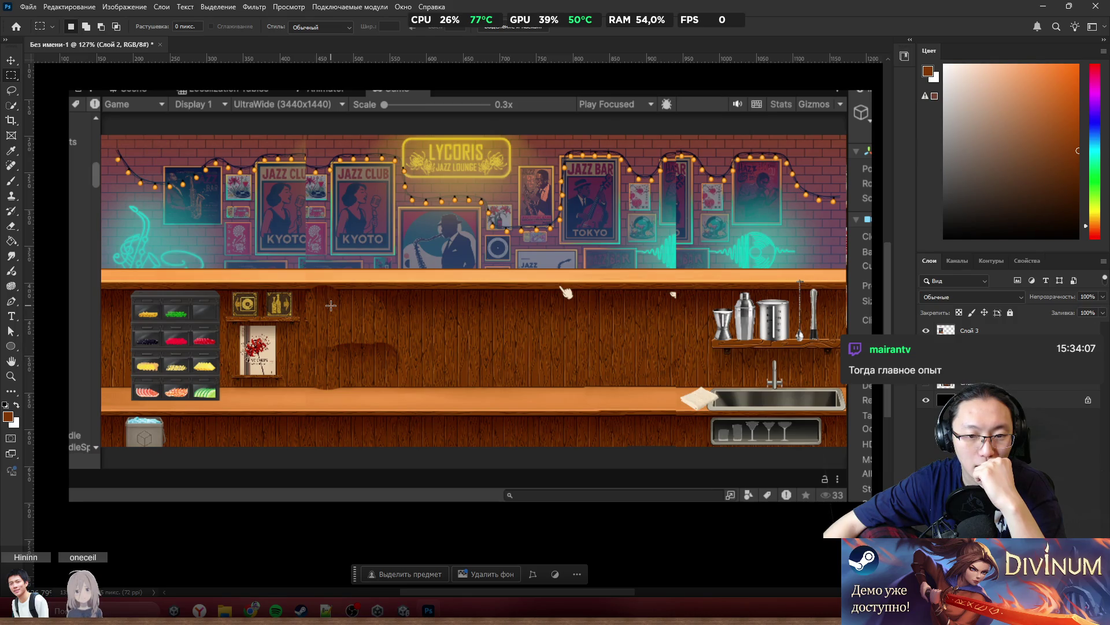
pyautogui.moveTo(314, 285); pyautogui.dragTo(684, 402)
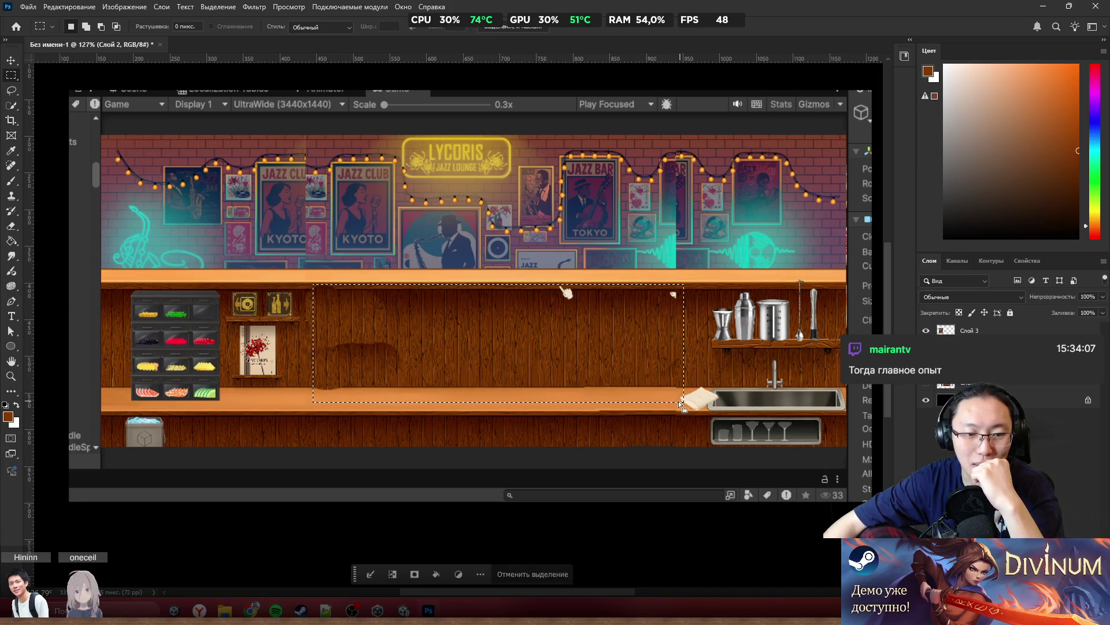
pyautogui.click(454, 415)
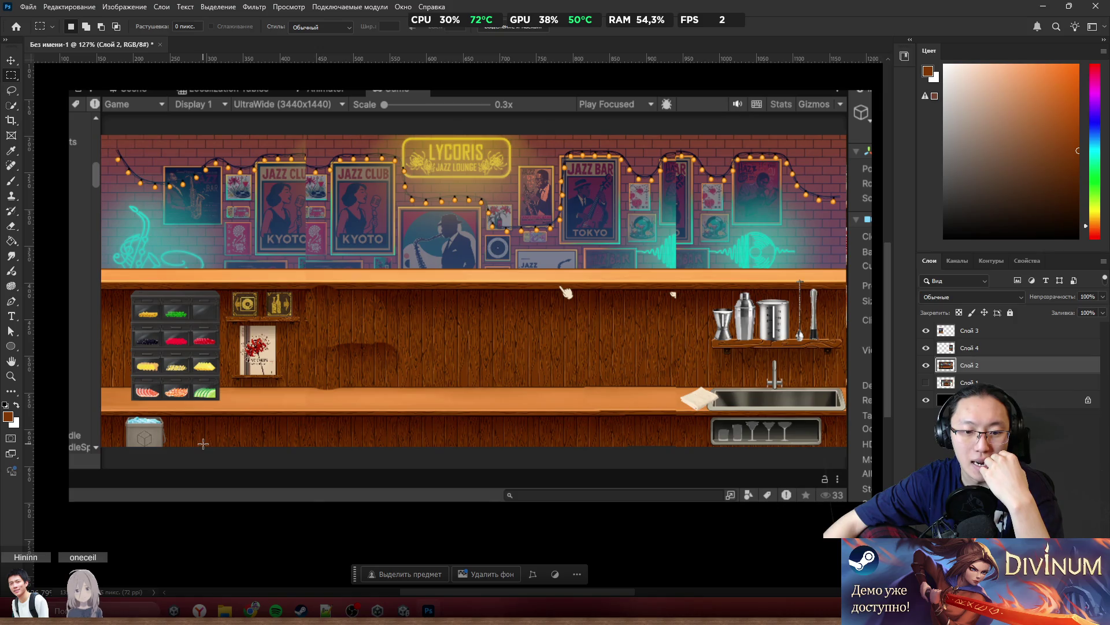
pyautogui.moveTo(562, 591)
pyautogui.mouseDown()
pyautogui.moveTo(625, 594)
pyautogui.moveTo(568, 582)
pyautogui.mouseUp()
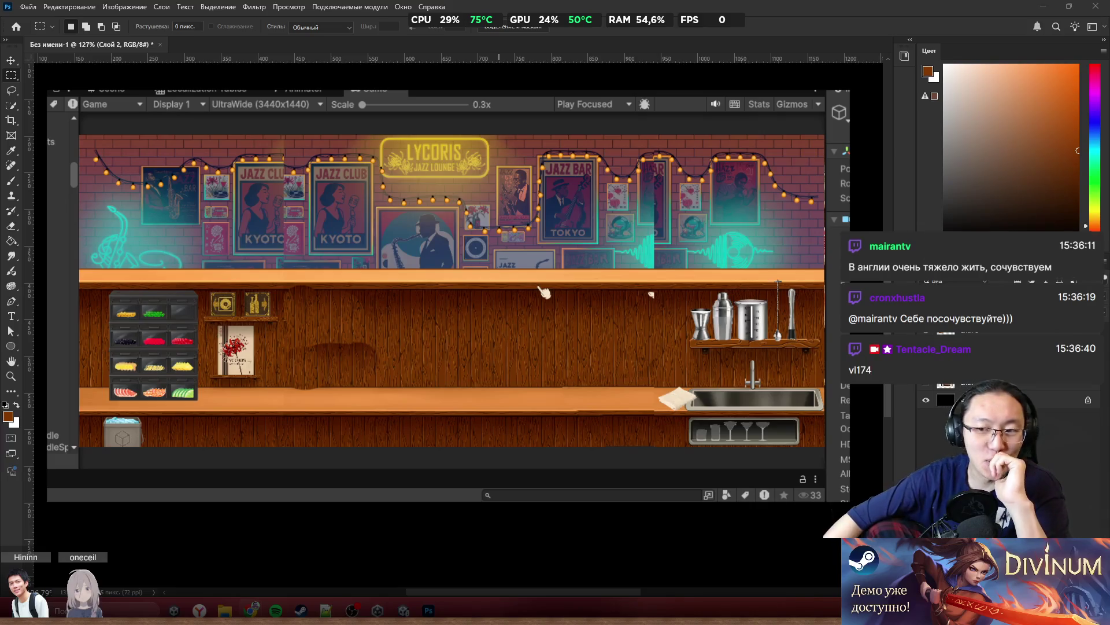
# Make a final adjustment to the widened LYCORIS bar layout in Photoshop
pyautogui.moveTo(526, 594)
pyautogui.mouseDown()
pyautogui.moveTo(616, 582)
pyautogui.moveTo(479, 577)
pyautogui.mouseUp()
# Try two brown Brush test strokes on the wall and undo both
pyautogui.hscroll(5, 504, 572)
pyautogui.hscroll(-6, 509, 558)
pyautogui.hscroll(5, 485, 550)
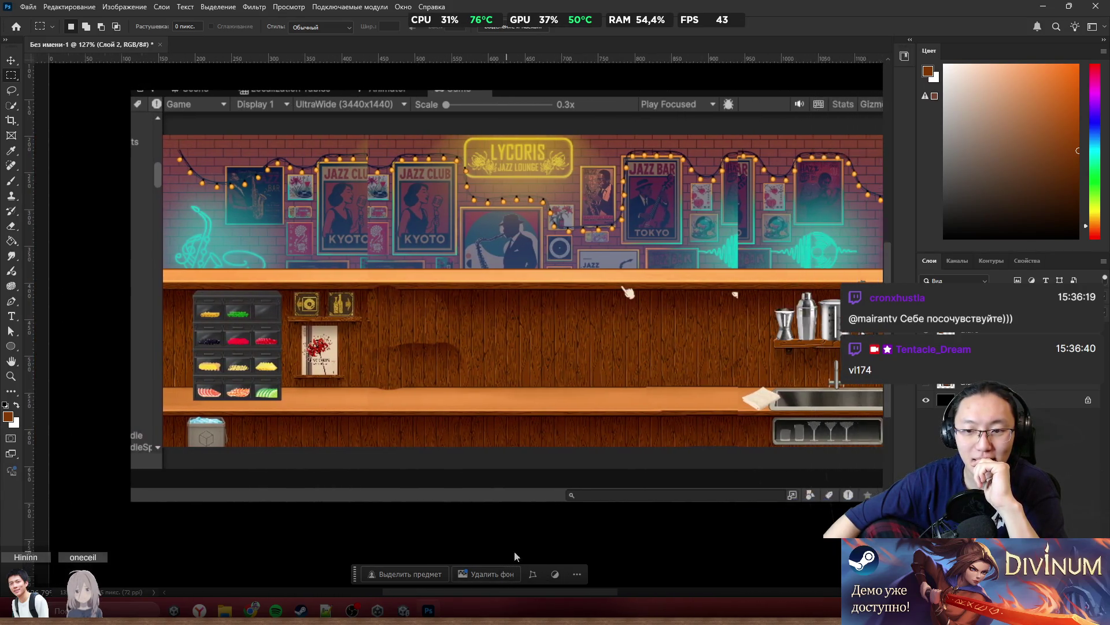
pyautogui.hscroll(-2, 540, 547)
pyautogui.hscroll(-1, 520, 547)
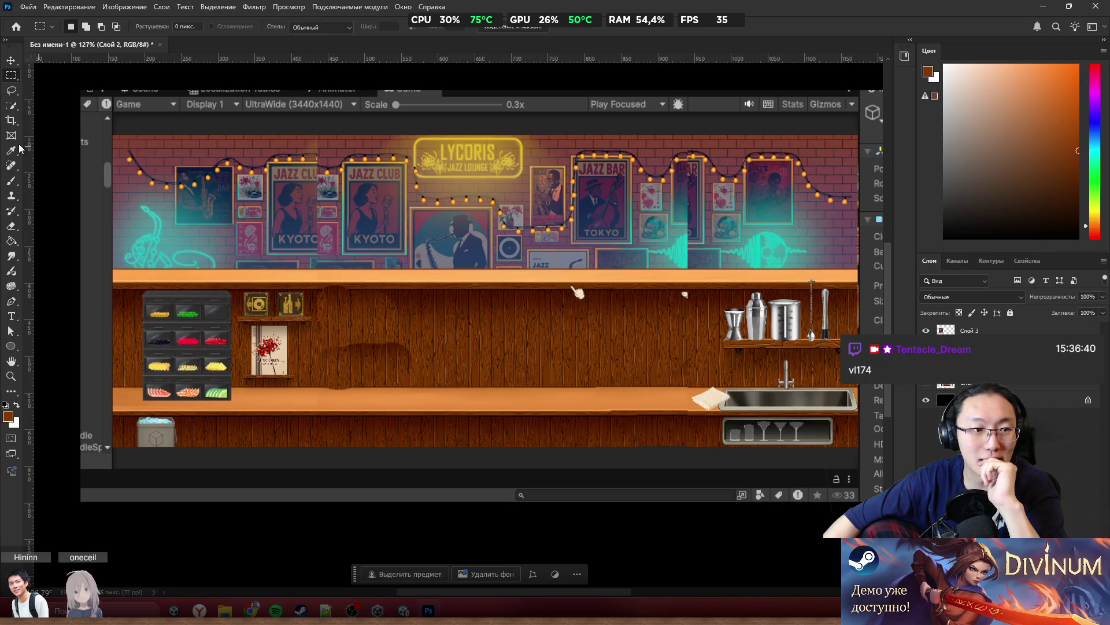
pyautogui.press('b')
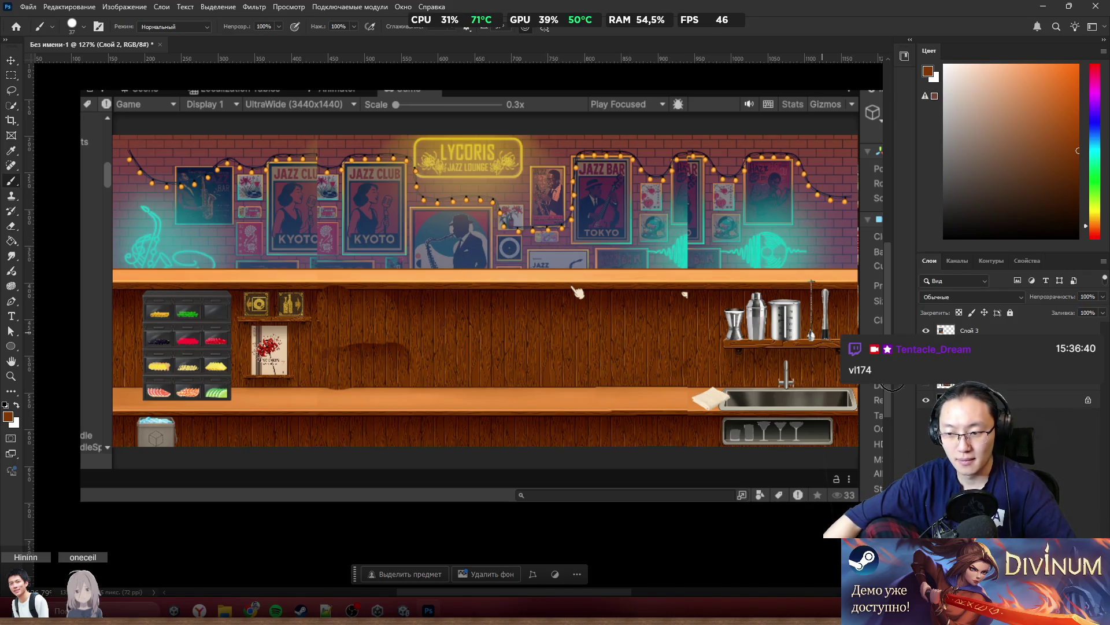
pyautogui.moveTo(496, 286); pyautogui.dragTo(463, 342)
pyautogui.hotkey('ctrl', 'z')
pyautogui.moveTo(486, 223)
pyautogui.mouseDown()
pyautogui.moveTo(489, 189)
pyautogui.moveTo(494, 199)
pyautogui.mouseUp()
pyautogui.hotkey('ctrl', 'z')
# Try a brown band over the Kyoto poster and a loop over the LYCORIS sign, undoing both
pyautogui.moveTo(333, 234); pyautogui.dragTo(431, 232)
pyautogui.hotkey('ctrl', 'z')
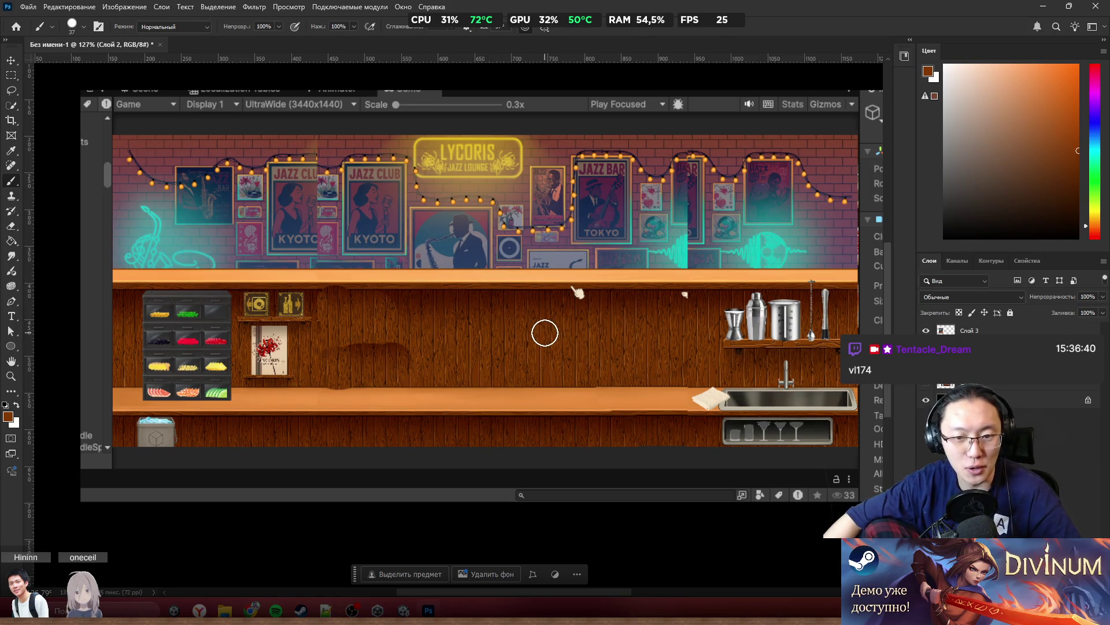
pyautogui.moveTo(480, 208)
pyautogui.mouseDown()
pyautogui.moveTo(439, 312)
pyautogui.moveTo(489, 226)
pyautogui.moveTo(347, 191)
pyautogui.mouseUp()
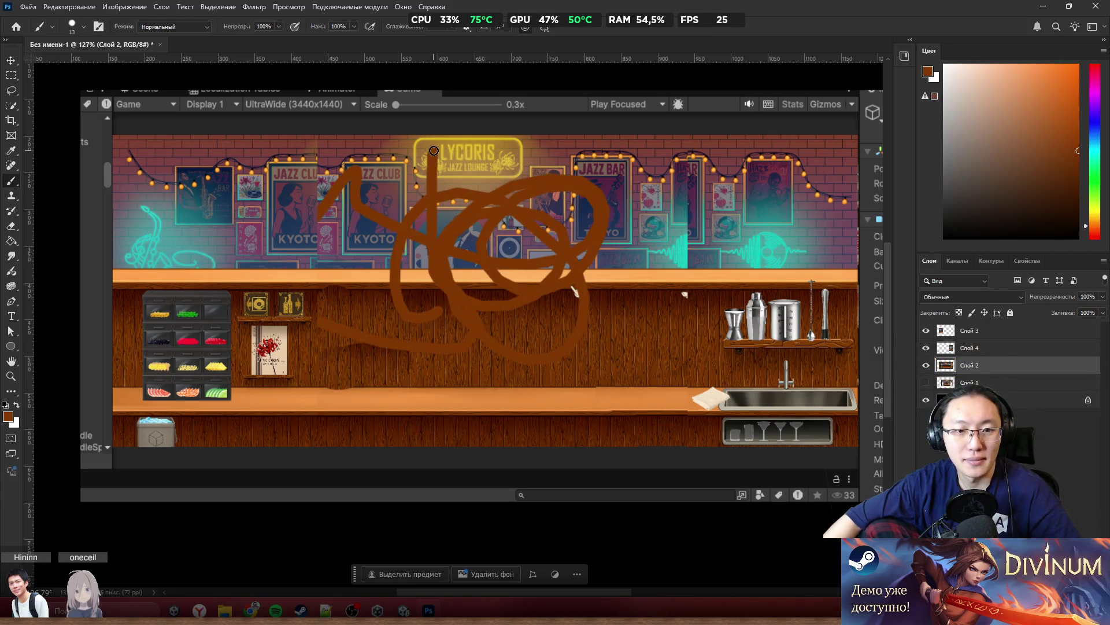
pyautogui.hotkey('ctrl', 'z')
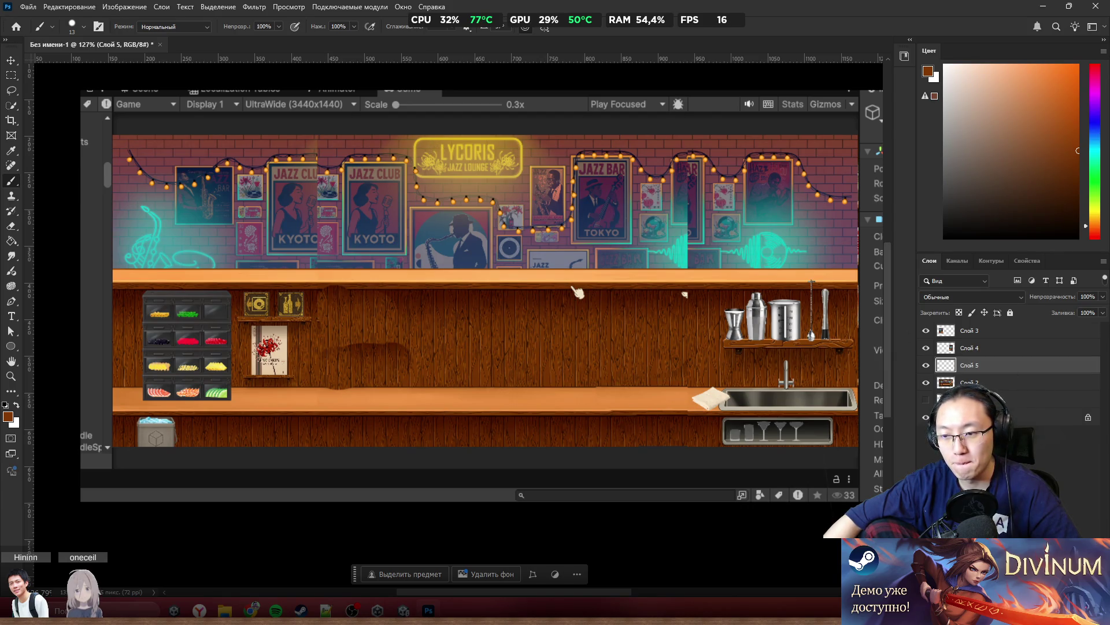
# Move Слой 5 to the top, switch to dark red, and paint an arch over the saxophone poster
pyautogui.moveTo(970, 363); pyautogui.dragTo(970, 327)
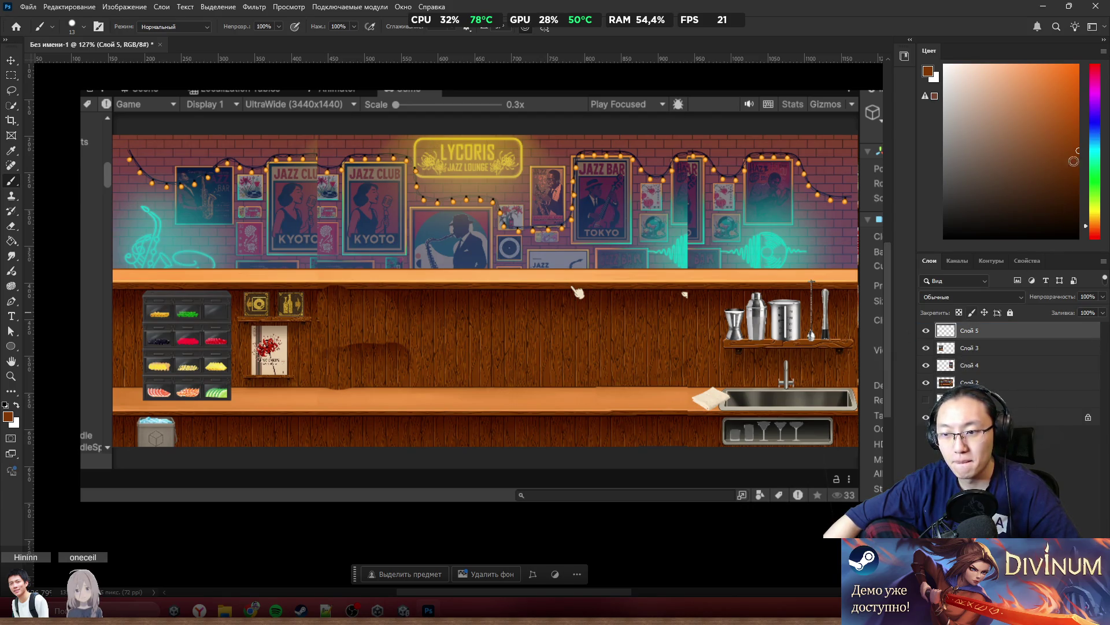
pyautogui.click(1093, 67)
pyautogui.moveTo(459, 265)
pyautogui.mouseDown()
pyautogui.moveTo(474, 200)
pyautogui.moveTo(501, 267)
pyautogui.mouseUp()
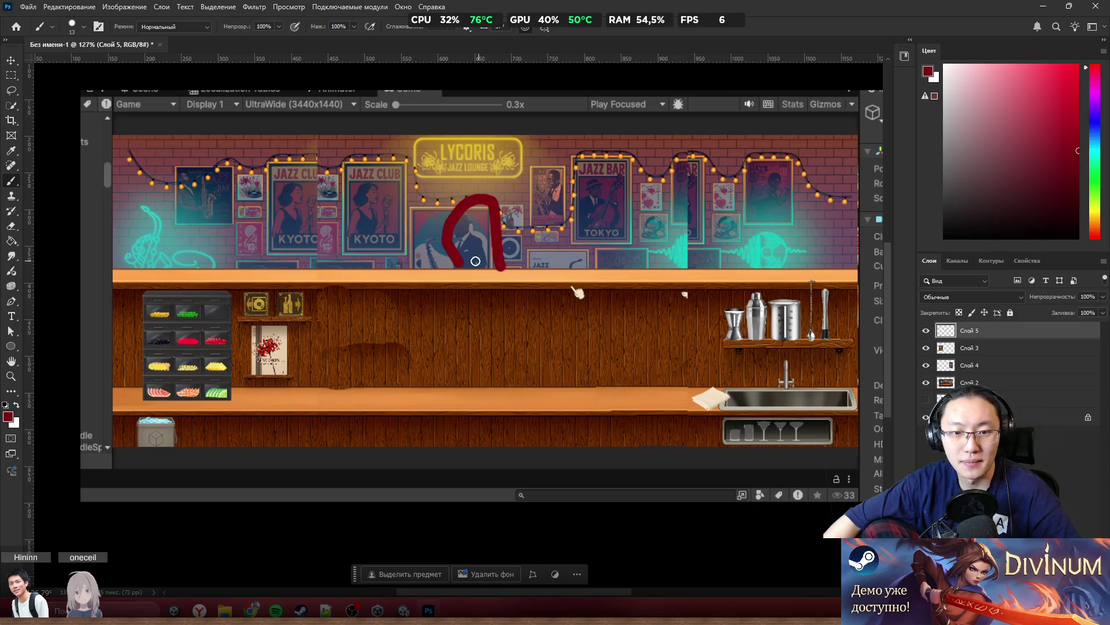
pyautogui.moveTo(298, 263)
pyautogui.mouseDown()
pyautogui.moveTo(347, 231)
pyautogui.moveTo(341, 265)
pyautogui.mouseUp()
pyautogui.hotkey('ctrl', 'z')
# Add red arches over the left poster, the KYOTO poster and two spots further right
pyautogui.moveTo(207, 263)
pyautogui.mouseDown()
pyautogui.moveTo(228, 205)
pyautogui.moveTo(268, 267)
pyautogui.mouseUp()
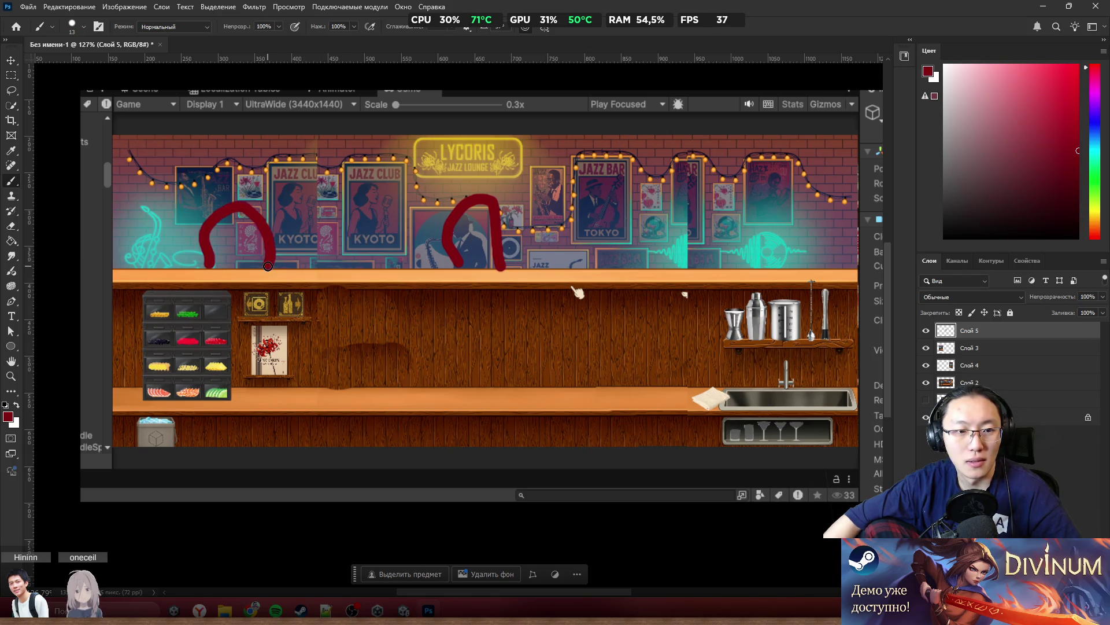
pyautogui.moveTo(335, 263); pyautogui.dragTo(396, 263)
pyautogui.moveTo(594, 265)
pyautogui.mouseDown()
pyautogui.moveTo(660, 249)
pyautogui.moveTo(665, 267)
pyautogui.mouseUp()
pyautogui.moveTo(748, 266); pyautogui.dragTo(806, 265)
pyautogui.hscroll(3, 512, 298)
pyautogui.scroll(-3, 513, 298)
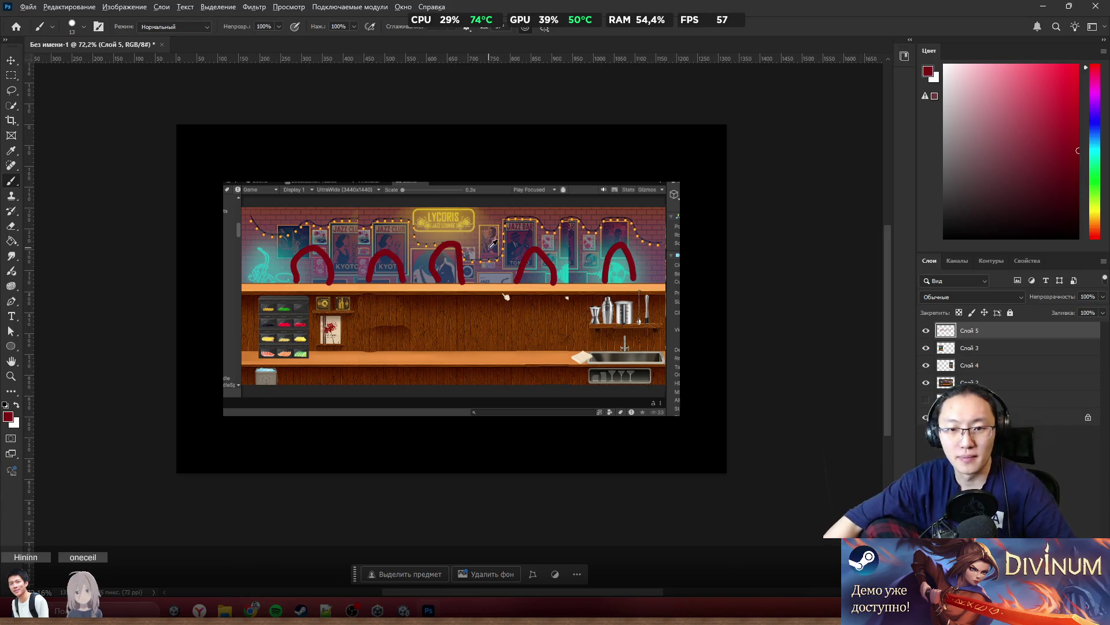
# Undo four red arches and repaint them by the KYOTO and TOKYO posters
pyautogui.scroll(-2, 488, 249)
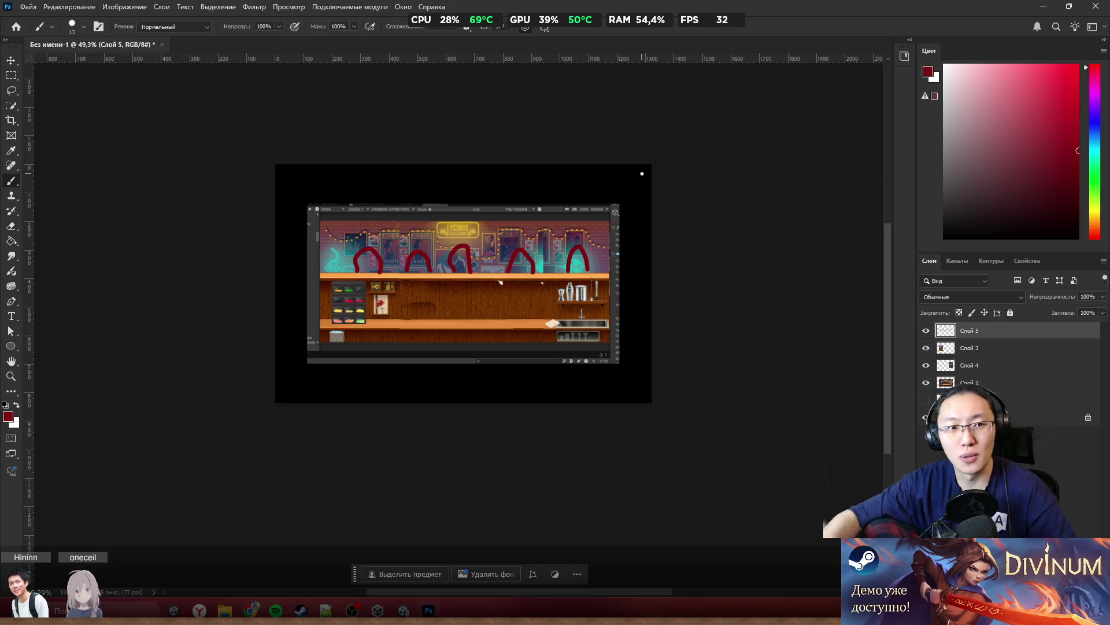
pyautogui.scroll(5, 509, 266)
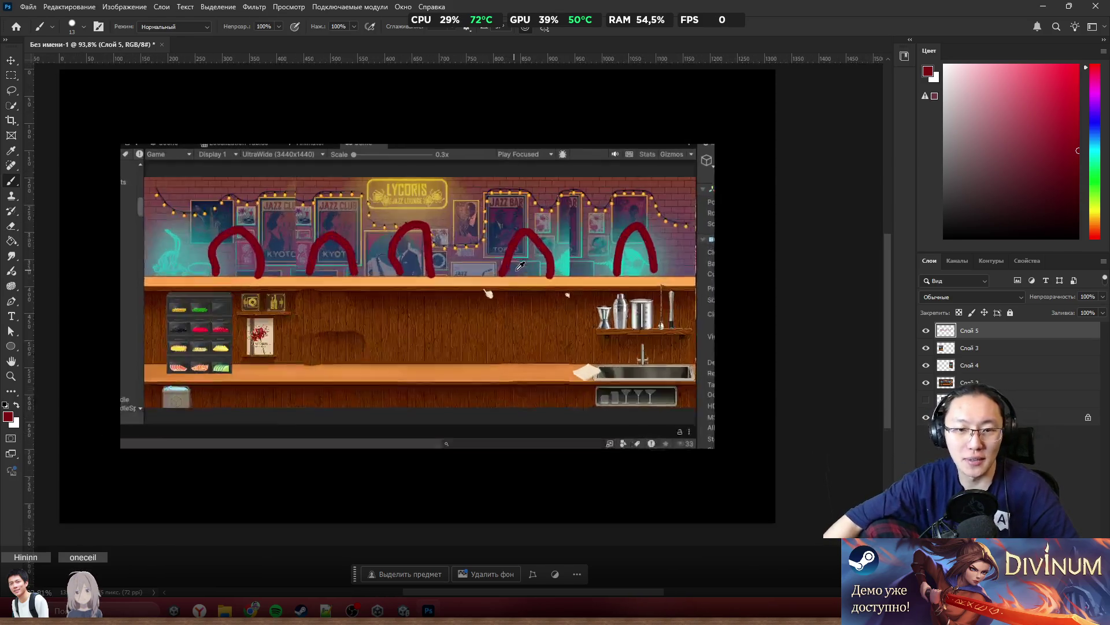
pyautogui.hotkey('ctrl', 'z')
pyautogui.hotkey('ctrl', 'z')
pyautogui.hotkey('ctrl', 'z')
pyautogui.scroll(3, 452, 260)
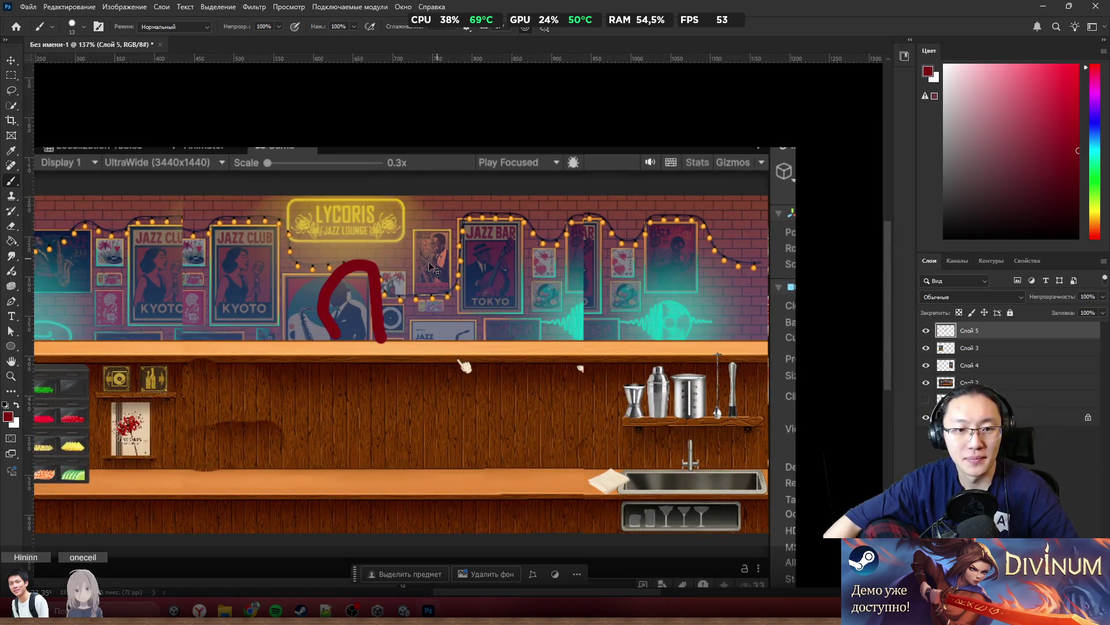
pyautogui.hscroll(-4, 453, 259)
pyautogui.moveTo(238, 337)
pyautogui.mouseDown()
pyautogui.moveTo(278, 280)
pyautogui.moveTo(295, 342)
pyautogui.mouseUp()
pyautogui.moveTo(648, 340)
pyautogui.mouseDown()
pyautogui.moveTo(656, 324)
pyautogui.moveTo(716, 347)
pyautogui.moveTo(820, 301)
pyautogui.moveTo(816, 344)
pyautogui.mouseUp()
# Paste the new scene-view screenshot of the wider bar as a new top layer
pyautogui.hscroll(2, 742, 345)
pyautogui.scroll(-4, 648, 323)
pyautogui.scroll(3, 635, 355)
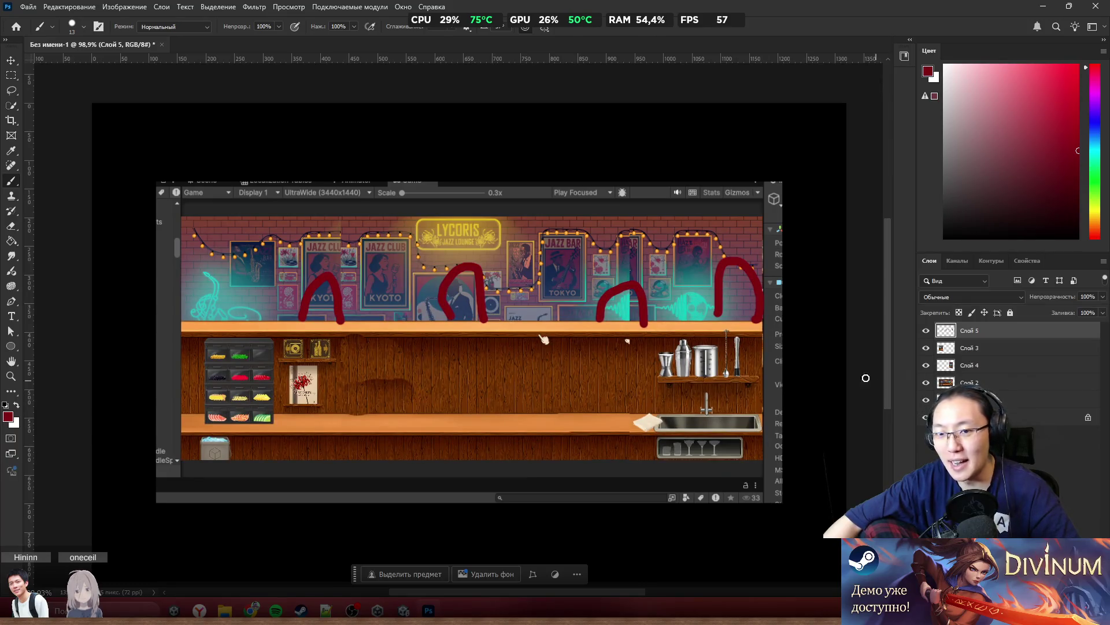
pyautogui.hotkey('ctrl', 'v')
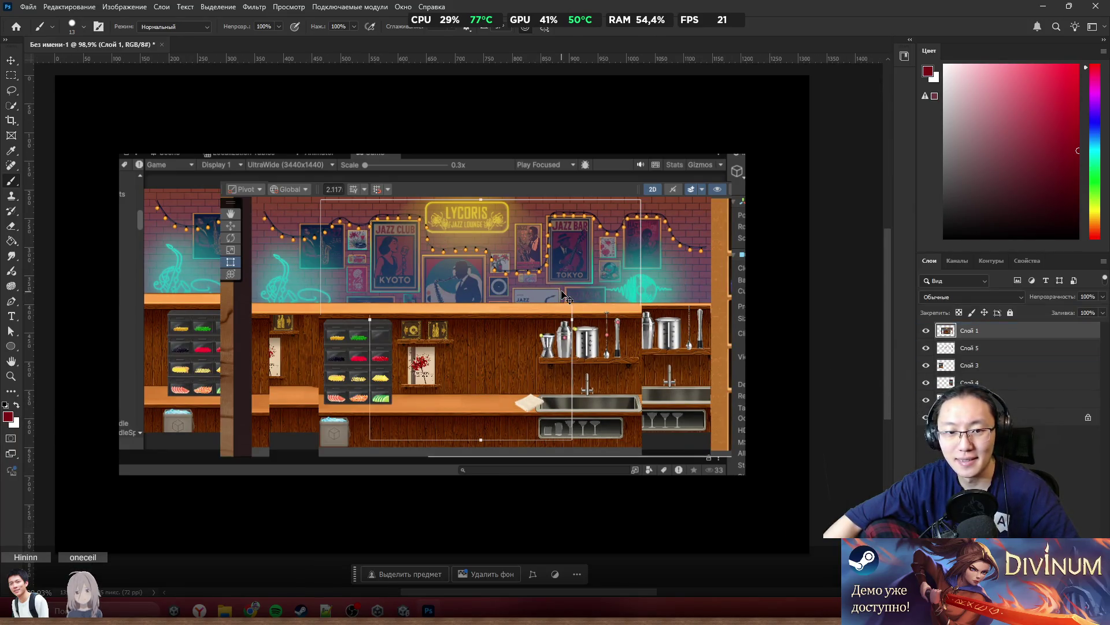
# Nudge the pasted screenshot into place and hide the sketch layers
pyautogui.moveTo(405, 259); pyautogui.dragTo(409, 294)
pyautogui.scroll(-10, 542, 314)
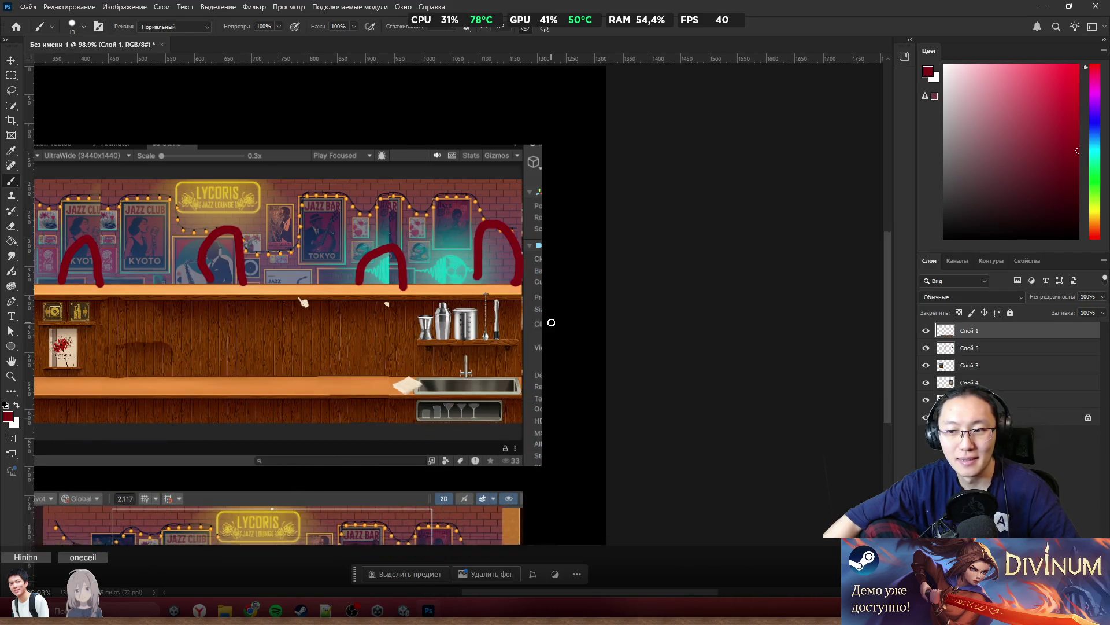
pyautogui.scroll(5, 465, 334)
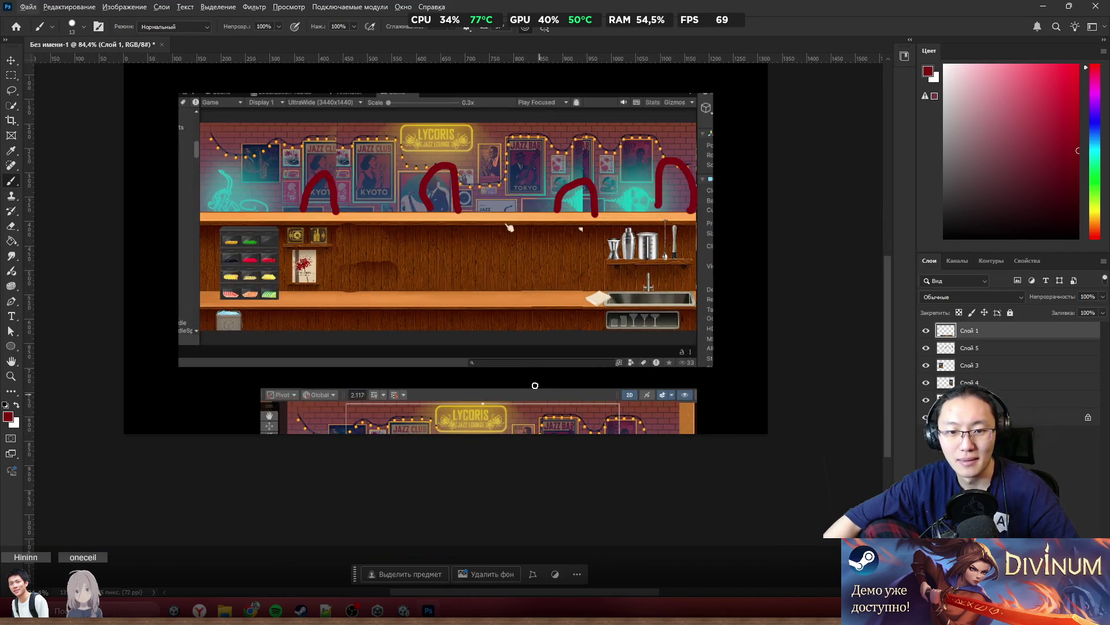
pyautogui.moveTo(927, 337); pyautogui.dragTo(929, 388)
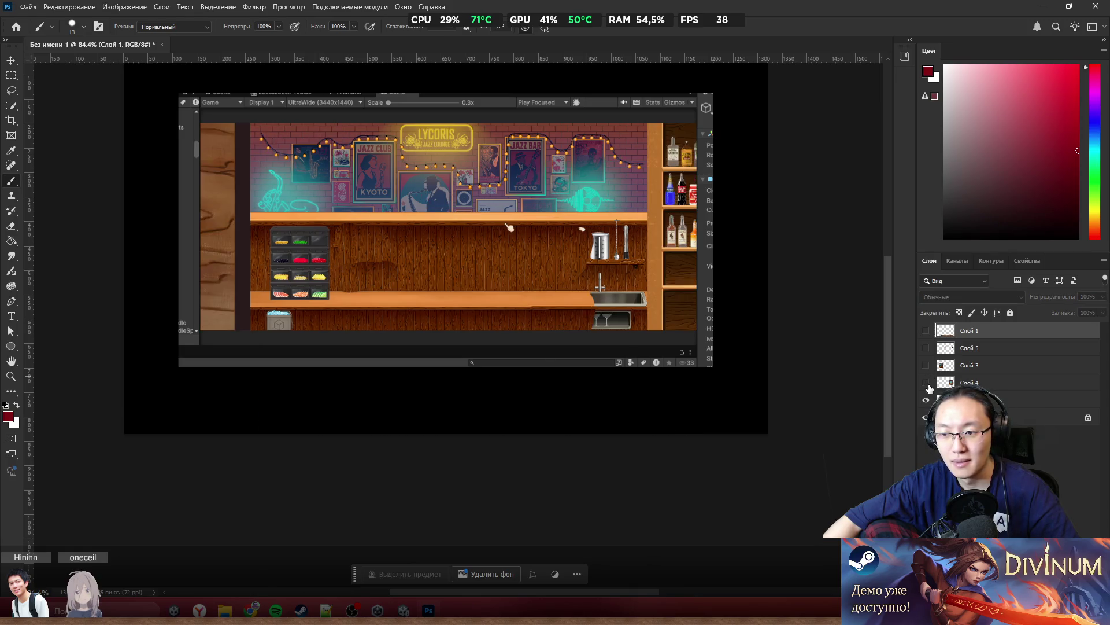
pyautogui.click(926, 401)
pyautogui.click(927, 400)
# Hide old bar layer Слой 2, show Слой 1 and move it up to fill the canvas
pyautogui.moveTo(529, 291)
pyautogui.mouseDown()
pyautogui.moveTo(540, 281)
pyautogui.moveTo(530, 291)
pyautogui.mouseUp()
pyautogui.click(926, 401)
pyautogui.click(926, 330)
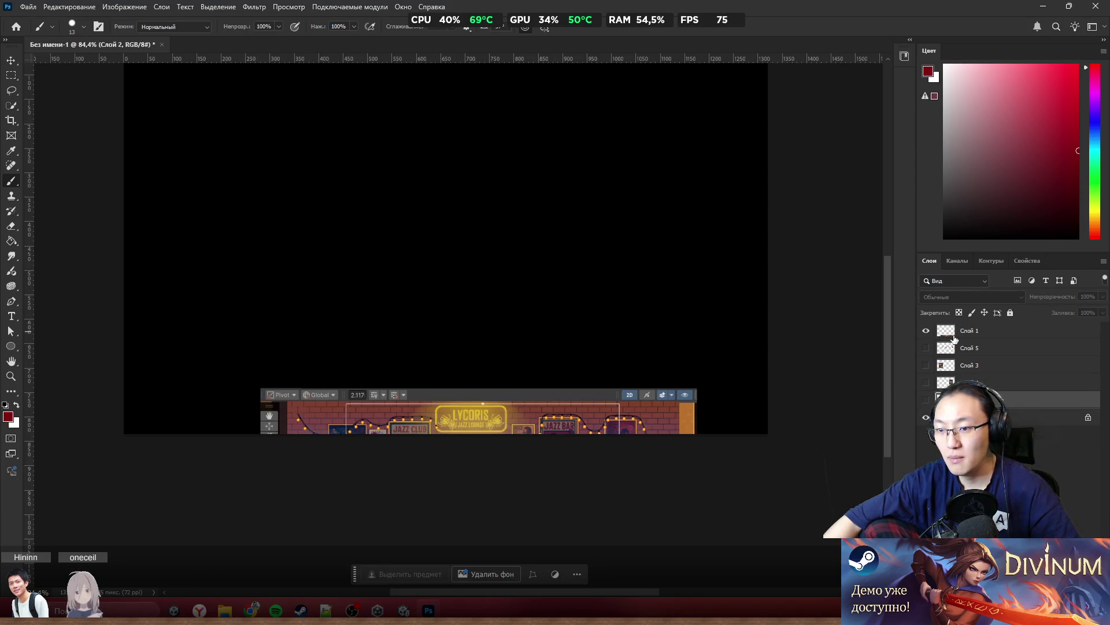
pyautogui.moveTo(604, 409); pyautogui.dragTo(593, 171)
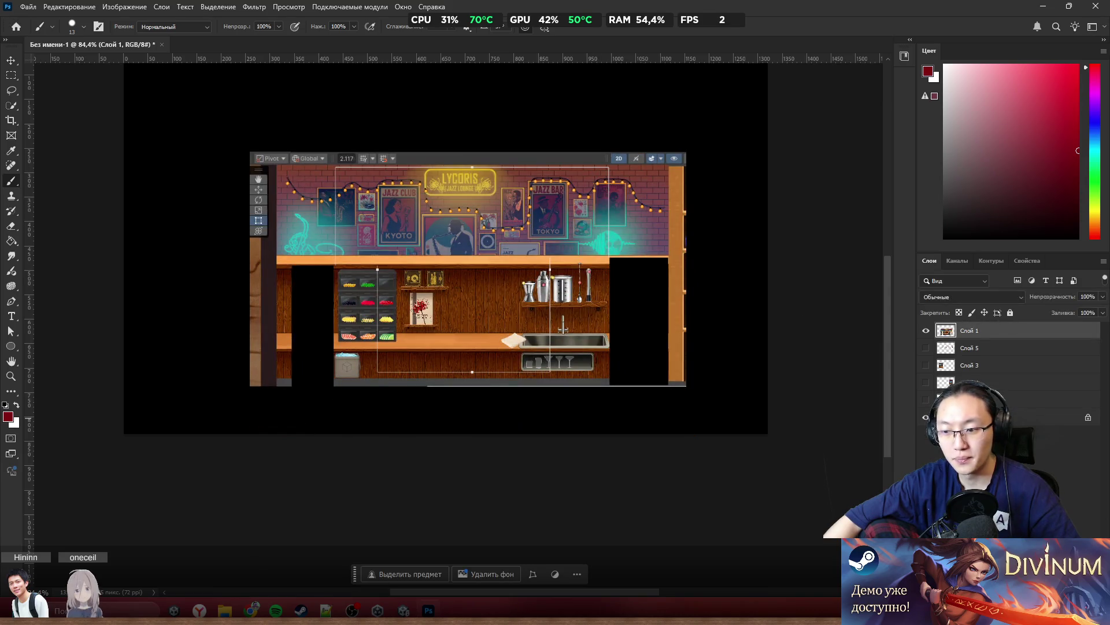
pyautogui.scroll(3, 399, 191)
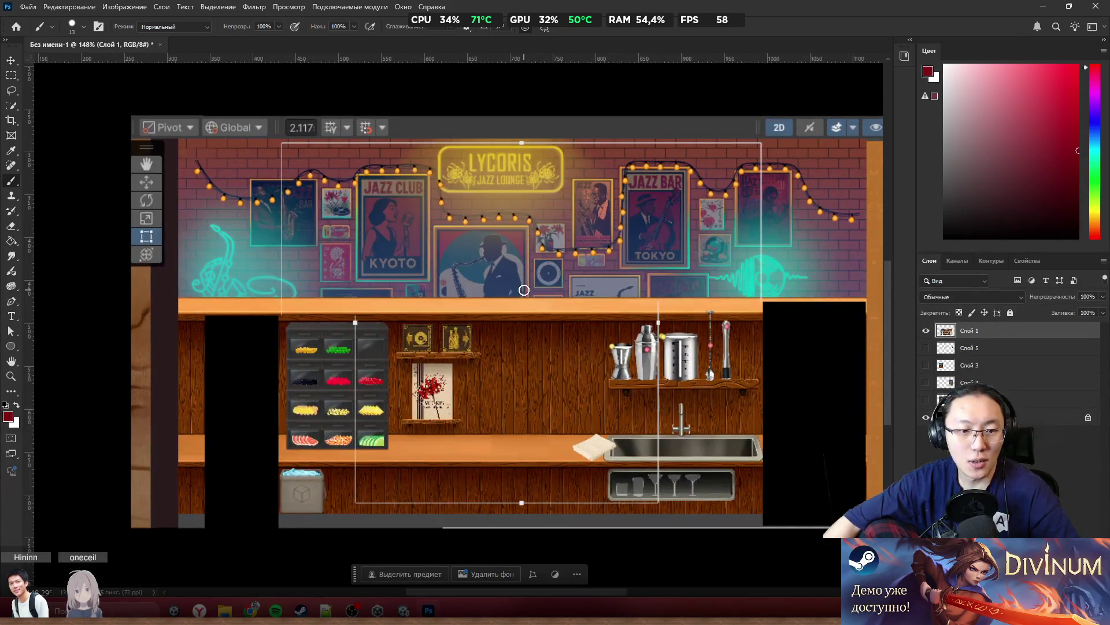
# Paint red curtain lines down the left and right sides to the counter
pyautogui.moveTo(276, 144); pyautogui.dragTo(283, 516)
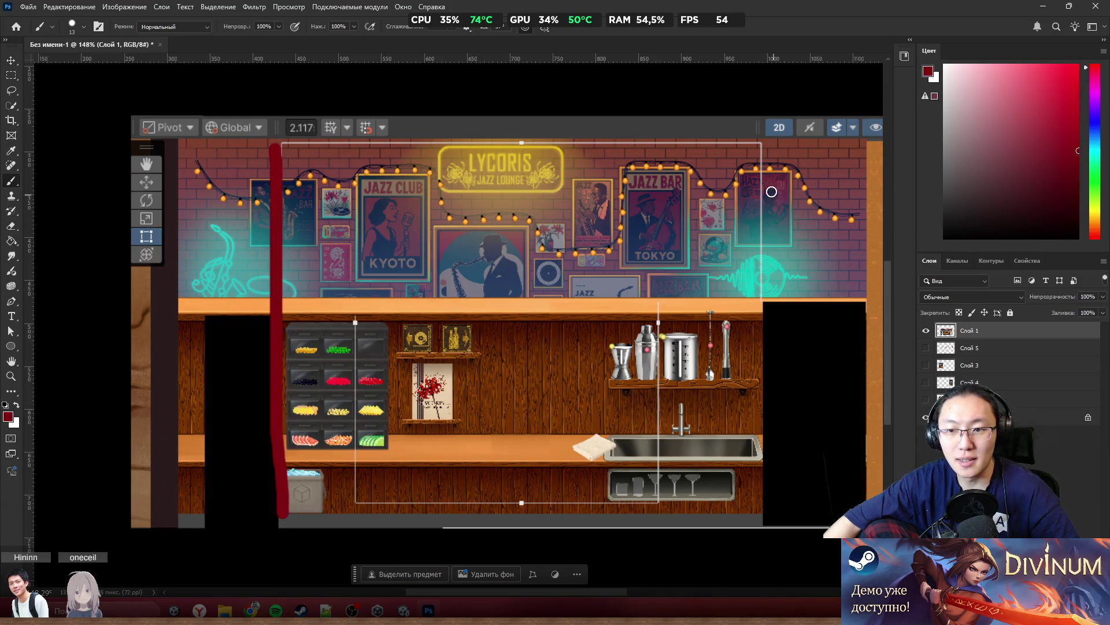
pyautogui.moveTo(758, 138); pyautogui.dragTo(772, 255)
pyautogui.moveTo(772, 319); pyautogui.dragTo(781, 523)
pyautogui.scroll(2, 641, 365)
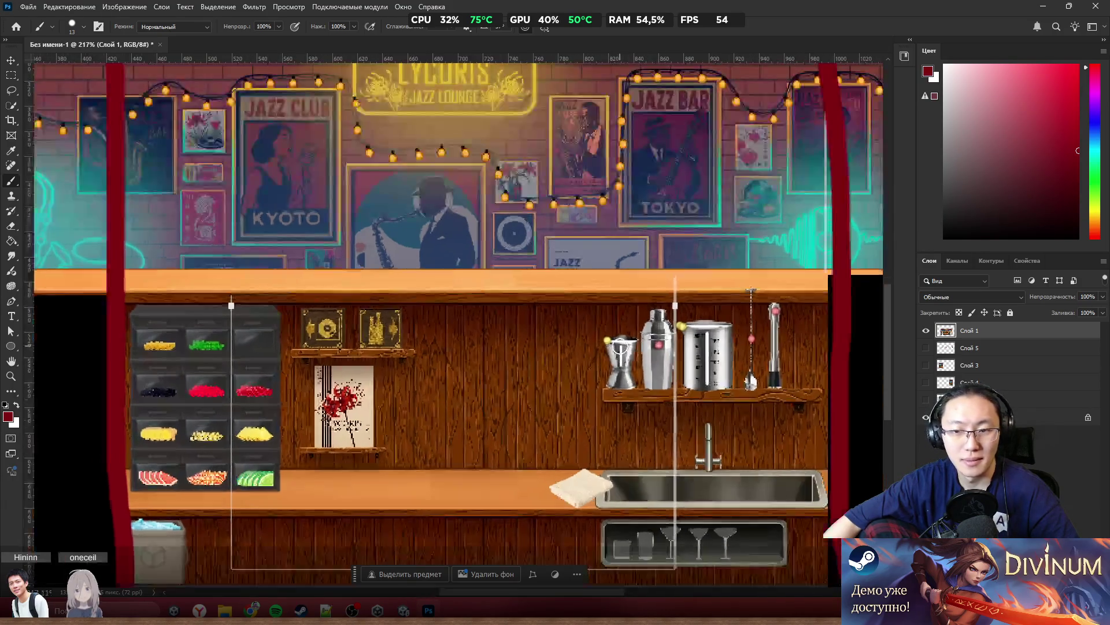
pyautogui.scroll(1, 476, 279)
# Paint red arches over the saxophone, KYOTO and JAZZ BAR posters, redoing one misdraw
pyautogui.moveTo(426, 307)
pyautogui.mouseDown()
pyautogui.moveTo(483, 193)
pyautogui.moveTo(521, 307)
pyautogui.mouseUp()
pyautogui.hotkey('ctrl', 'z')
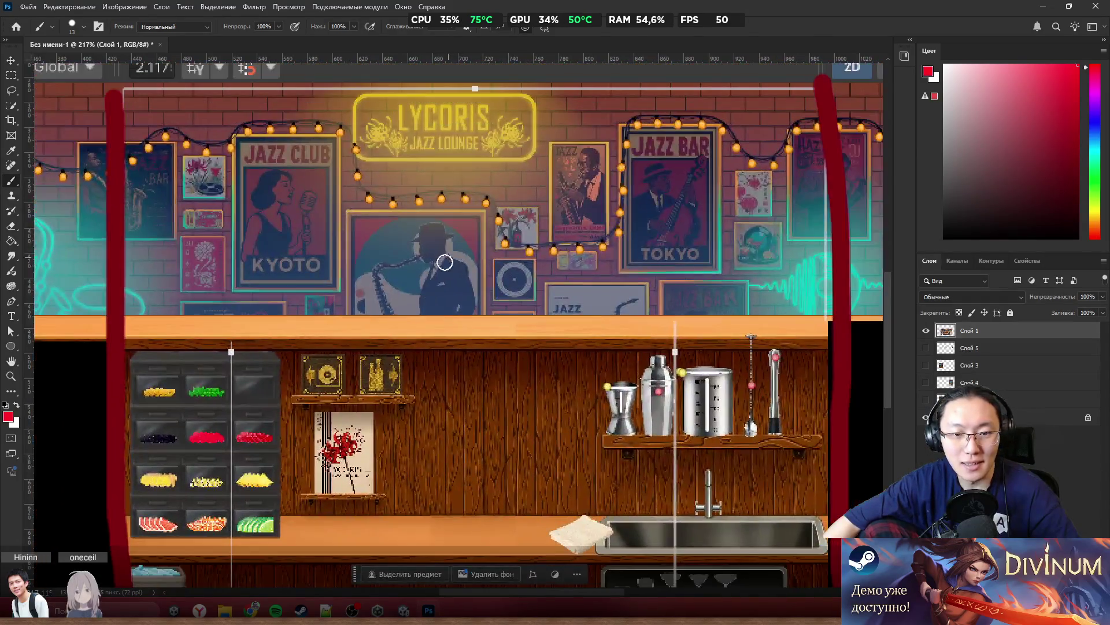
pyautogui.moveTo(399, 313)
pyautogui.mouseDown()
pyautogui.moveTo(421, 182)
pyautogui.moveTo(509, 308)
pyautogui.mouseUp()
pyautogui.moveTo(221, 312)
pyautogui.mouseDown()
pyautogui.moveTo(218, 297)
pyautogui.moveTo(322, 273)
pyautogui.moveTo(324, 300)
pyautogui.mouseUp()
pyautogui.moveTo(588, 316)
pyautogui.mouseDown()
pyautogui.moveTo(590, 265)
pyautogui.moveTo(694, 283)
pyautogui.moveTo(692, 323)
pyautogui.moveTo(739, 307)
pyautogui.moveTo(786, 171)
pyautogui.moveTo(833, 200)
pyautogui.moveTo(856, 245)
pyautogui.moveTo(864, 314)
pyautogui.mouseUp()
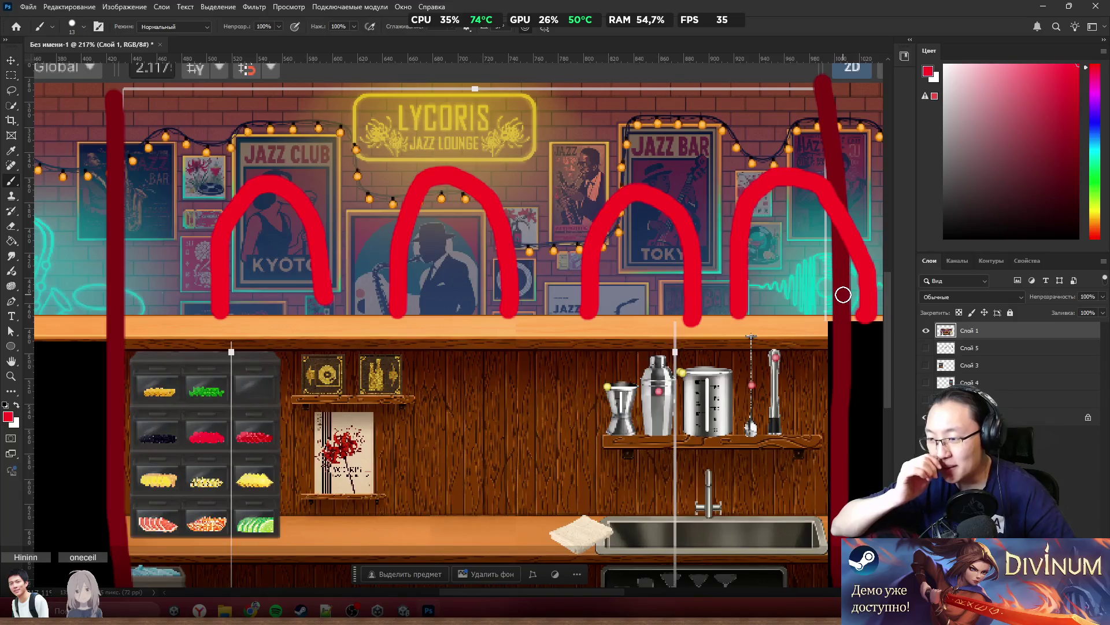
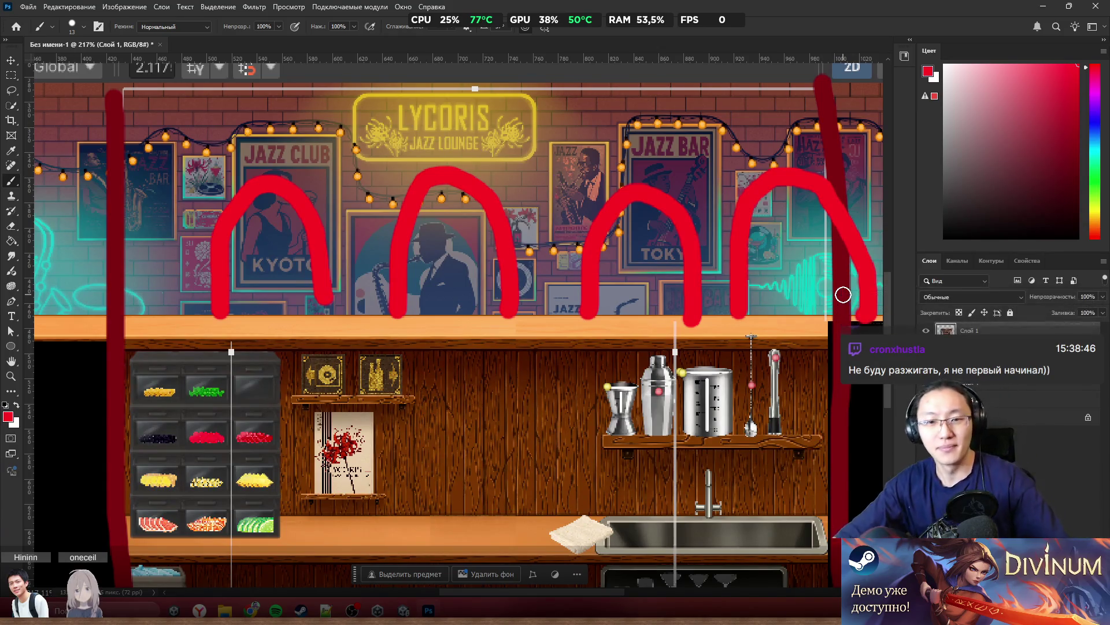
# Close the marked-up bar screenshot in Photoshop, discarding its changes with 'Нет'
pyautogui.scroll(-3, 454, 343)
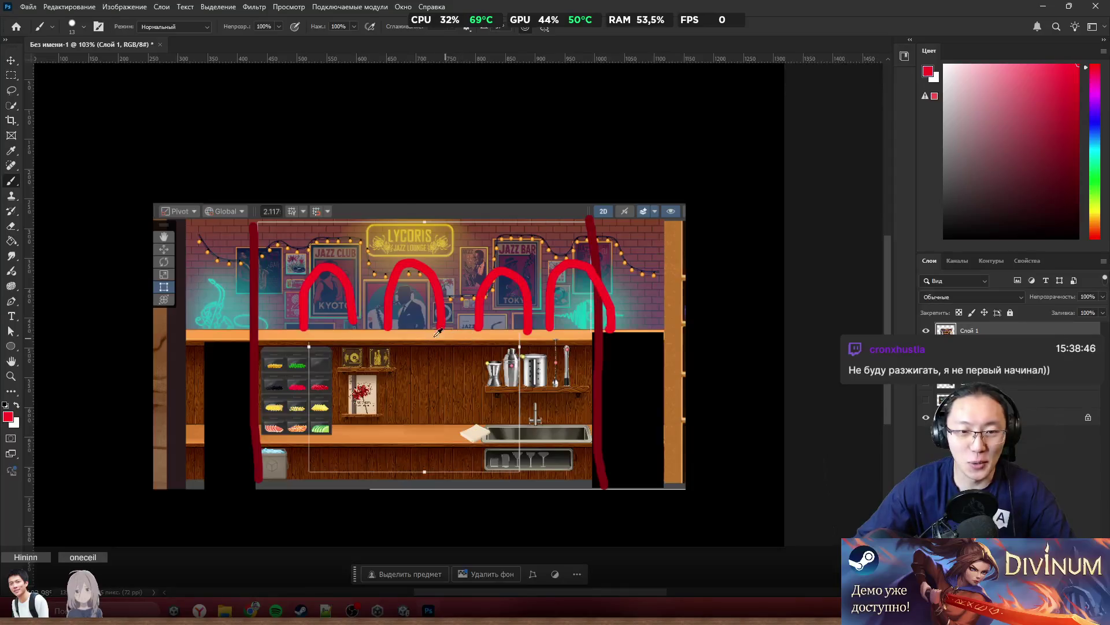
pyautogui.scroll(3, 437, 332)
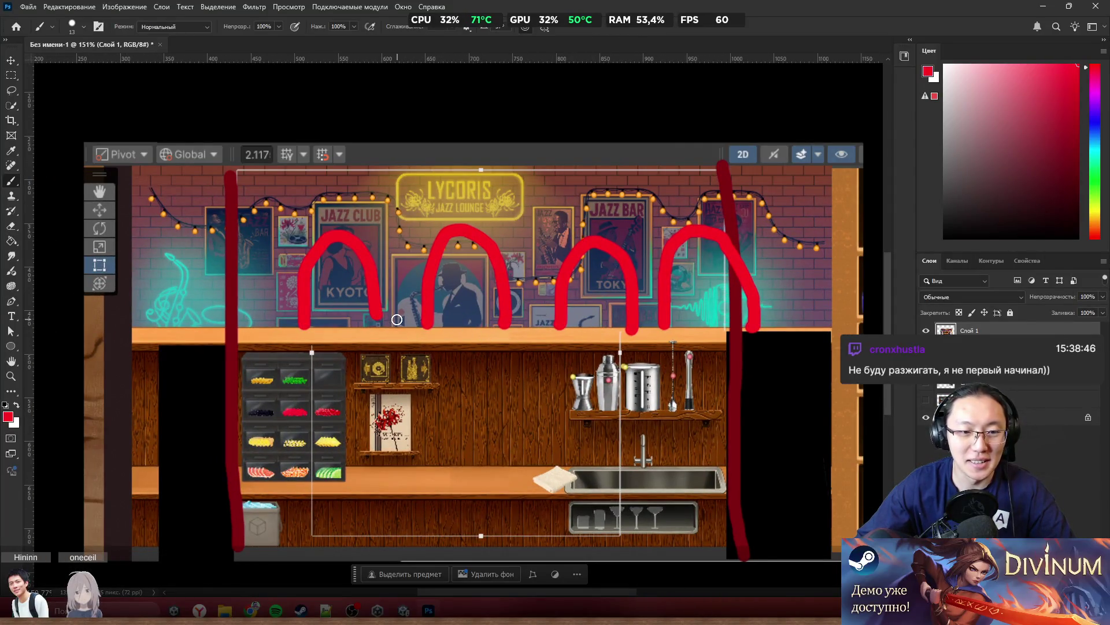
pyautogui.scroll(3, 321, 310)
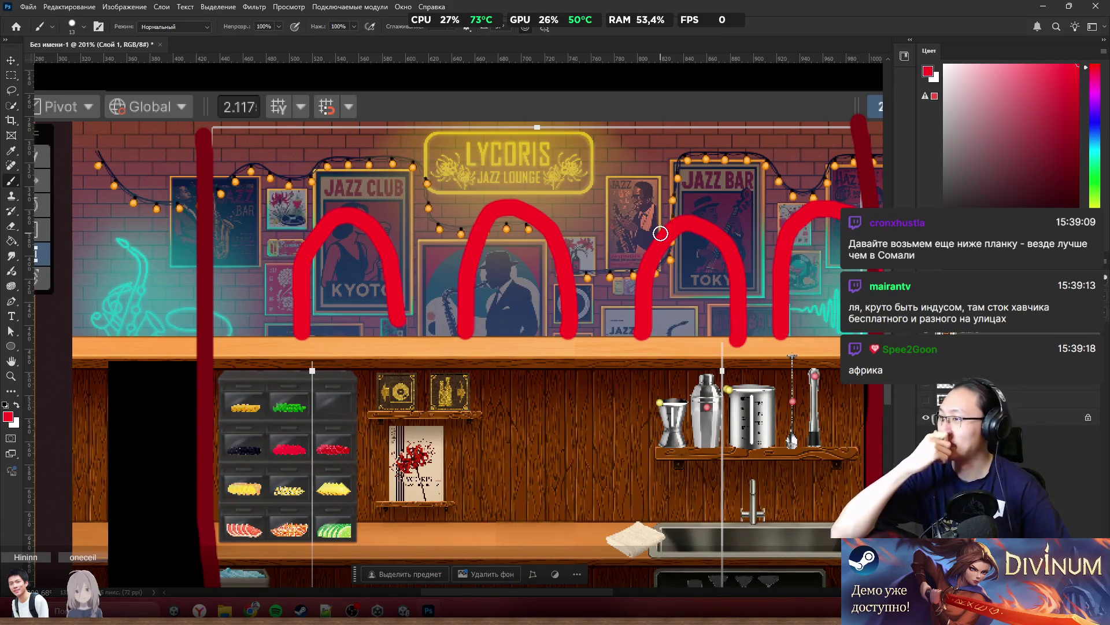
pyautogui.hotkey('ctrl', '0')
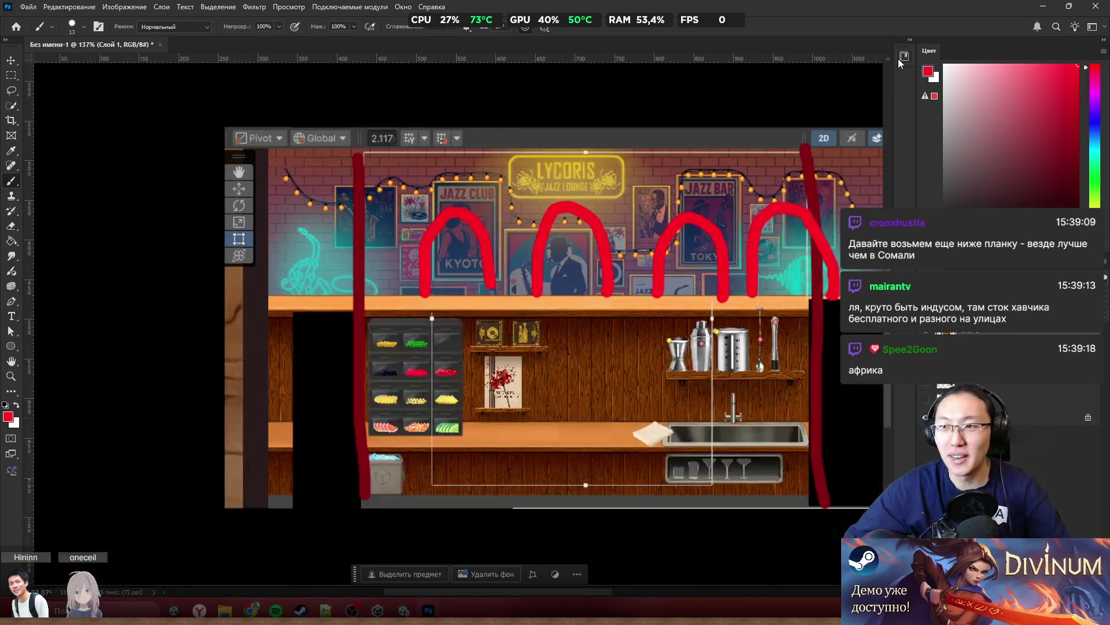
pyautogui.click(1096, 6)
pyautogui.click(601, 228)
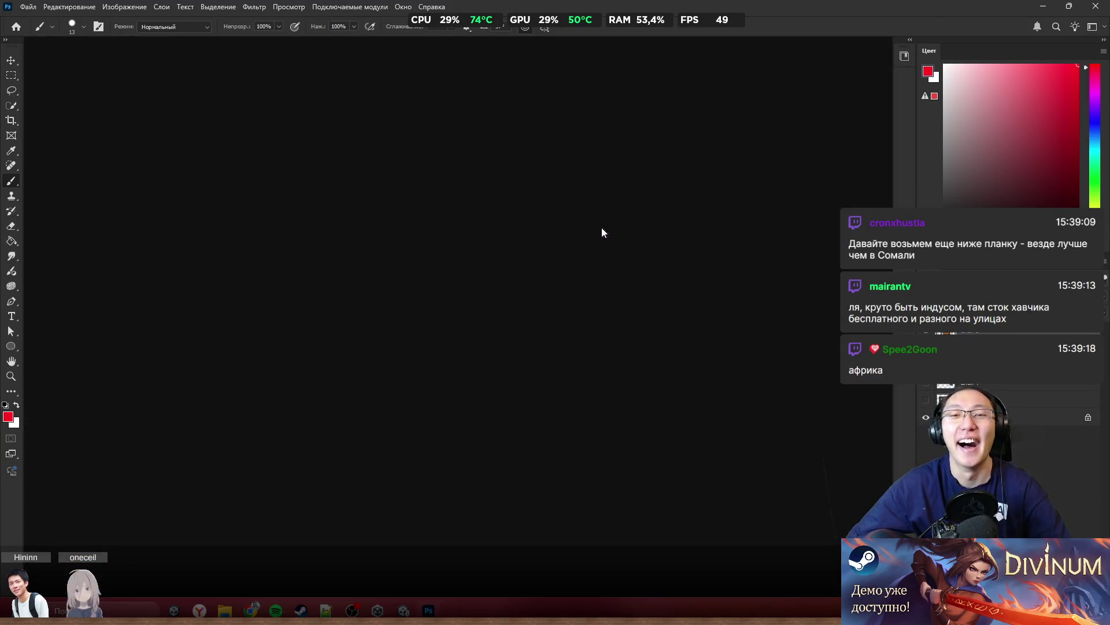
# Switch the Unity Game view preview from 3440x1440 to the 3840x2160 preset
pyautogui.scroll(1, 613, 191)
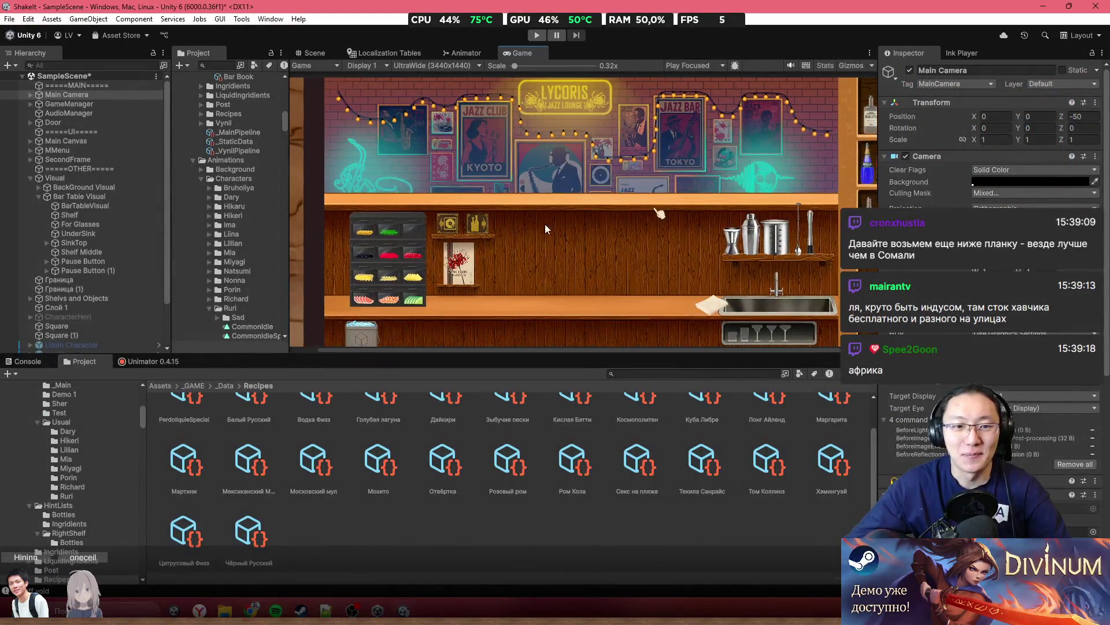
pyautogui.click(435, 65)
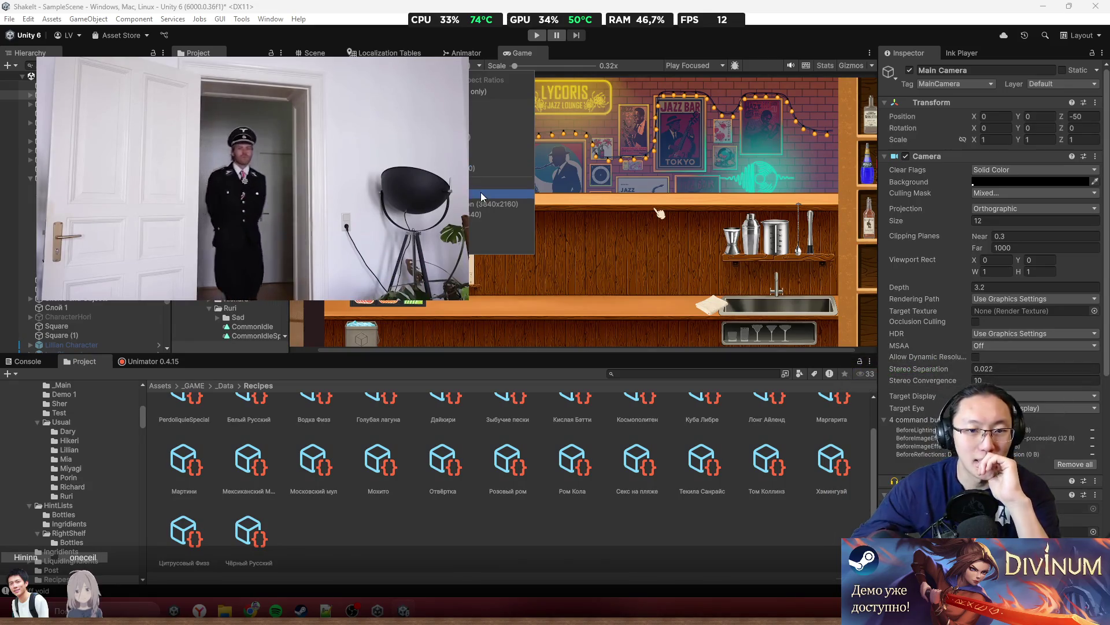
pyautogui.click(474, 138)
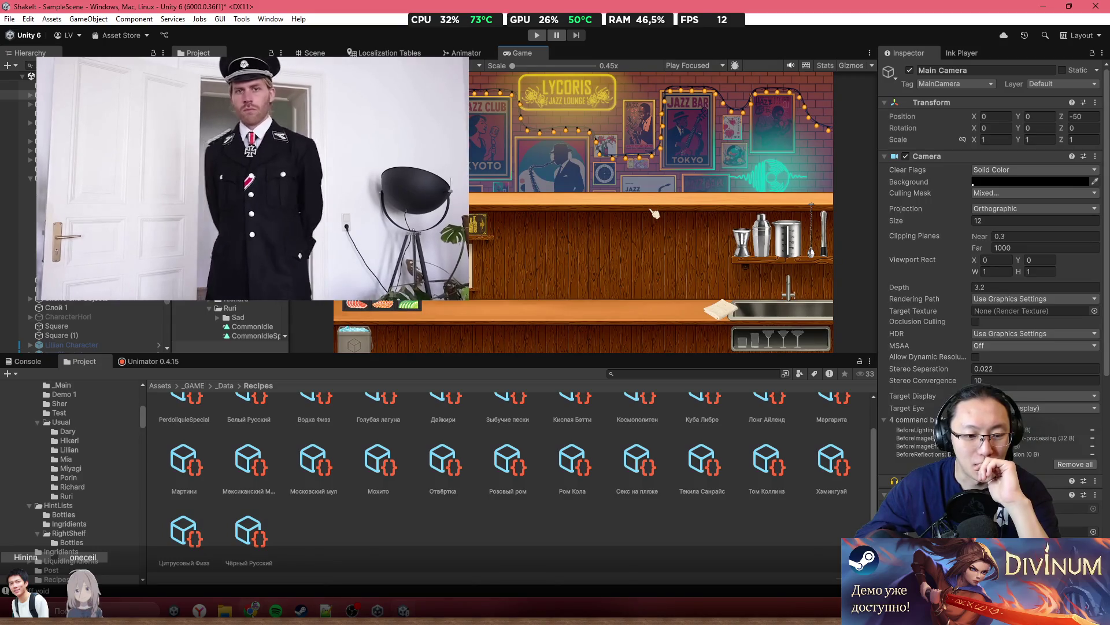
pyautogui.moveTo(251, 610)
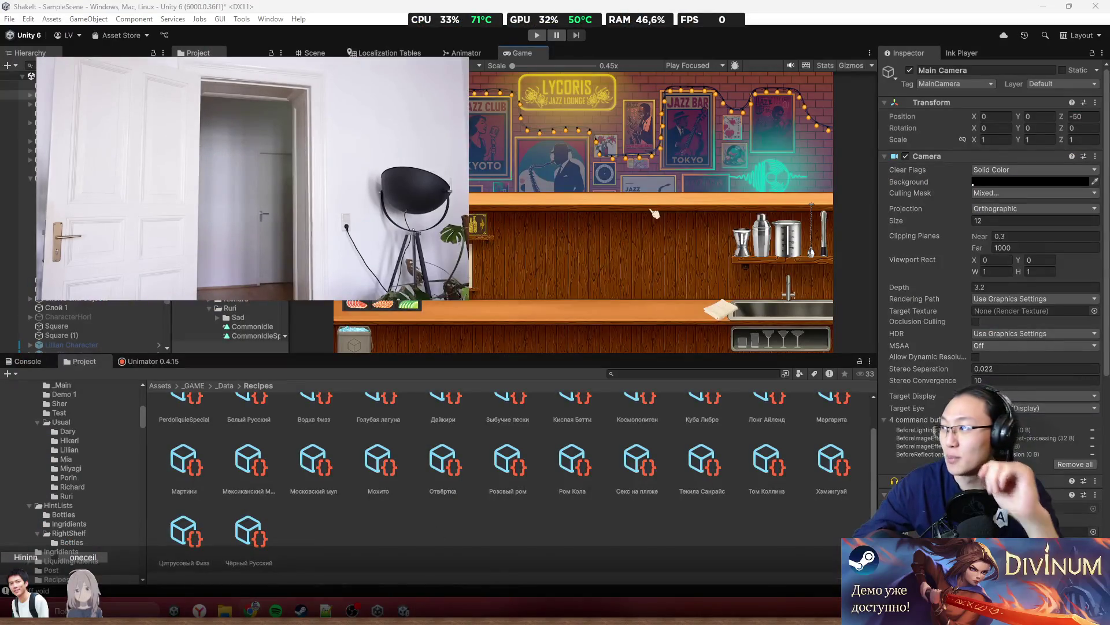
pyautogui.hotkey('alt', 'Tab')
# Ask ChatGPT 'Unity как лучшим образом определить разрешение игрока?'
pyautogui.write('U')
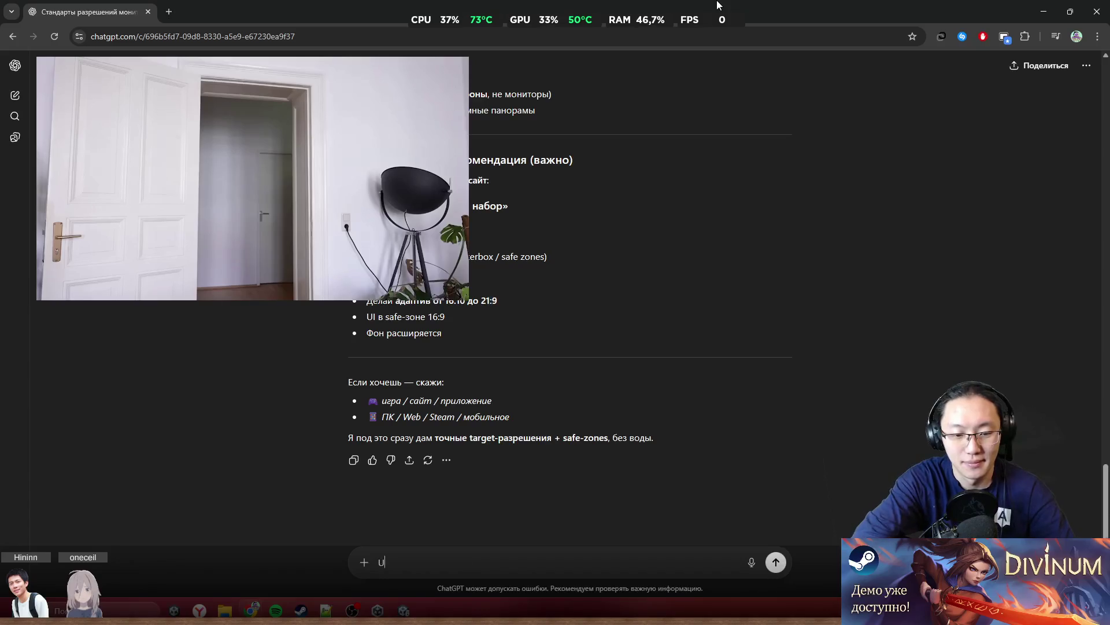
pyautogui.write('nity как ')
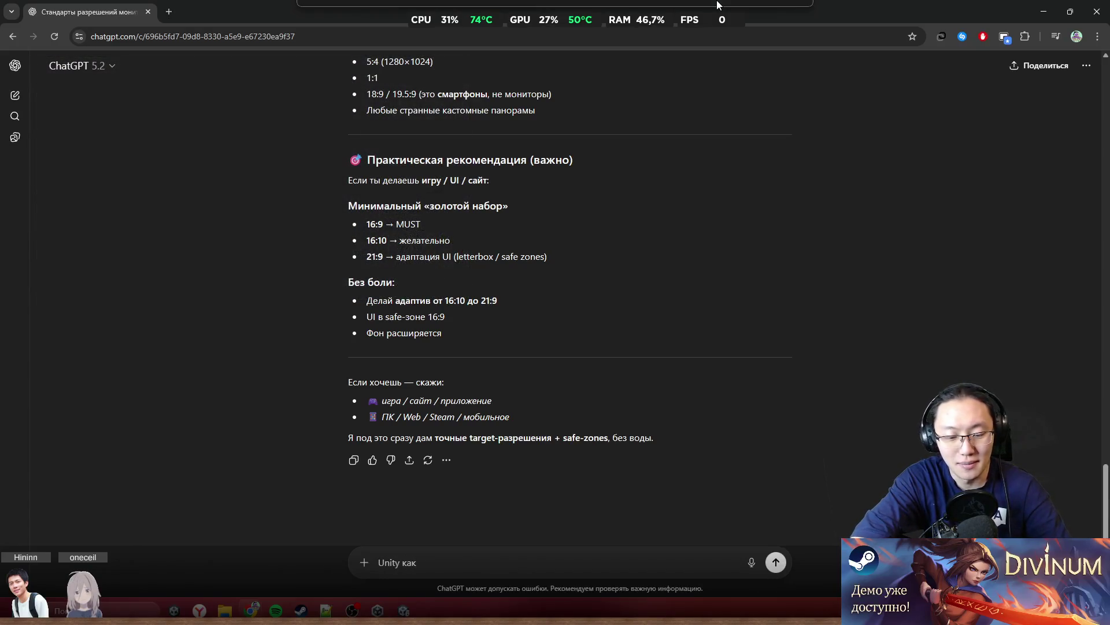
pyautogui.write('лучши')
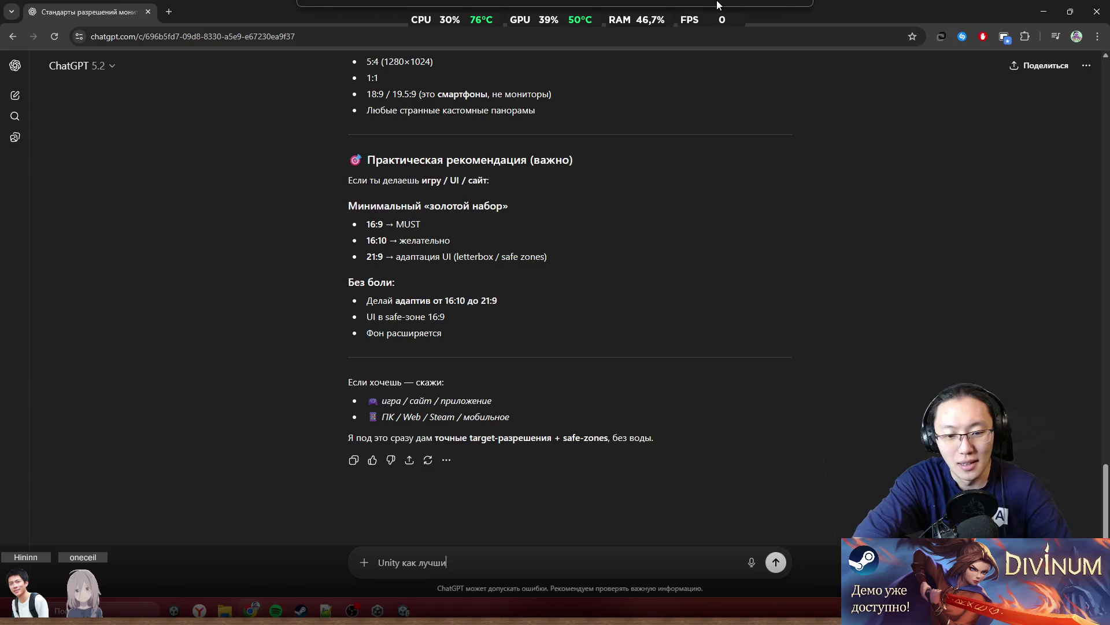
pyautogui.write('предпред')
pyautogui.write('ол-во')
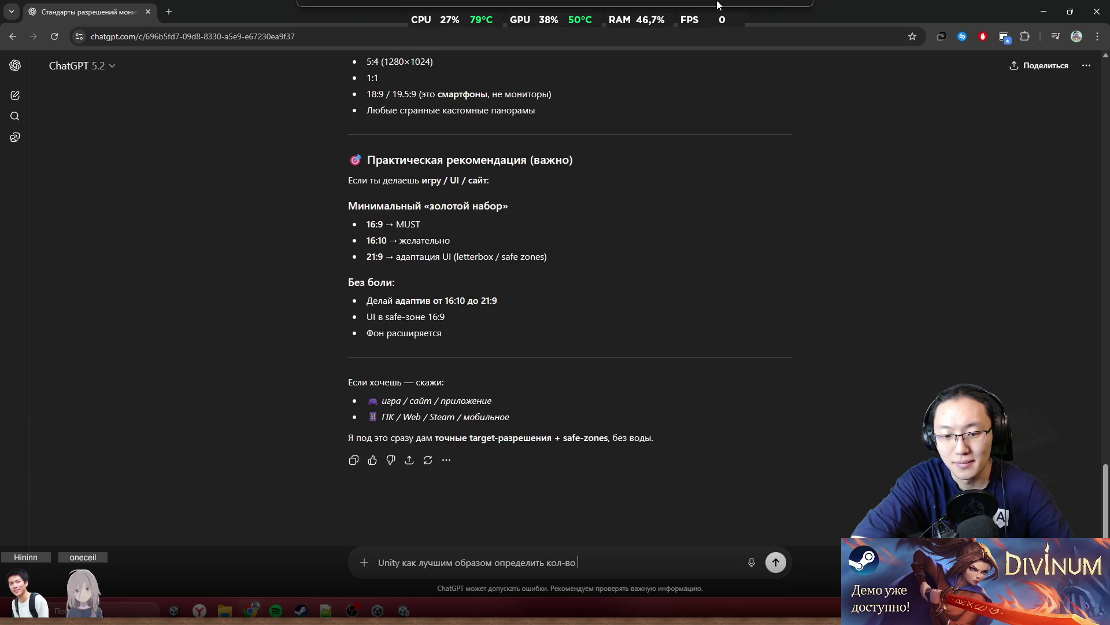
pyautogui.press('BackSpace')
pyautogui.press('BackSpace')
pyautogui.press('BackSpace')
pyautogui.write('ш')
pyautogui.write('гро')
pyautogui.write('?')
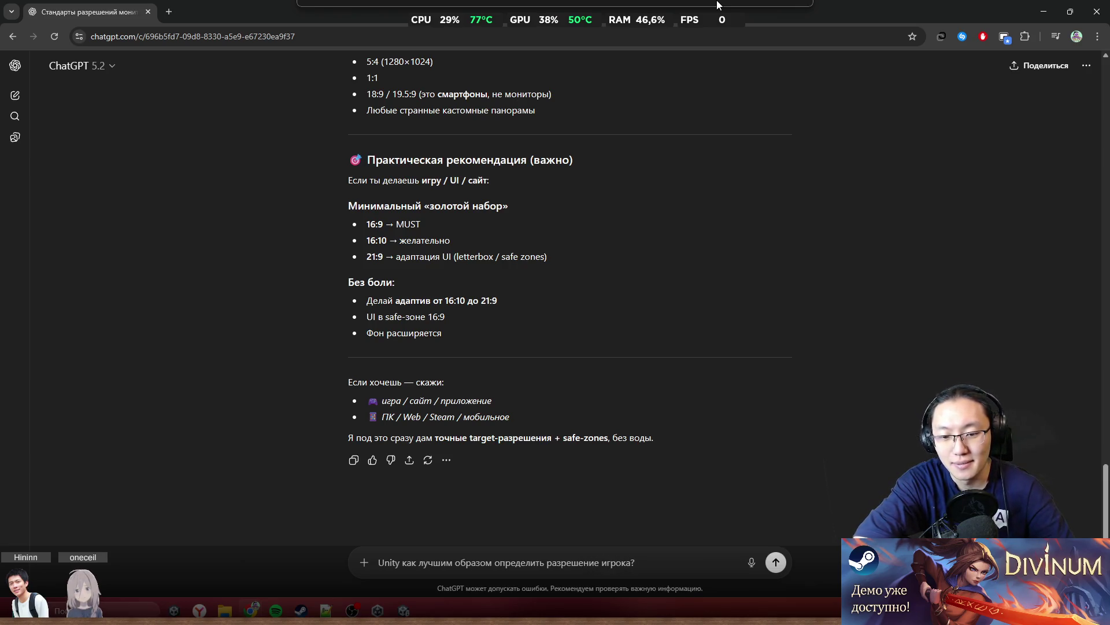
pyautogui.press('Return')
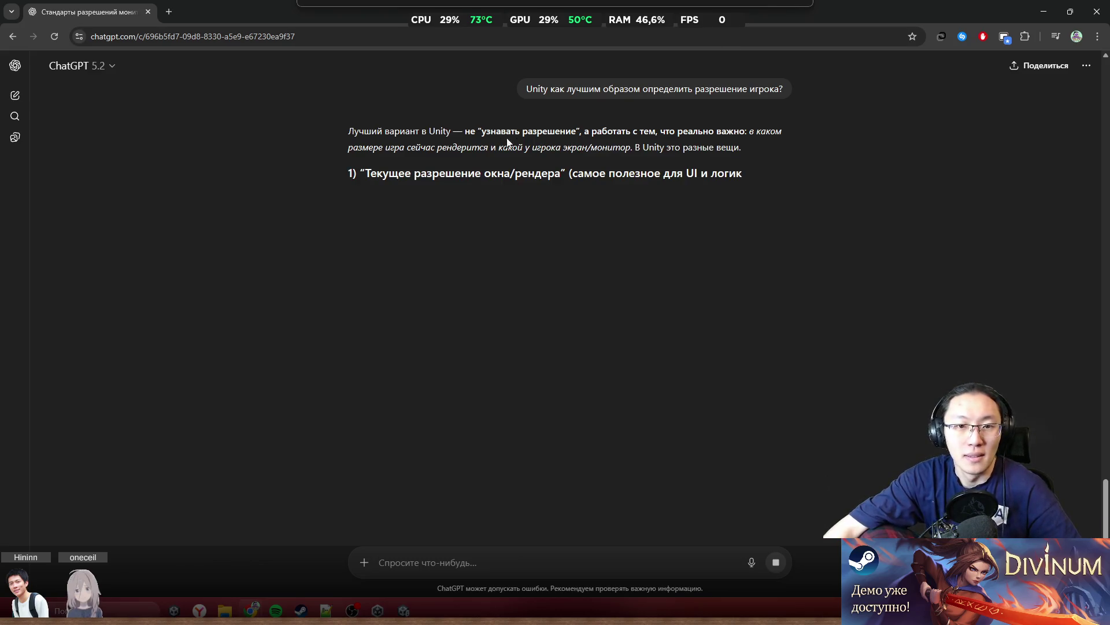
pyautogui.moveTo(631, 148); pyautogui.dragTo(660, 131)
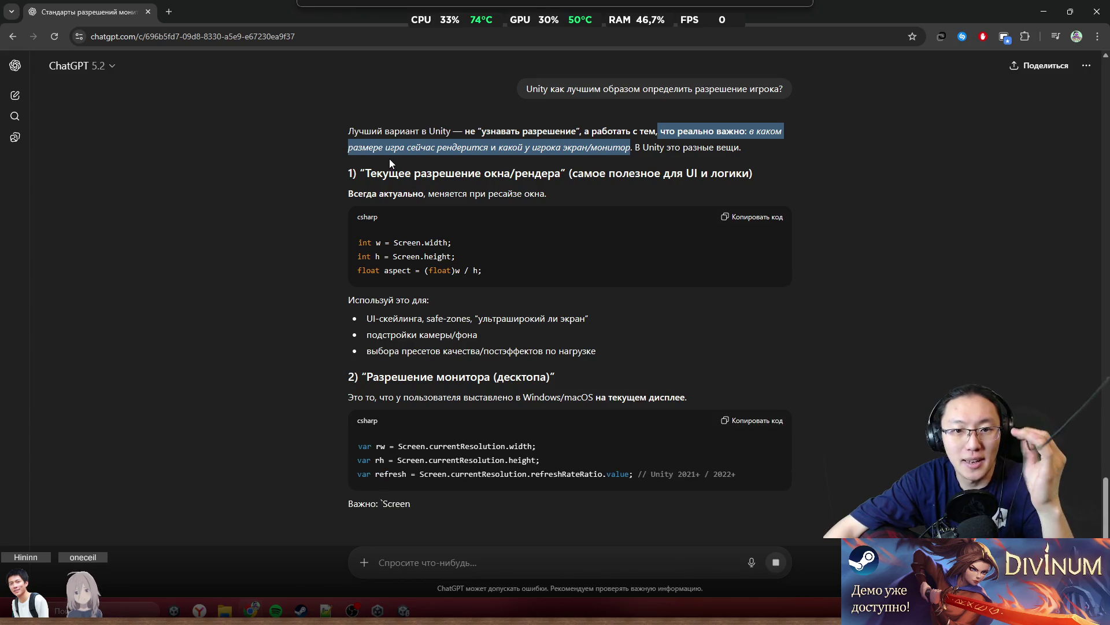
pyautogui.moveTo(406, 150); pyautogui.dragTo(533, 151)
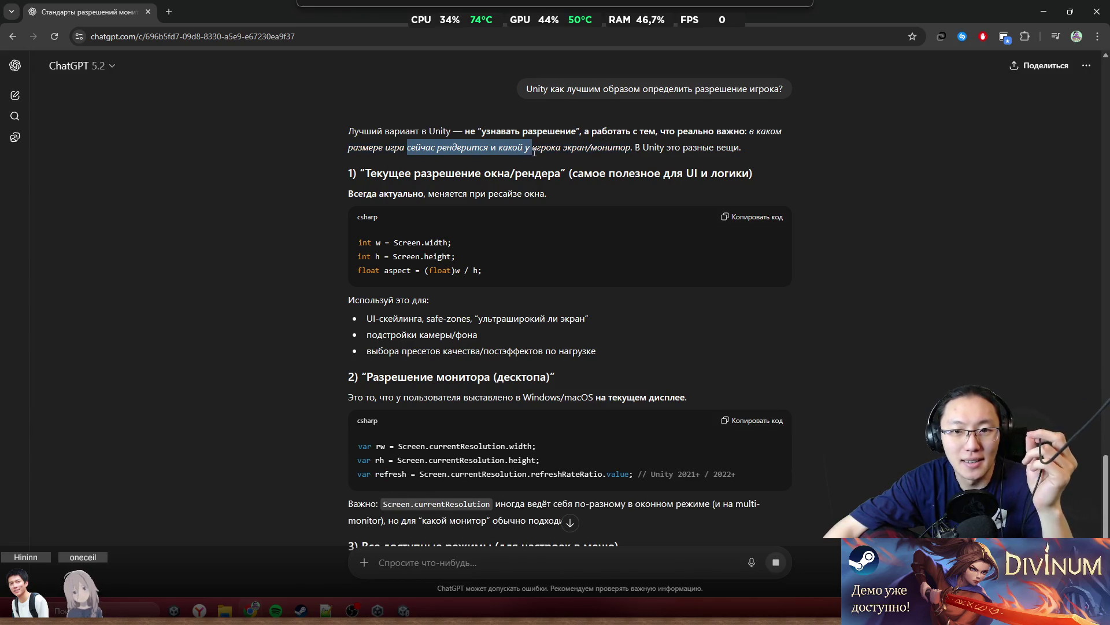
pyautogui.click(578, 157)
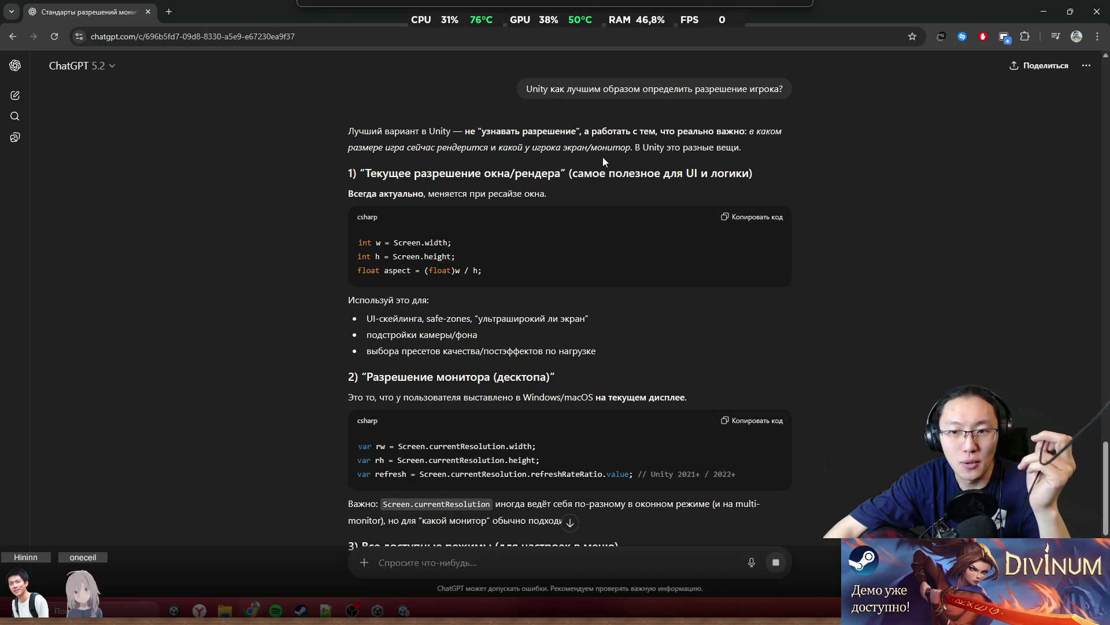
pyautogui.middleClick(570, 205)
pyautogui.moveTo(406, 125); pyautogui.dragTo(664, 142)
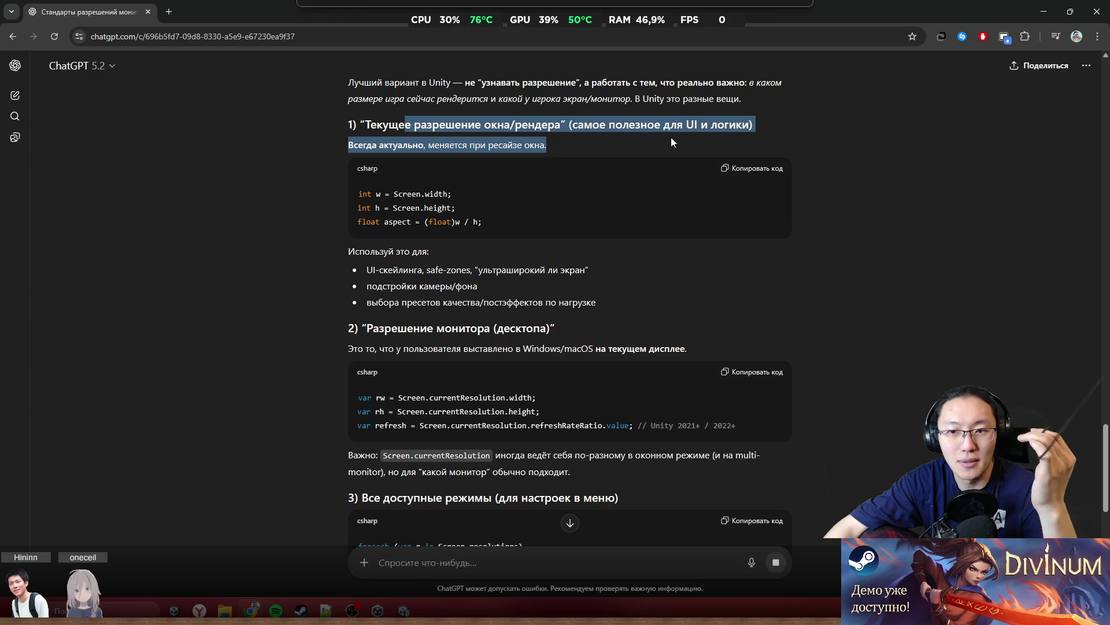
pyautogui.moveTo(349, 145); pyautogui.dragTo(543, 146)
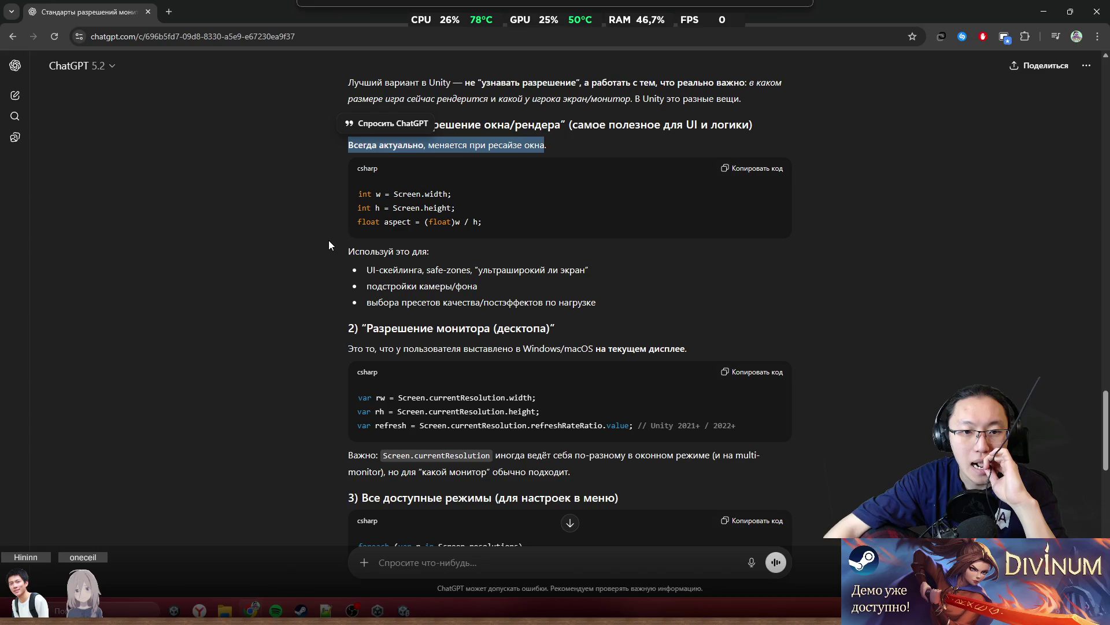
pyautogui.moveTo(360, 251); pyautogui.dragTo(428, 287)
pyautogui.middleClick(434, 302)
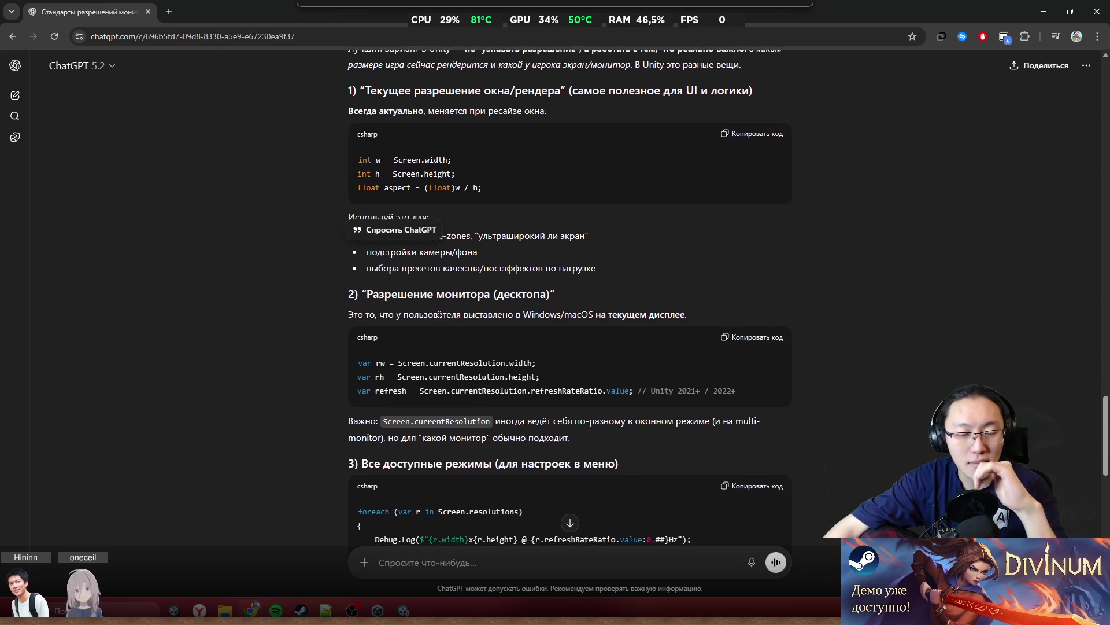
pyautogui.click(376, 294)
pyautogui.moveTo(375, 294)
pyautogui.mouseDown()
pyautogui.moveTo(688, 297)
pyautogui.moveTo(576, 297)
pyautogui.moveTo(595, 296)
pyautogui.mouseUp()
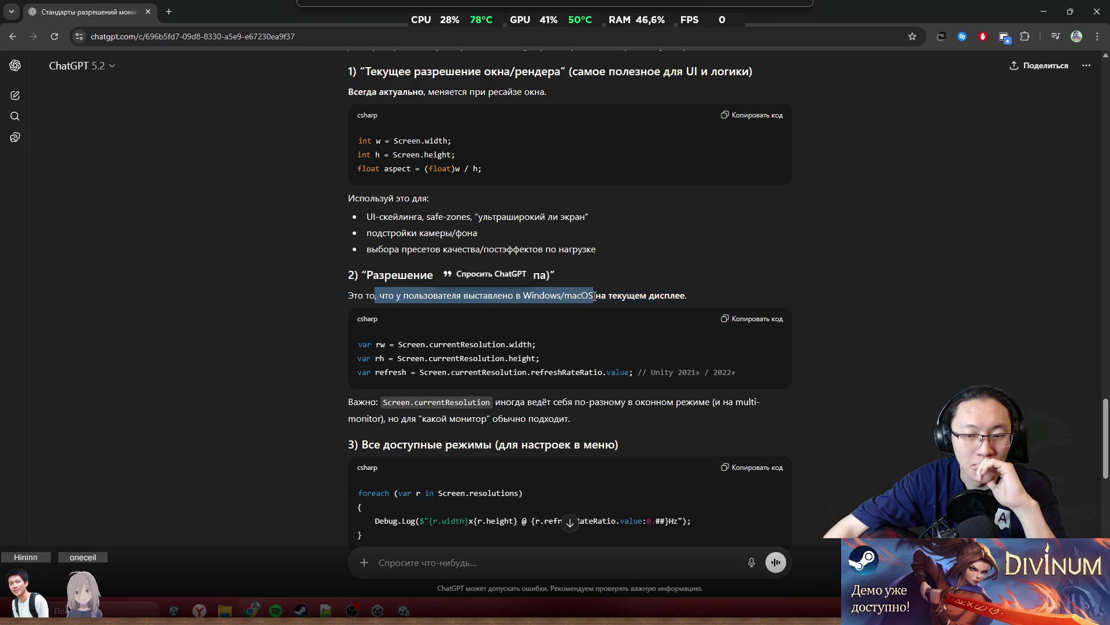
pyautogui.click(639, 292)
pyautogui.middleClick(640, 328)
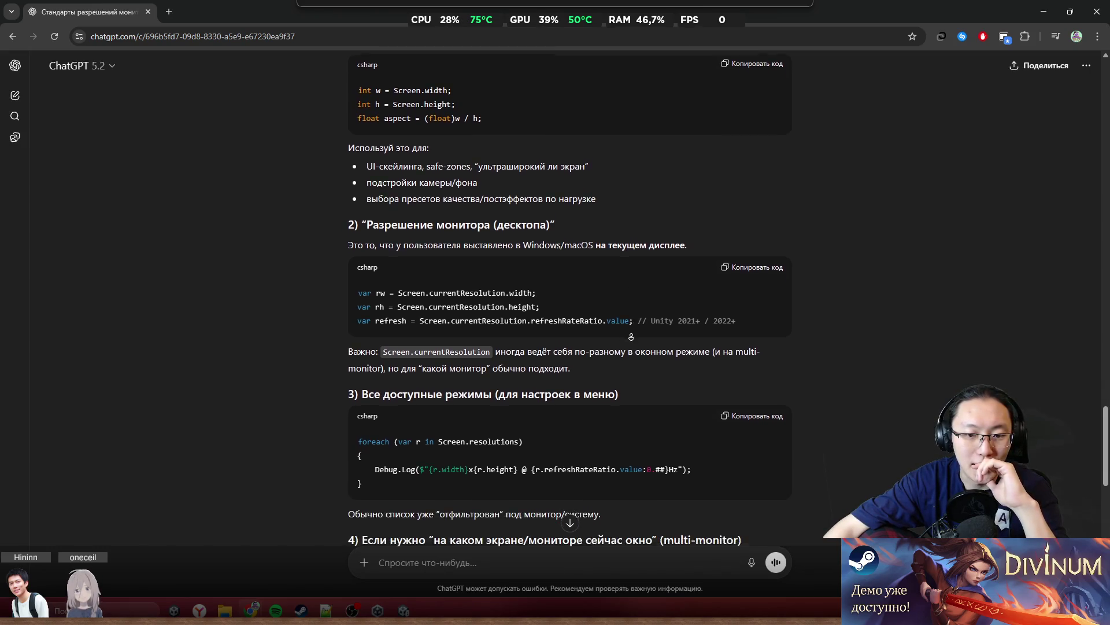
pyautogui.moveTo(414, 332); pyautogui.dragTo(750, 343)
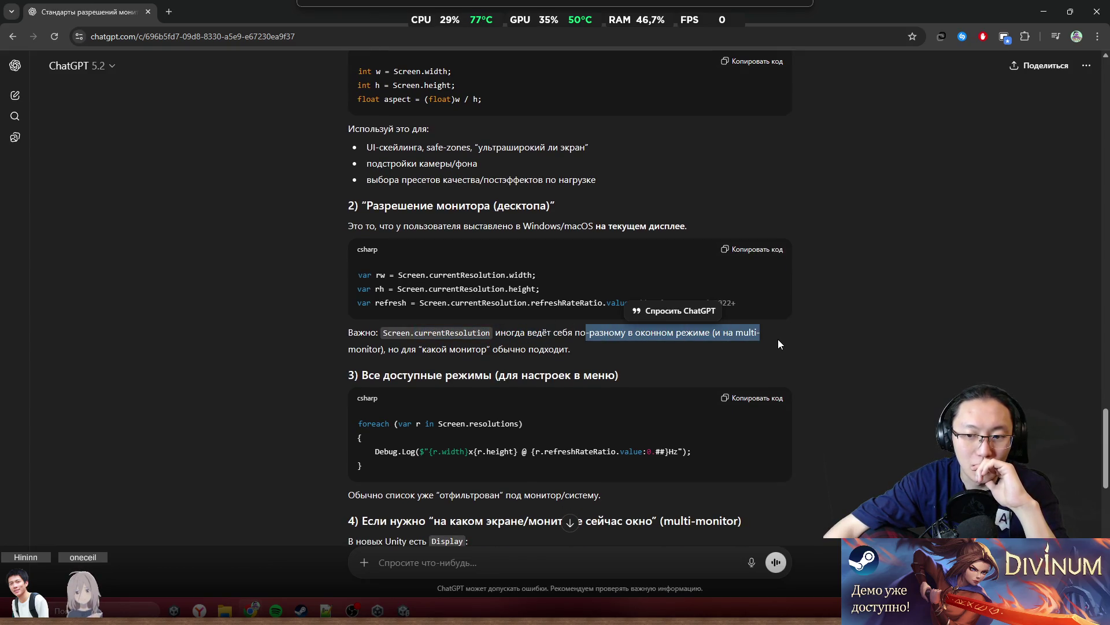
pyautogui.moveTo(354, 348); pyautogui.dragTo(501, 348)
pyautogui.click(507, 349)
pyautogui.middleClick(410, 369)
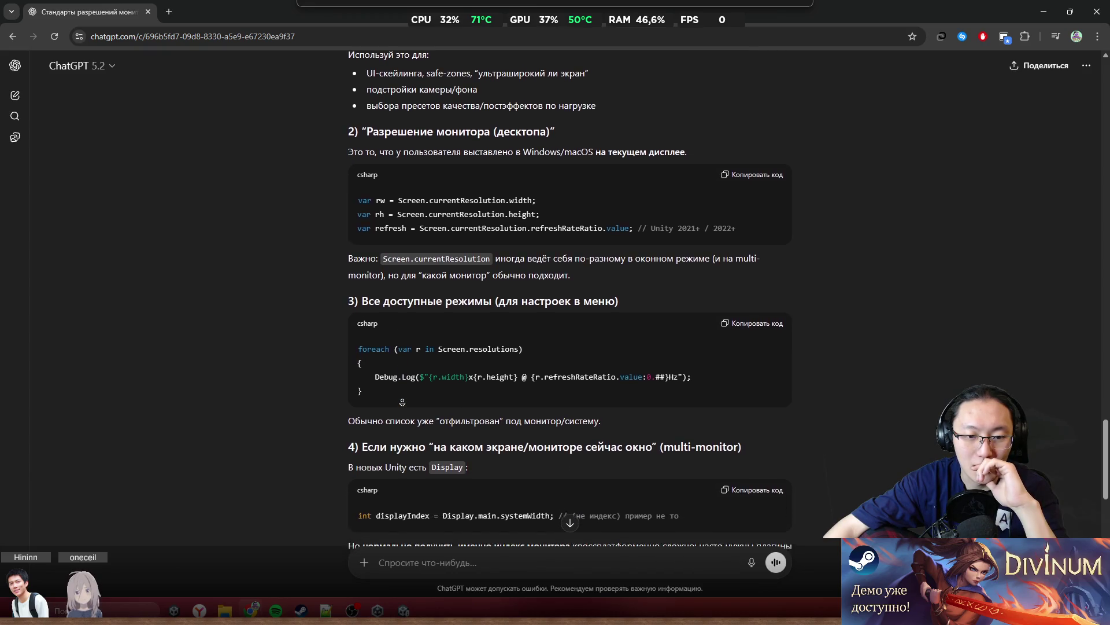
pyautogui.click(452, 328)
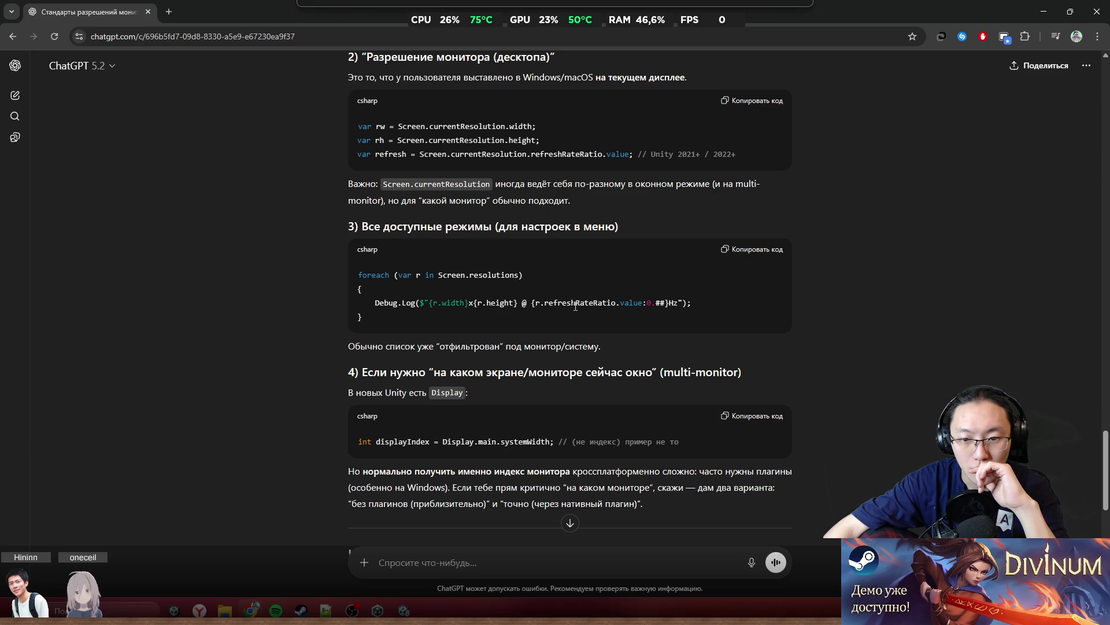
pyautogui.scroll(-1, 601, 314)
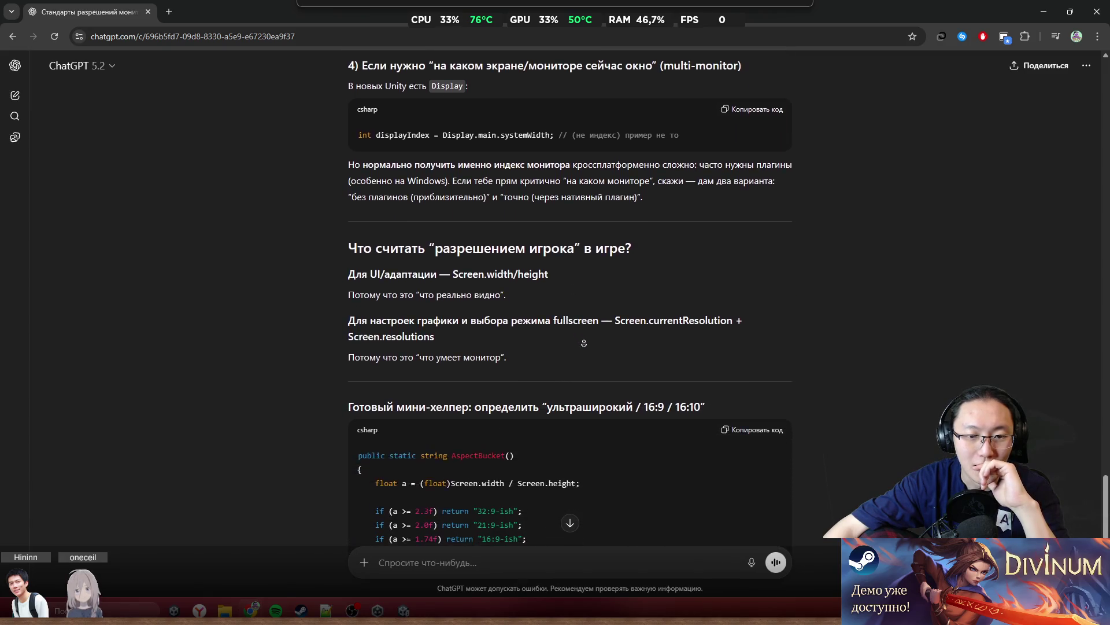
pyautogui.middleClick(592, 336)
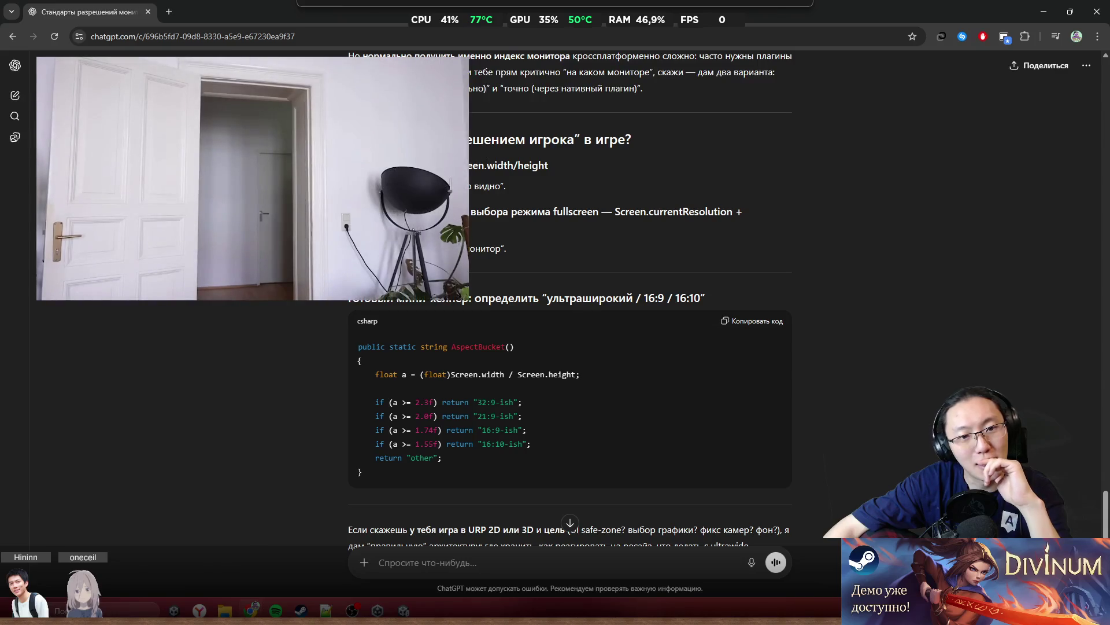
pyautogui.tripleClick(404, 166)
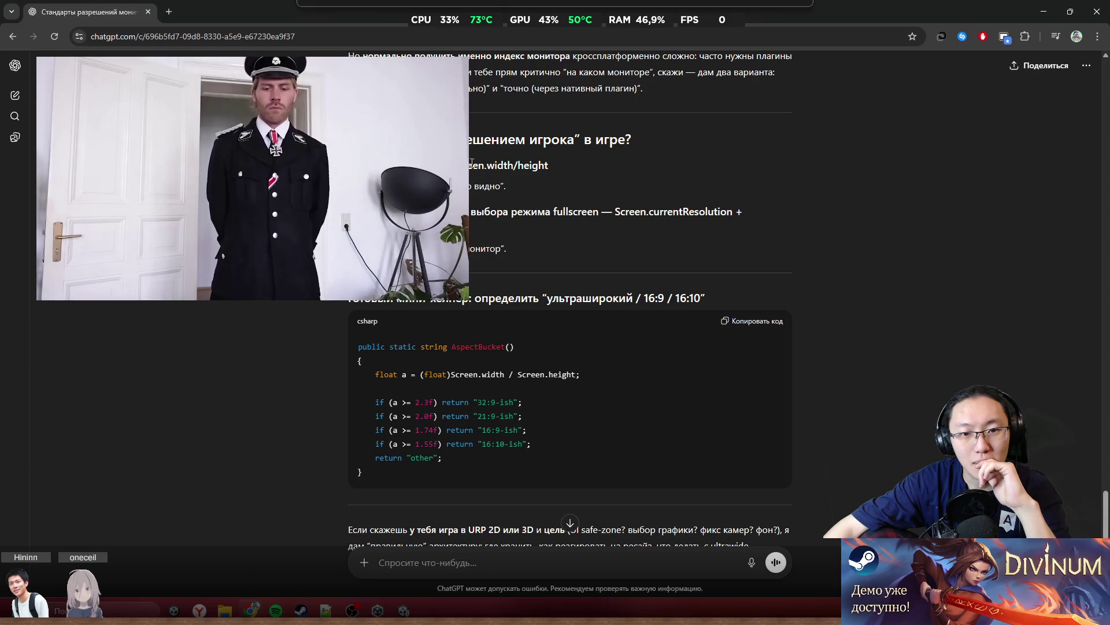
pyautogui.moveTo(405, 165); pyautogui.dragTo(551, 175)
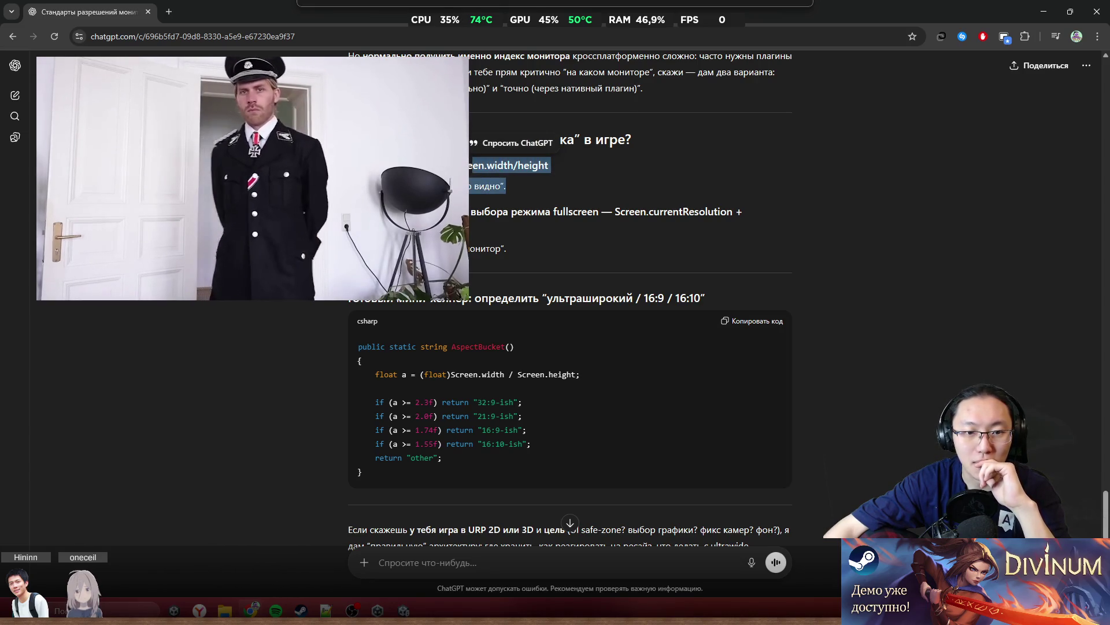
pyautogui.press('Escape')
pyautogui.moveTo(405, 212); pyautogui.dragTo(470, 230)
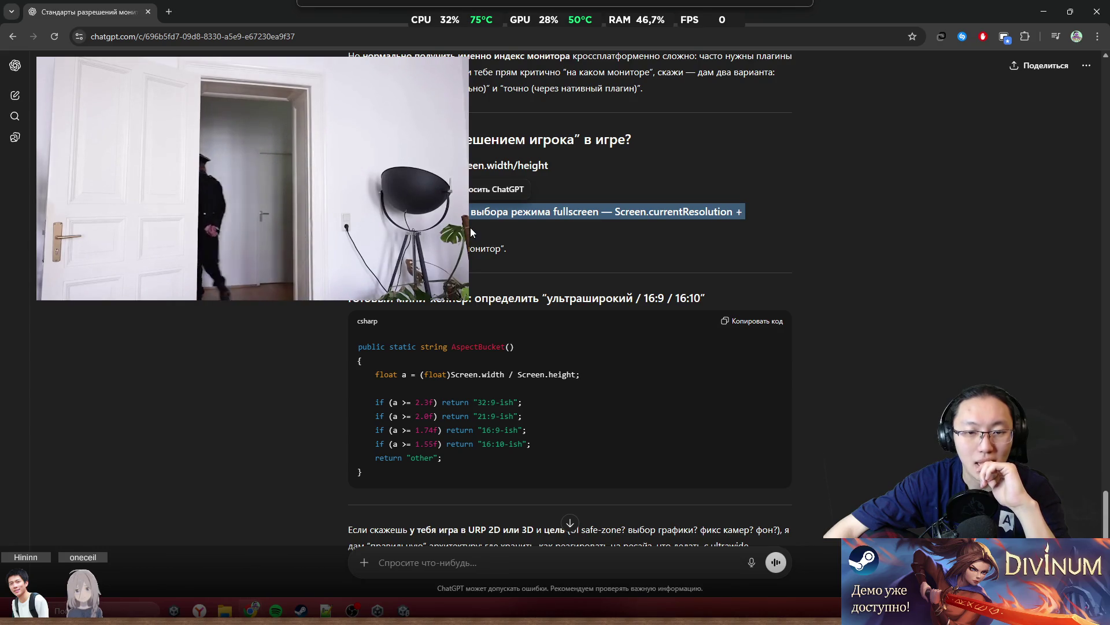
pyautogui.click(478, 244)
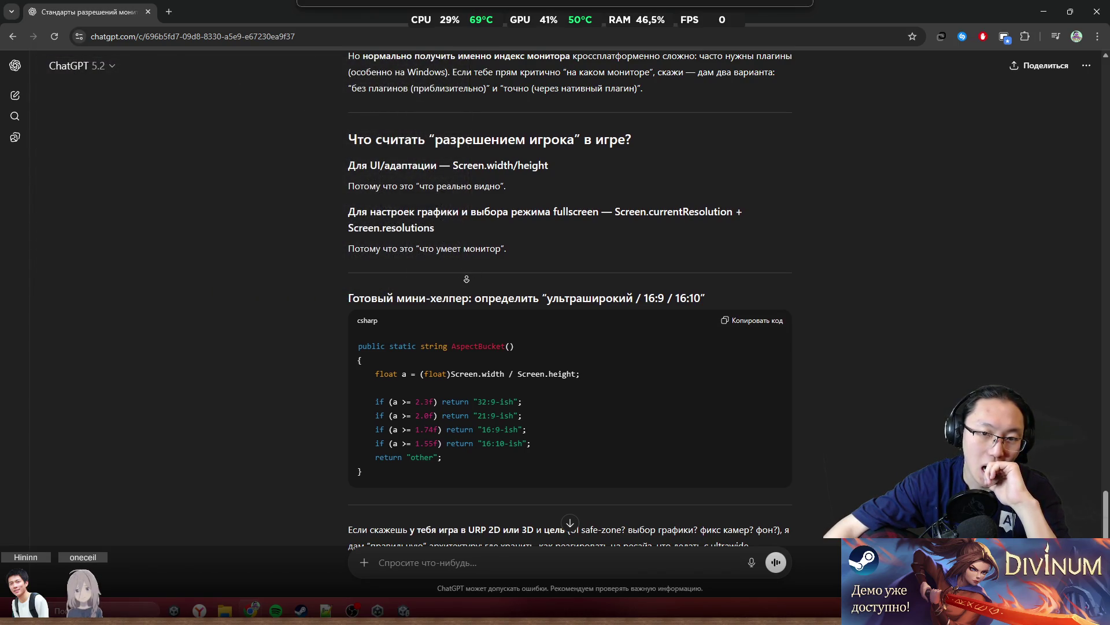
pyautogui.scroll(-1, 463, 266)
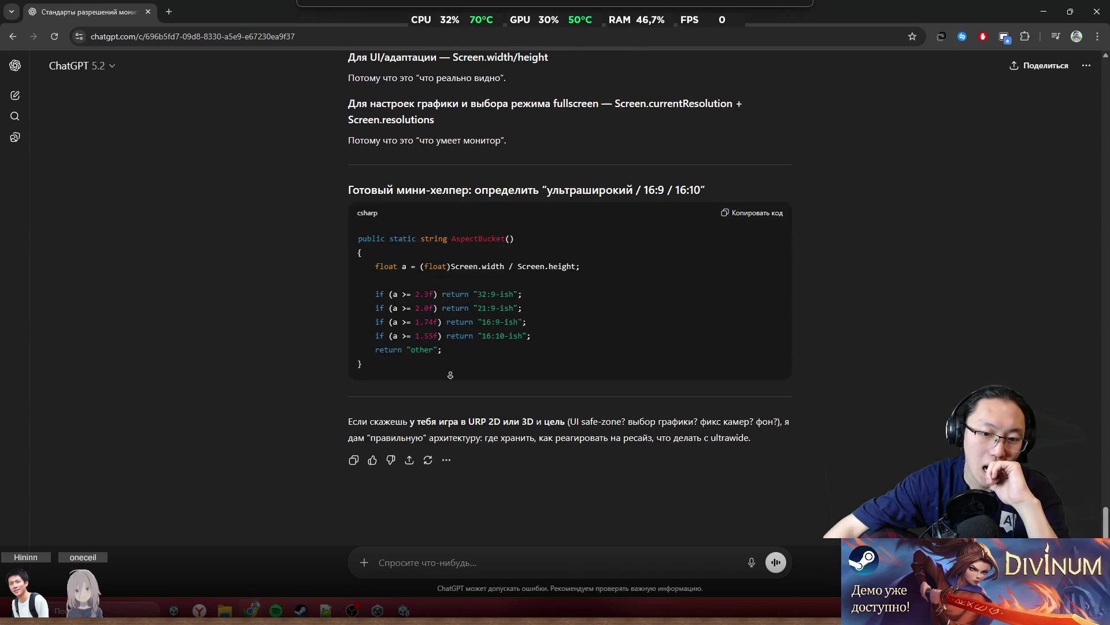
pyautogui.click(558, 562)
# Ask ChatGPT how to get the world coordinates of the camera's left and right borders
pyautogui.write('ДАвай')
pyautogui.write('об')
pyautogui.write('ом')
pyautogui.write('у')
pyautogui.write('ь ')
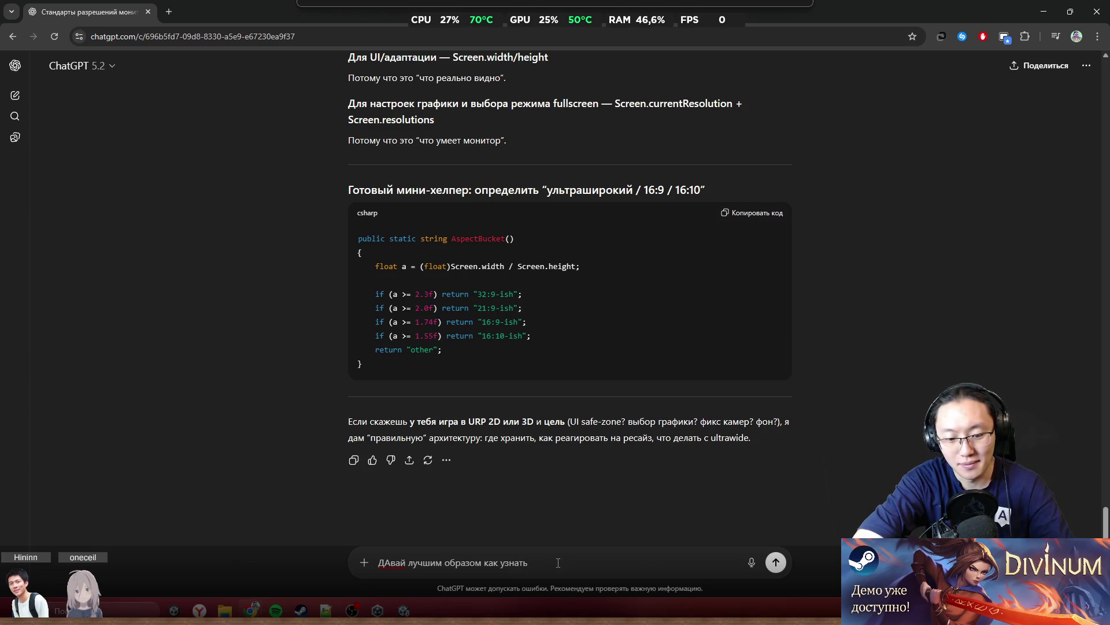
pyautogui.write('на ')
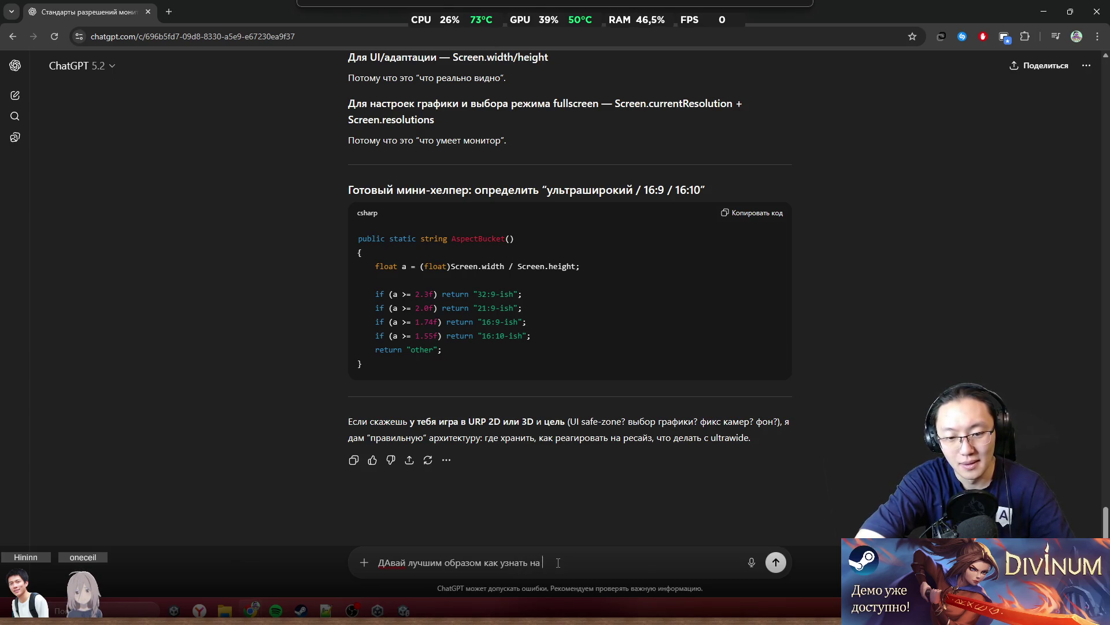
pyautogui.write('какои')
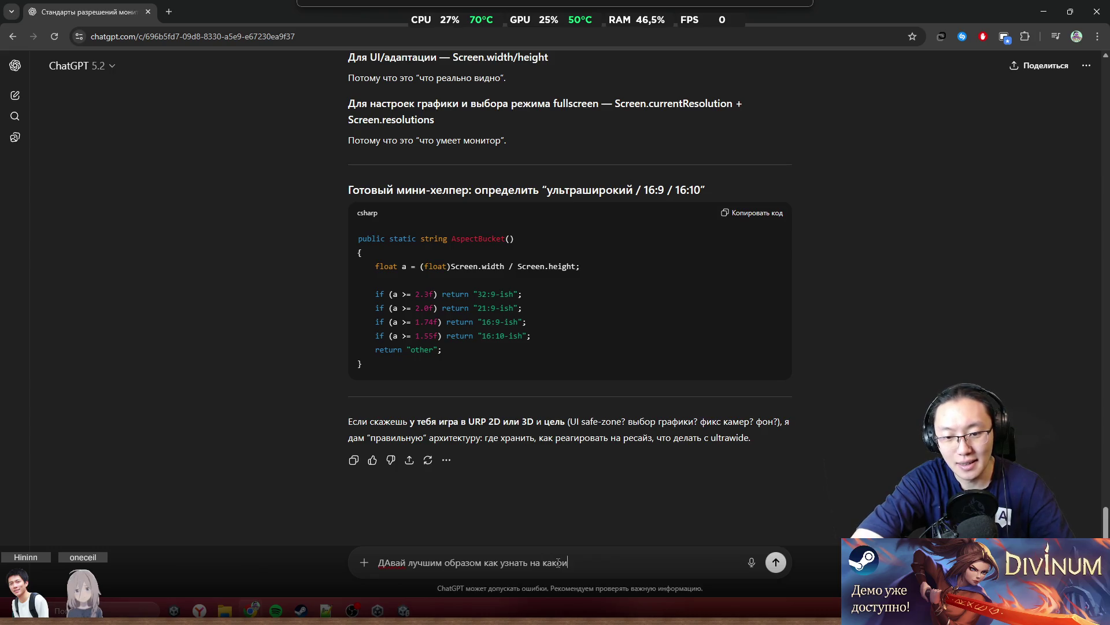
pyautogui.write('х Un')
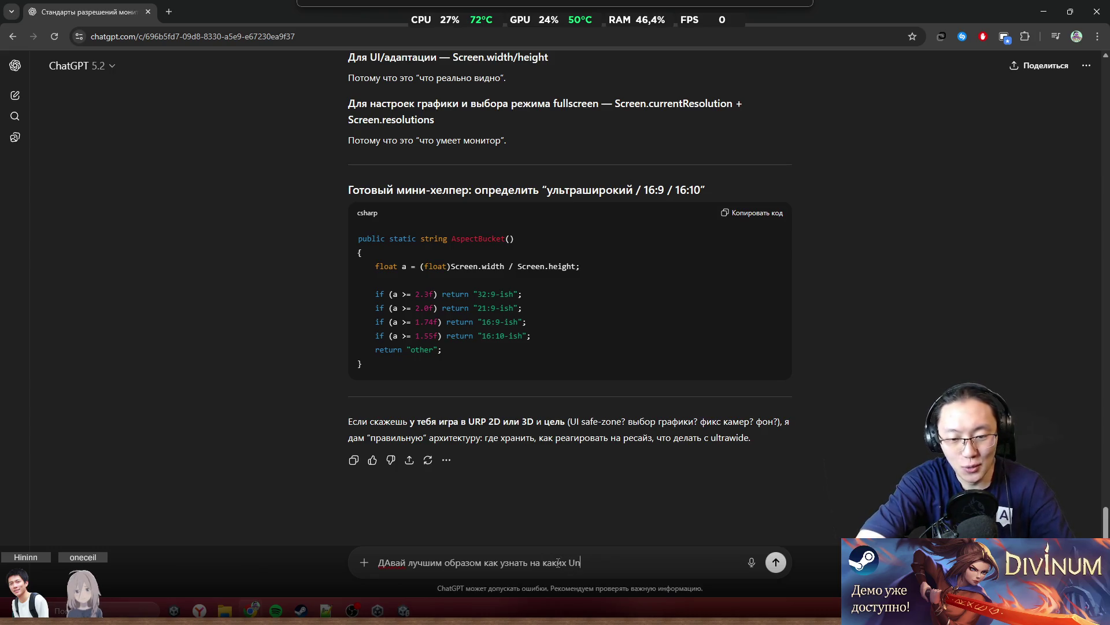
pyautogui.write('ity к')
pyautogui.write('оор')
pyautogui.write('на')
pyautogui.write('х ')
pyautogui.write('а')
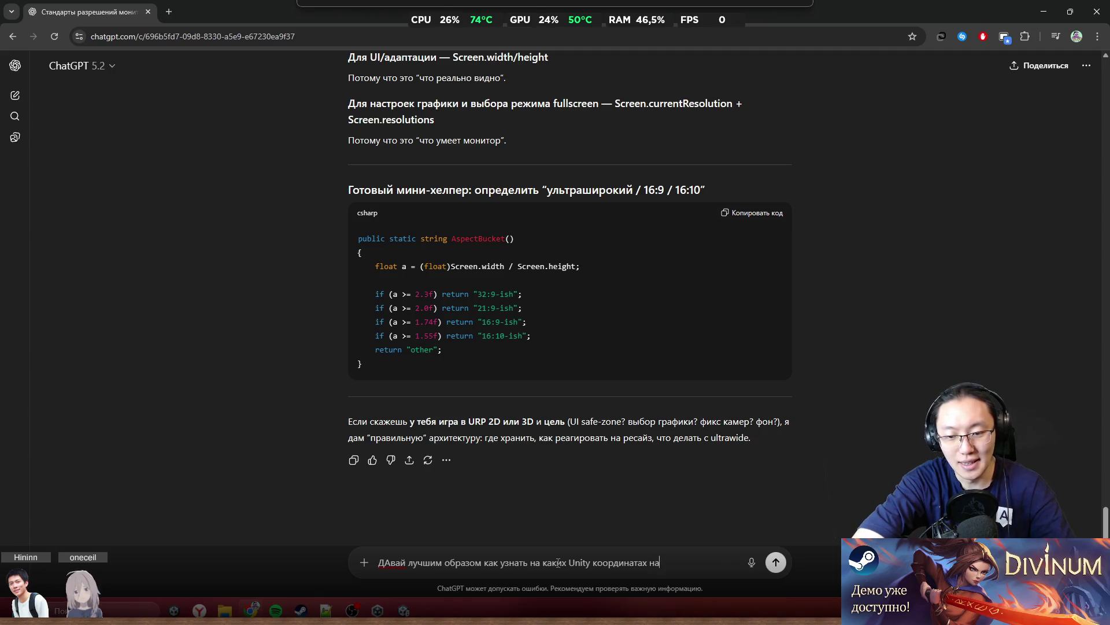
pyautogui.write('хло')
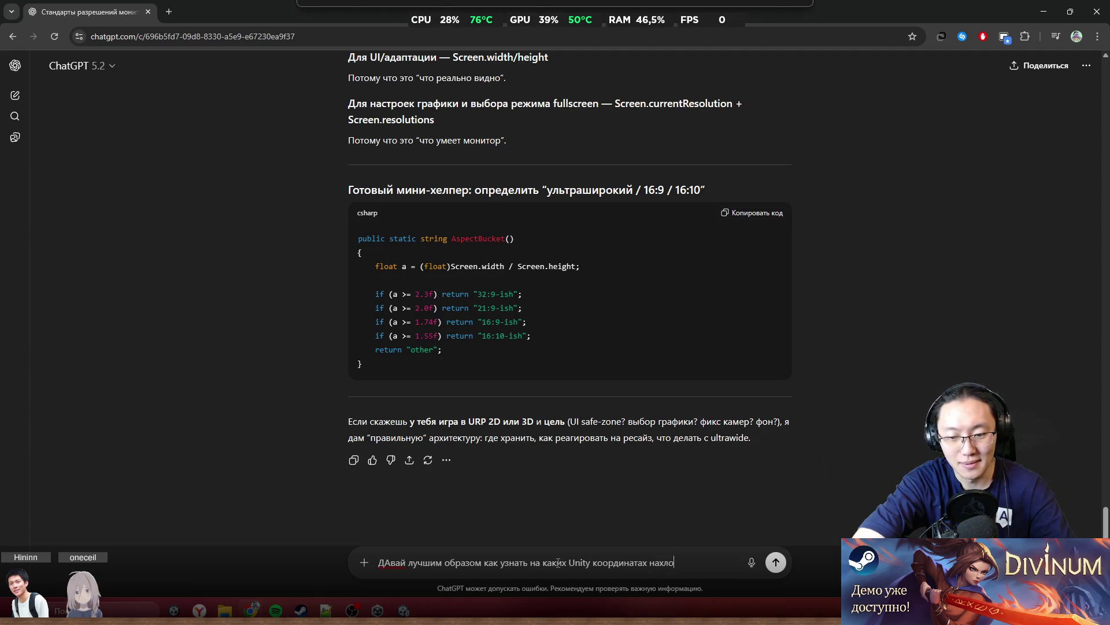
pyautogui.write('о')
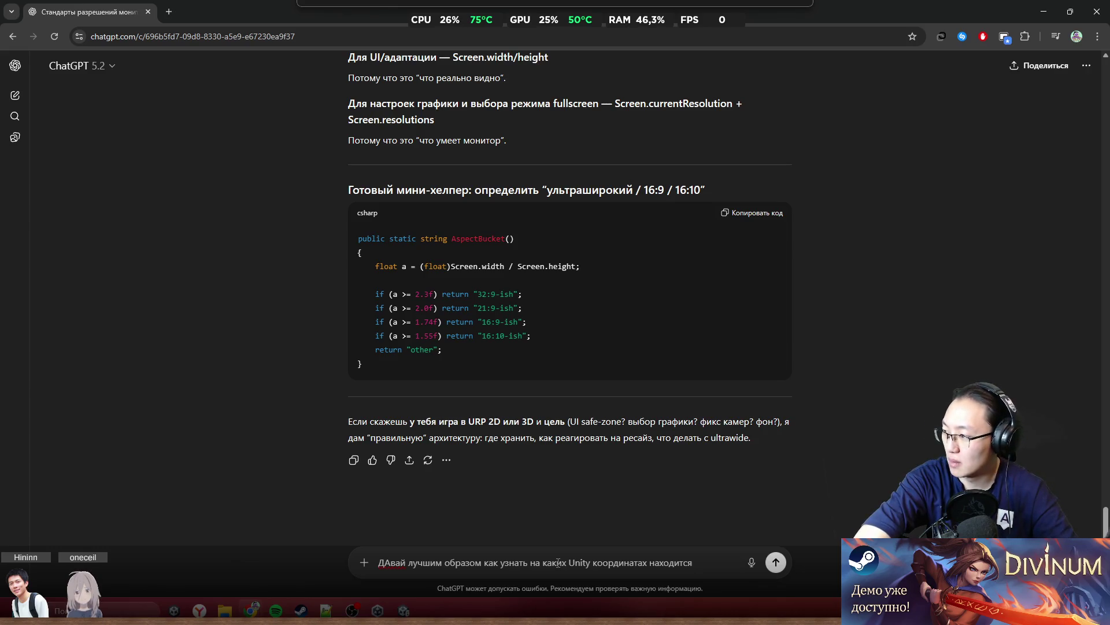
pyautogui.press('BackSpace')
pyautogui.press('BackSpace')
pyautogui.press('BackSpace')
pyautogui.write('правая и левая')
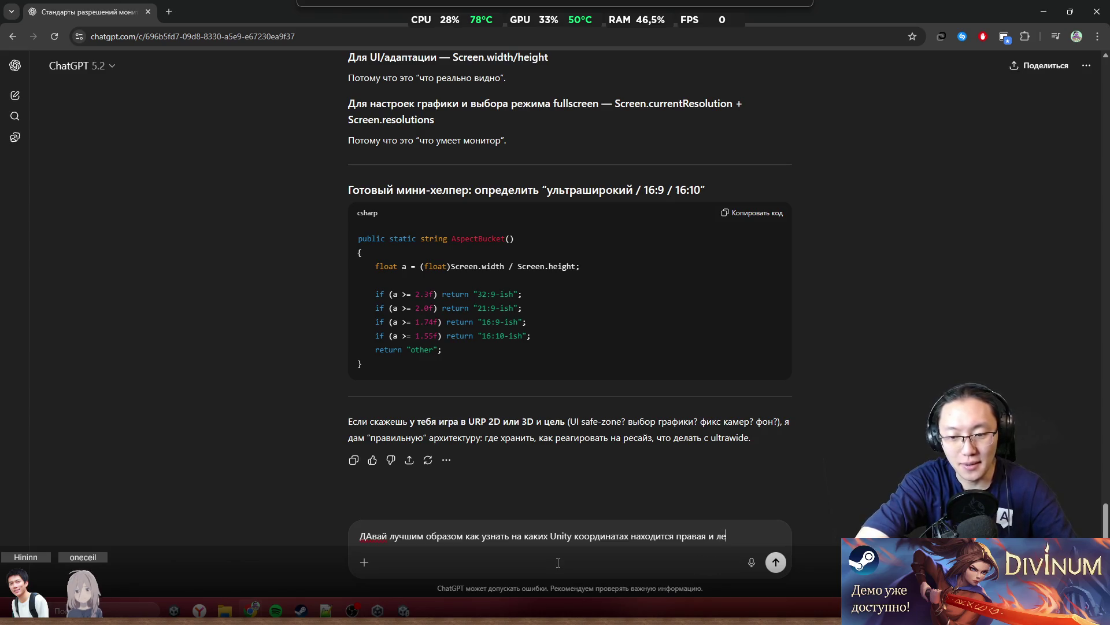
pyautogui.write(' границы')
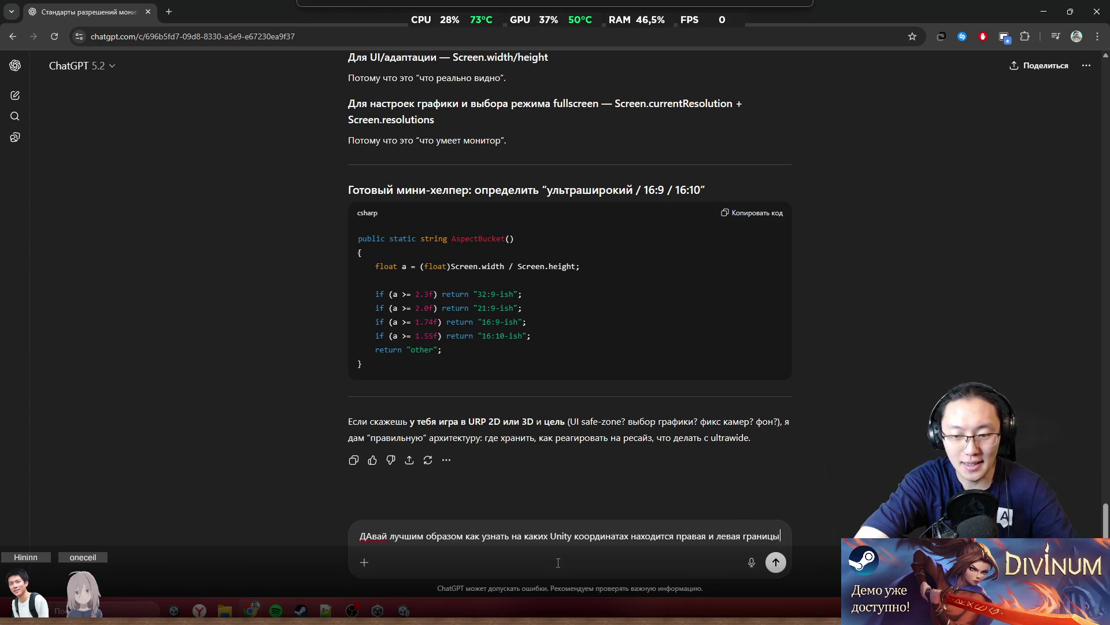
pyautogui.write(' камеры')
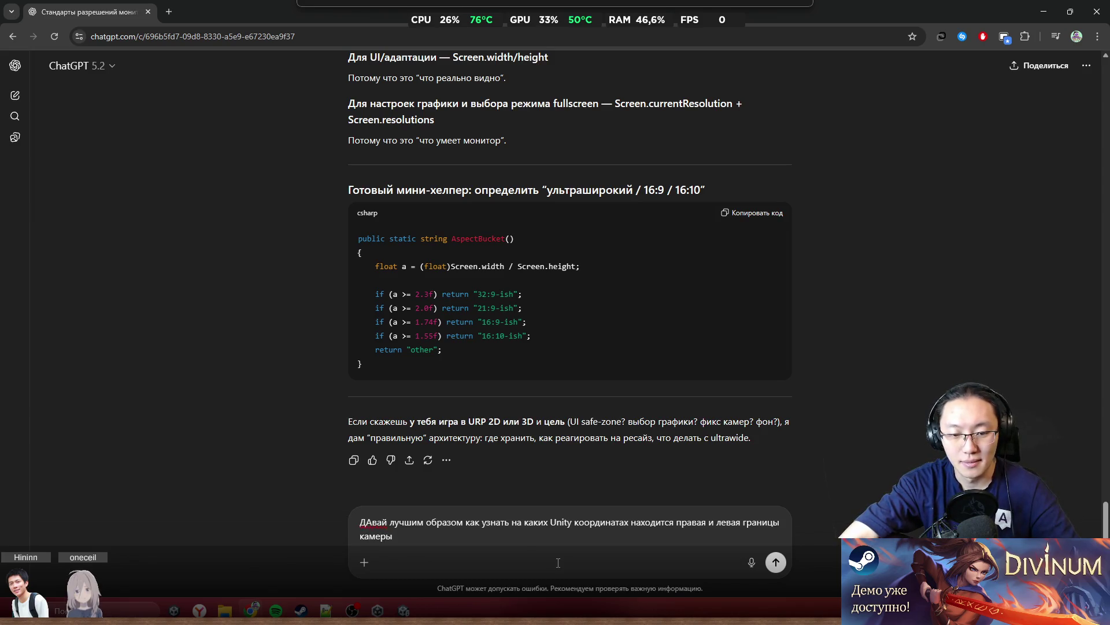
pyautogui.press('Return')
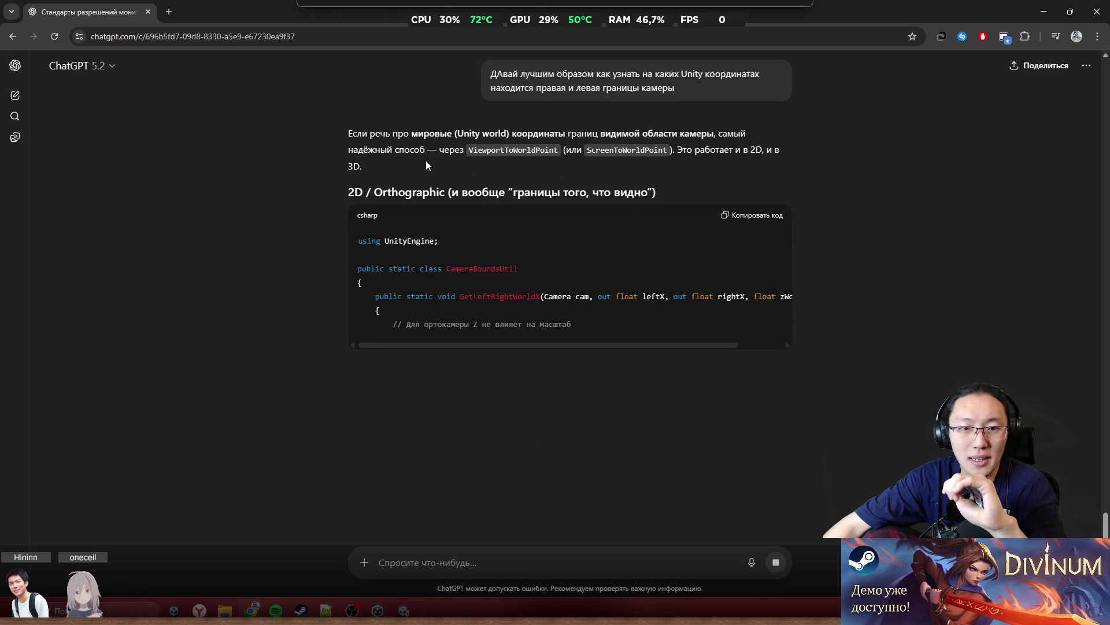
# Select the GetLeftRightWorldX method code in ChatGPT's CameraBoundsUtil answer
pyautogui.doubleClick(528, 148)
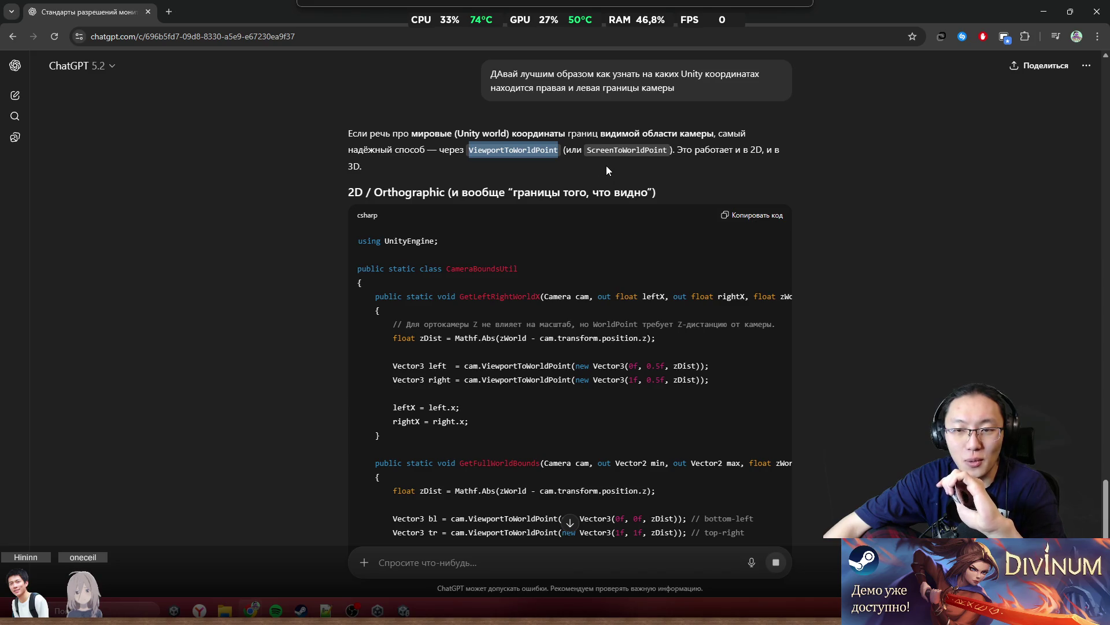
pyautogui.middleClick(487, 220)
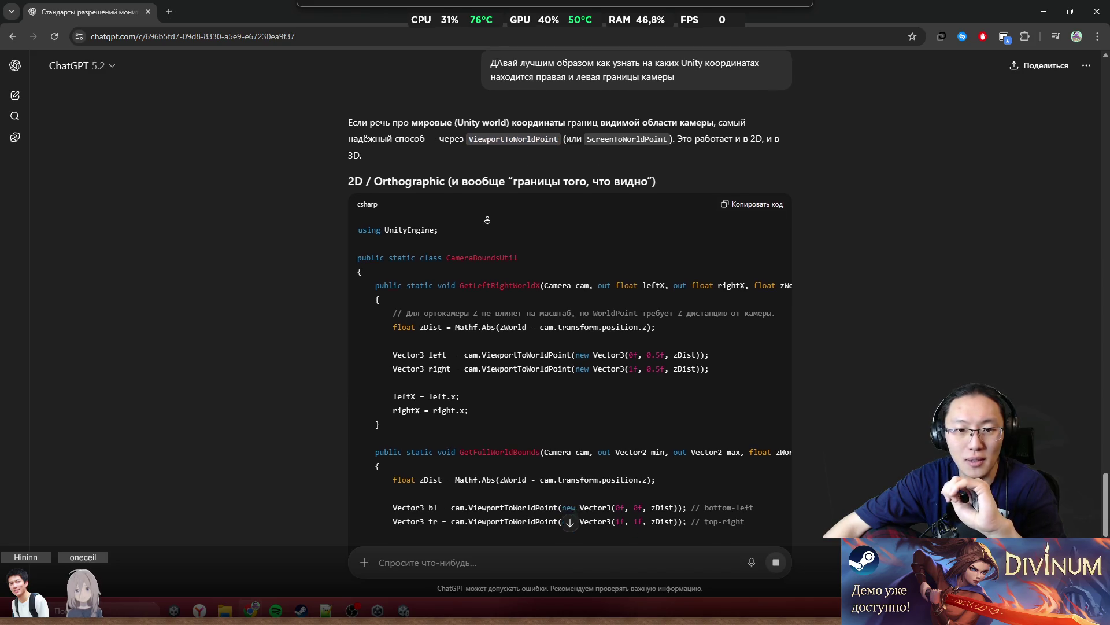
pyautogui.middleClick(483, 219)
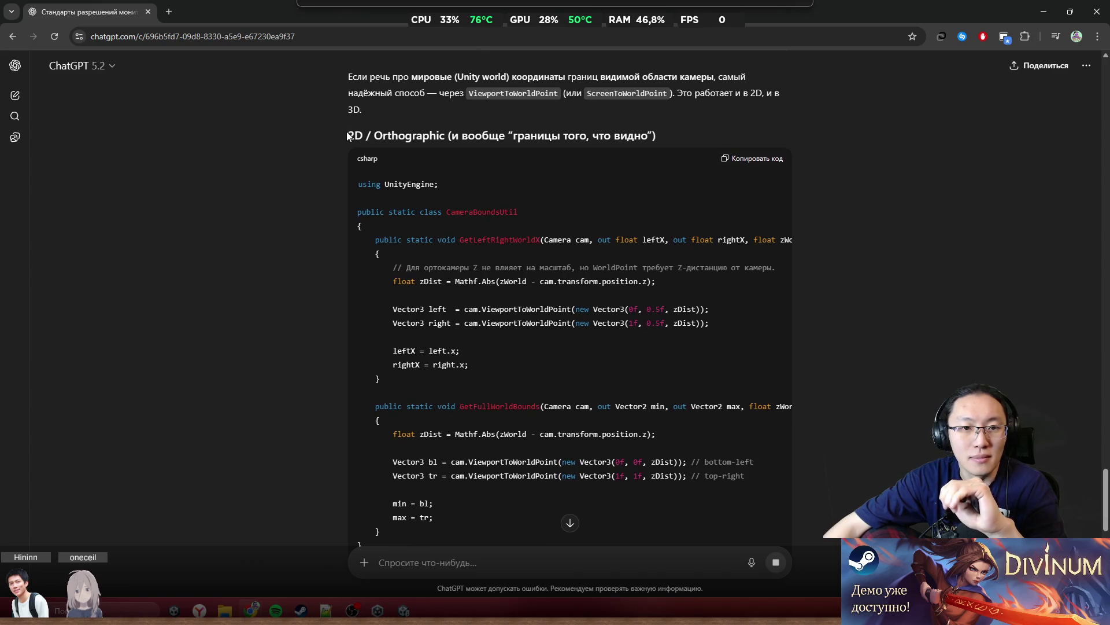
pyautogui.moveTo(348, 134); pyautogui.dragTo(387, 140)
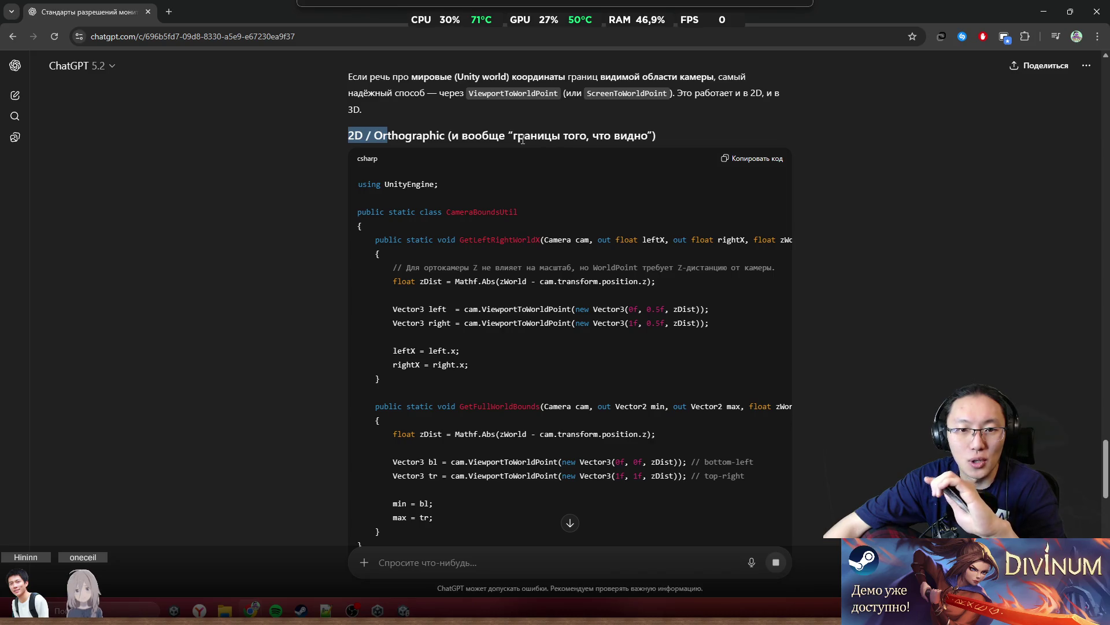
pyautogui.click(451, 190)
pyautogui.scroll(-2, 463, 214)
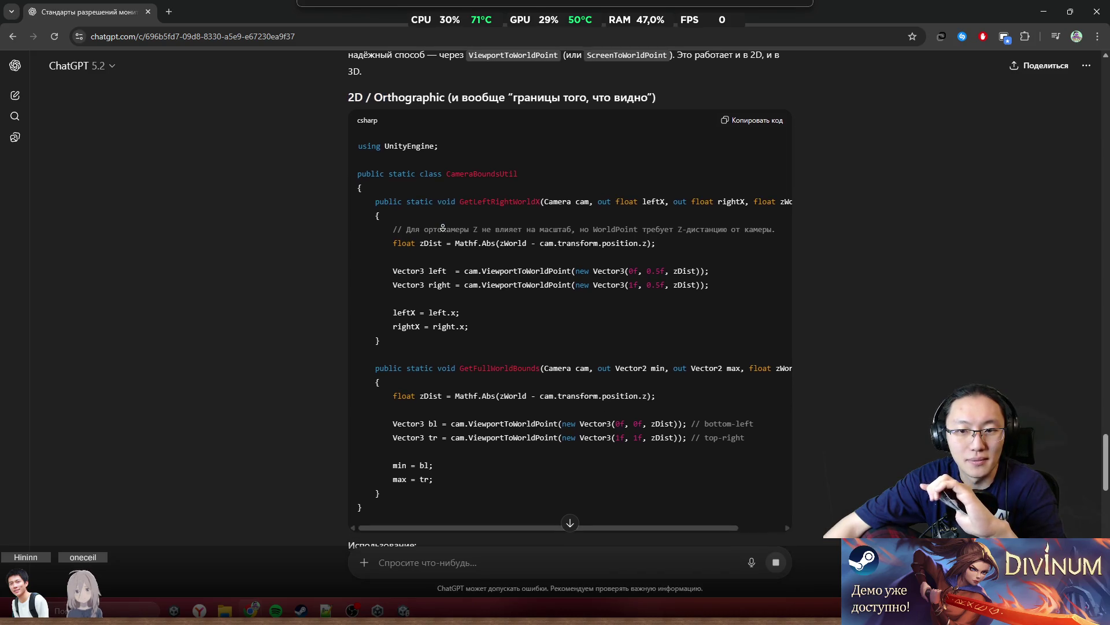
pyautogui.scroll(-6, 494, 359)
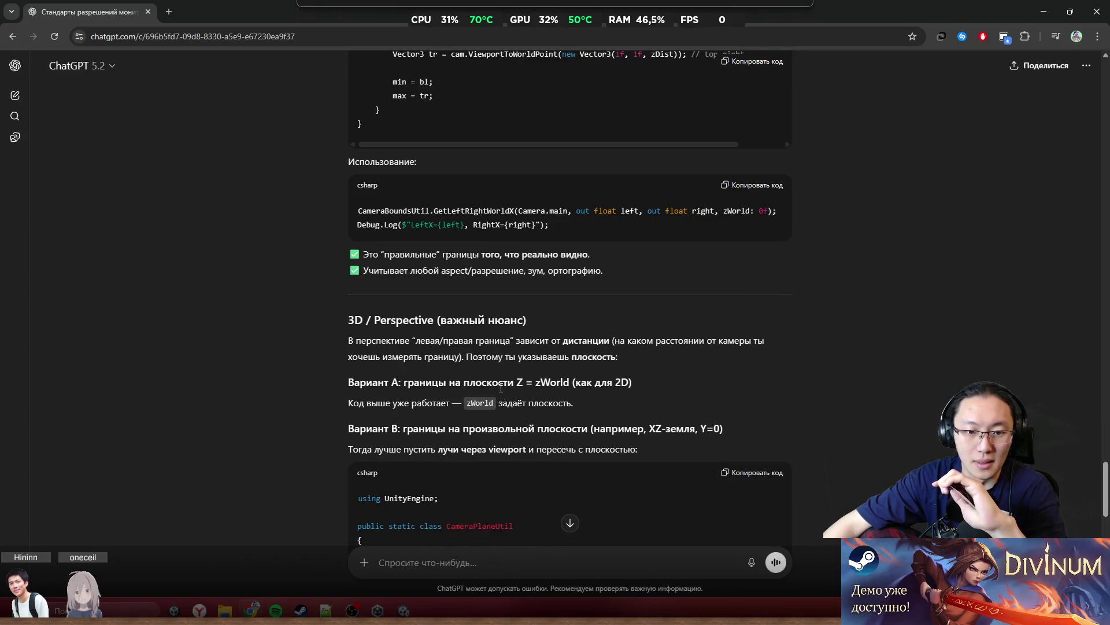
pyautogui.scroll(7, 370, 358)
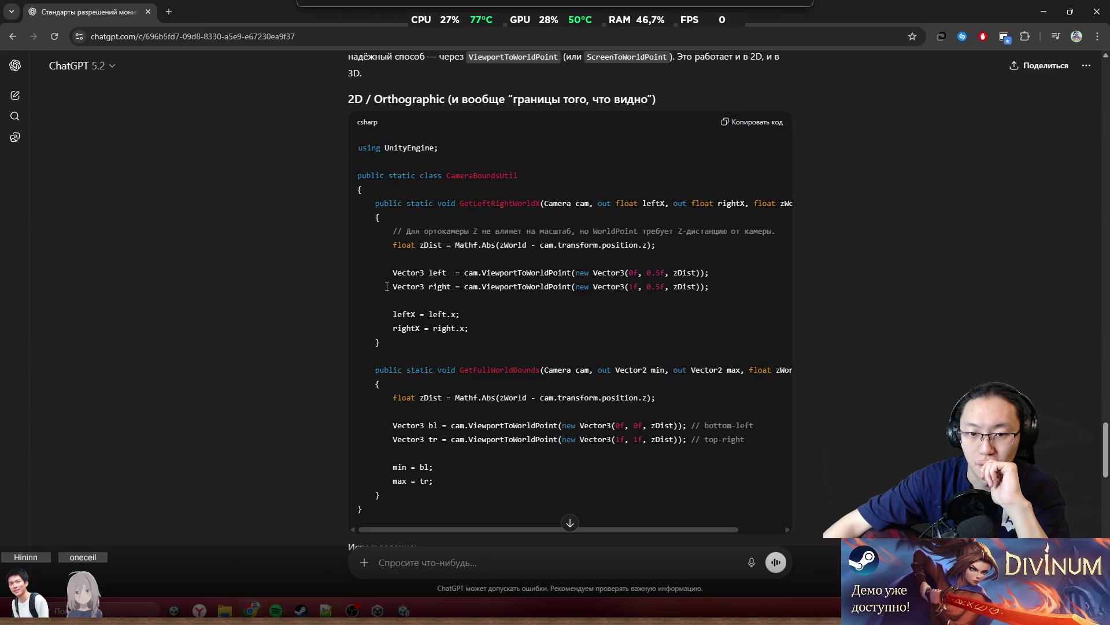
pyautogui.moveTo(508, 344)
pyautogui.mouseDown()
pyautogui.moveTo(375, 203)
pyautogui.moveTo(395, 203)
pyautogui.mouseUp()
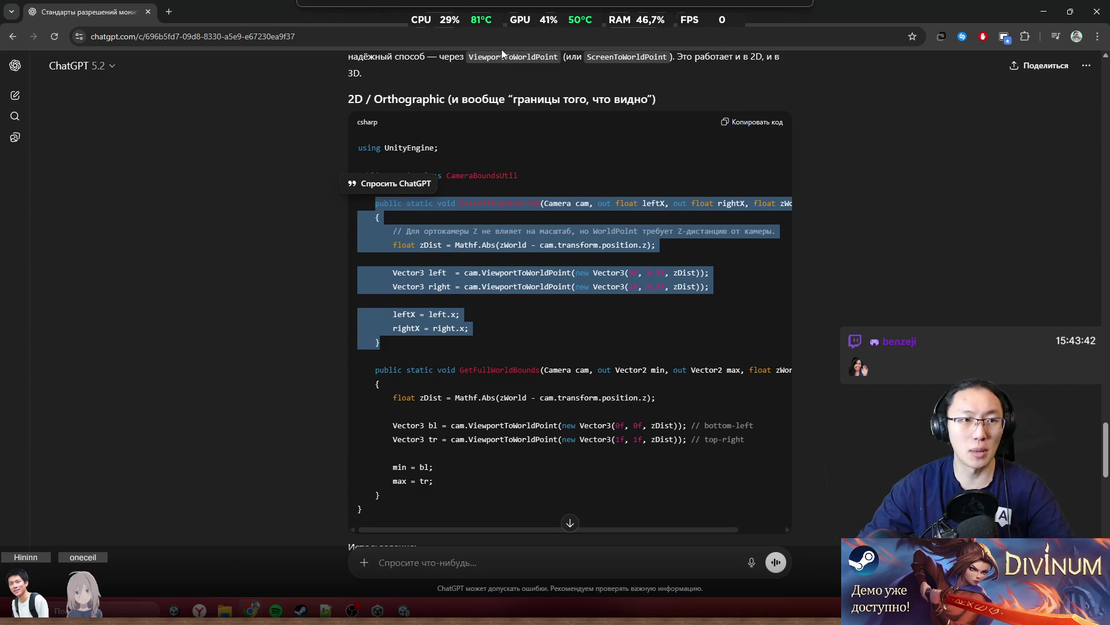
pyautogui.click(1046, 11)
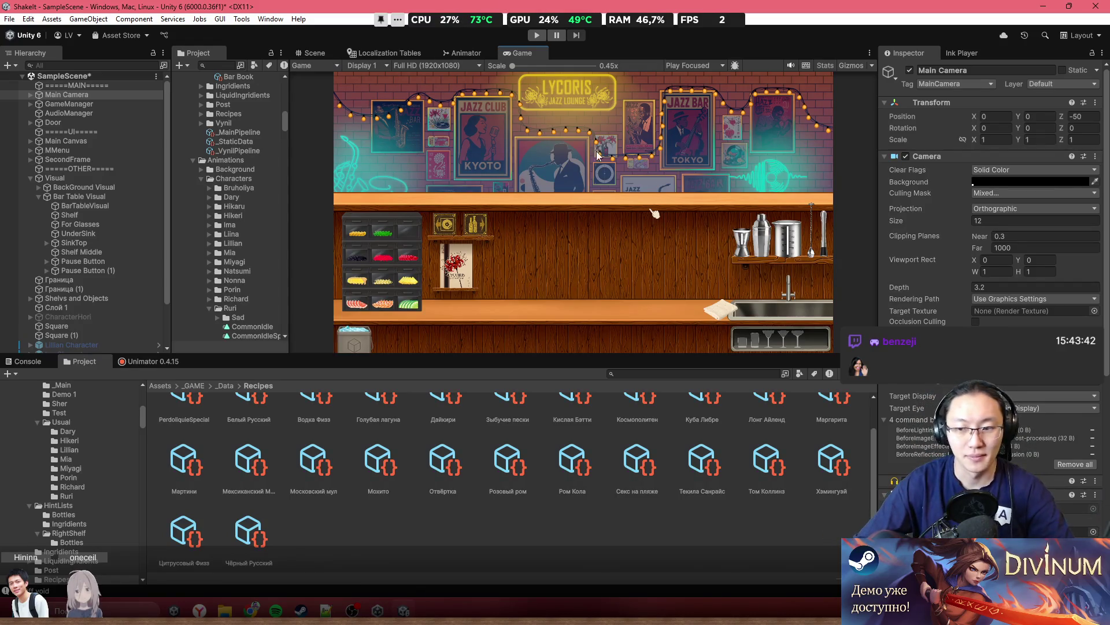
# Toggle the bottom panel between Animation and Project, then return to Assets and select GameManager
pyautogui.scroll(2, 539, 480)
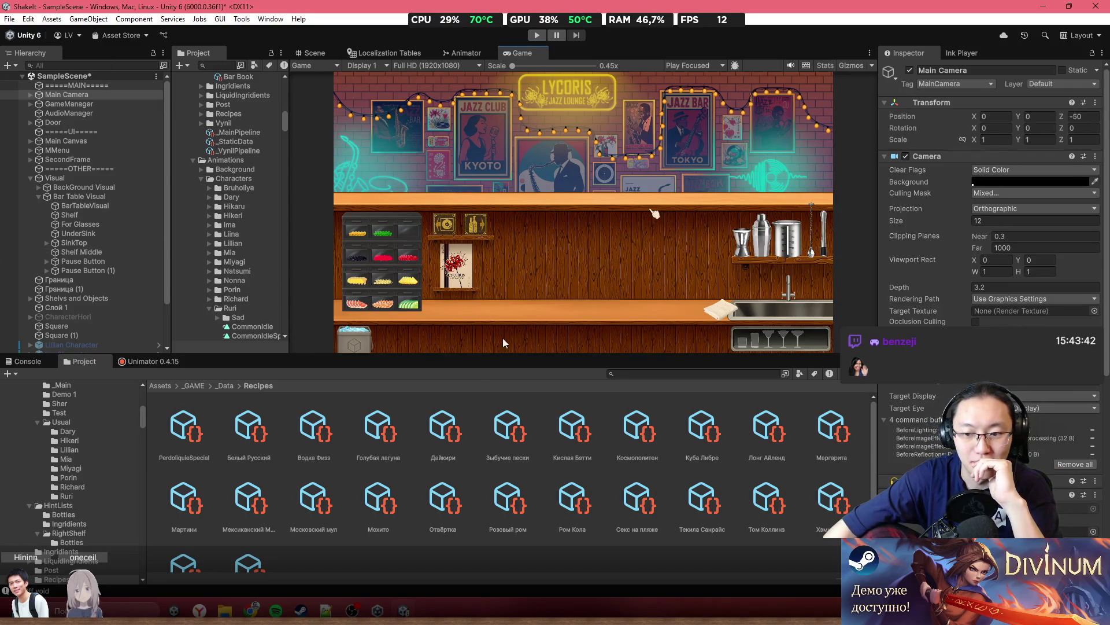
pyautogui.click(141, 361)
pyautogui.click(83, 361)
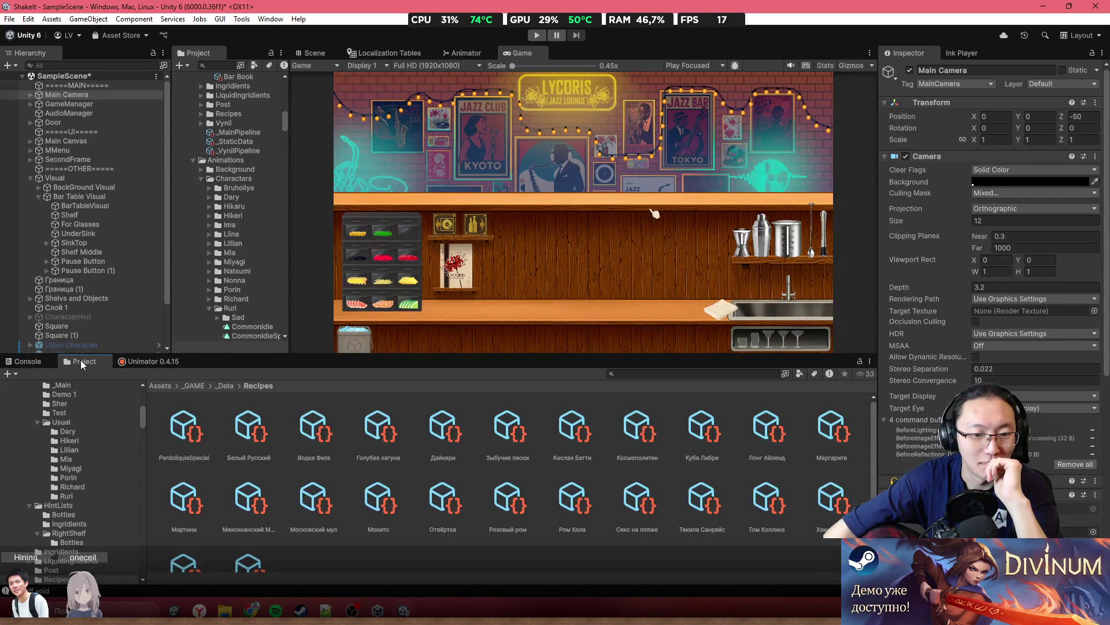
pyautogui.click(145, 362)
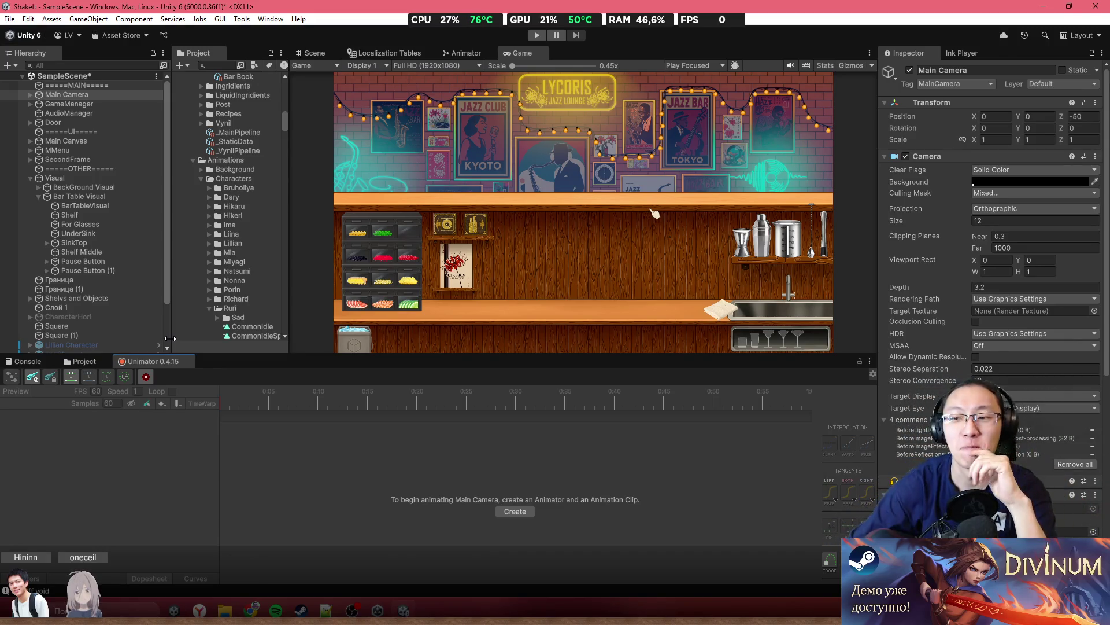
pyautogui.click(80, 361)
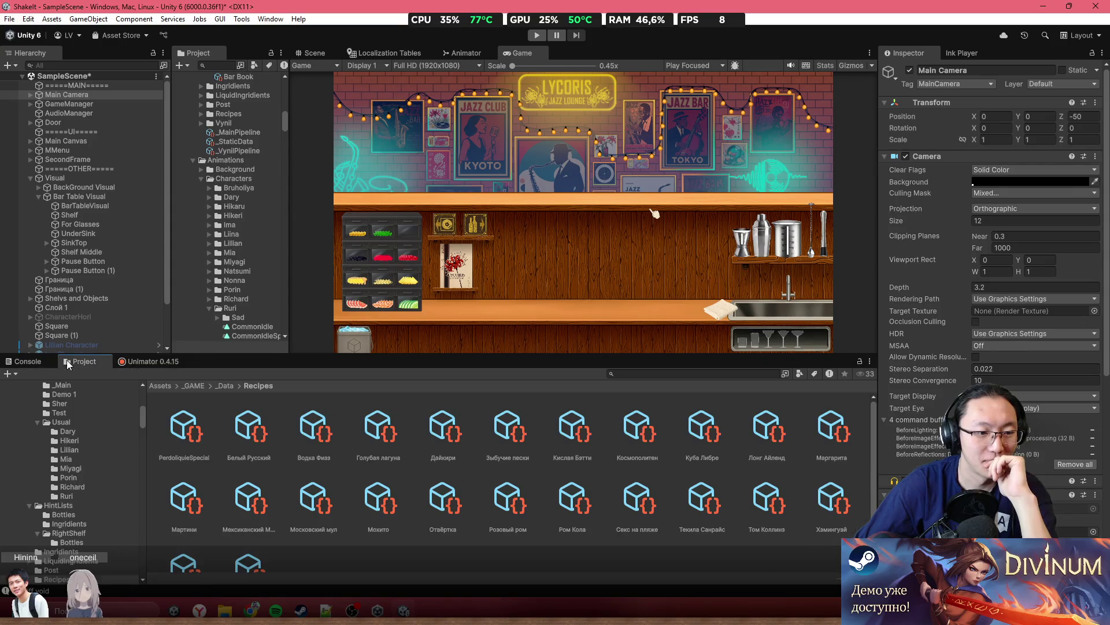
pyautogui.scroll(-1, 764, 501)
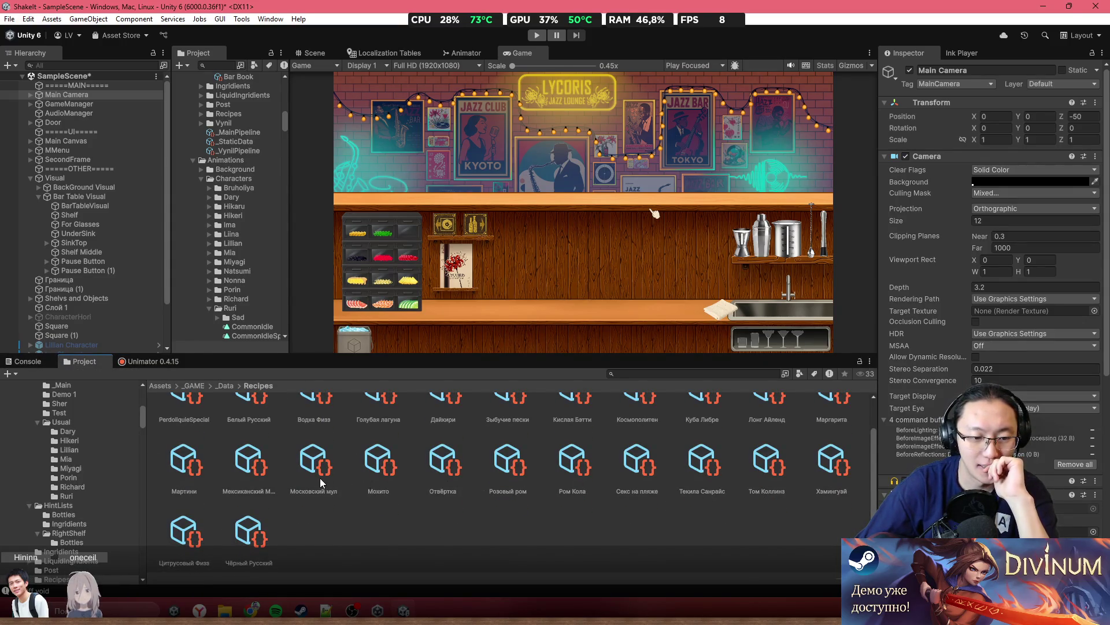
pyautogui.scroll(1, 625, 526)
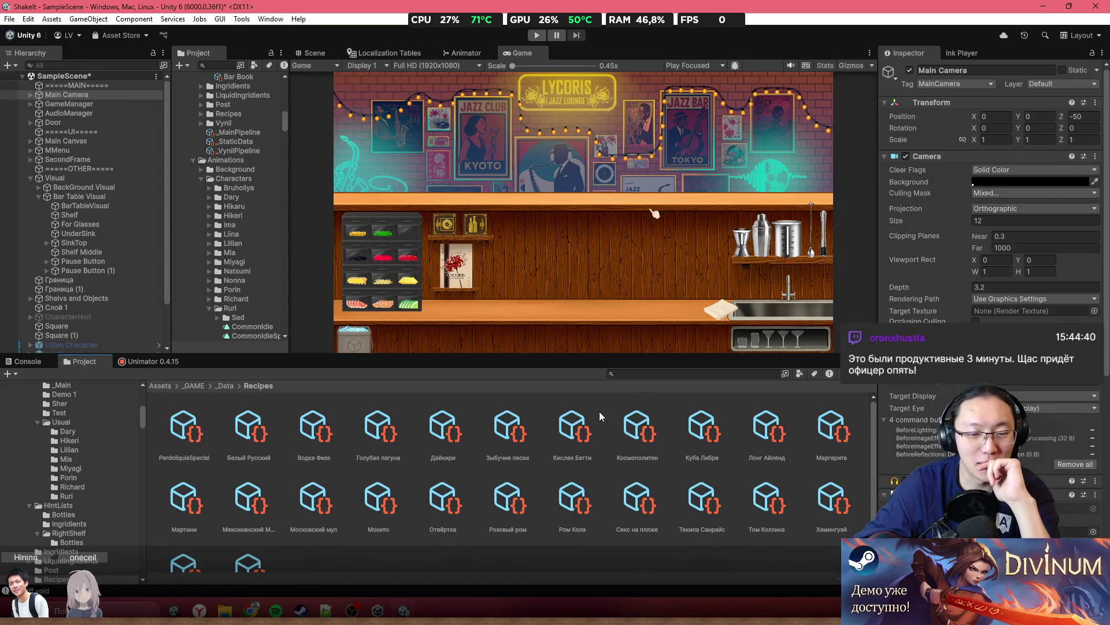
pyautogui.click(508, 434)
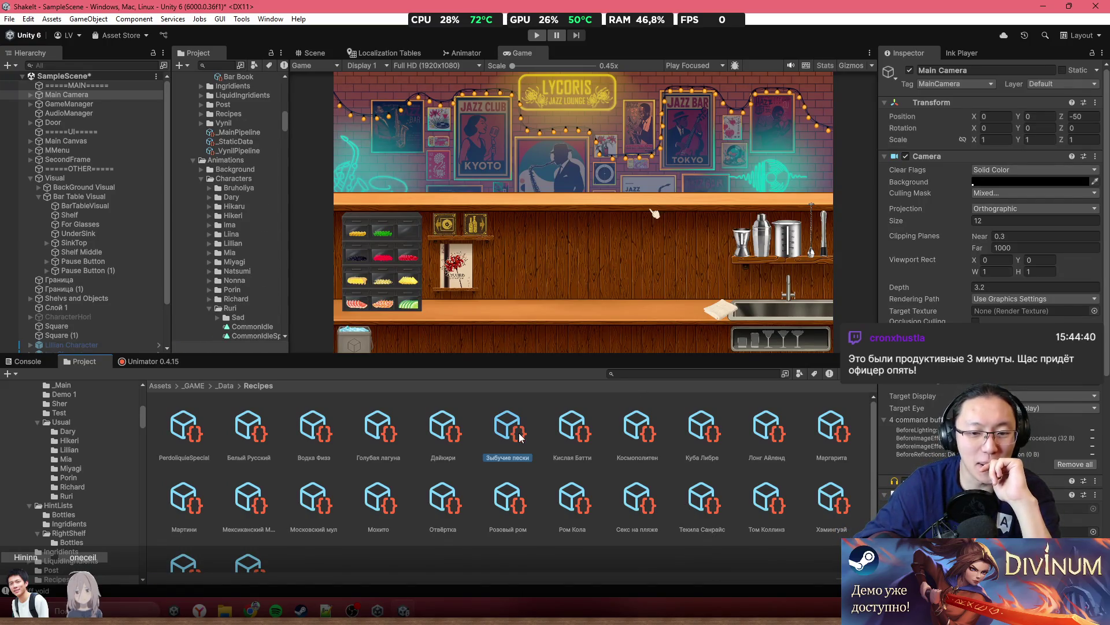
pyautogui.click(166, 386)
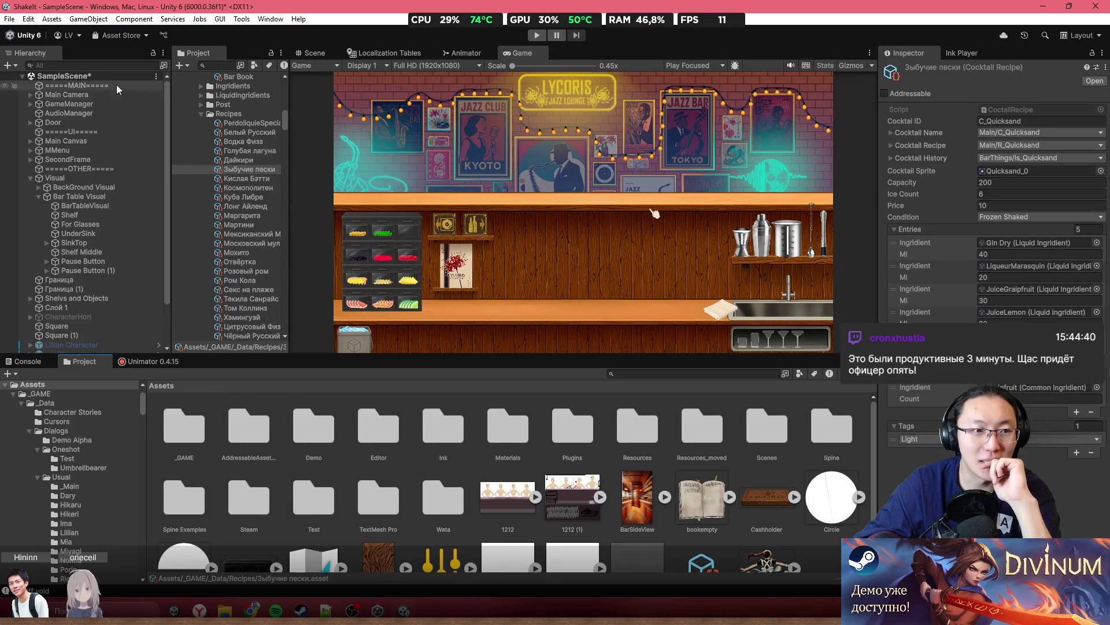
pyautogui.click(98, 105)
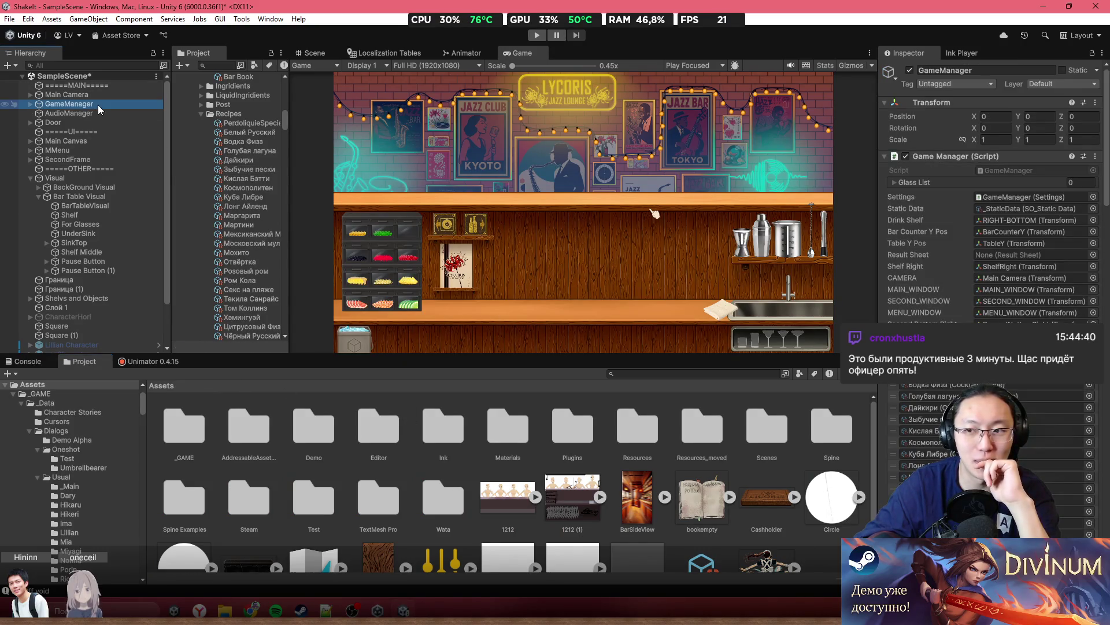
# Open GameManager.cs in Visual Studio from its Inspector Script field
pyautogui.doubleClick(1011, 170)
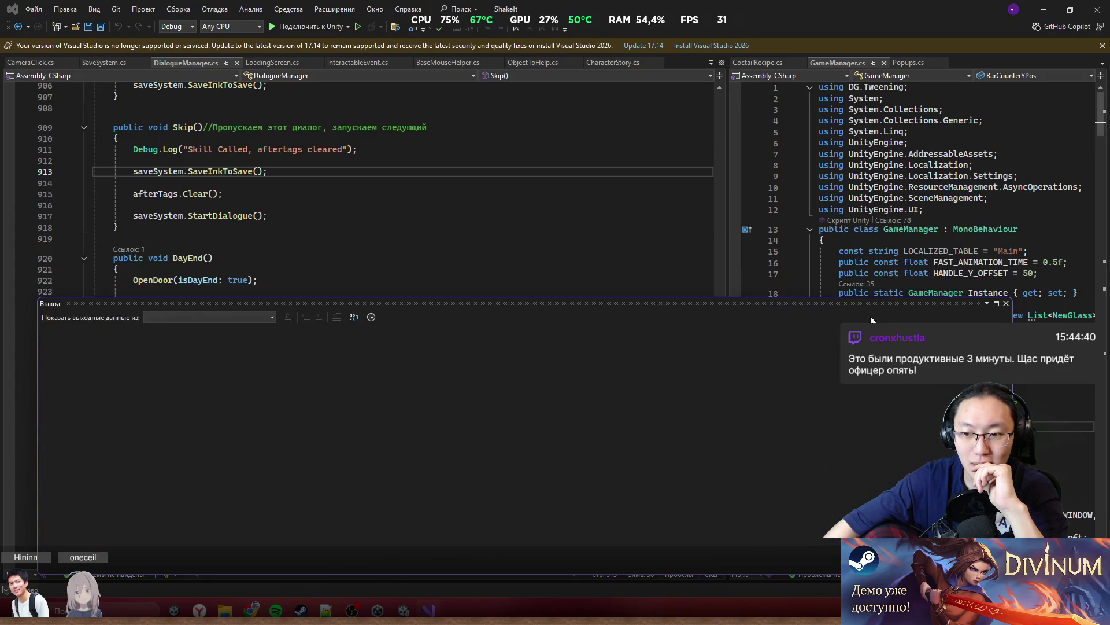
# Shrink the Output panel and move GameManager.cs into the wide left editor pane
pyautogui.moveTo(426, 590)
pyautogui.mouseDown()
pyautogui.moveTo(427, 579)
pyautogui.moveTo(429, 607)
pyautogui.moveTo(428, 571)
pyautogui.moveTo(558, 572)
pyautogui.mouseUp()
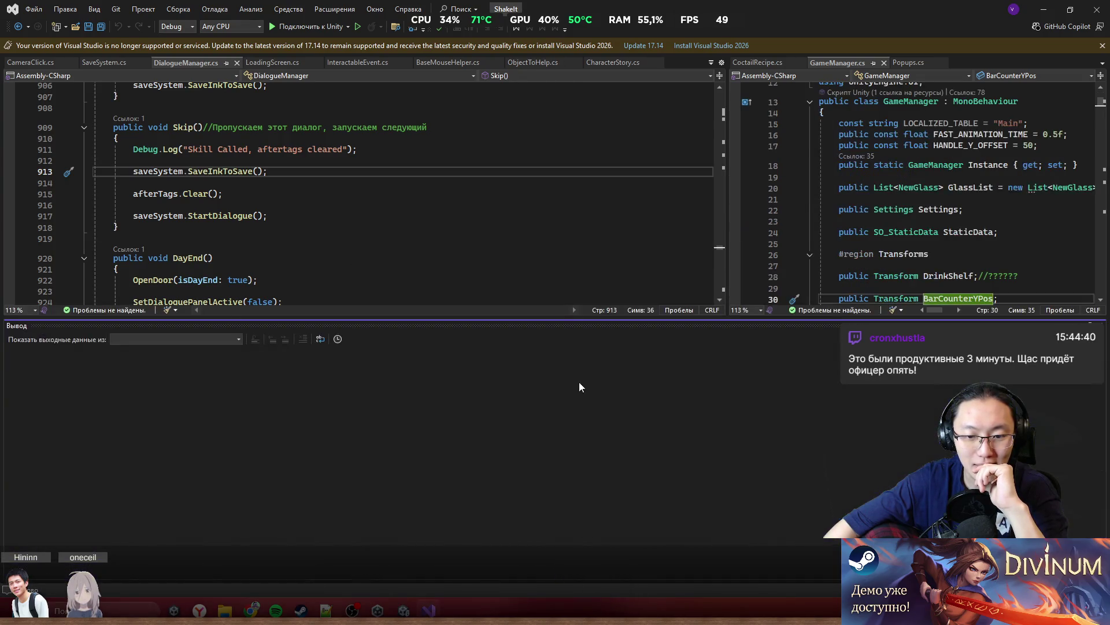
pyautogui.moveTo(548, 320); pyautogui.dragTo(605, 563)
pyautogui.scroll(1, 513, 325)
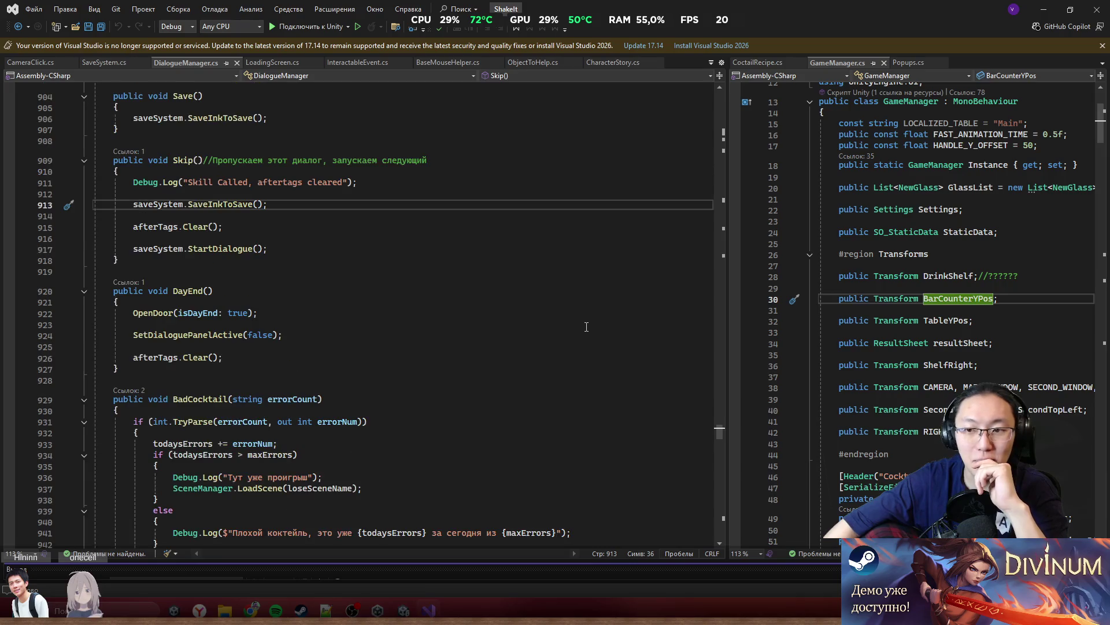
pyautogui.scroll(15, 660, 303)
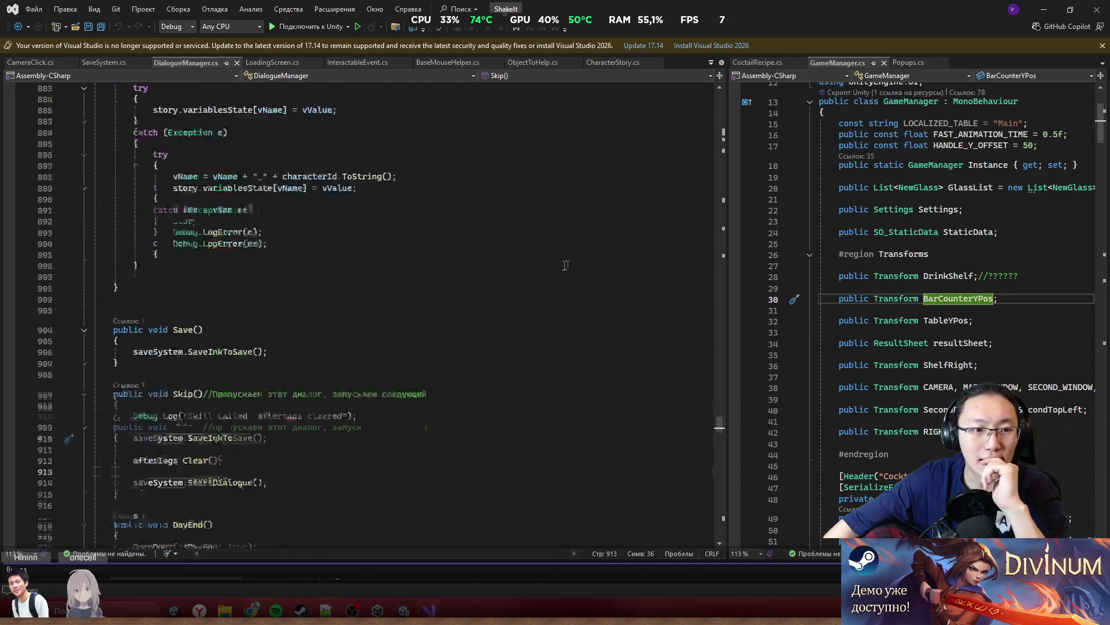
pyautogui.moveTo(839, 62)
pyautogui.mouseDown()
pyautogui.moveTo(851, 65)
pyautogui.moveTo(720, 332)
pyautogui.moveTo(405, 298)
pyautogui.moveTo(382, 315)
pyautogui.moveTo(364, 307)
pyautogui.mouseUp()
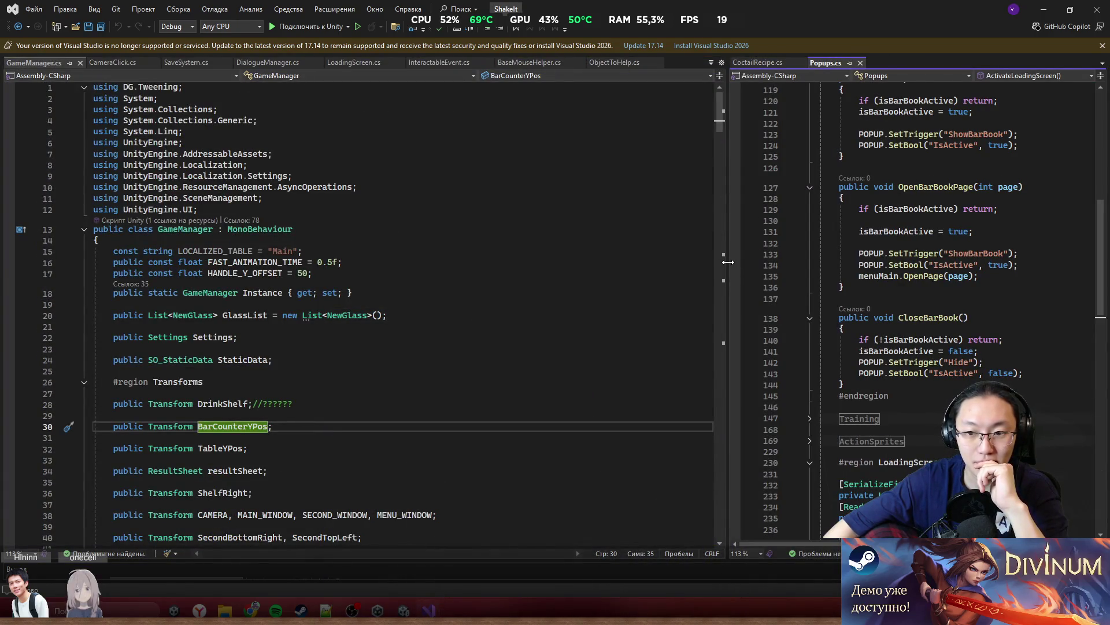
pyautogui.moveTo(727, 265); pyautogui.dragTo(976, 268)
pyautogui.scroll(-11, 296, 142)
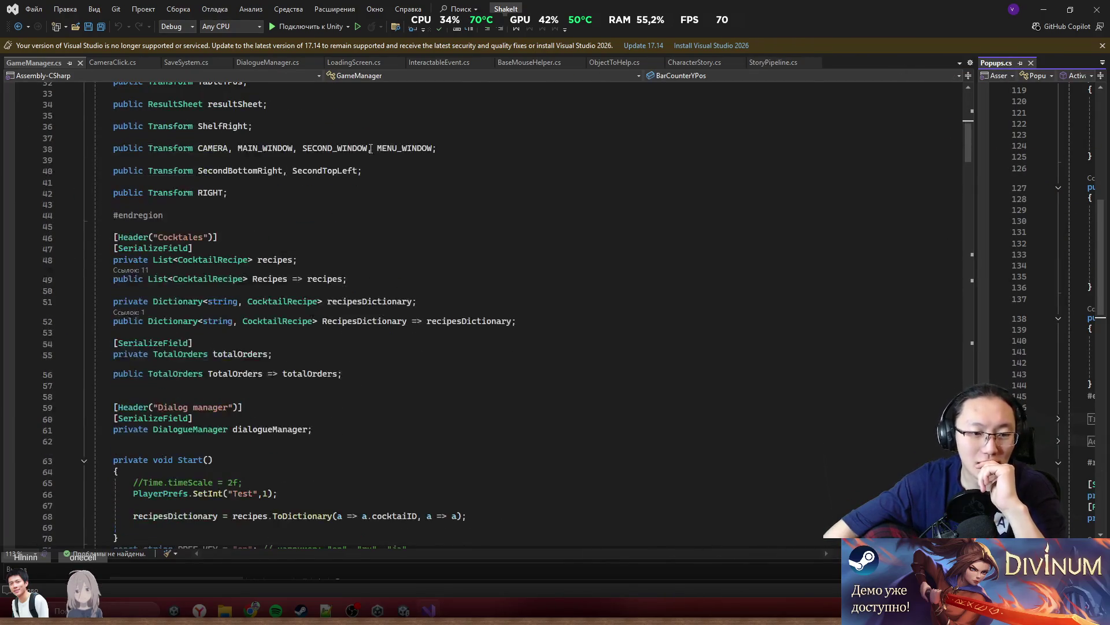
pyautogui.scroll(8, 529, 169)
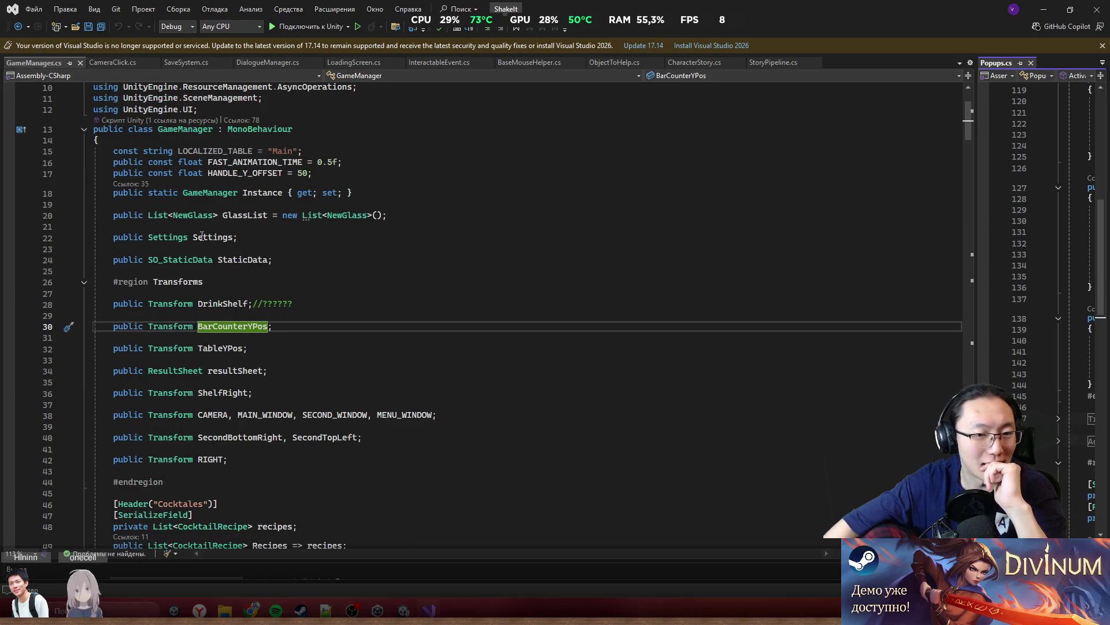
# Delete the public ResultSheet resultSheet field and start a search for dialogueManager
pyautogui.moveTo(294, 370); pyautogui.dragTo(308, 351)
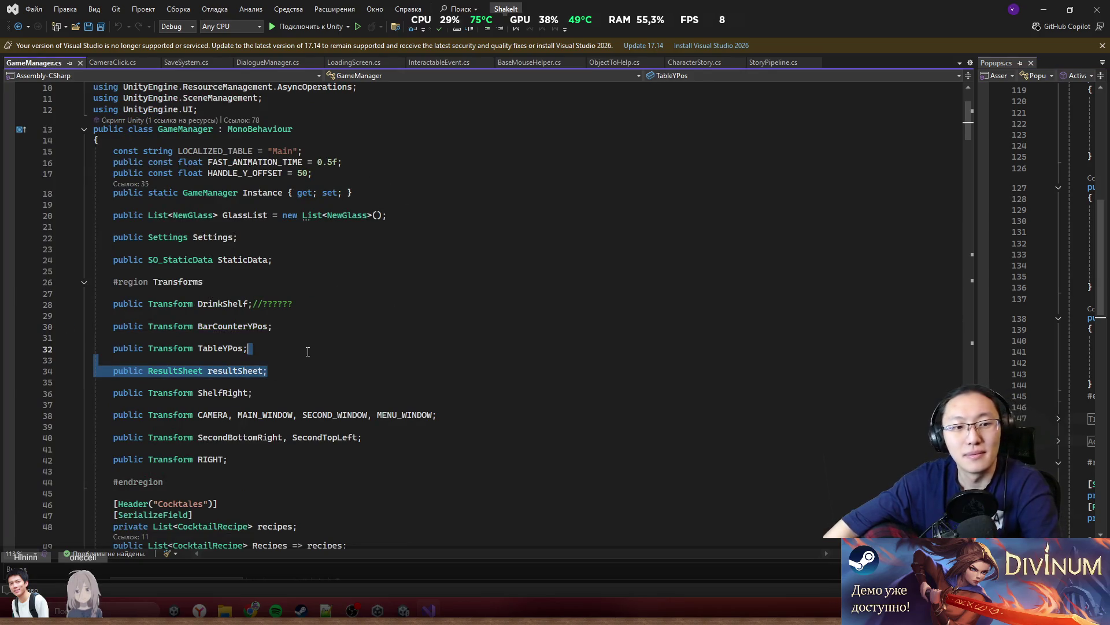
pyautogui.press('Delete')
pyautogui.click(352, 377)
pyautogui.scroll(-2, 521, 290)
pyautogui.click(473, 338)
pyautogui.scroll(-14, 827, 314)
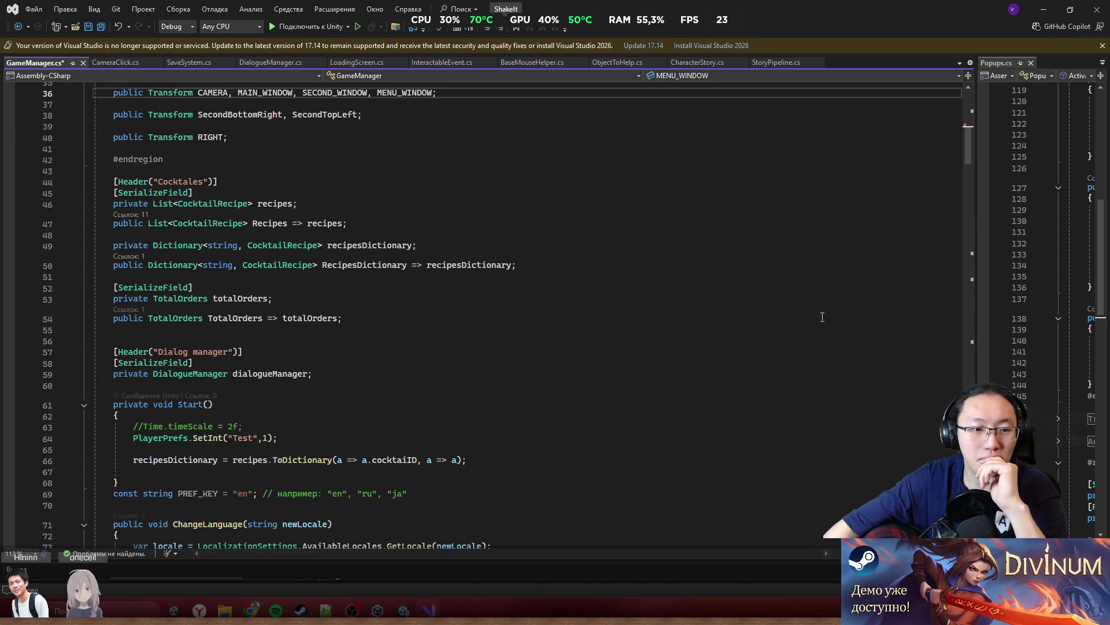
pyautogui.scroll(4, 828, 314)
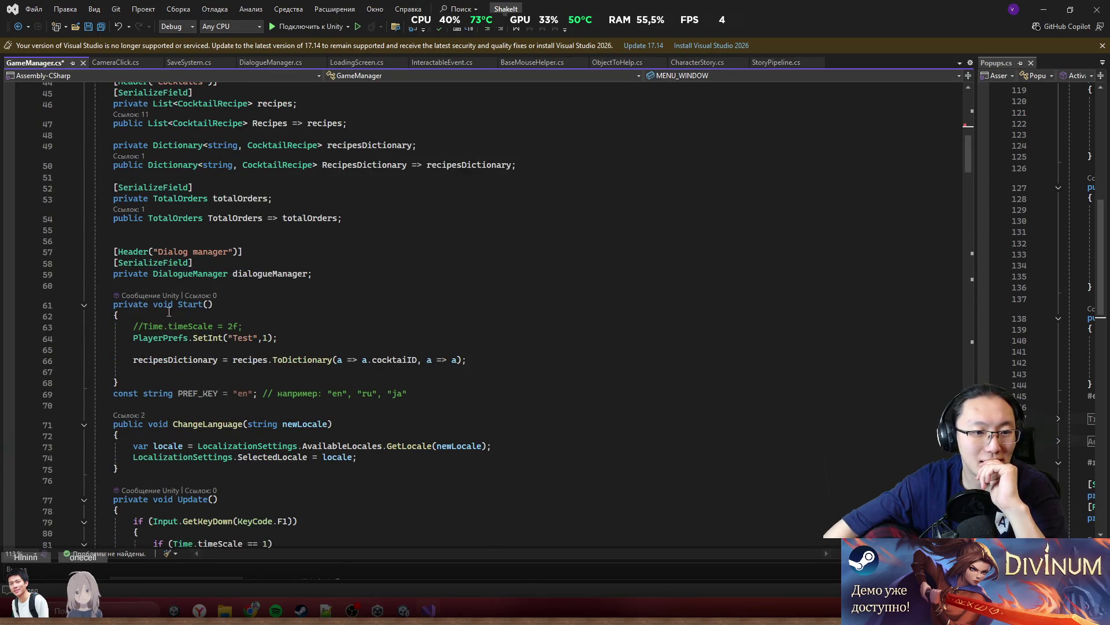
pyautogui.click(261, 275)
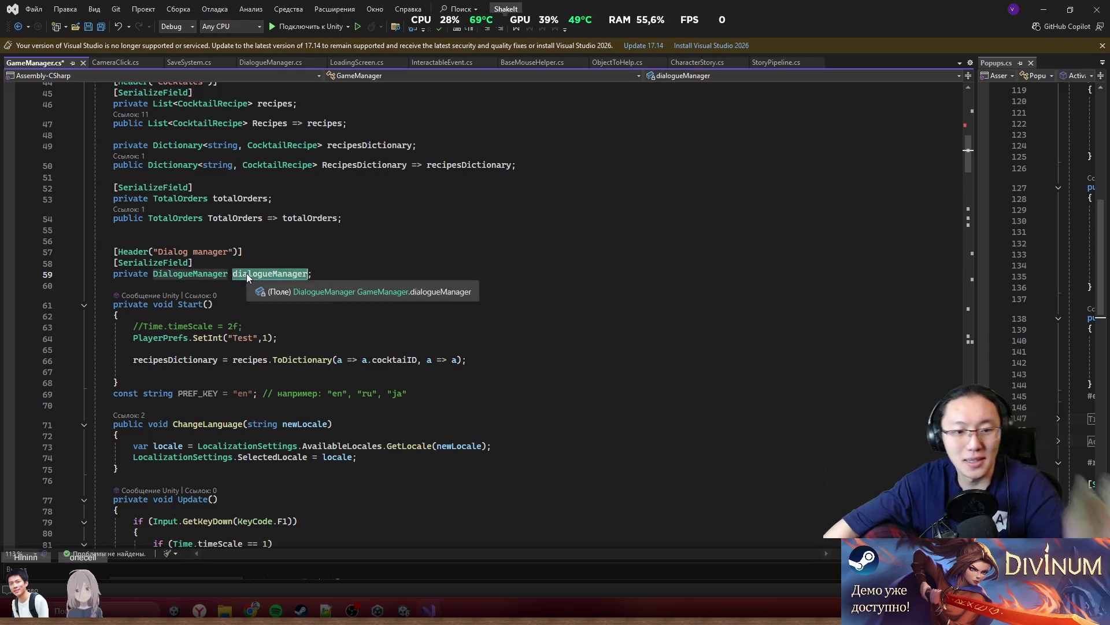
pyautogui.hotkey('ctrl', 'f')
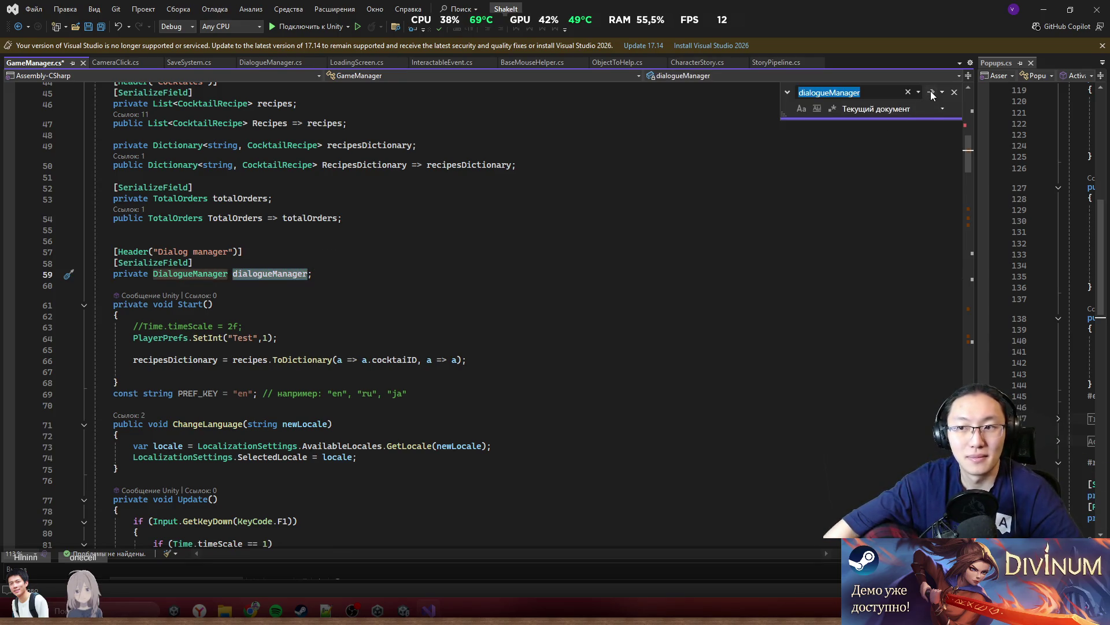
# Step through the first dialogueManager matches, up to CorReturnFromBG and CheckServeCocktail
pyautogui.click(931, 92)
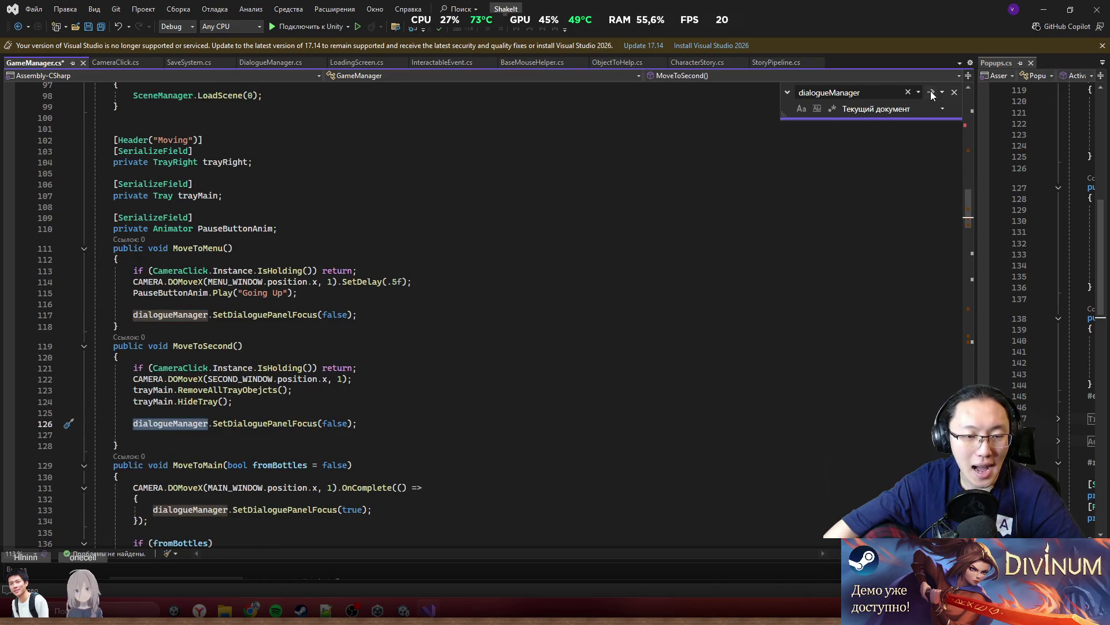
pyautogui.click(931, 91)
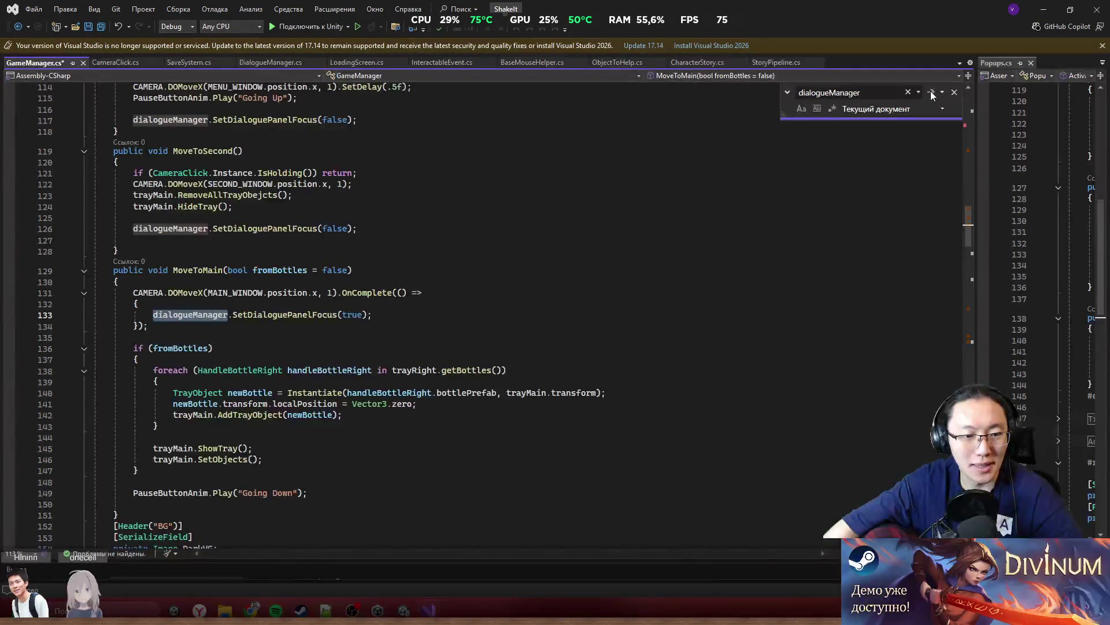
pyautogui.click(931, 91)
pyautogui.click(931, 91)
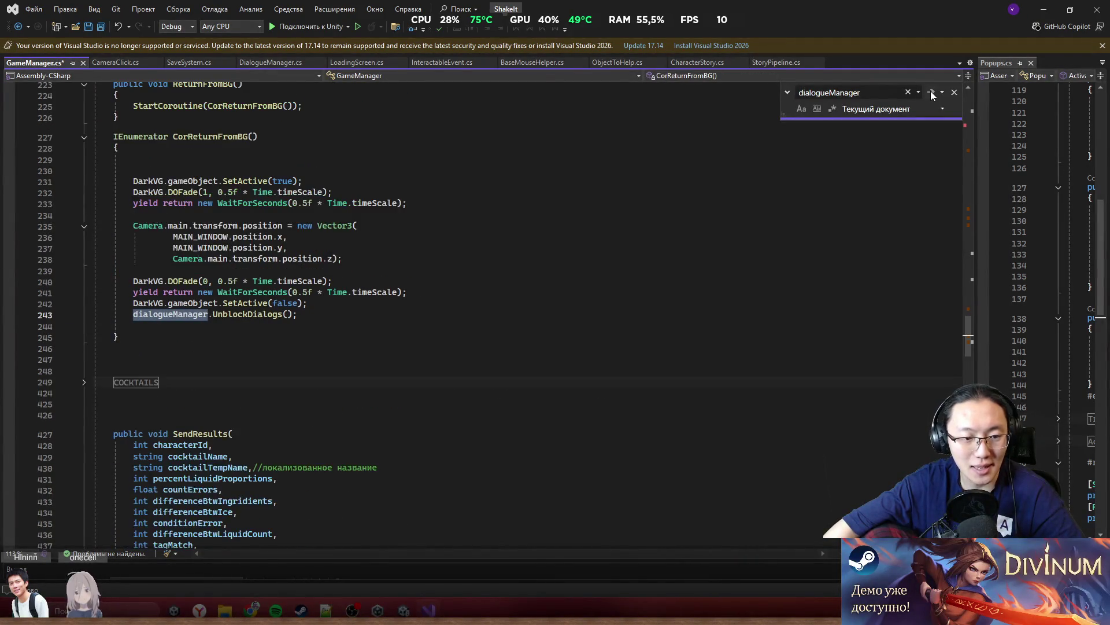
pyautogui.click(931, 91)
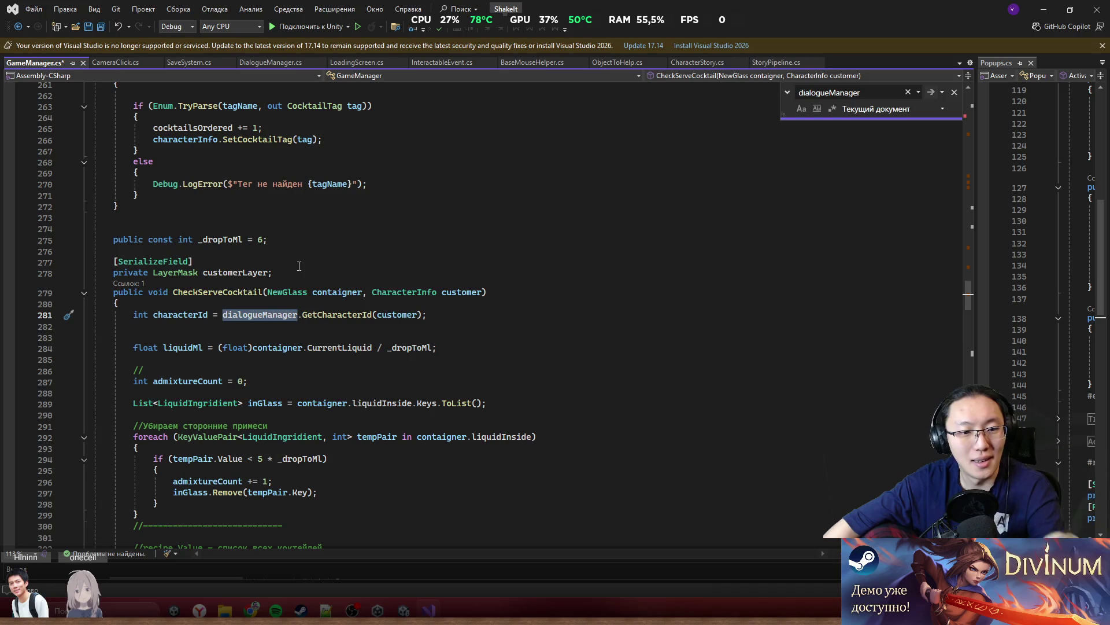
pyautogui.scroll(-4, 295, 278)
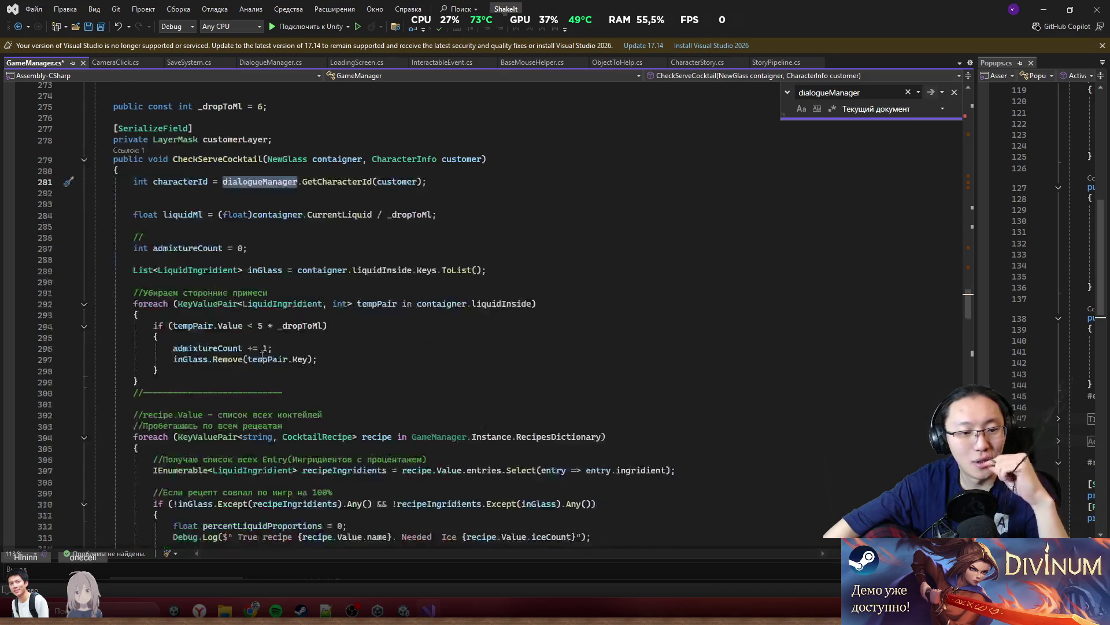
# Continue through the remaining matches, from the SetInkVariable calls near line 532 to ReaskOrder
pyautogui.click(932, 91)
pyautogui.click(932, 91)
pyautogui.click(932, 91)
pyautogui.click(932, 91)
pyautogui.click(932, 91)
pyautogui.click(932, 91)
pyautogui.click(932, 91)
pyautogui.click(932, 91)
pyautogui.click(932, 91)
pyautogui.click(933, 91)
pyautogui.click(933, 91)
pyautogui.click(932, 90)
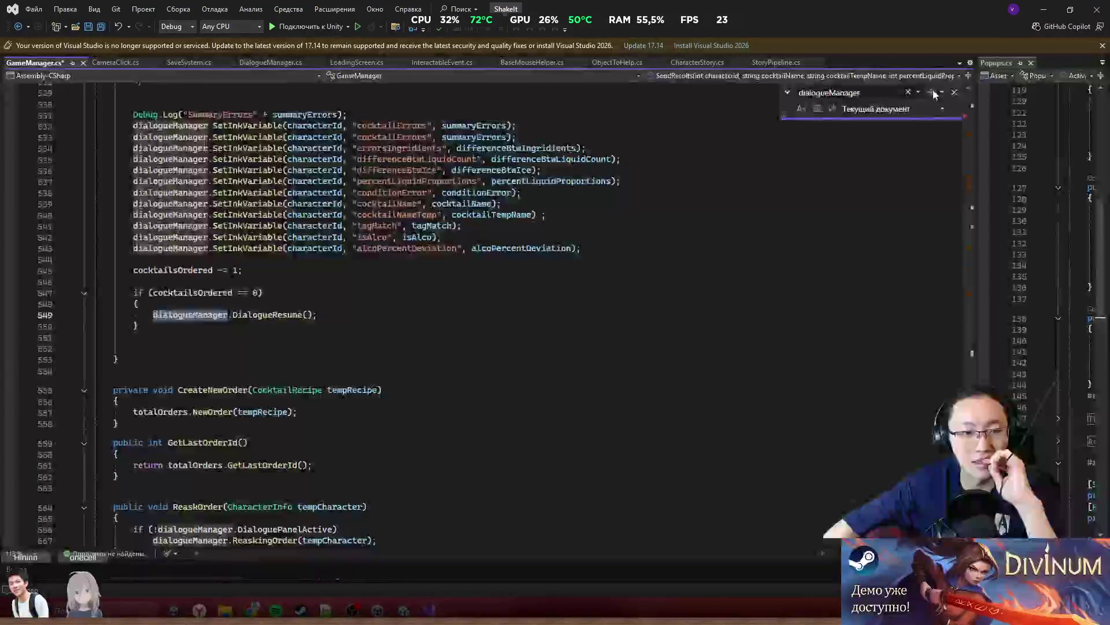
pyautogui.click(932, 91)
pyautogui.click(932, 90)
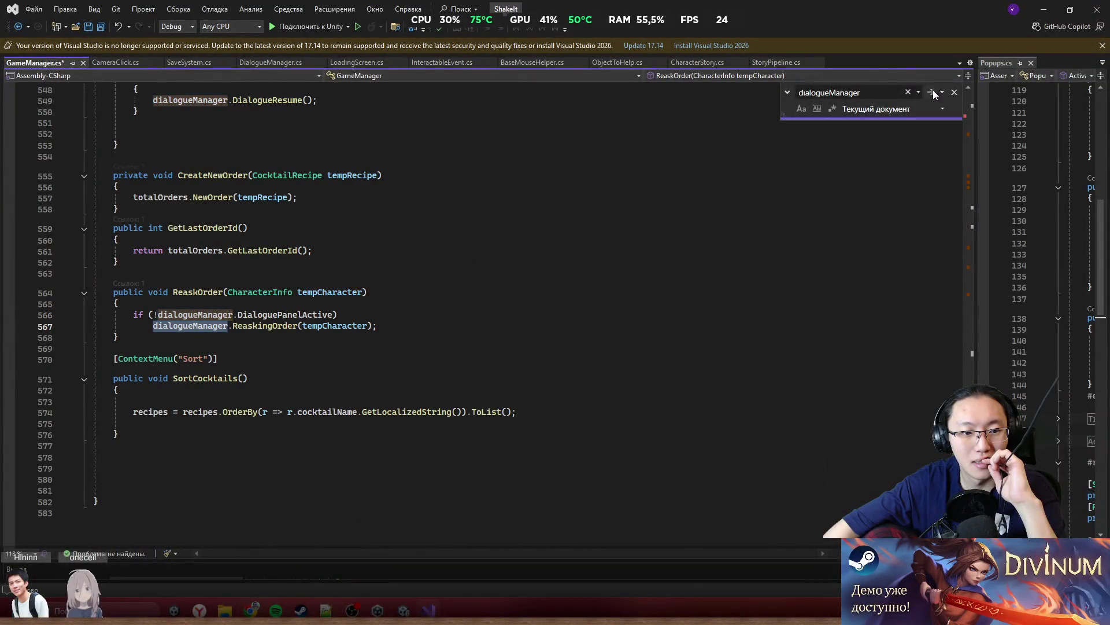
pyautogui.click(933, 91)
pyautogui.scroll(7, 366, 258)
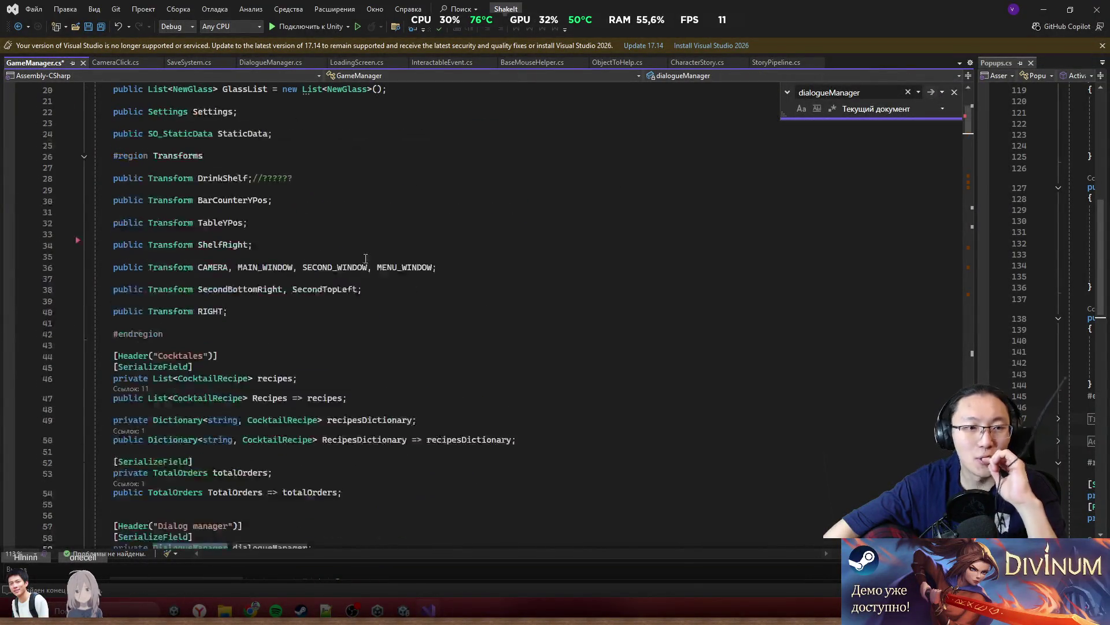
pyautogui.scroll(5, 365, 258)
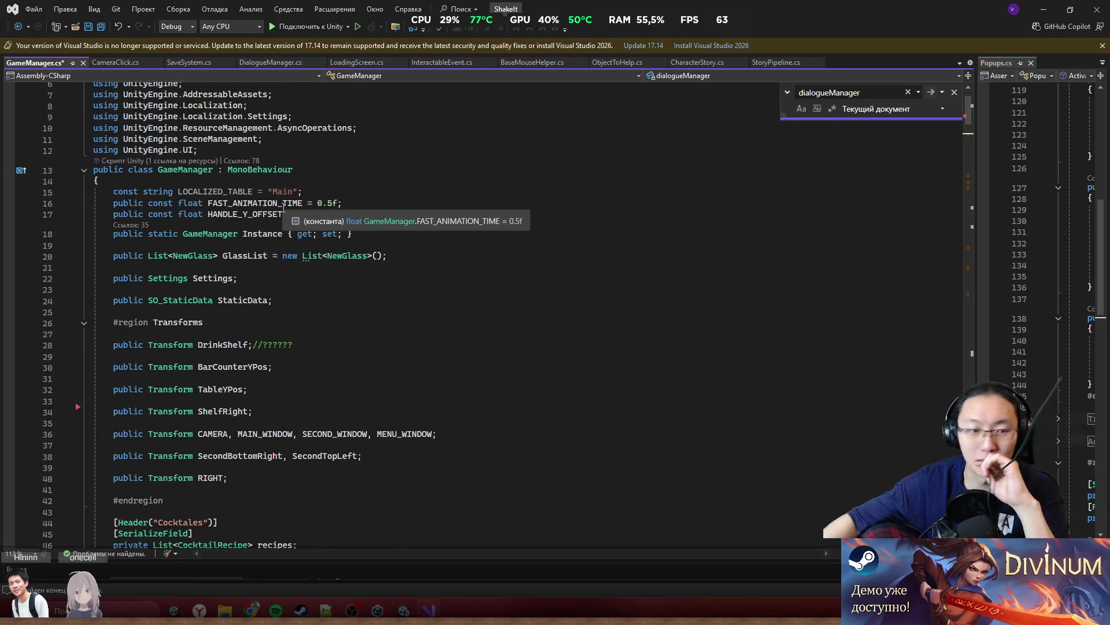
pyautogui.scroll(-3, 277, 254)
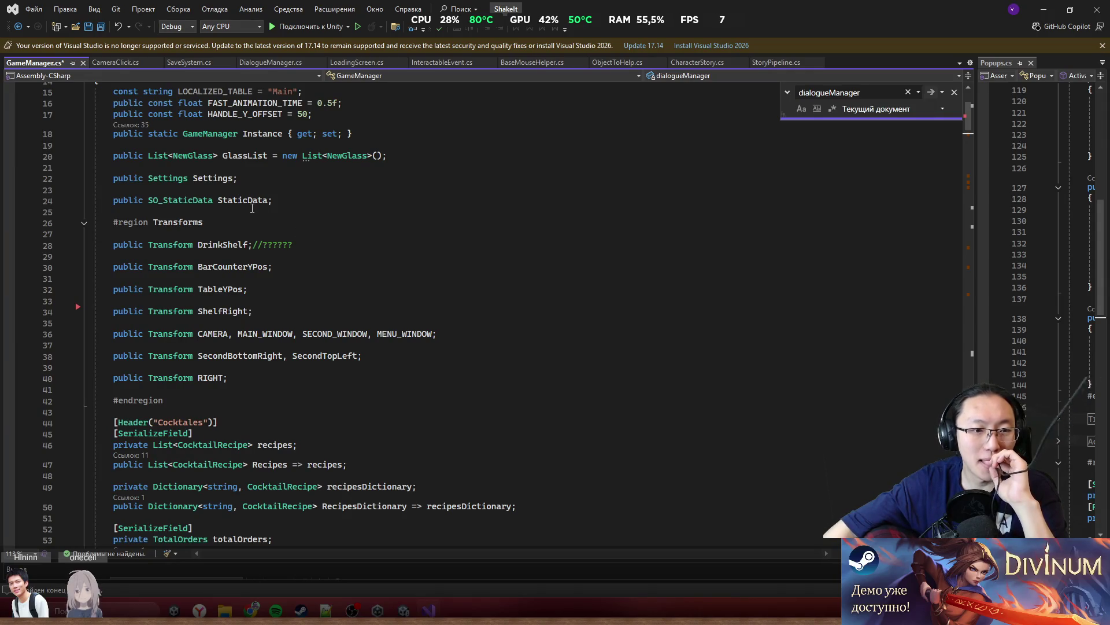
pyautogui.click(268, 368)
# Add a 'public Transform RIGHT_BORDER, LEFT_BORDER;' line after the RIGHT field
pyautogui.click(303, 376)
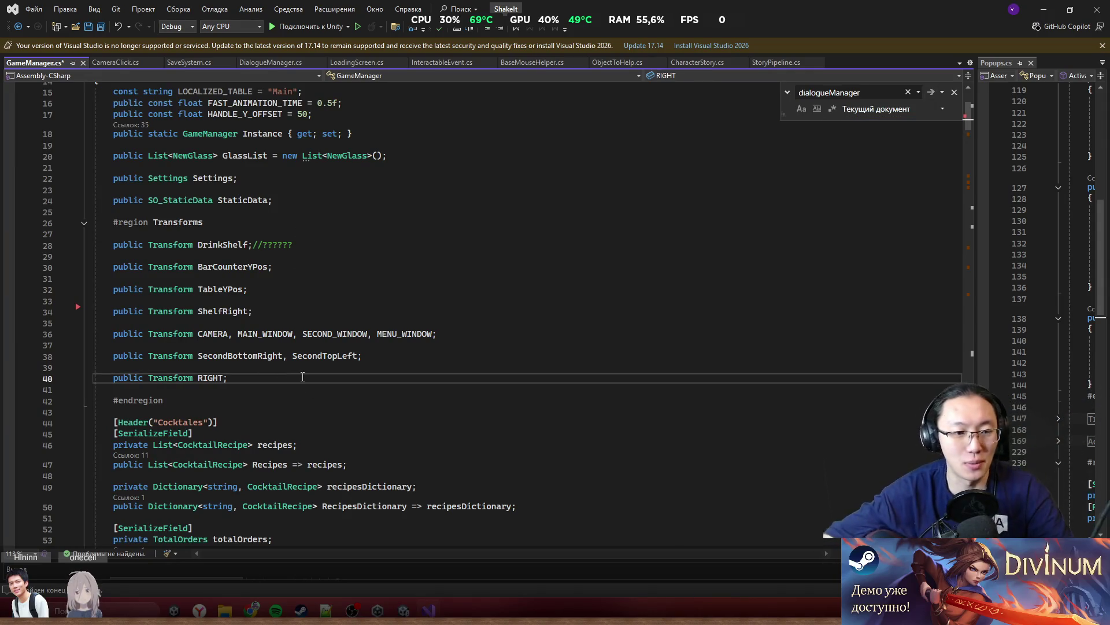
pyautogui.press('Return')
pyautogui.press('Return')
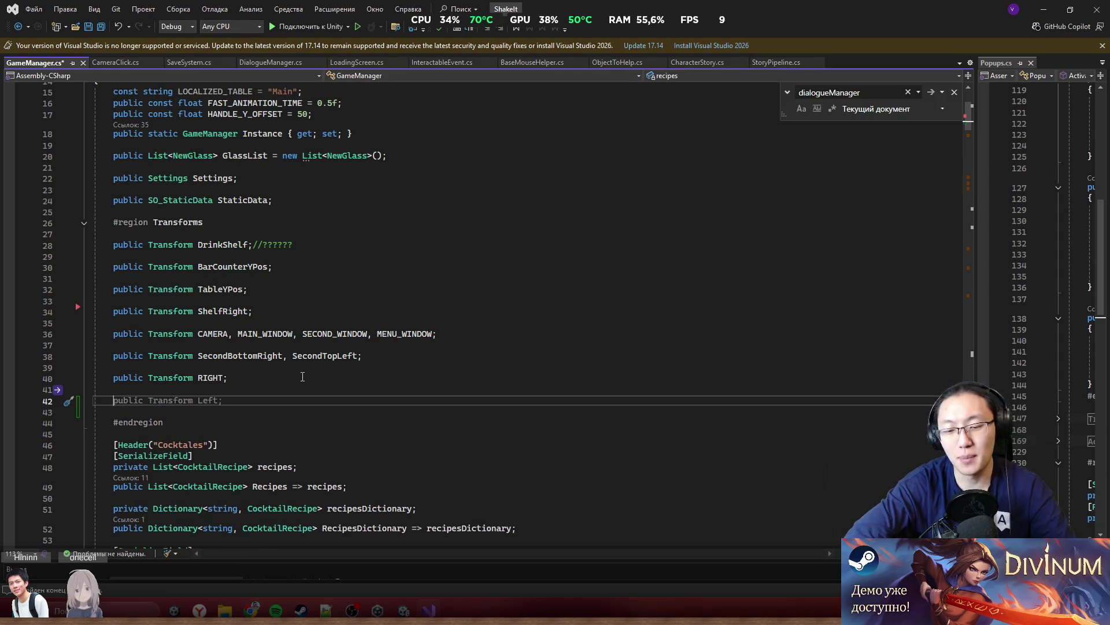
pyautogui.write('pu')
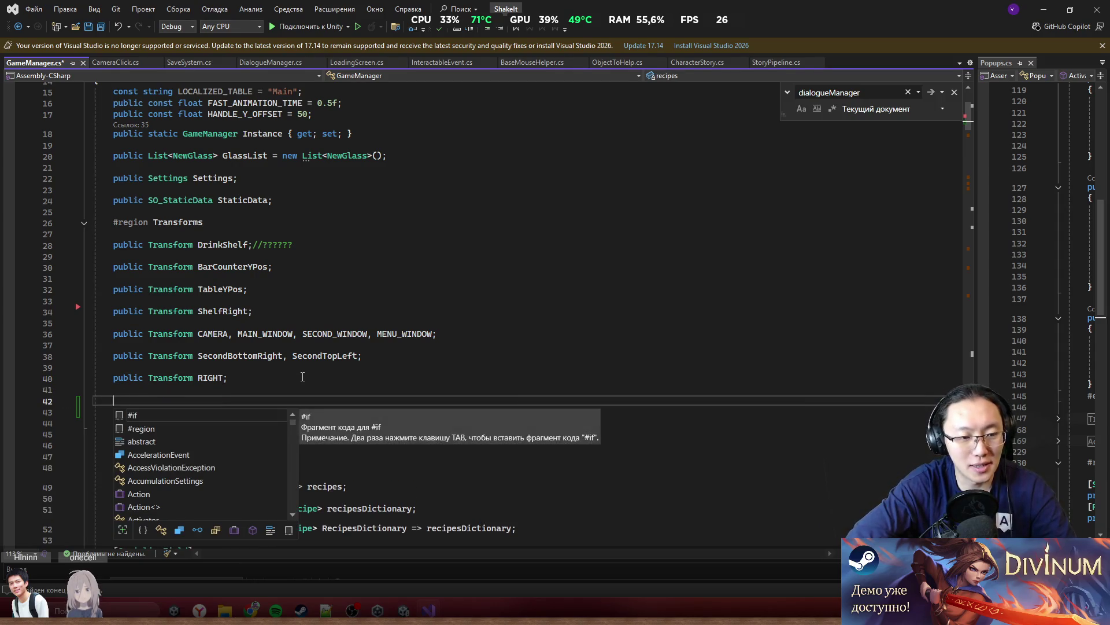
pyautogui.write('blic ')
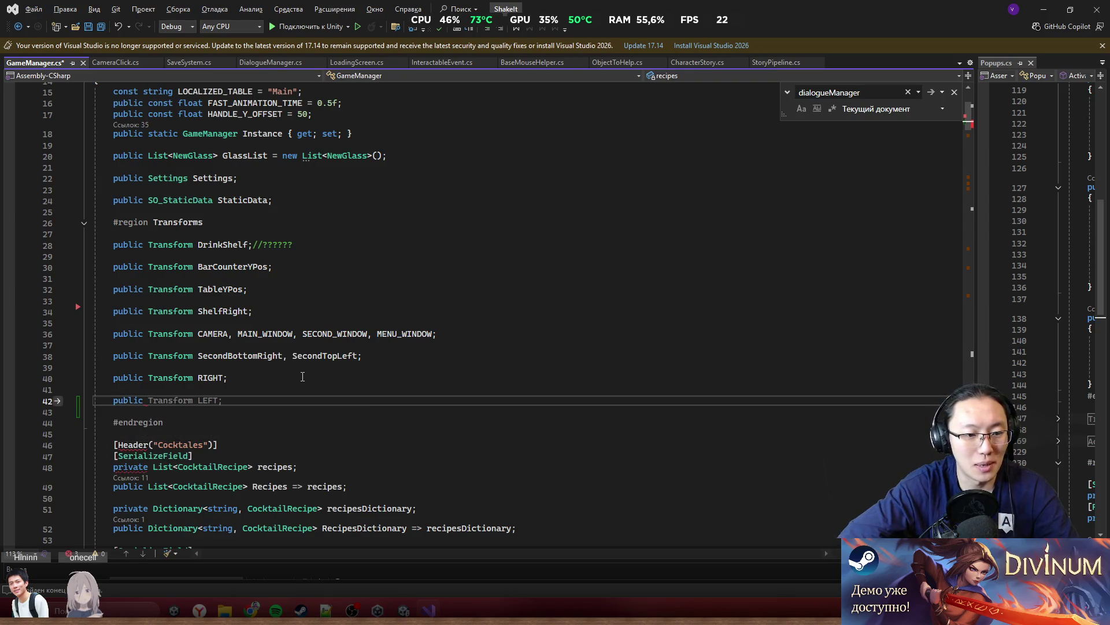
pyautogui.write('Tran')
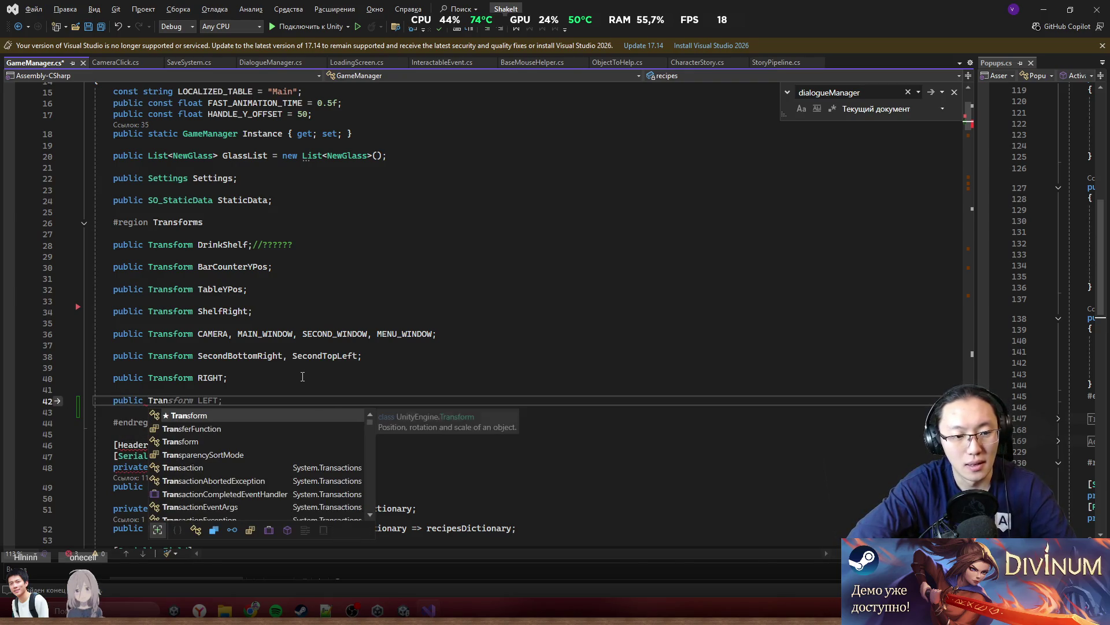
pyautogui.write('sform RIGHT')
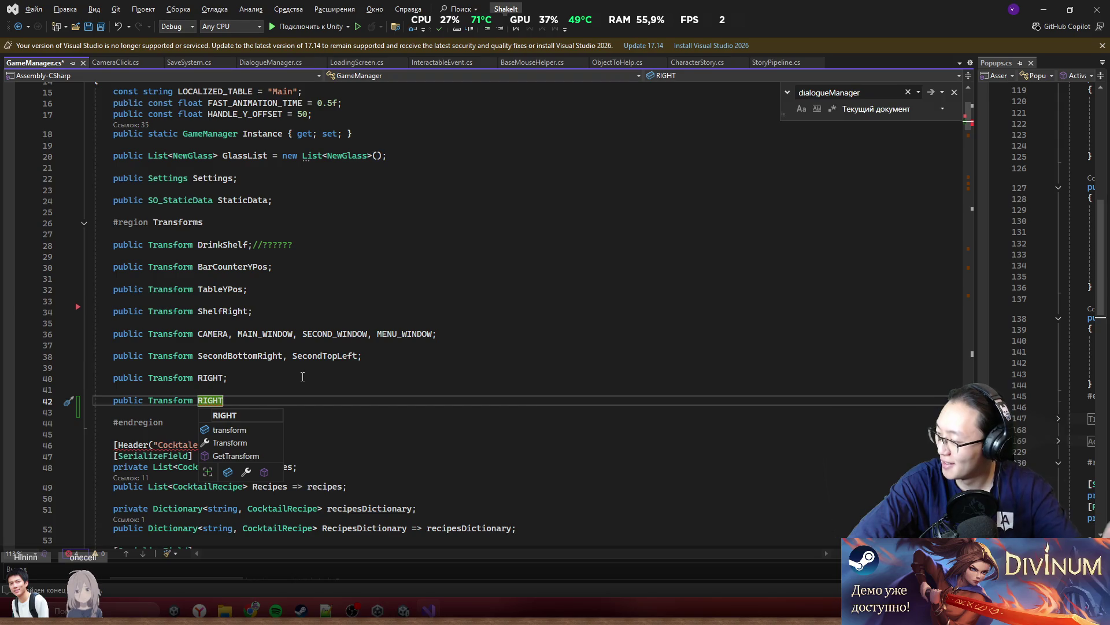
pyautogui.write('_')
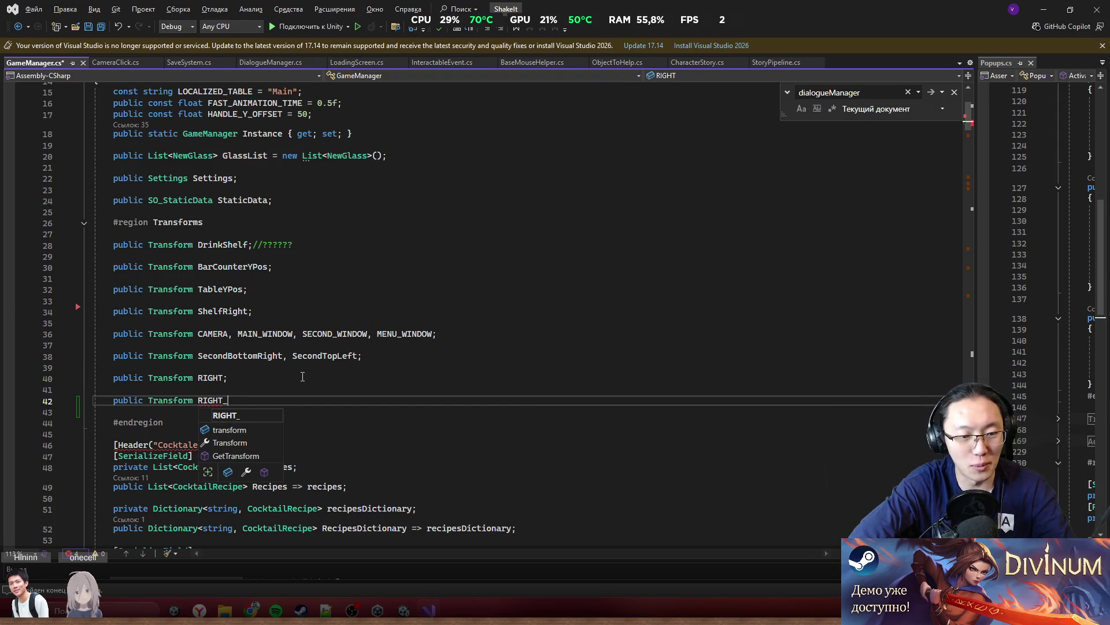
pyautogui.write('BORDER')
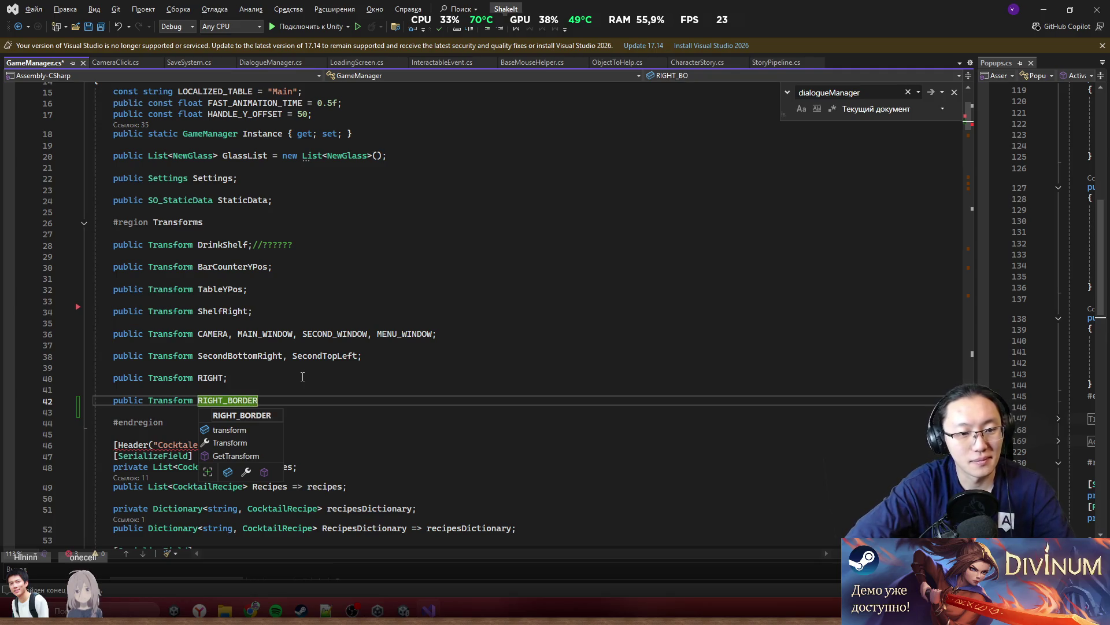
pyautogui.write(',')
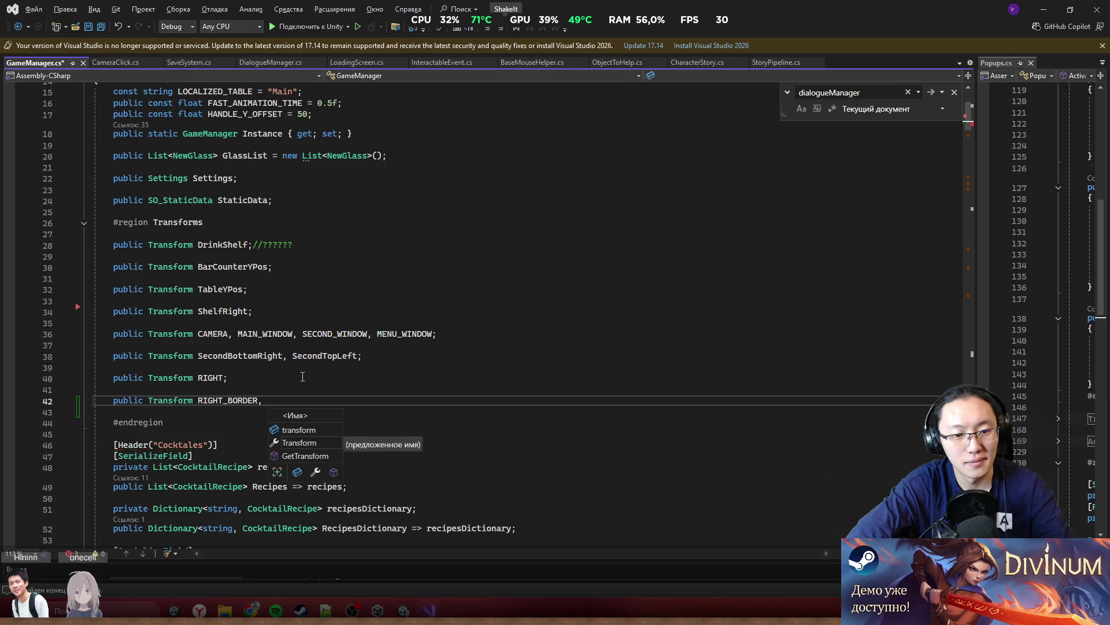
pyautogui.write(' LEFT BORDER')
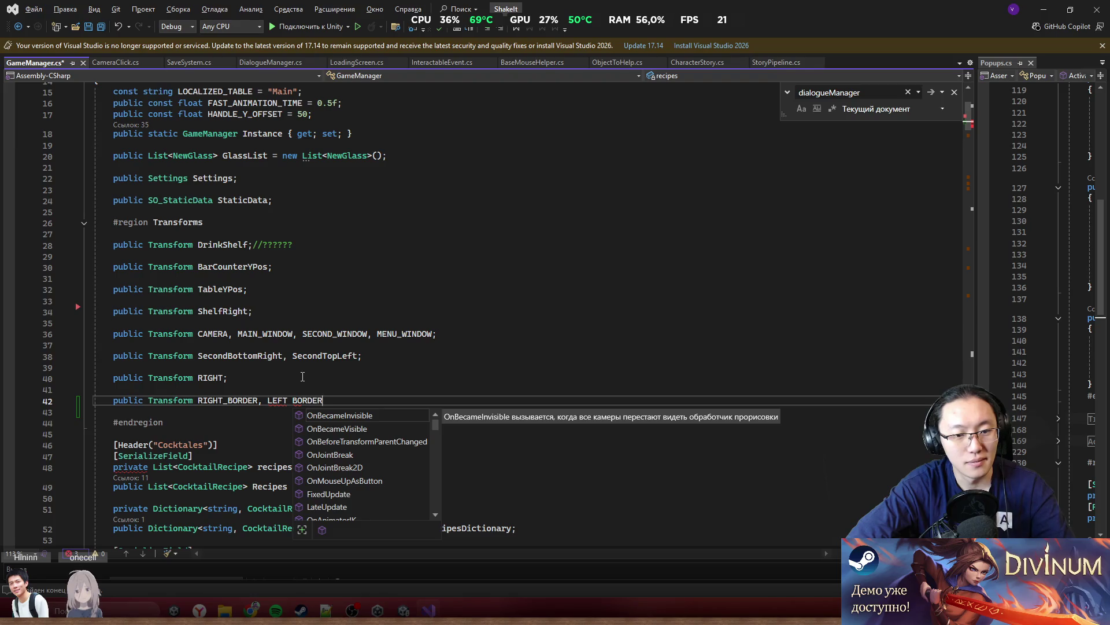
pyautogui.write(';')
pyautogui.hotkey('ctrl', 'Left')
pyautogui.hotkey('ctrl', 'Left')
pyautogui.hotkey('ctrl', 'Left')
pyautogui.hotkey('ctrl', 'Right')
pyautogui.write('_')
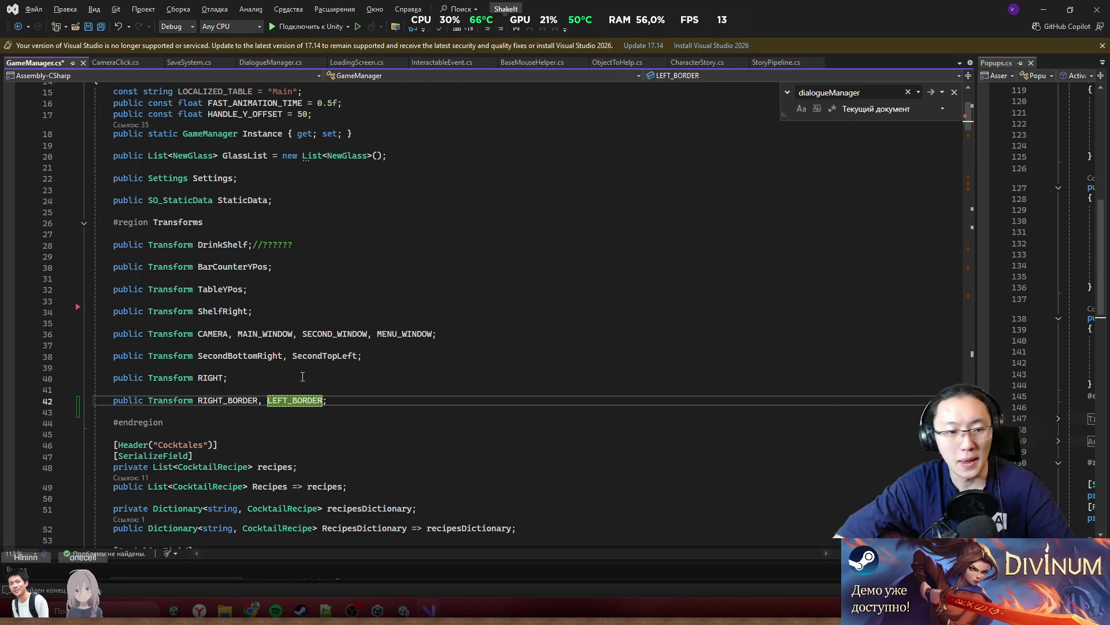
# Add two blank lines below the border fields and scroll to the file's end
pyautogui.scroll(-4, 303, 376)
pyautogui.click(400, 268)
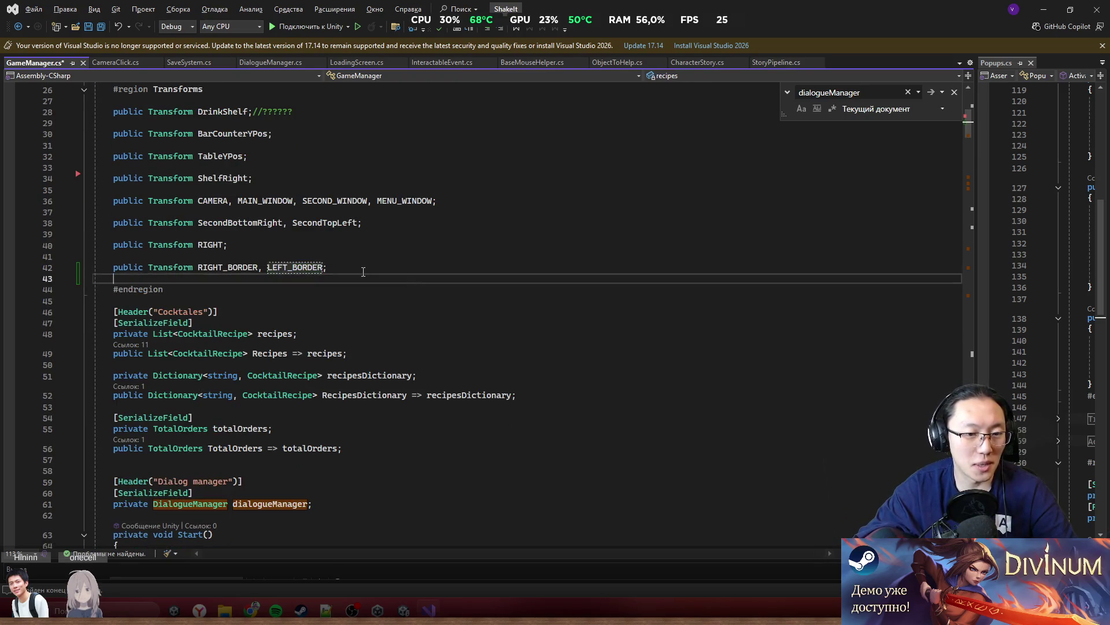
pyautogui.hotkey('shift', 'Home')
pyautogui.hotkey('shift', 'Up')
pyautogui.click(379, 267)
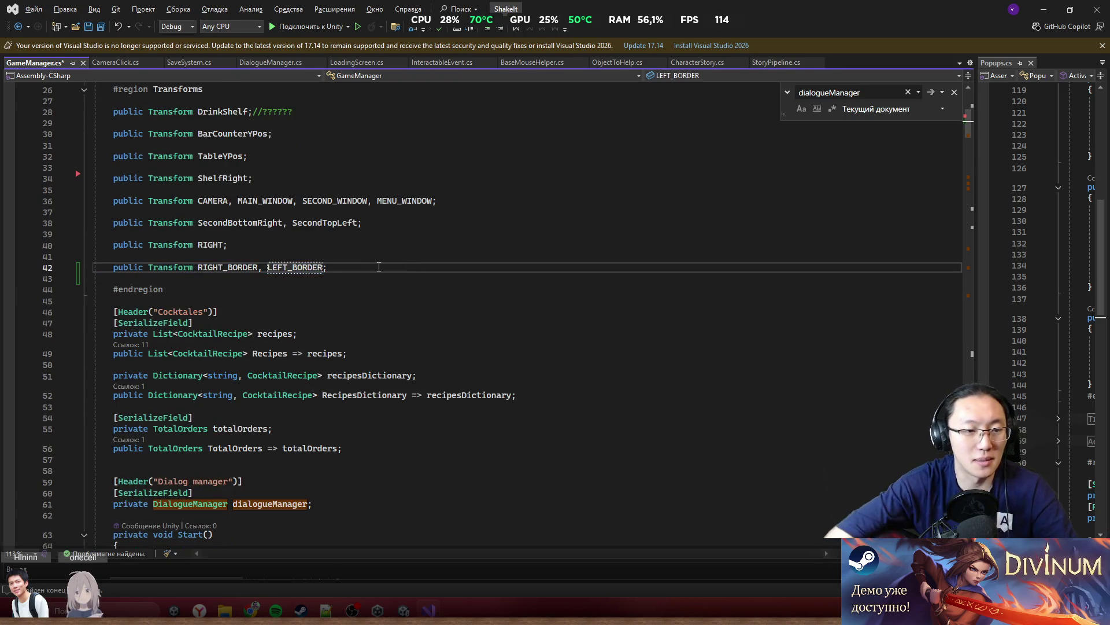
pyautogui.press('Return')
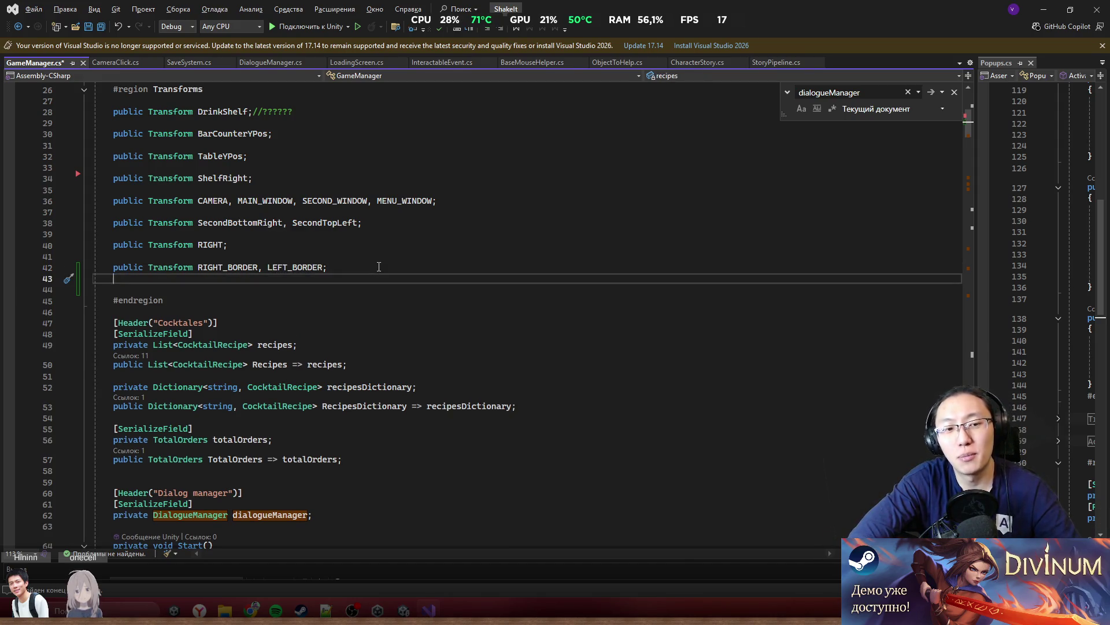
pyautogui.press('Return')
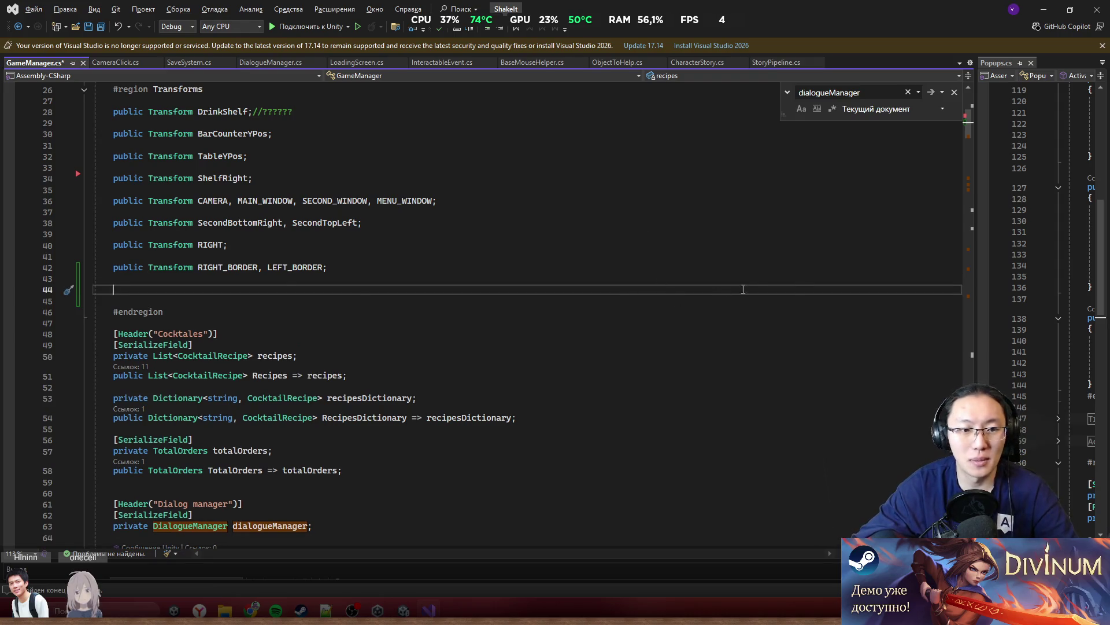
pyautogui.scroll(-9, 973, 303)
pyautogui.scroll(-20, 969, 152)
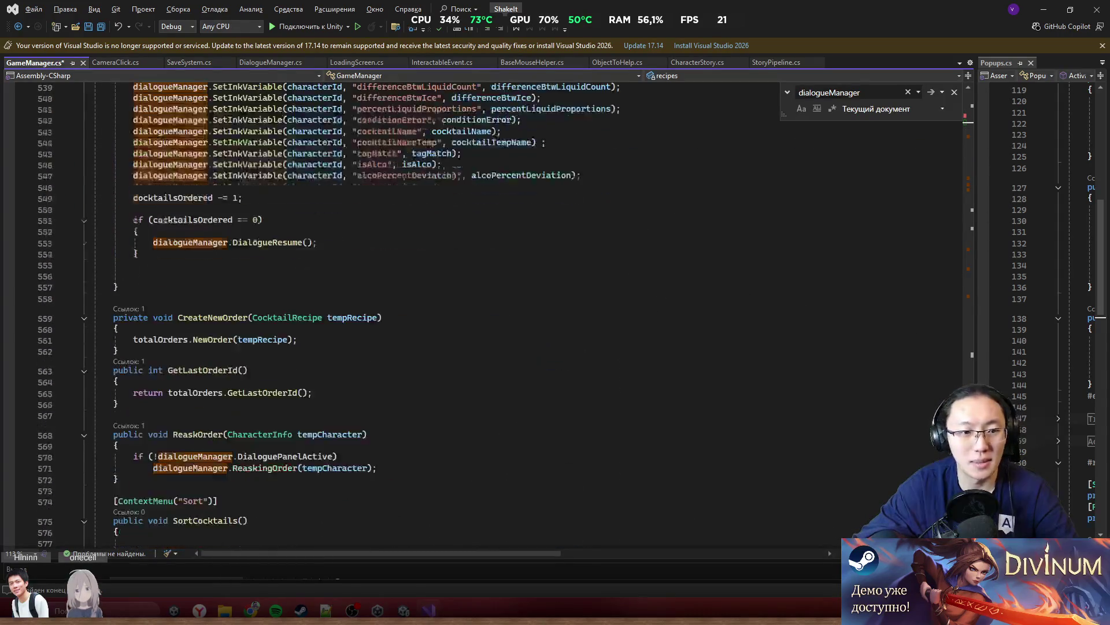
# Add a [Title("AutoScaling")] attribute at the end of GameManager
pyautogui.click(329, 307)
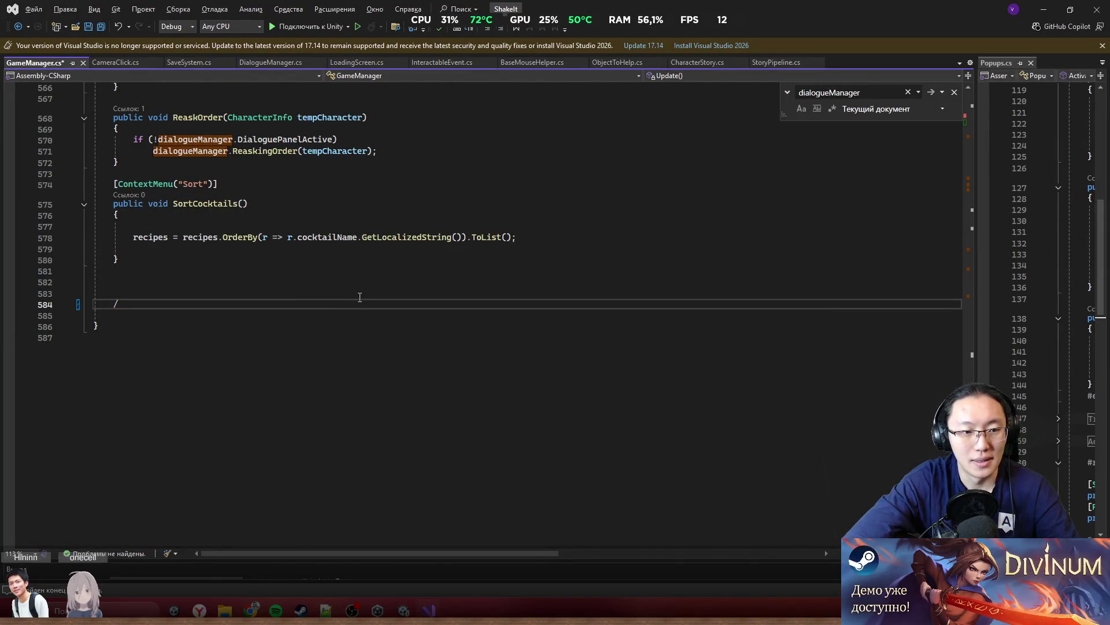
pyautogui.press('BackSpace')
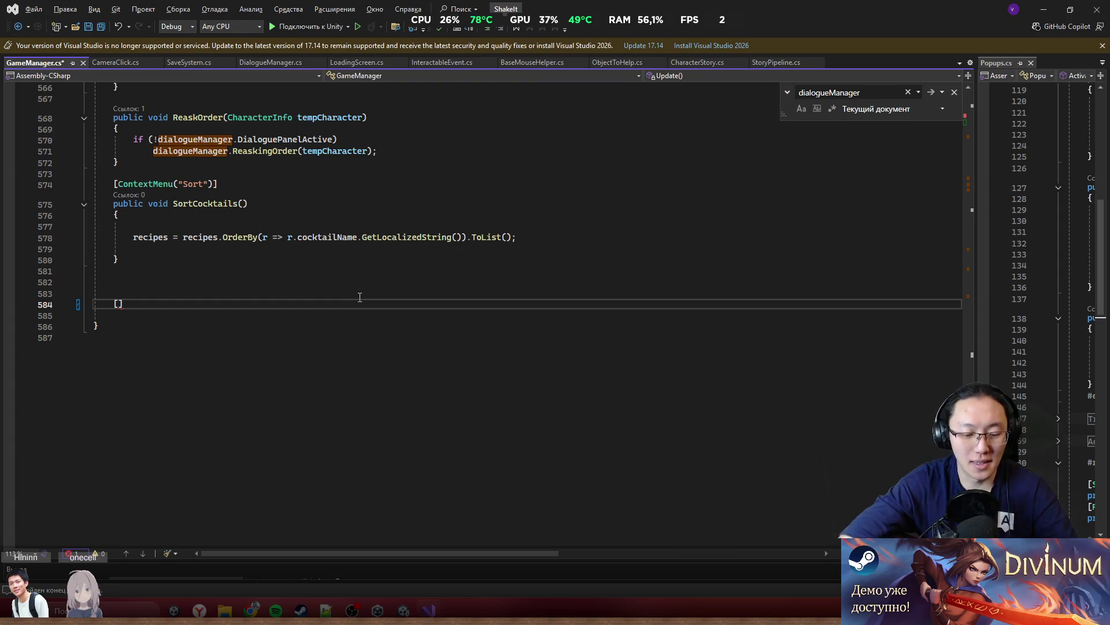
pyautogui.write('Title')
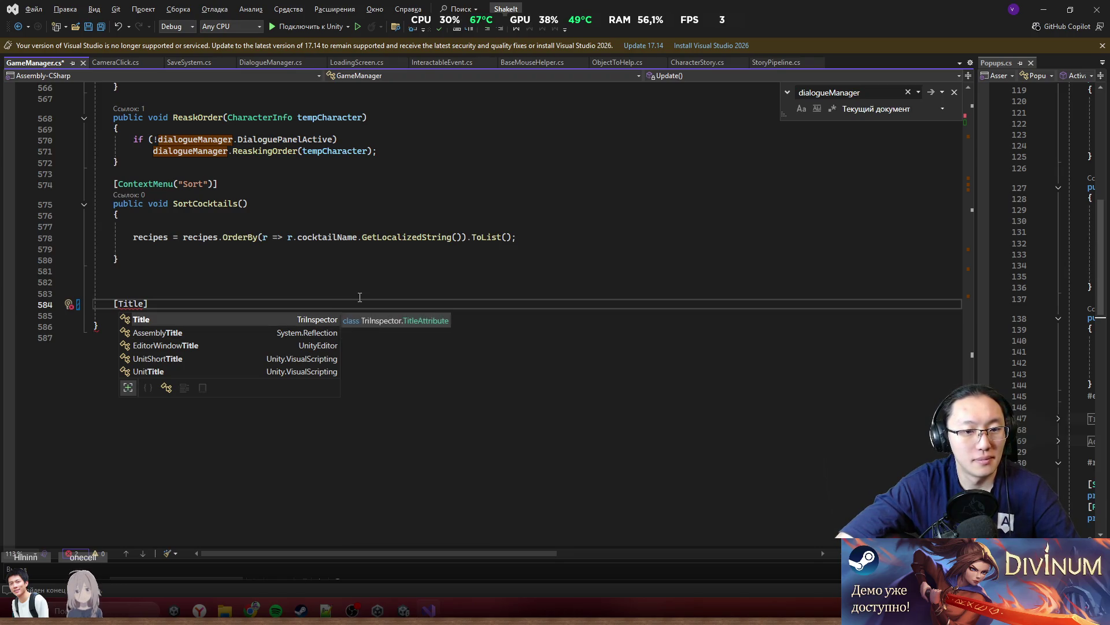
pyautogui.press('Tab')
pyautogui.write('()')
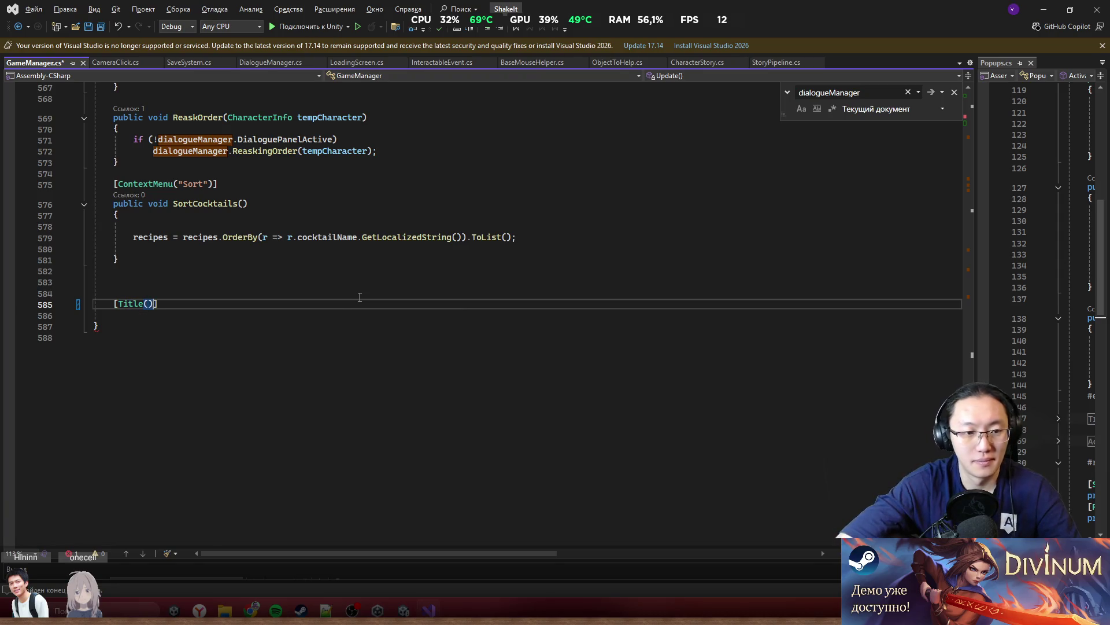
pyautogui.write('A')
pyautogui.write('uto')
pyautogui.write('a')
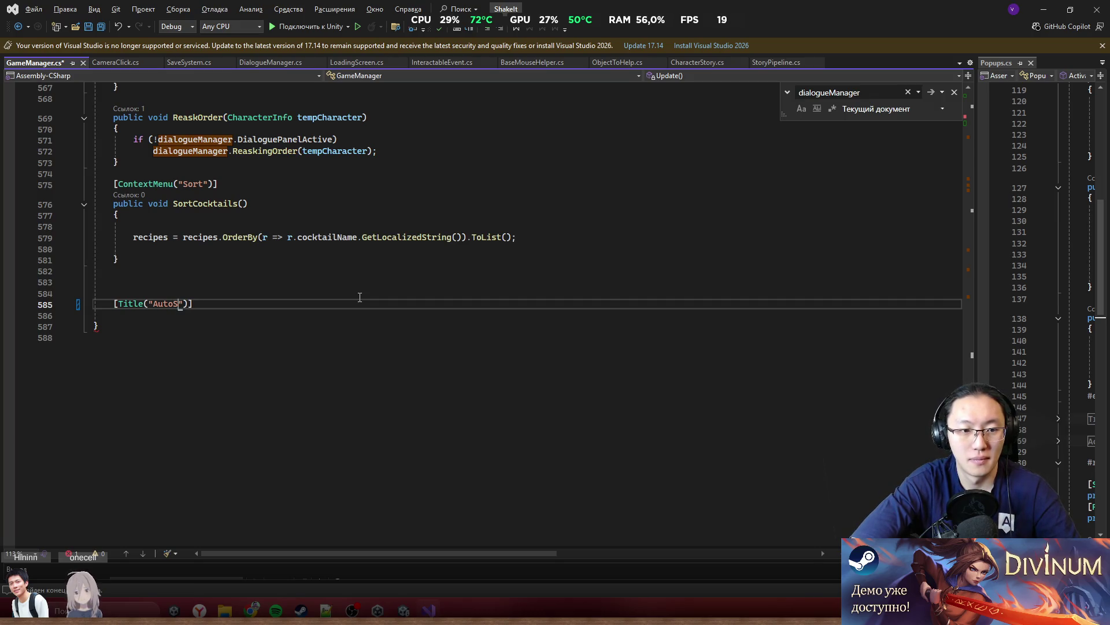
pyautogui.write('ca')
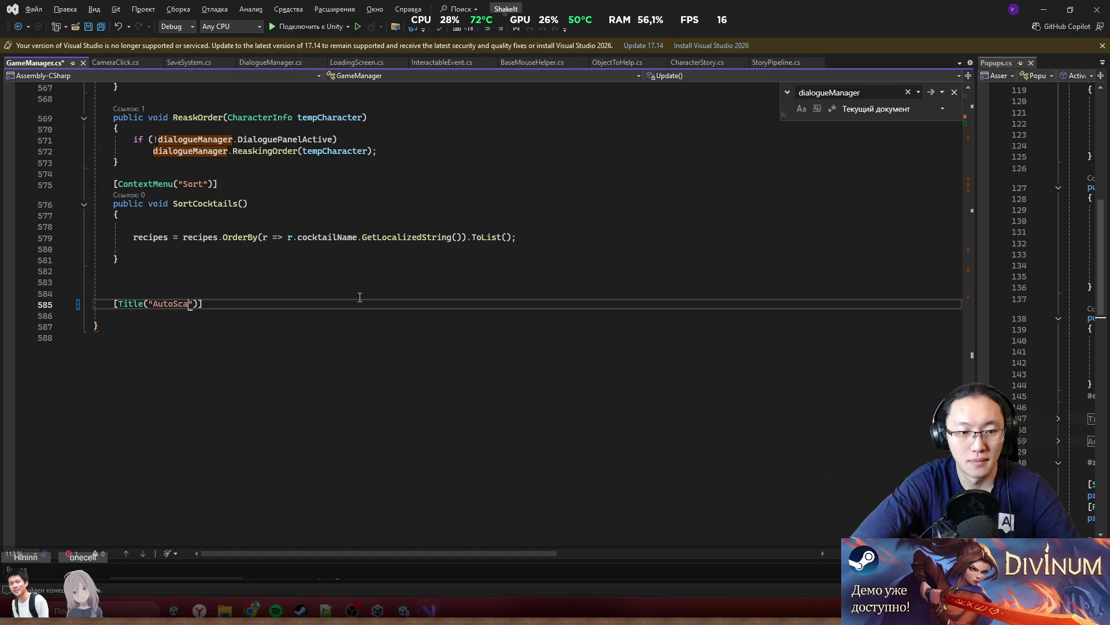
pyautogui.write('ing')
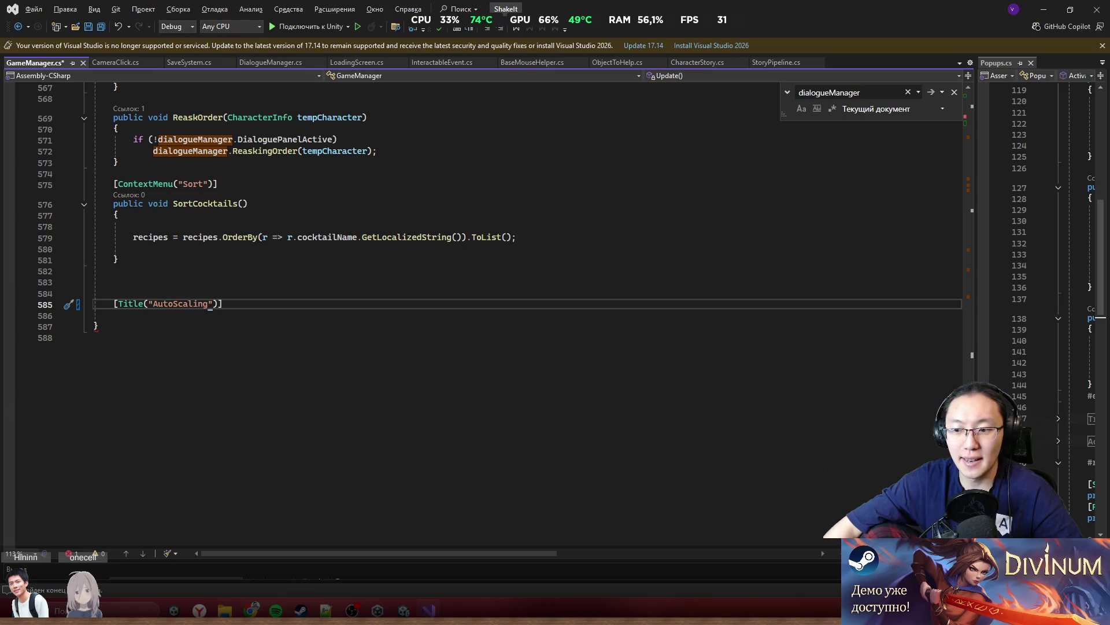
# Move the RIGHT_BORDER, LEFT_BORDER declaration beneath the AutoScaling title
pyautogui.press('F3')
pyautogui.scroll(8, 200, 279)
pyautogui.click(327, 407)
pyautogui.hotkey('shift', 'Home')
pyautogui.hotkey('ctrl', 'x')
pyautogui.click(86, 318)
pyautogui.moveTo(970, 126); pyautogui.dragTo(970, 517)
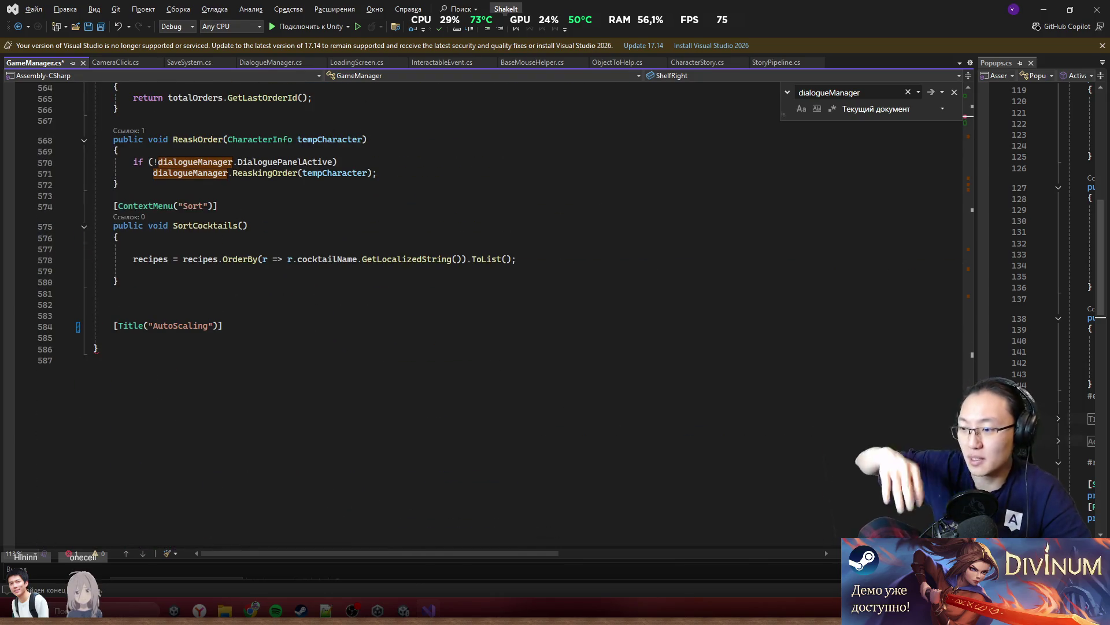
pyautogui.click(244, 327)
pyautogui.click(244, 340)
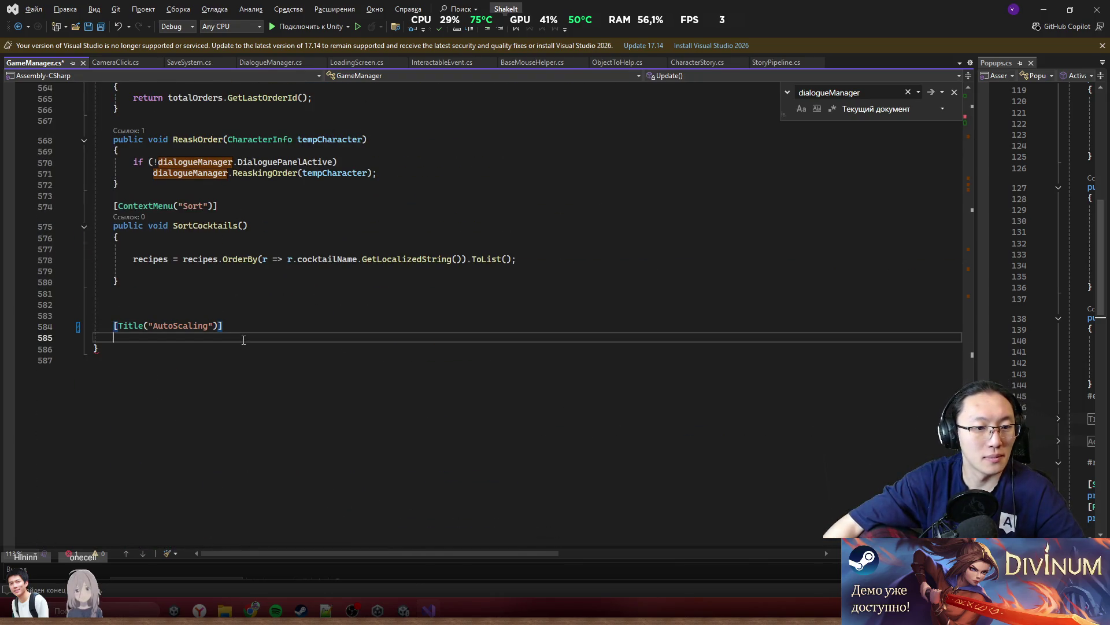
pyautogui.press('Return')
pyautogui.hotkey('ctrl', 'v')
pyautogui.press('Return')
pyautogui.press('Return')
pyautogui.press('Return')
# Paste the GetLeftRightWorldX method from clipboard history below the border fields
pyautogui.scroll(-3, 340, 285)
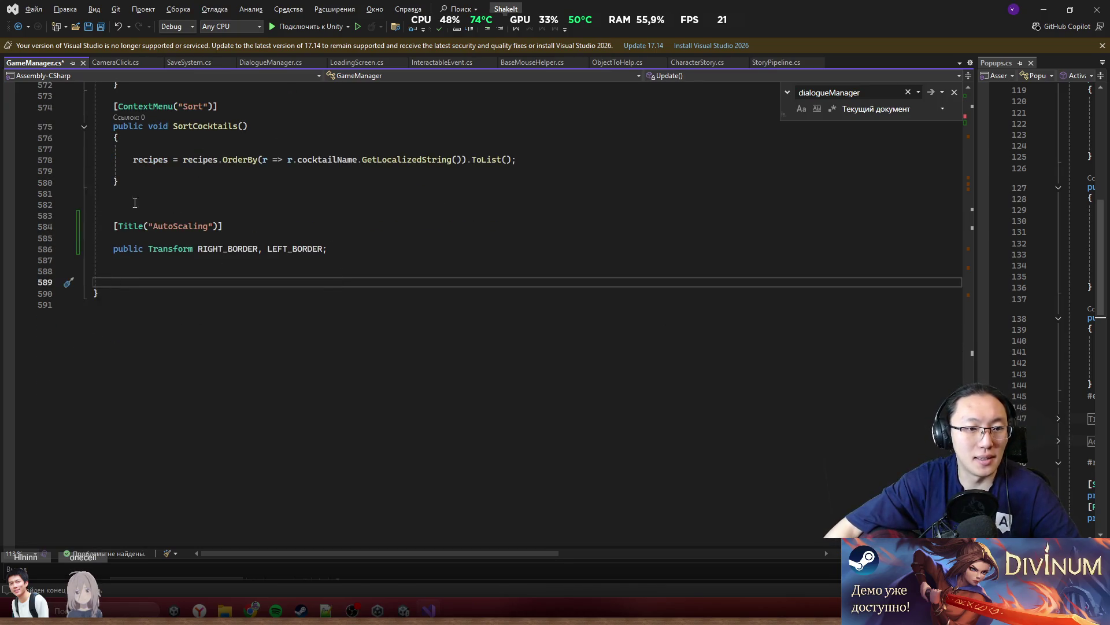
pyautogui.click(293, 261)
pyautogui.click(295, 270)
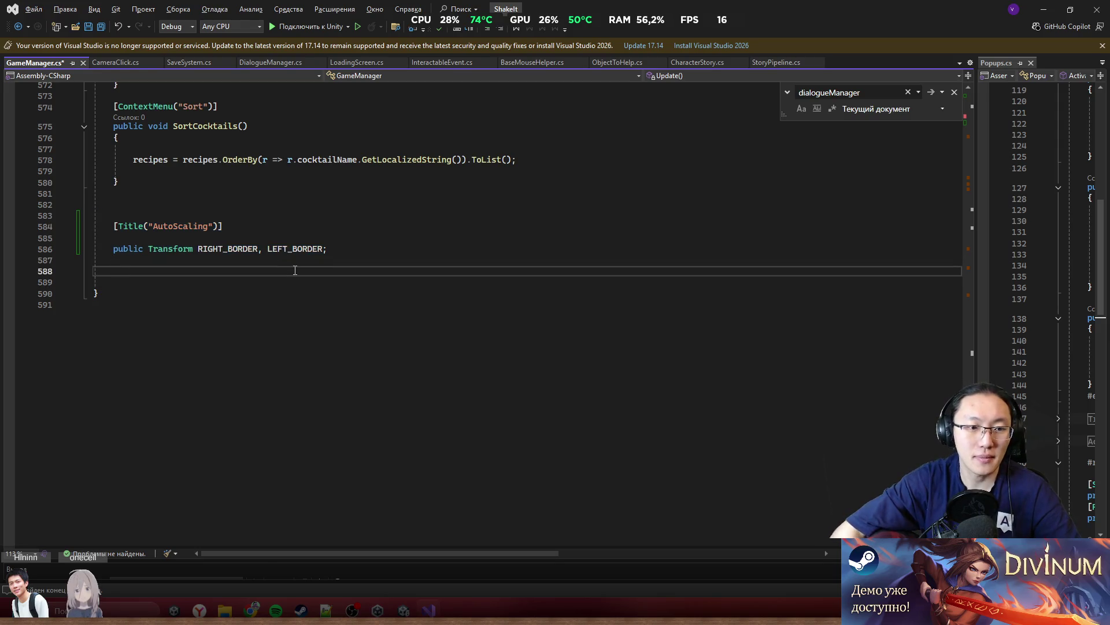
pyautogui.hotkey('ctrl', 'v')
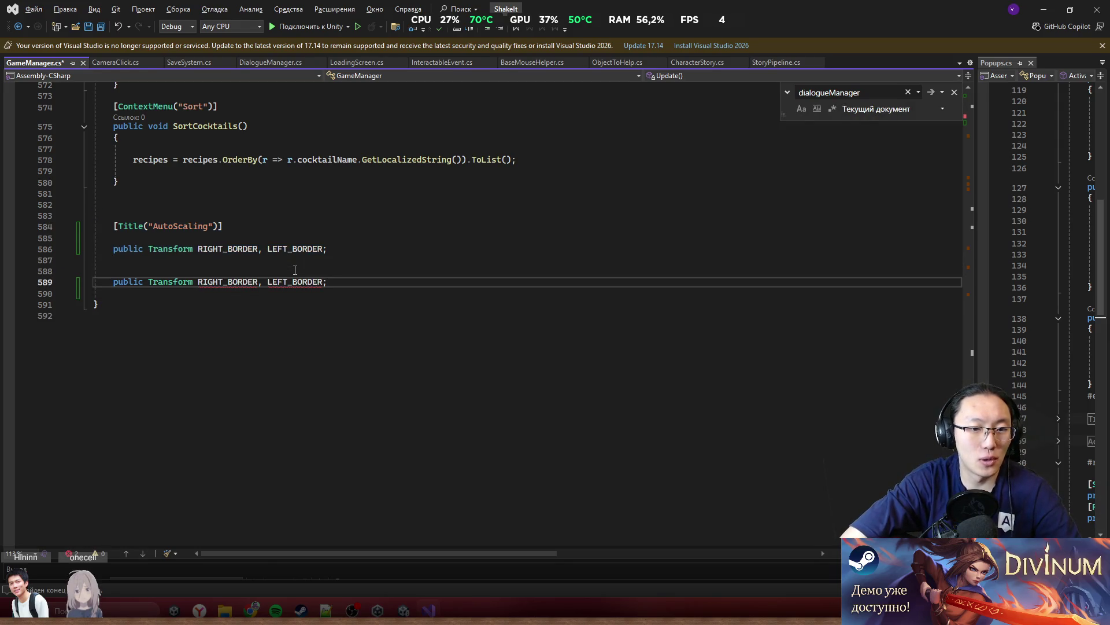
pyautogui.hotkey('ctrl', 'z')
pyautogui.hotkey('ctrl', 'shift', 'Up')
pyautogui.hotkey('ctrl', 'v')
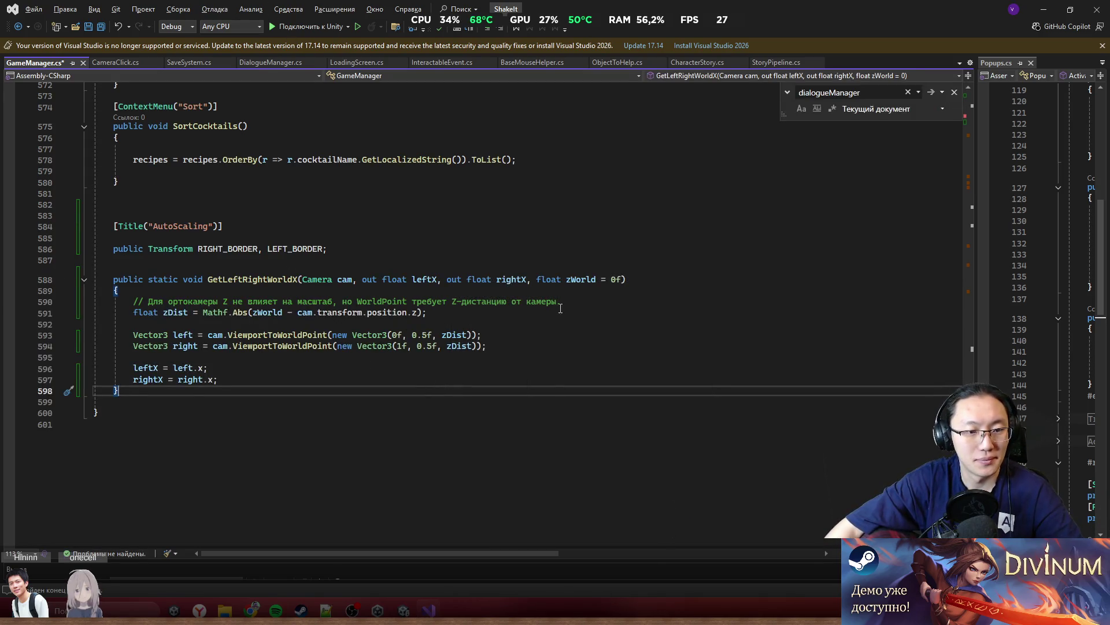
# Review the GetLeftRightWorldX method, its WorldPoint comment and where leftX is used
pyautogui.moveTo(163, 302); pyautogui.dragTo(562, 301)
pyautogui.click(582, 305)
pyautogui.click(327, 367)
pyautogui.click(228, 394)
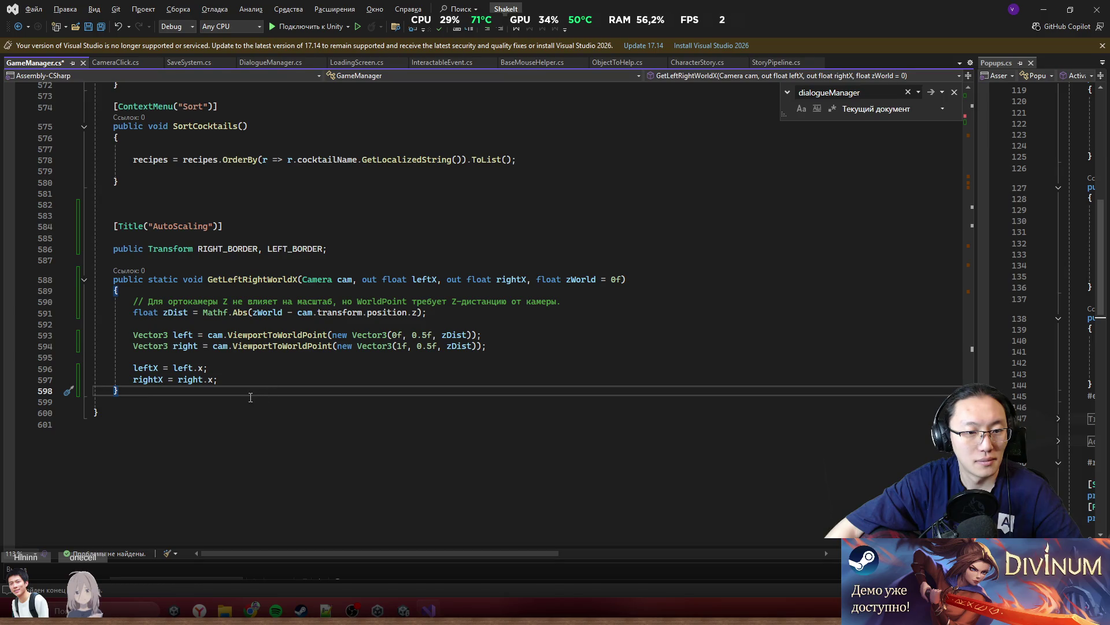
pyautogui.moveTo(356, 302); pyautogui.dragTo(403, 301)
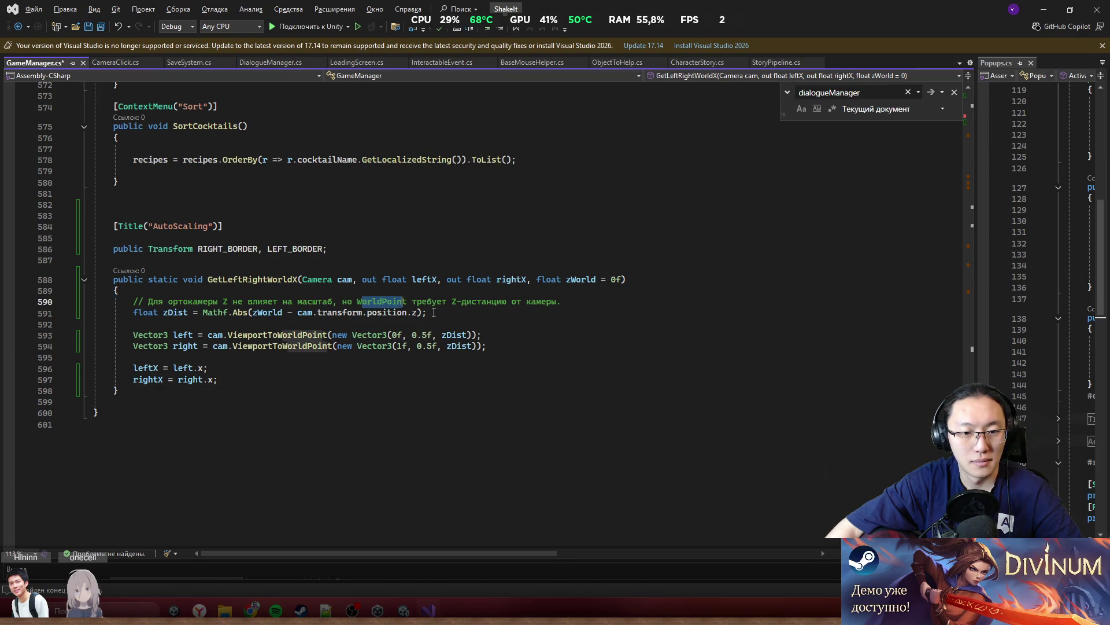
pyautogui.press('Down')
pyautogui.press('Down')
pyautogui.press('Down')
pyautogui.doubleClick(146, 368)
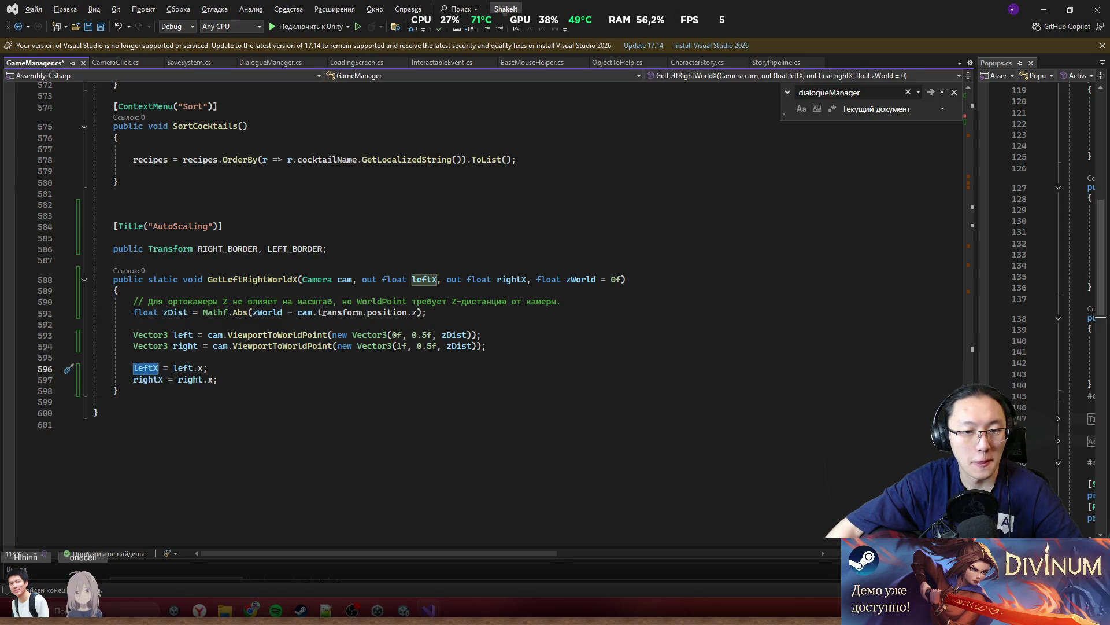
pyautogui.click(271, 390)
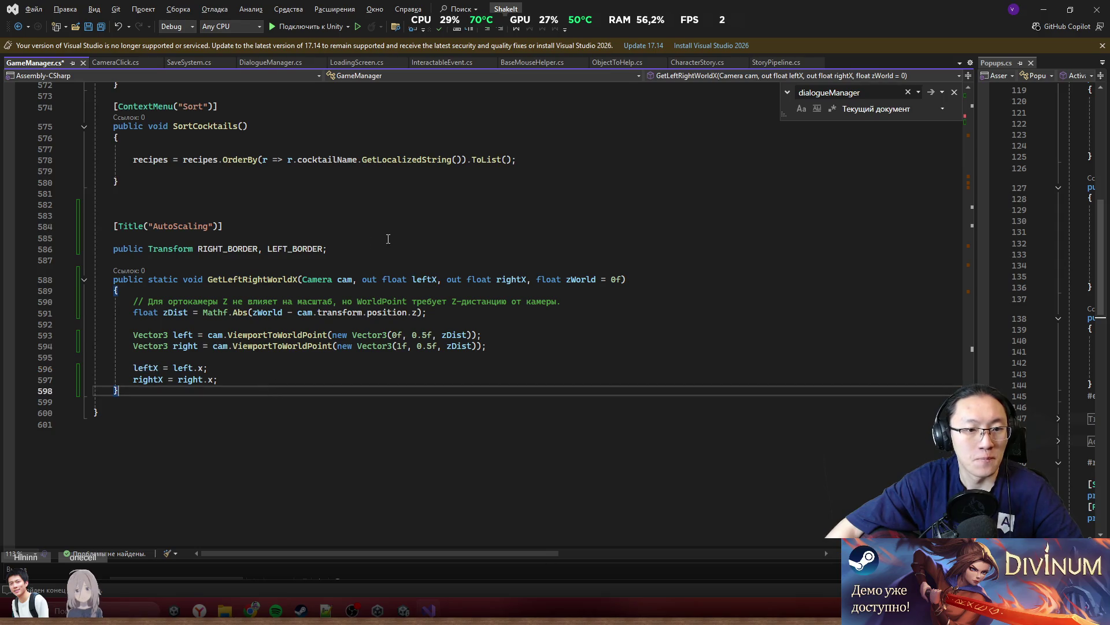
# Add blank lines after the border fields and after the recipes ToDictionary line in Start
pyautogui.click(410, 245)
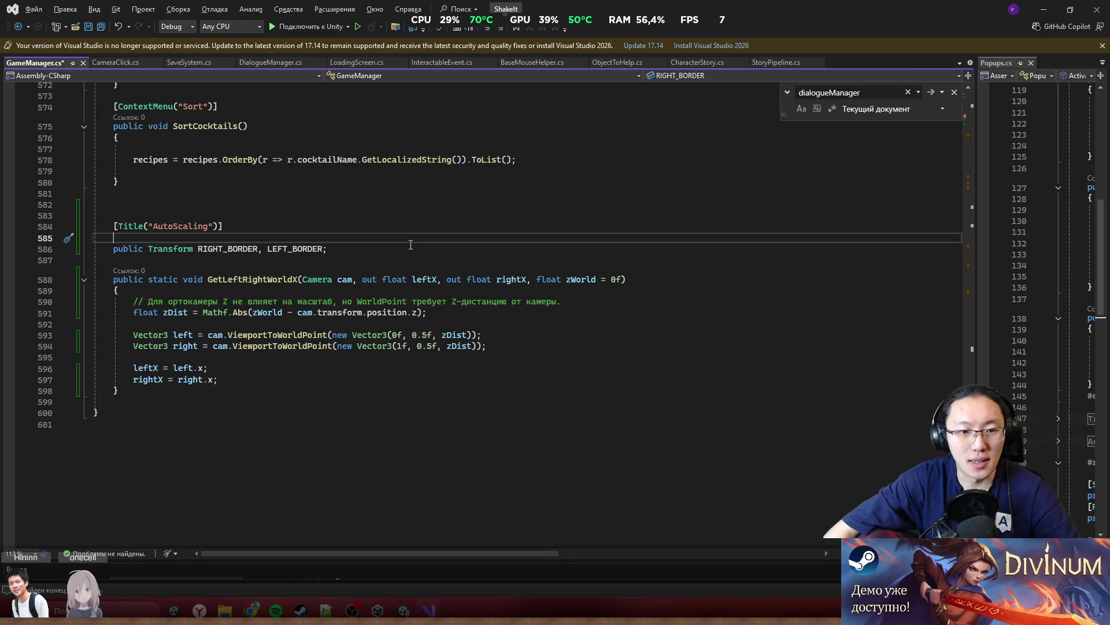
pyautogui.press('Return')
pyautogui.press('Return')
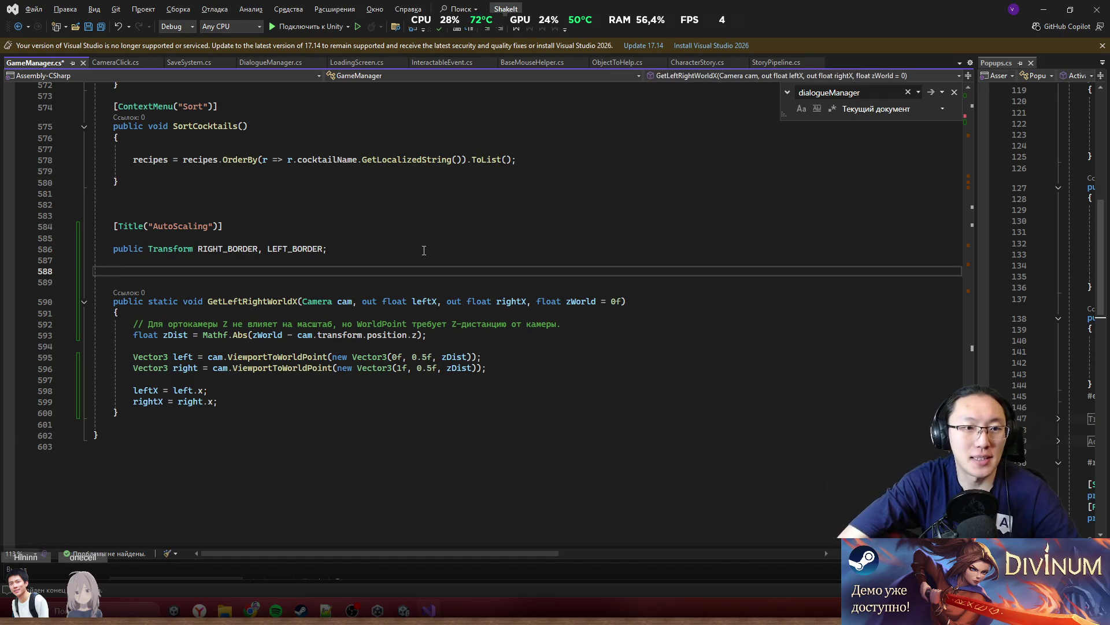
pyautogui.moveTo(969, 517)
pyautogui.mouseDown()
pyautogui.moveTo(1008, 112)
pyautogui.moveTo(1032, 135)
pyautogui.moveTo(1030, 150)
pyautogui.mouseUp()
pyautogui.moveTo(536, 412); pyautogui.dragTo(535, 390)
pyautogui.click(546, 398)
pyautogui.press('Return')
pyautogui.press('Return')
pyautogui.press('Return')
pyautogui.press('Up')
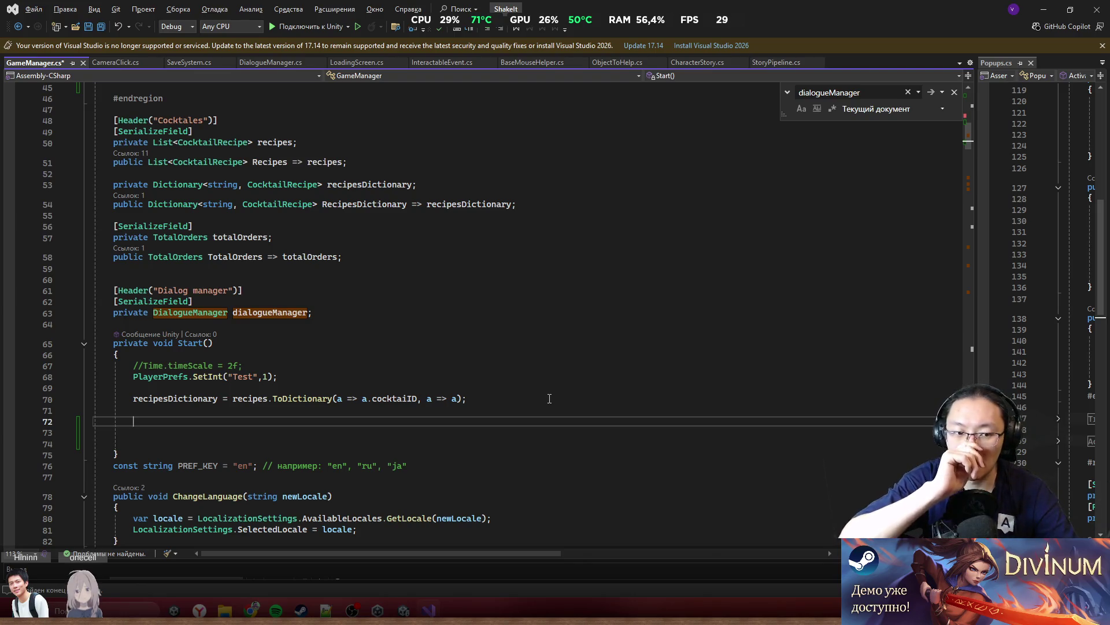
# Start a LEFT_BORDER.position assignment in Start, trimming out the transform member
pyautogui.write('LE')
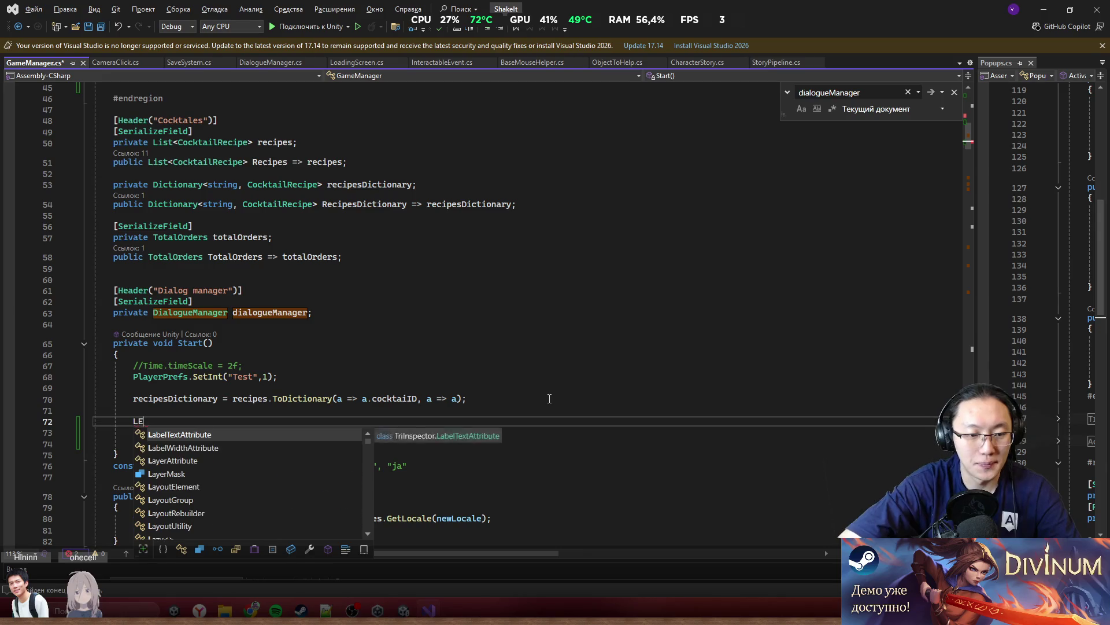
pyautogui.write('FT_BORDER.Tran')
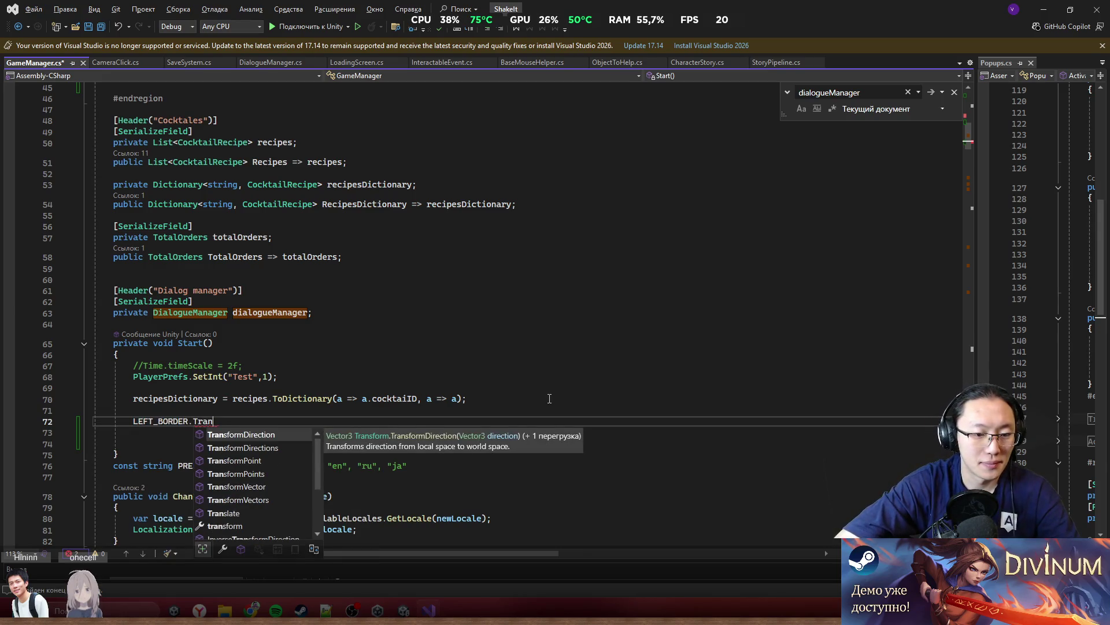
pyautogui.press('Down')
pyautogui.press('Down')
pyautogui.press('Down')
pyautogui.write('.position =')
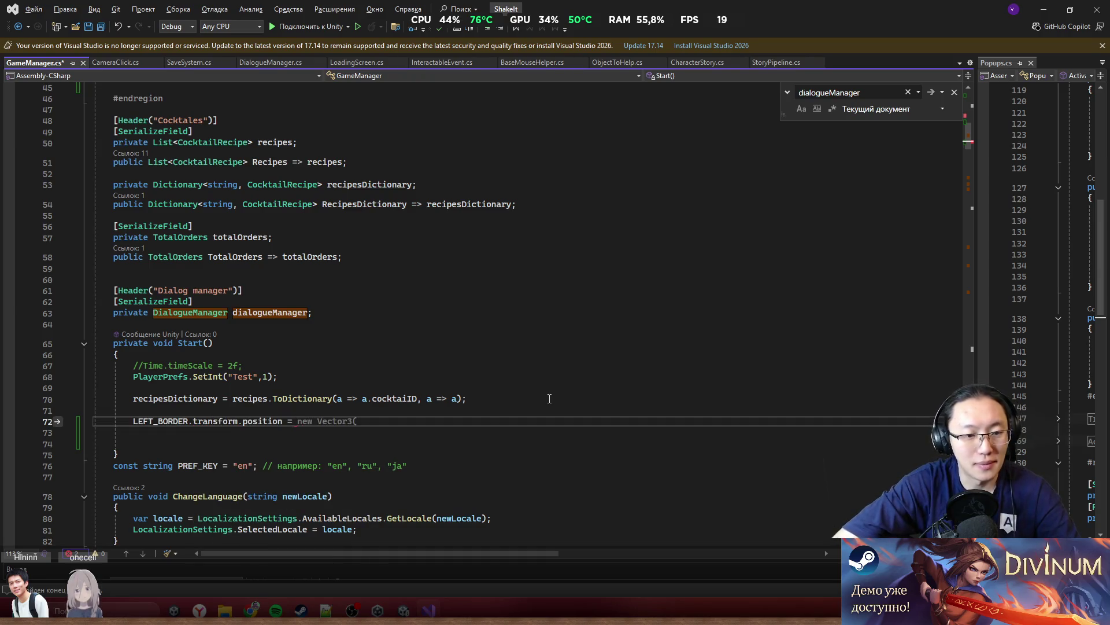
pyautogui.hotkey('ctrl', 'Left')
pyautogui.hotkey('ctrl', 'Left')
pyautogui.hotkey('ctrl', 'Left')
pyautogui.hotkey('ctrl', 'BackSpace')
pyautogui.hotkey('ctrl', 'BackSpace')
pyautogui.press('Down')
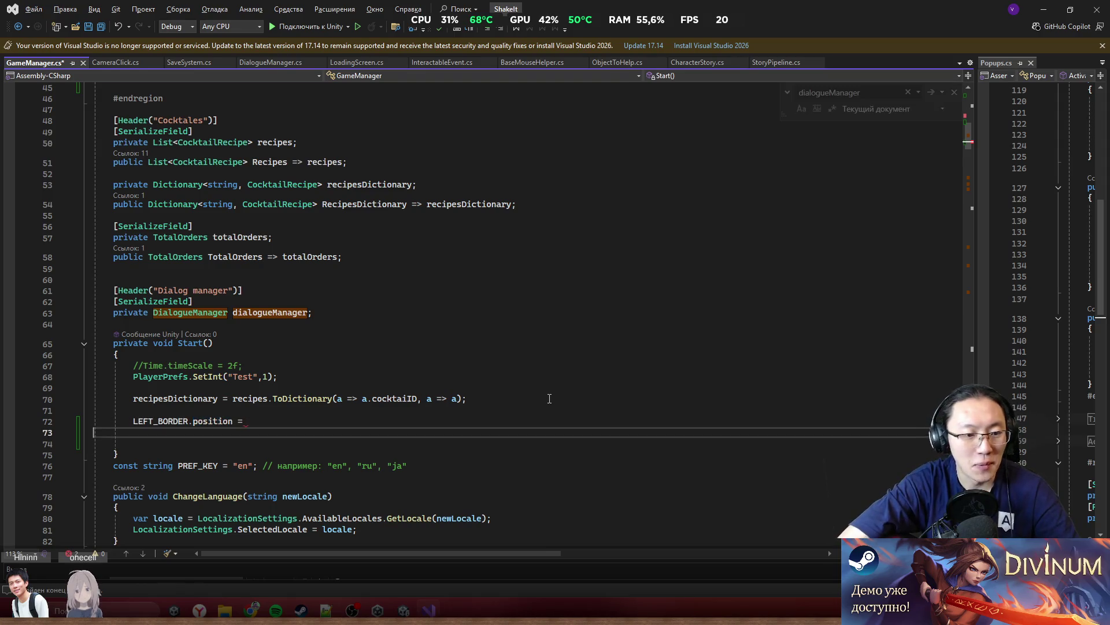
pyautogui.press('Up')
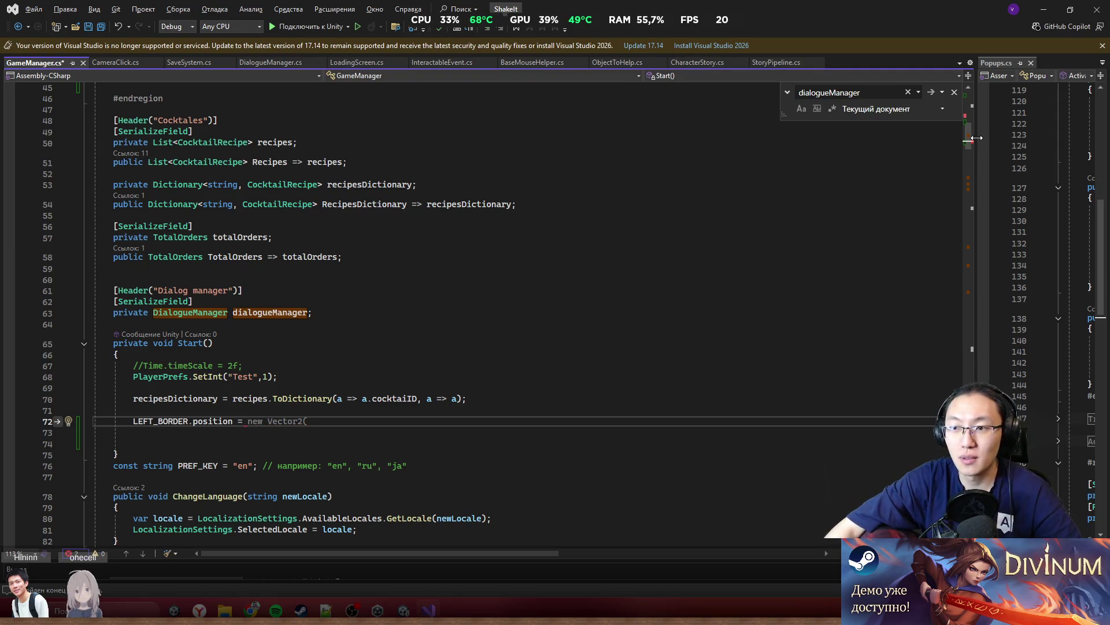
pyautogui.moveTo(969, 137); pyautogui.dragTo(969, 540)
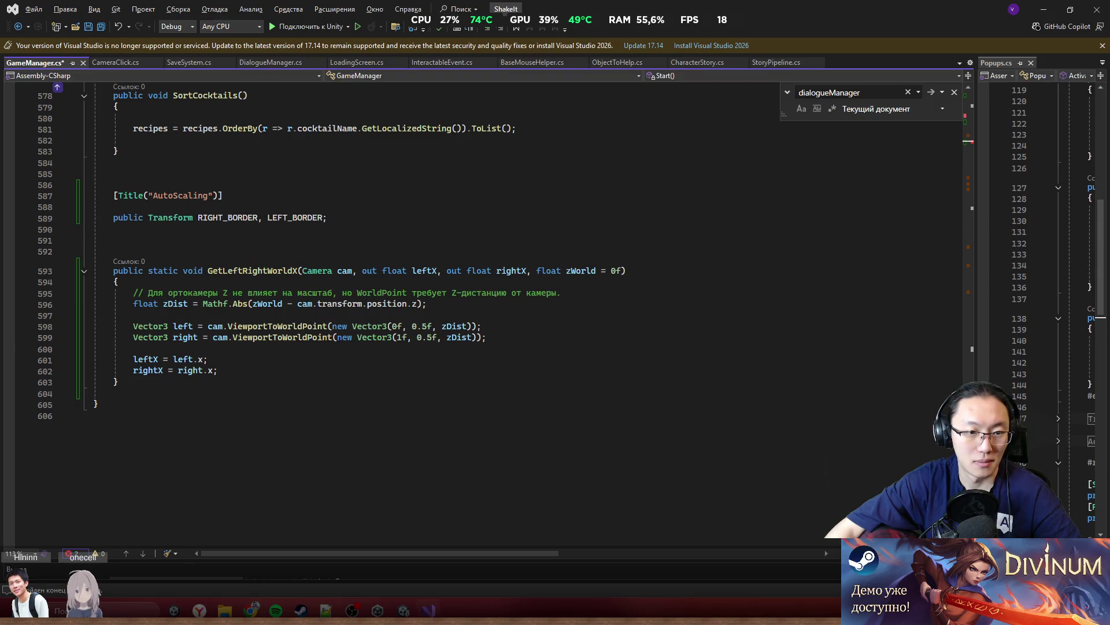
pyautogui.moveTo(988, 509); pyautogui.dragTo(986, 148)
pyautogui.write('LEFT_BORDER.position =')
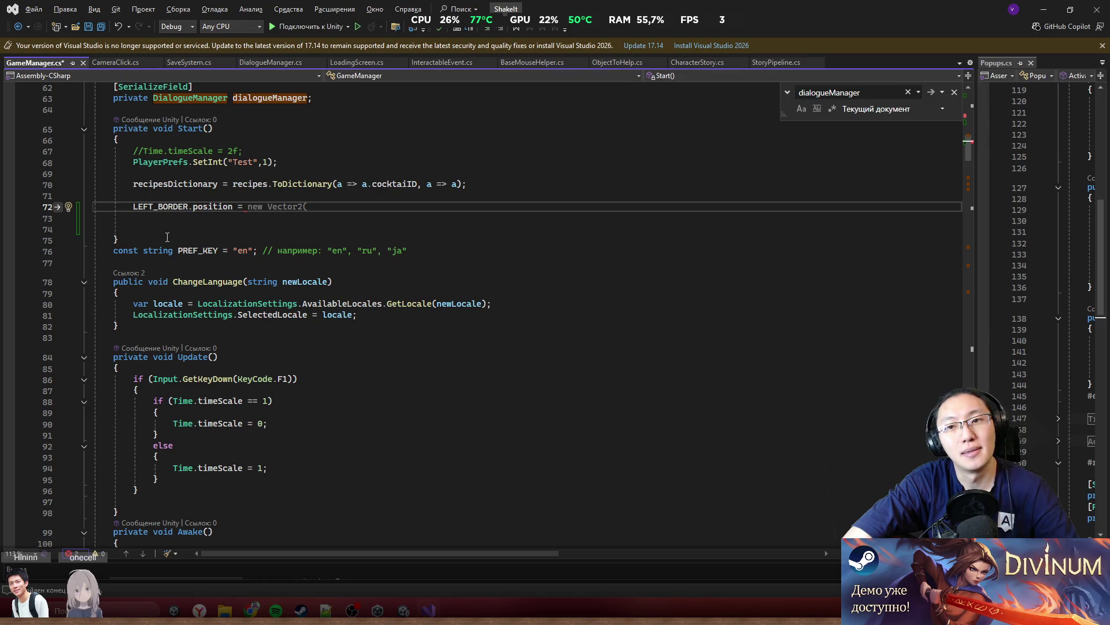
# Insert a GetLeftRightWorldX call line above the LEFT_BORDER assignment
pyautogui.press('Return')
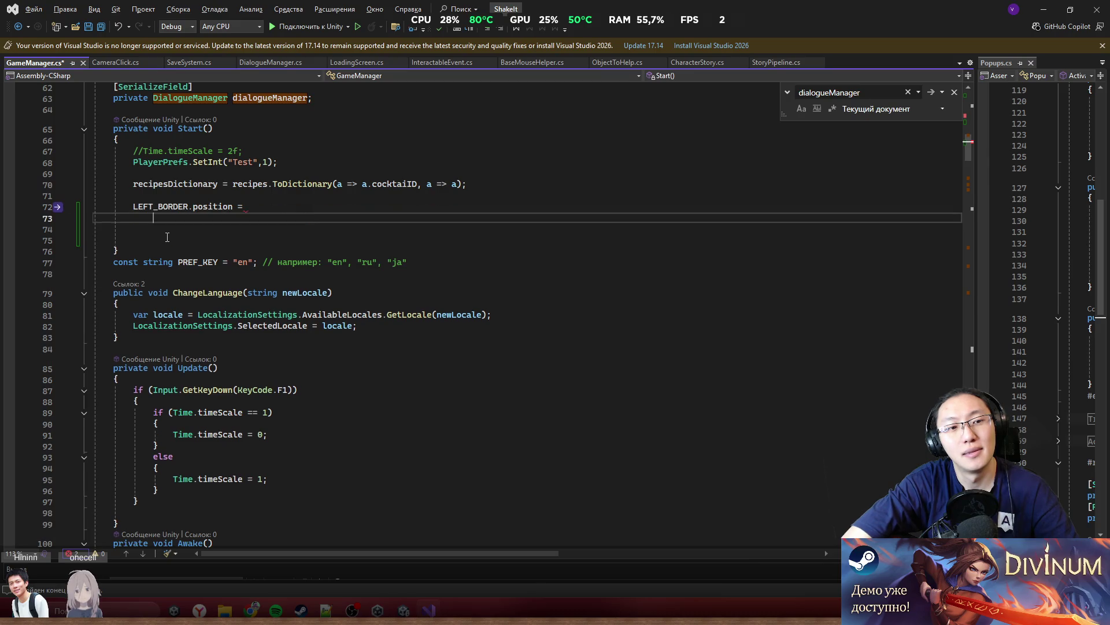
pyautogui.press('Up')
pyautogui.press('Up')
pyautogui.press('Return')
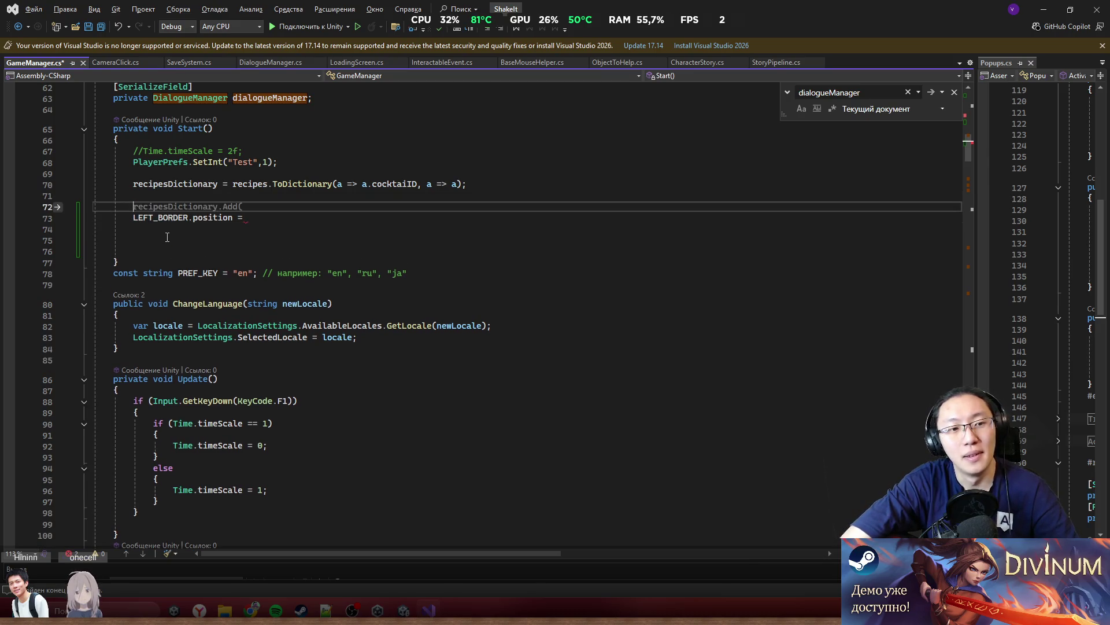
pyautogui.write('Get')
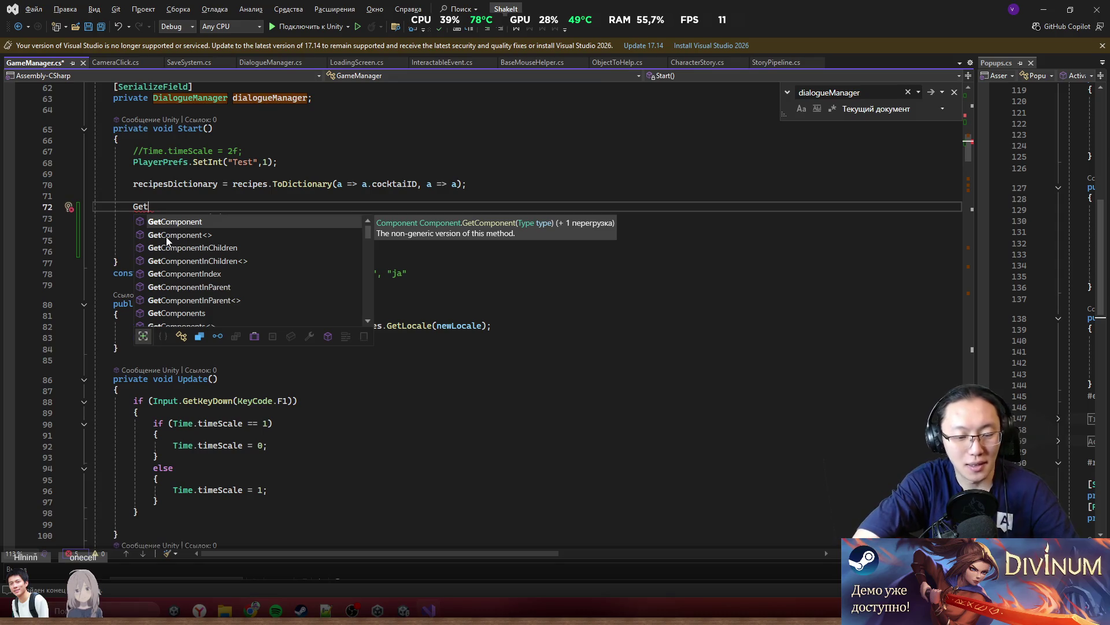
pyautogui.write('Le')
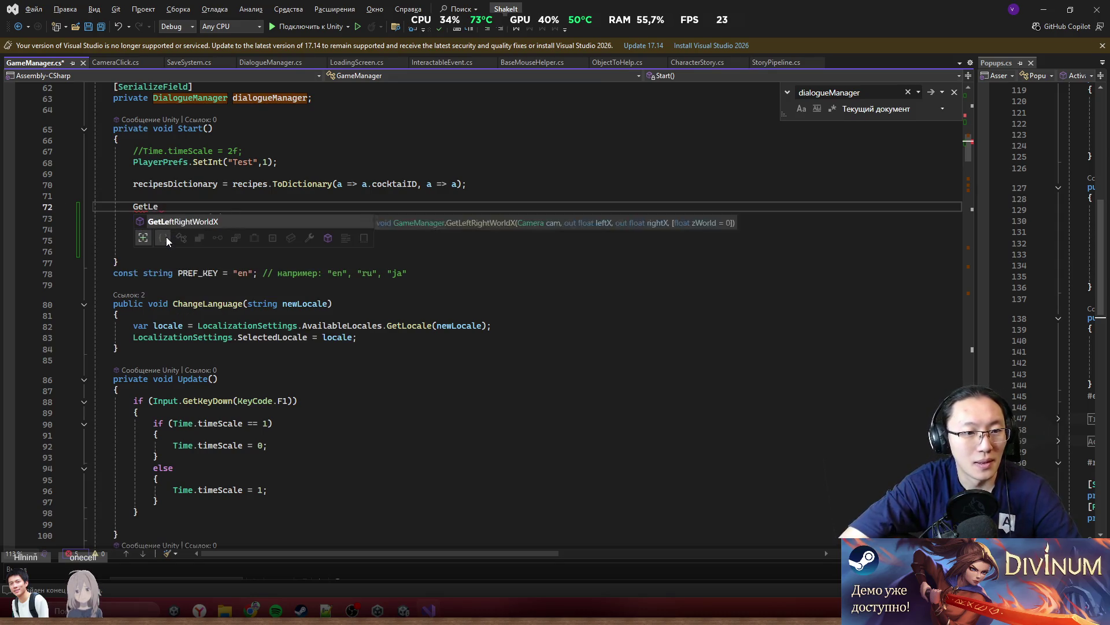
pyautogui.press('Tab')
# Pass Camera.main, out float leftX and out float rightX to GetLeftRightWorldX
pyautogui.write('(')
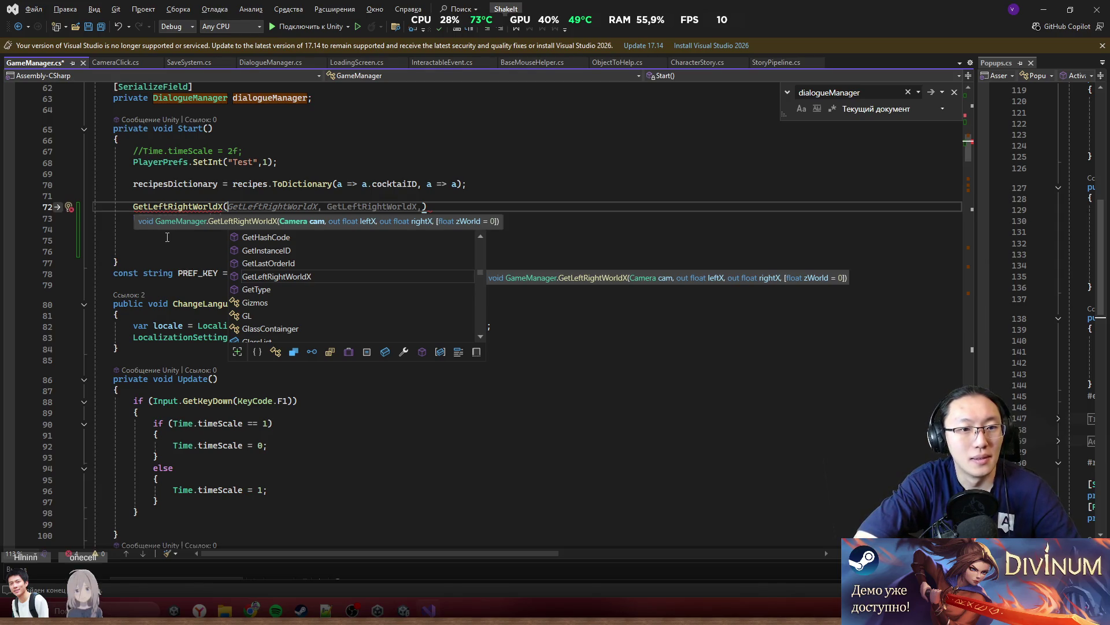
pyautogui.write('ca')
pyautogui.scroll(15, 167, 237)
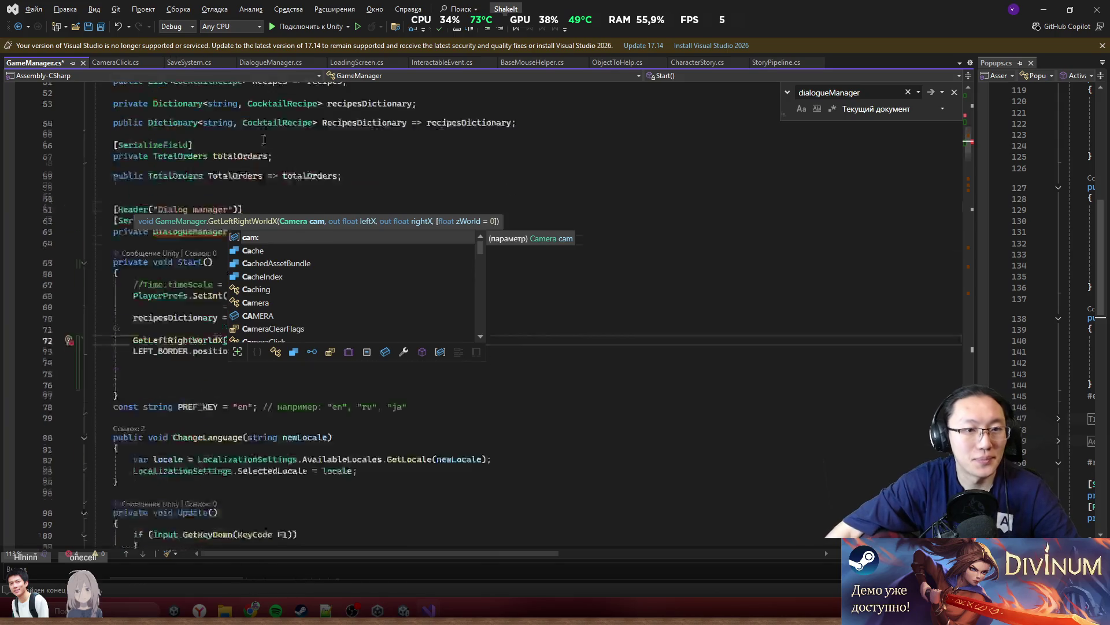
pyautogui.scroll(4, 377, 208)
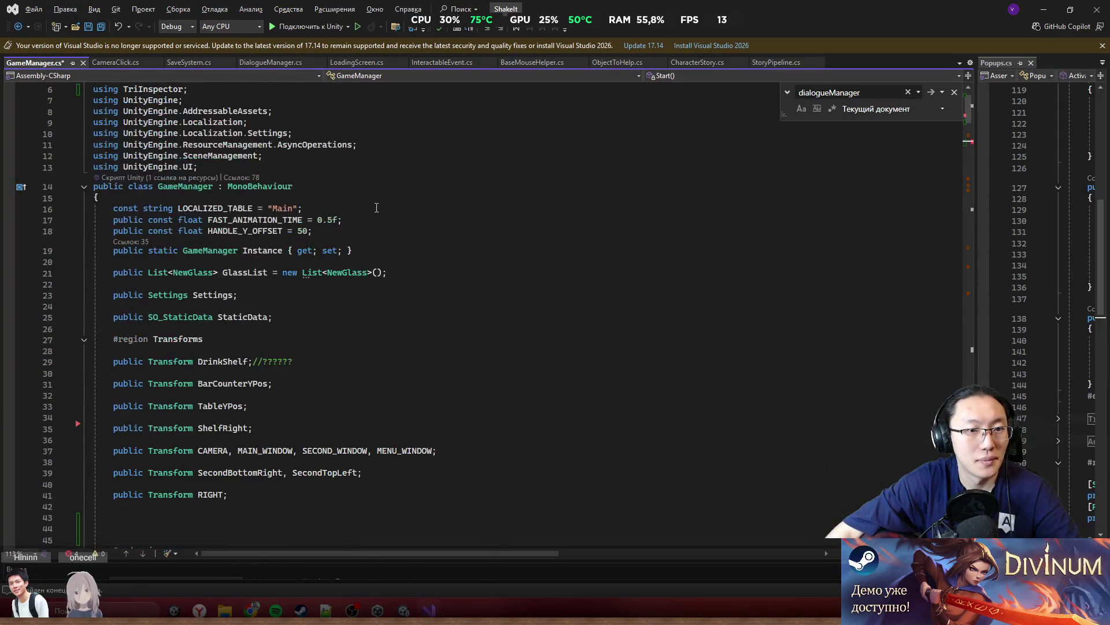
pyautogui.scroll(-8, 376, 208)
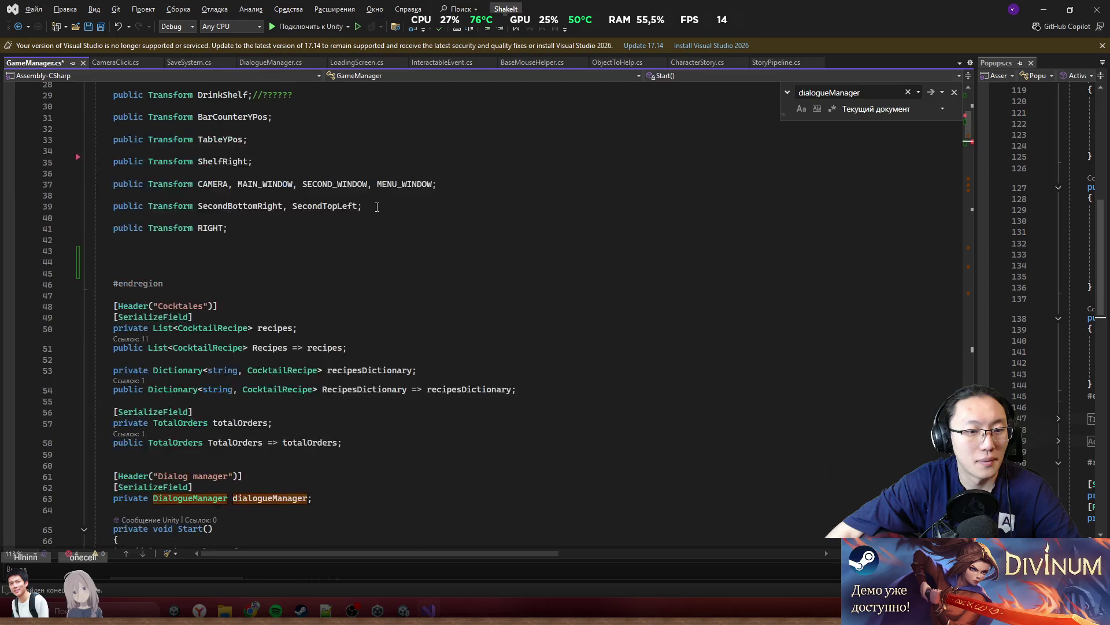
pyautogui.scroll(-7, 421, 216)
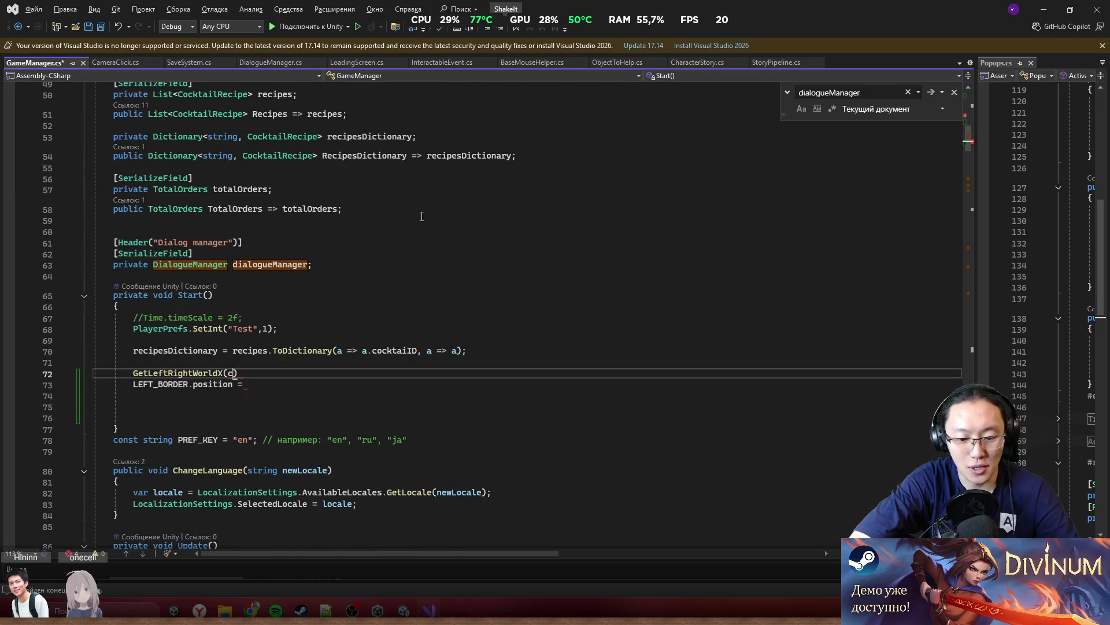
pyautogui.write('am')
pyautogui.press('Tab')
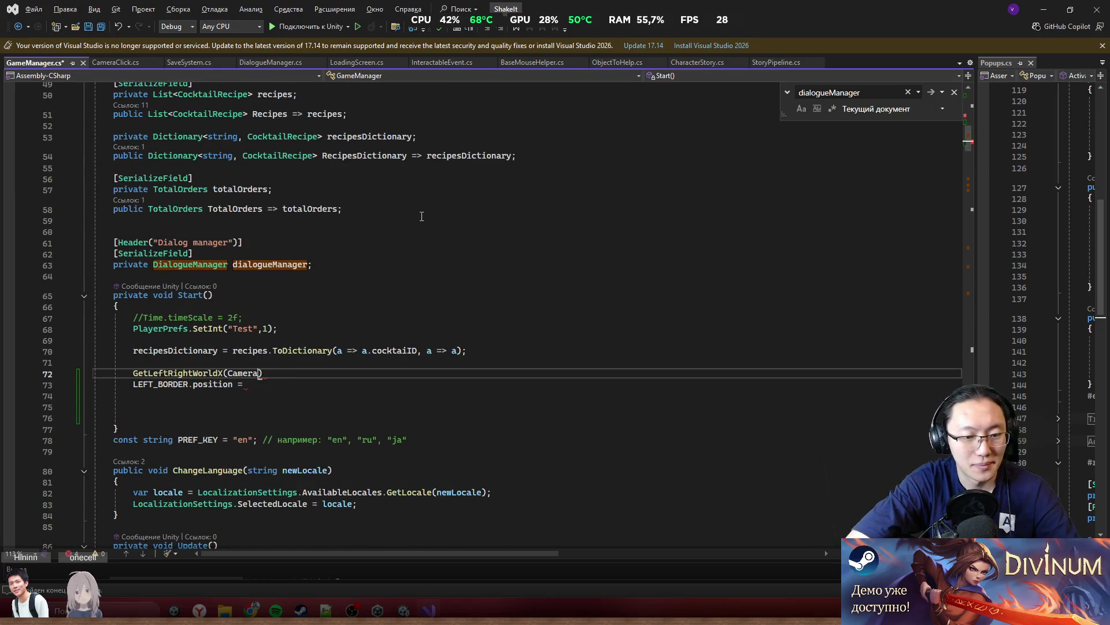
pyautogui.write('.m')
pyautogui.press('Tab')
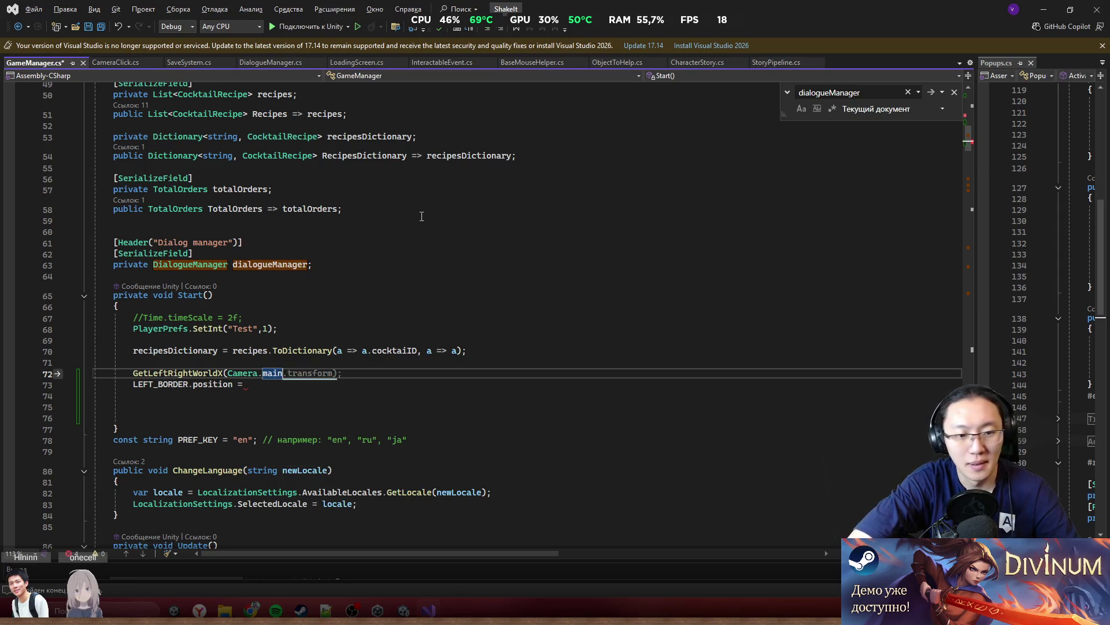
pyautogui.write(', ')
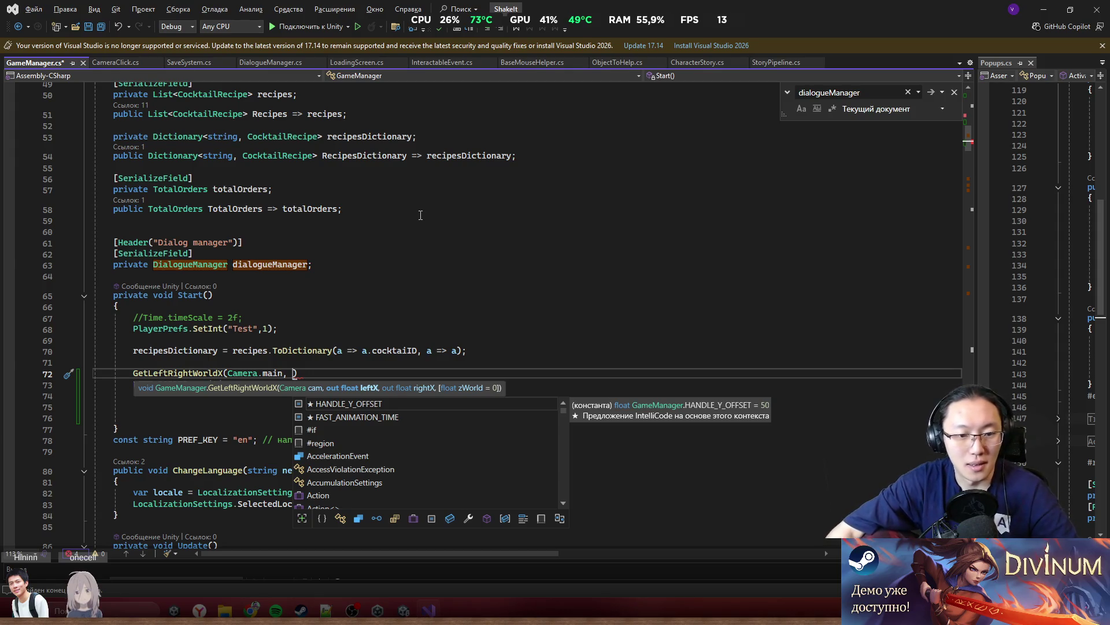
pyautogui.write('out fl')
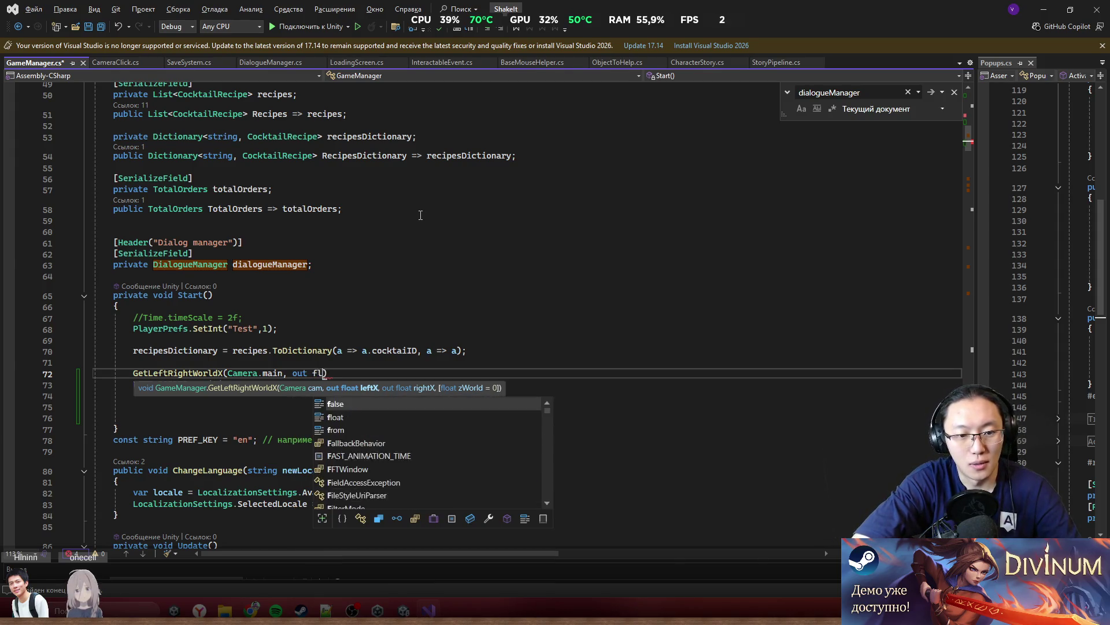
pyautogui.write('oat leftX,')
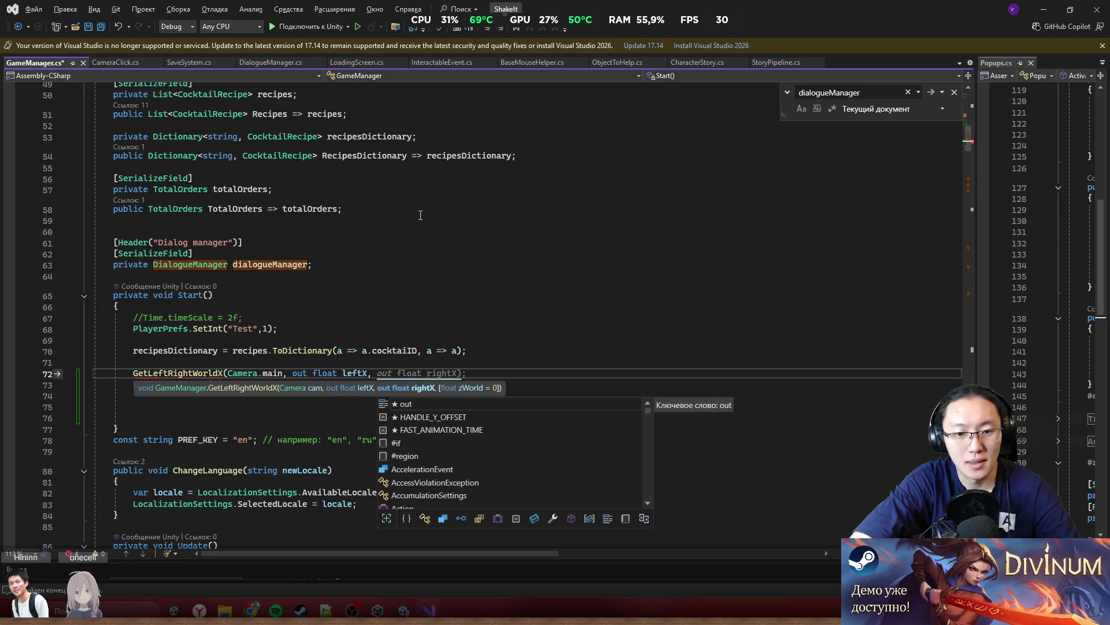
pyautogui.press('Escape')
pyautogui.press('Tab')
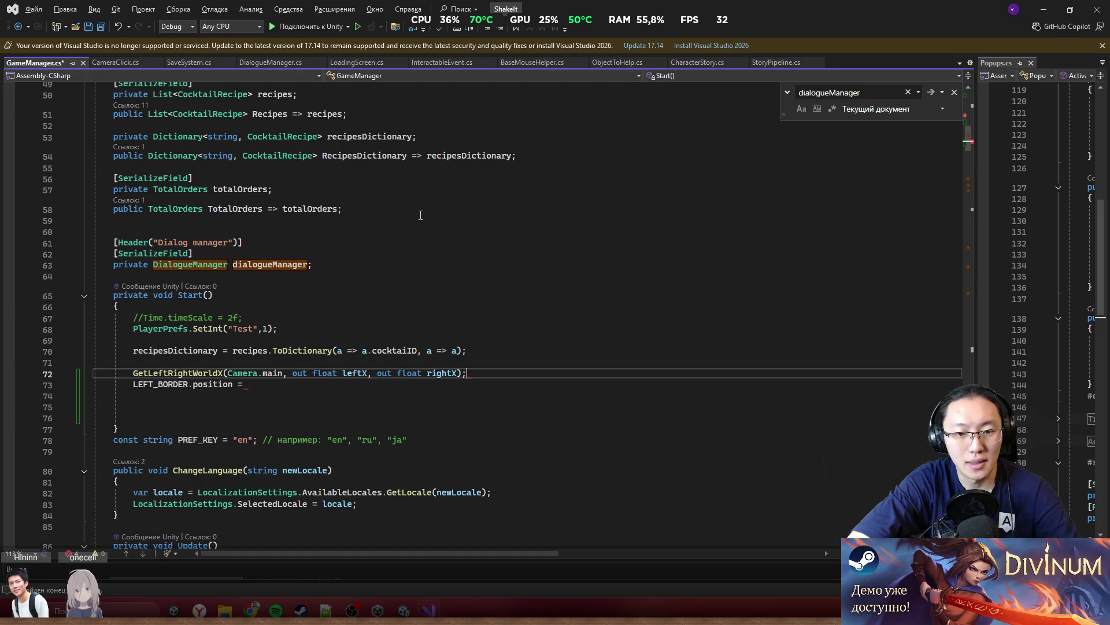
pyautogui.press('Return')
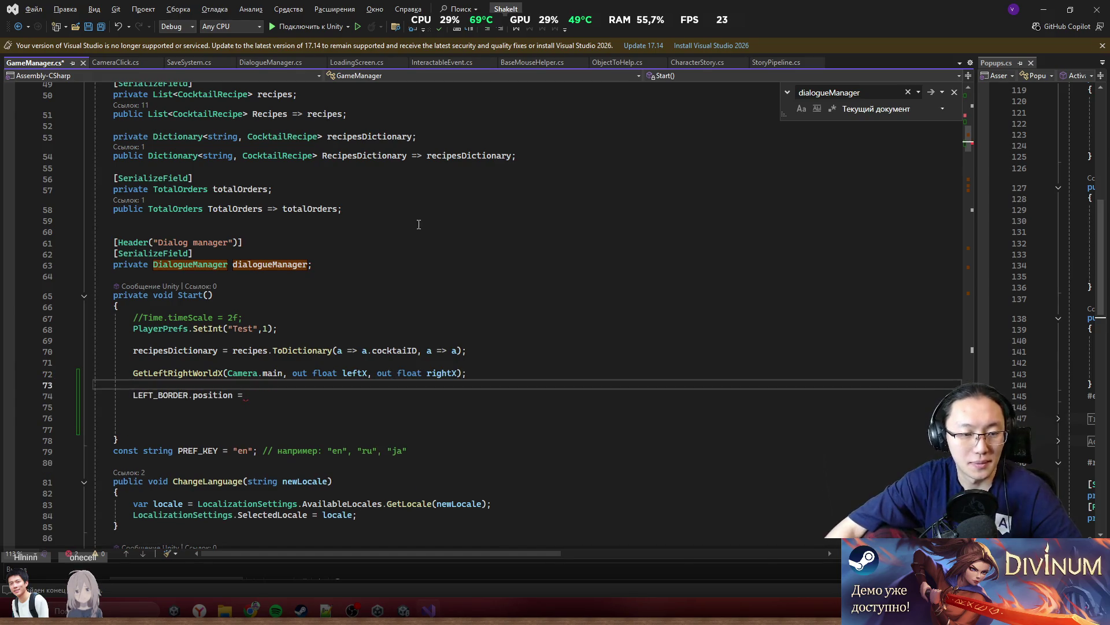
pyautogui.scroll(-3, 419, 225)
# Set LEFT_BORDER.position = new Vector2(leftX, 0)
pyautogui.click(283, 296)
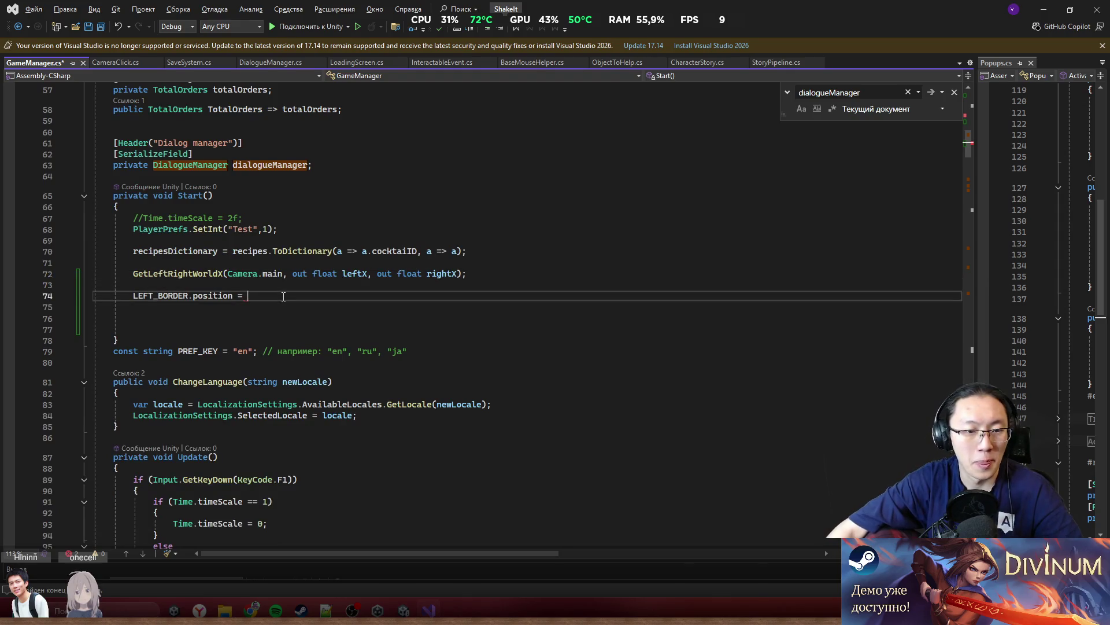
pyautogui.write('leftX')
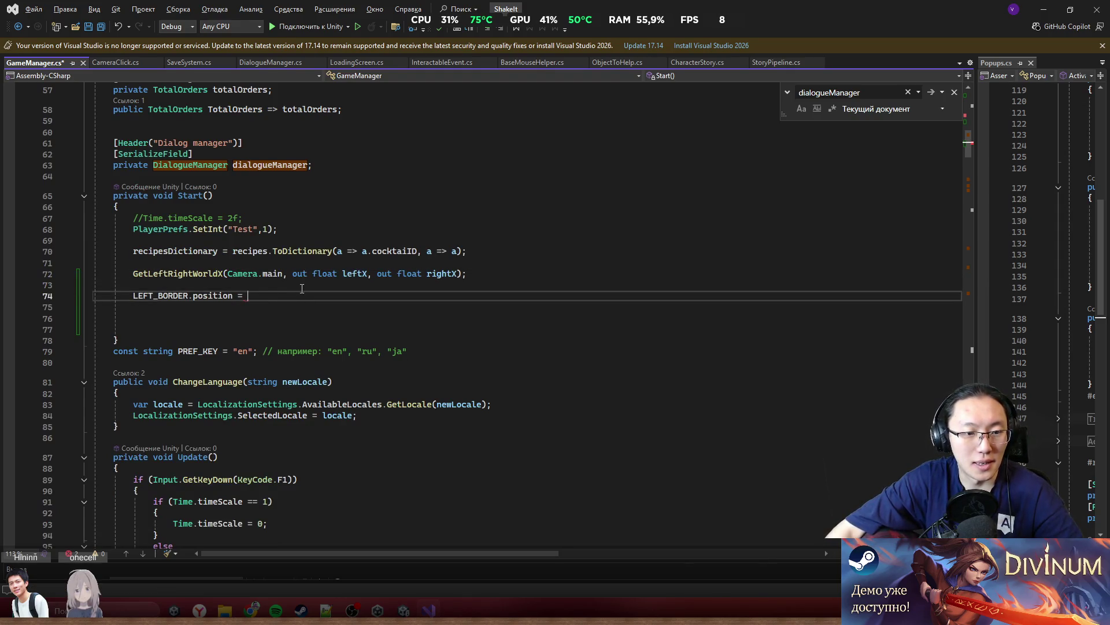
pyautogui.write('.')
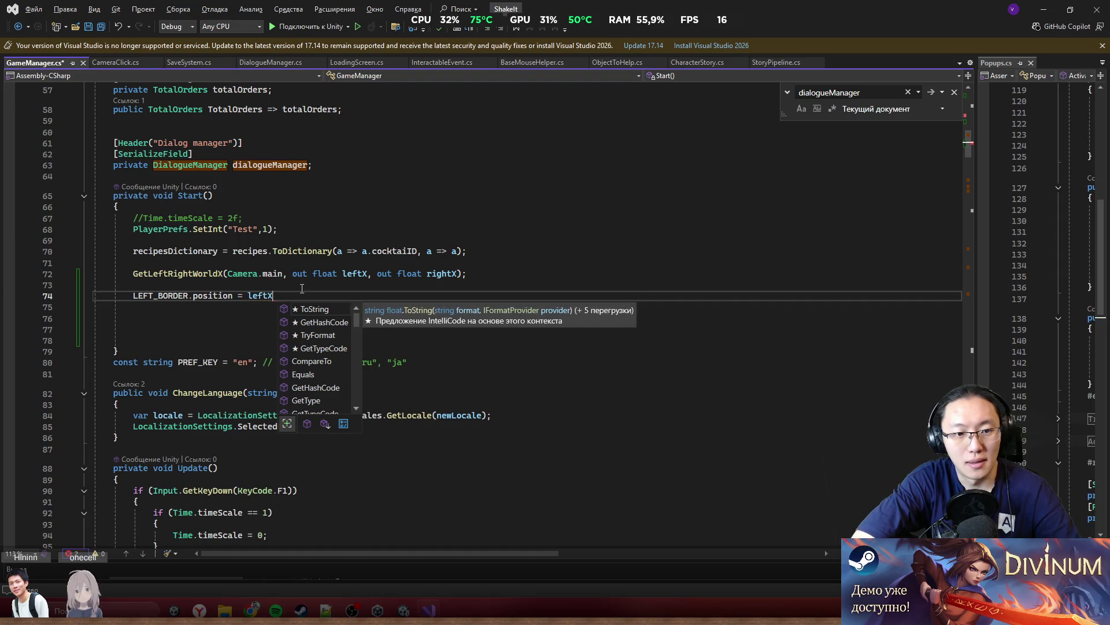
pyautogui.hotkey('ctrl', 'BackSpace')
pyautogui.write('new')
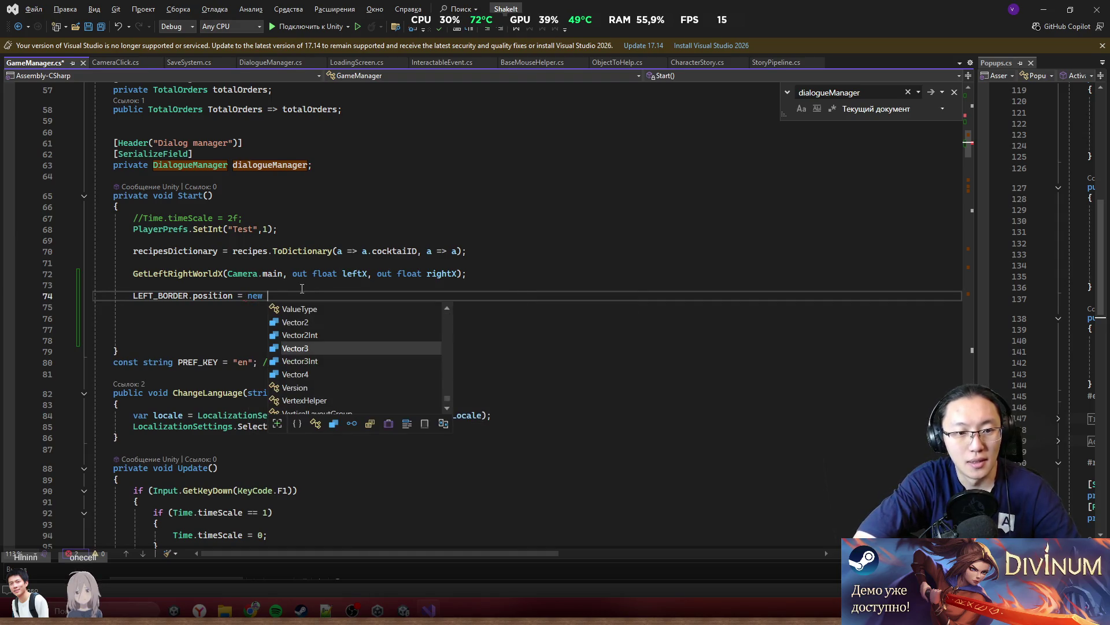
pyautogui.press('Tab')
pyautogui.write('(')
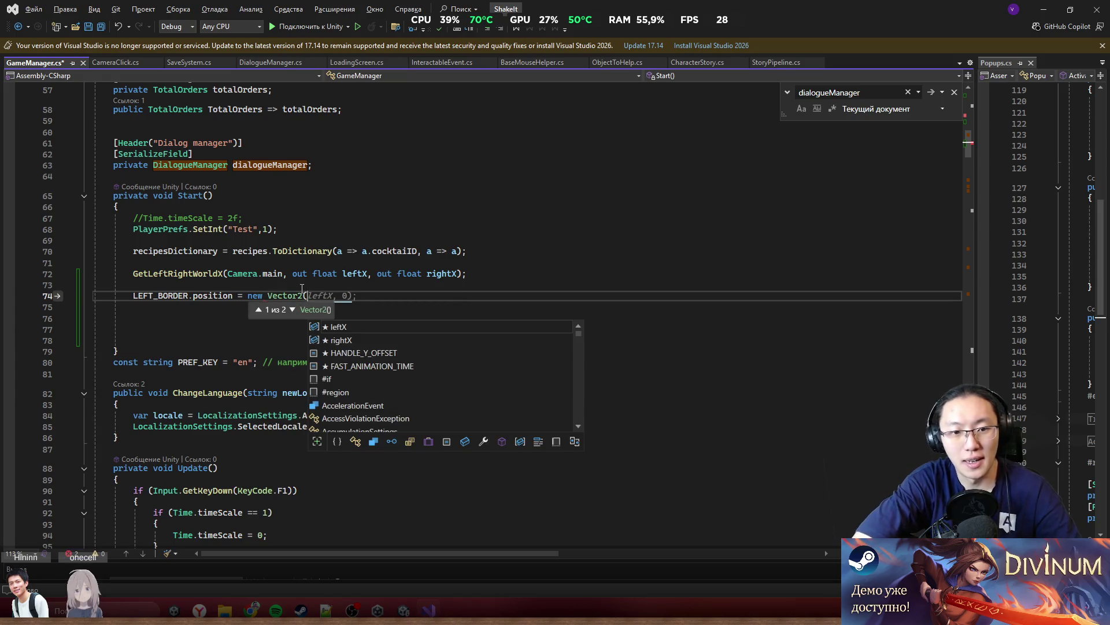
pyautogui.press('Tab')
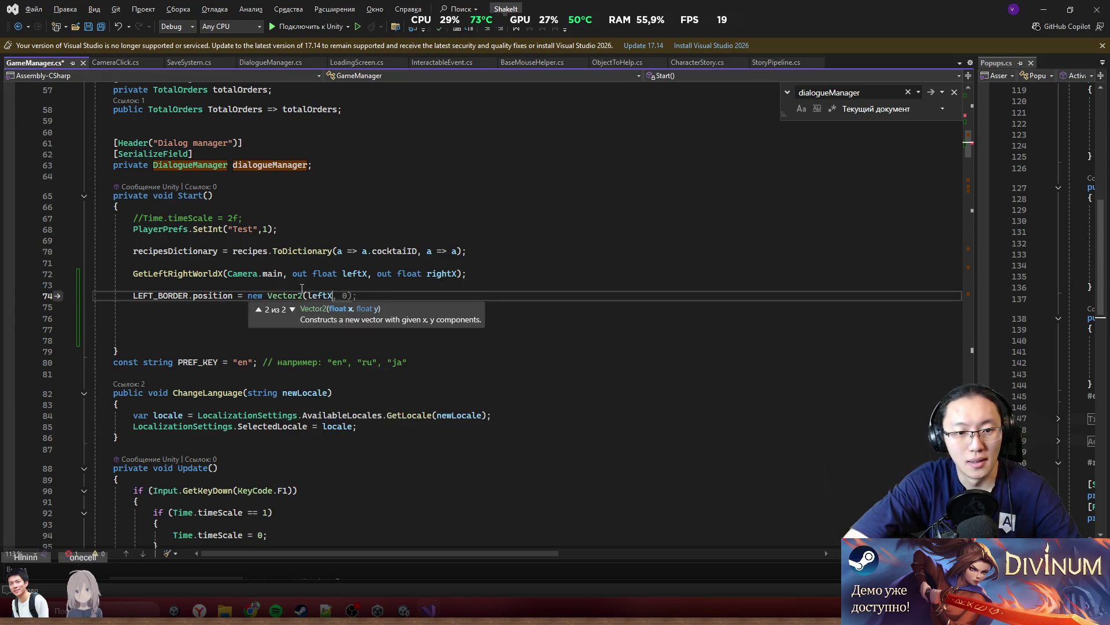
pyautogui.press('Tab')
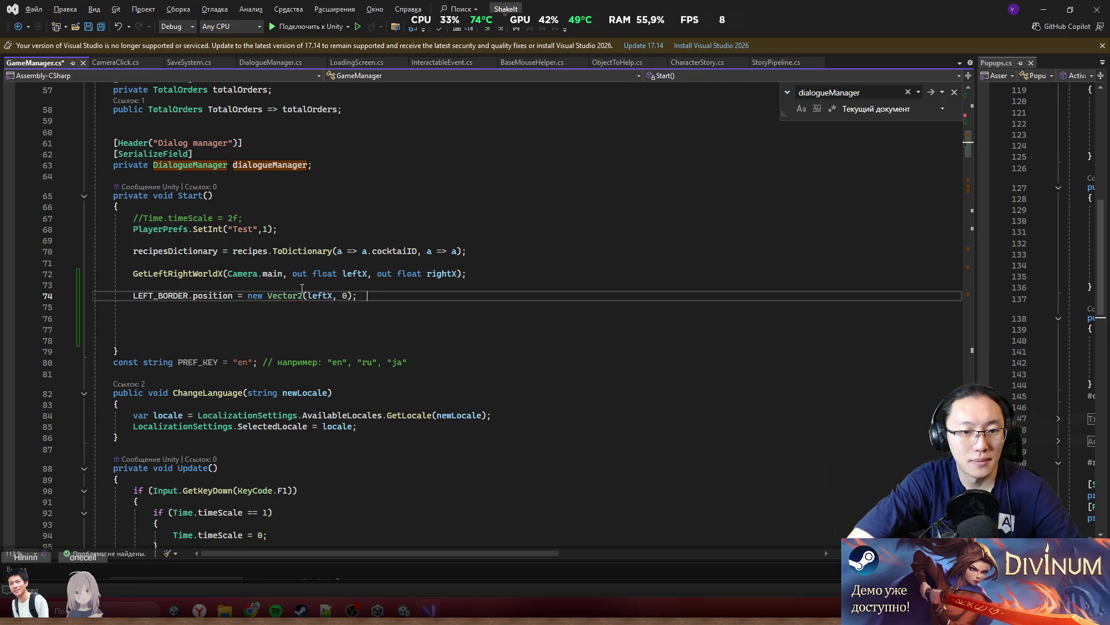
# Add RIGHT_BORDER.position = new Vector2(rightX, 0), save GameManager.cs and go to Unity
pyautogui.press('Return')
pyautogui.press('Tab')
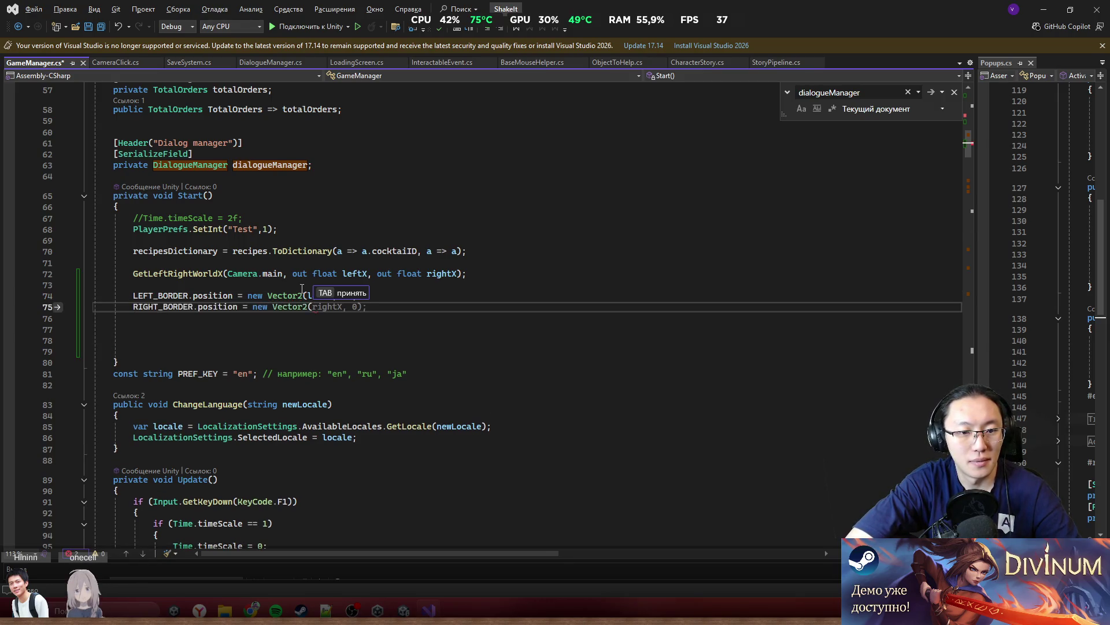
pyautogui.press('Tab')
pyautogui.hotkey('ctrl', 's')
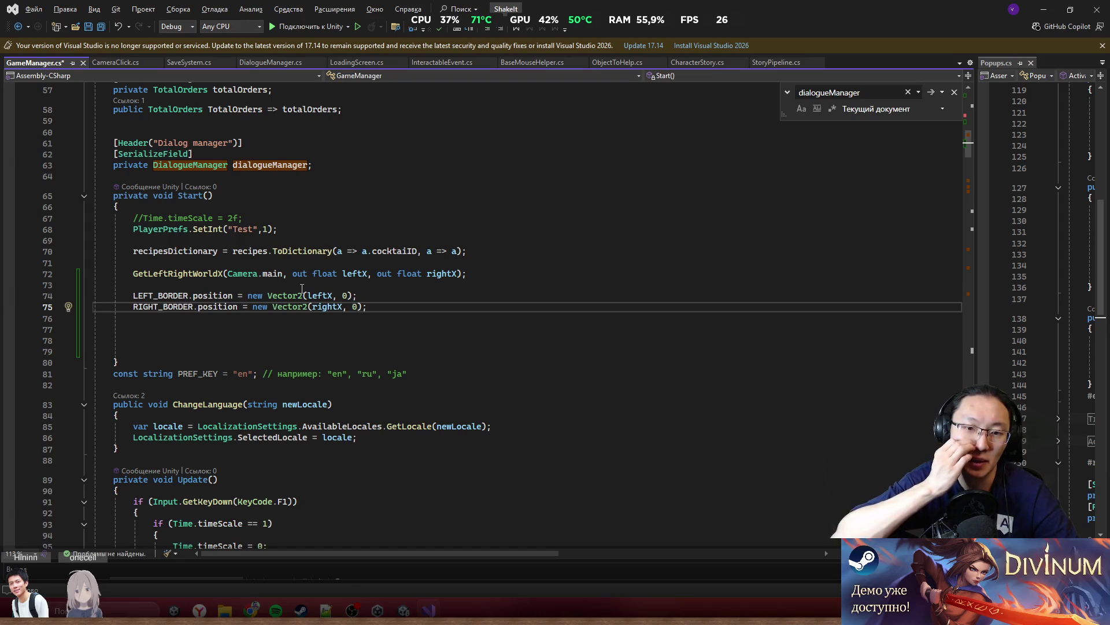
pyautogui.moveTo(187, 279)
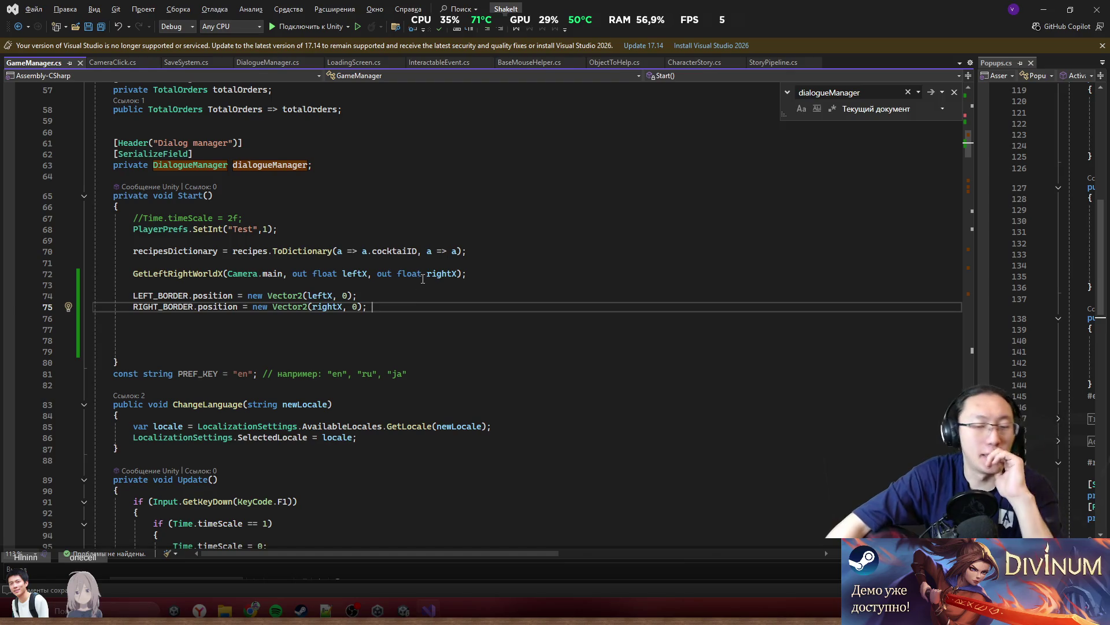
pyautogui.moveTo(325, 272)
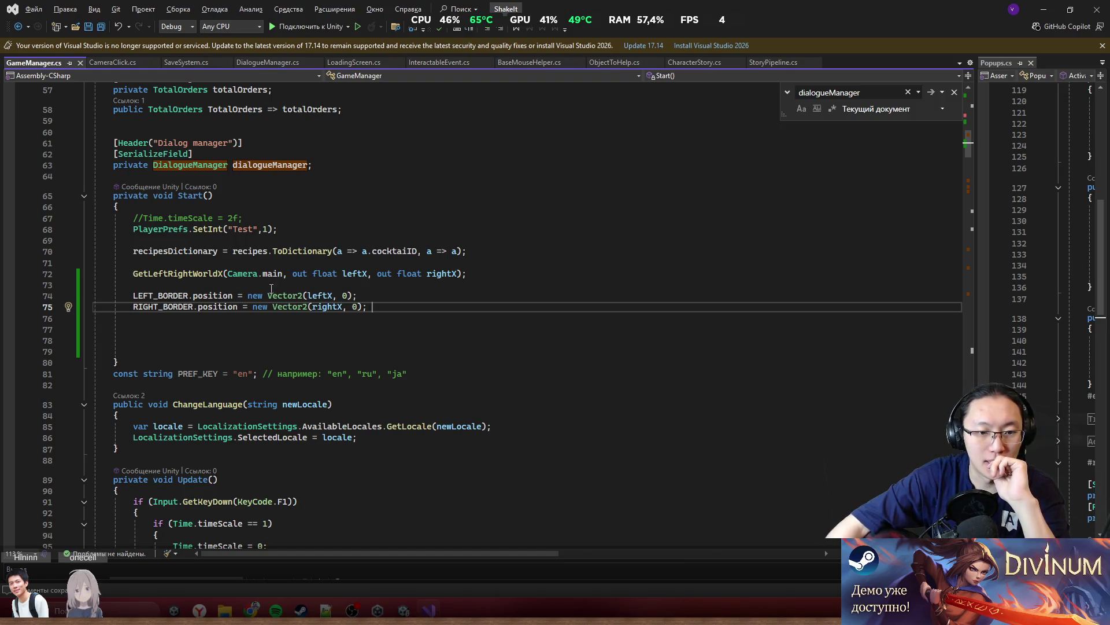
pyautogui.click(1044, 10)
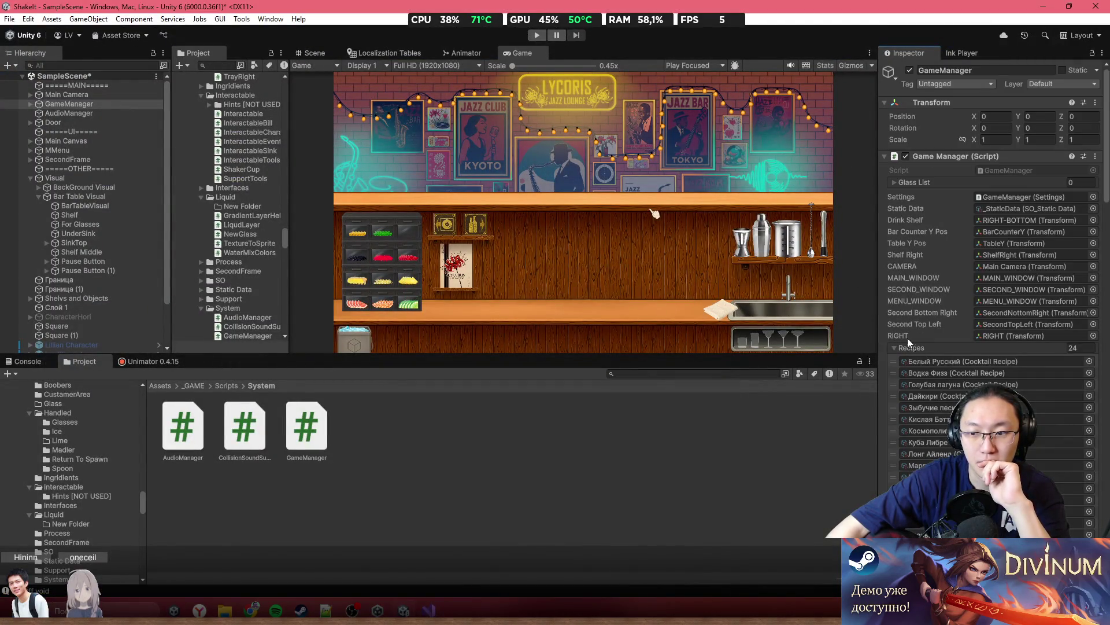
# In Unity's Inspector, collapse Recipes and scroll down to the AutoScaling border fields
pyautogui.click(894, 347)
pyautogui.scroll(-2, 942, 381)
pyautogui.scroll(-5, 941, 380)
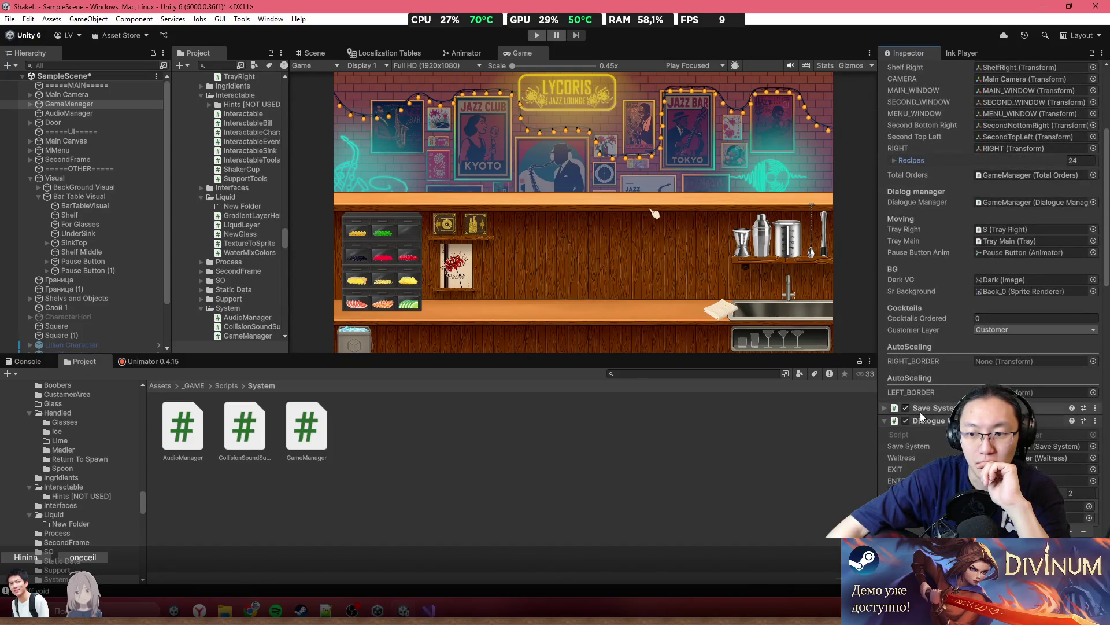
# Copy 'public Transform', then end RIGHT_BORDER with a semicolon so LEFT_BORDER starts its own line
pyautogui.hotkey('alt', 'Tab')
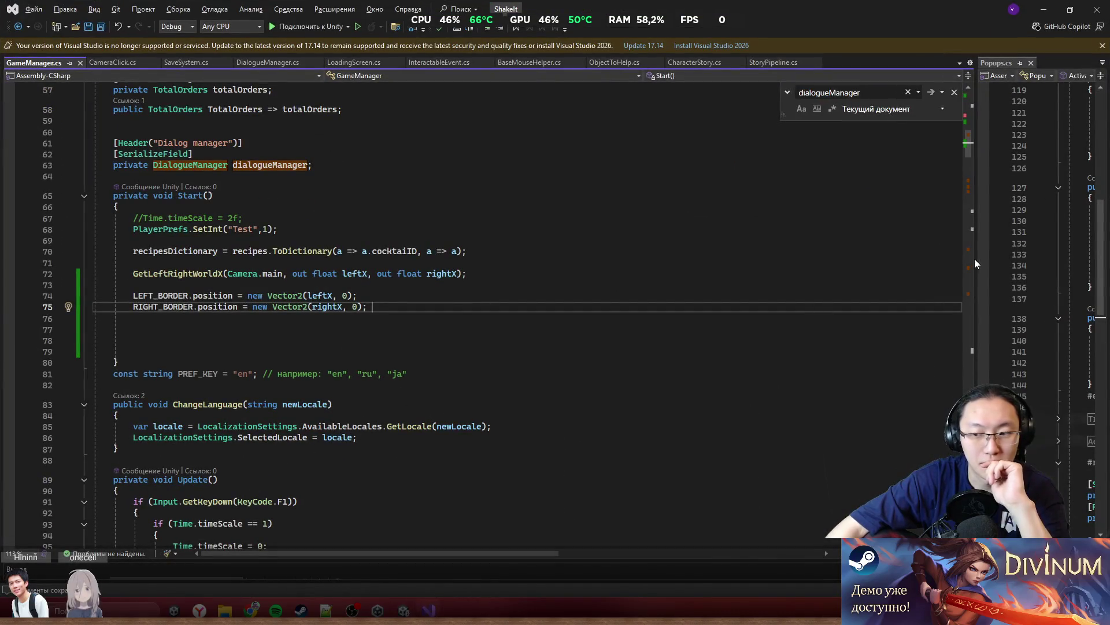
pyautogui.scroll(-20, 956, 338)
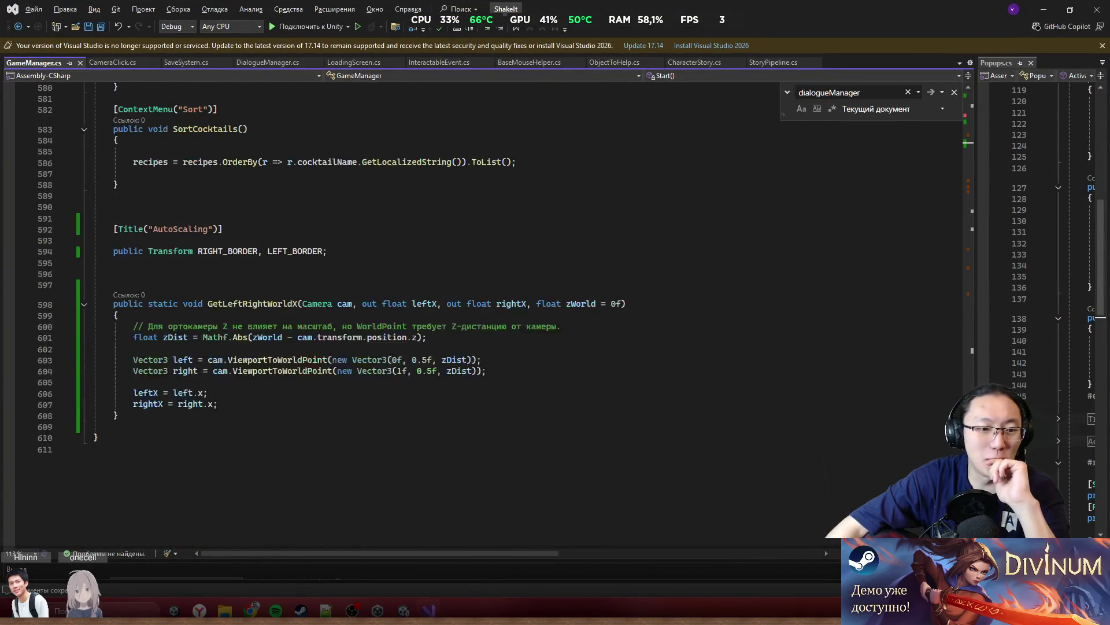
pyautogui.click(294, 251)
pyautogui.click(192, 250)
pyautogui.hotkey('ctrl', 'shift', 'Left')
pyautogui.hotkey('ctrl', 'shift', 'Left')
pyautogui.hotkey('ctrl', 'c')
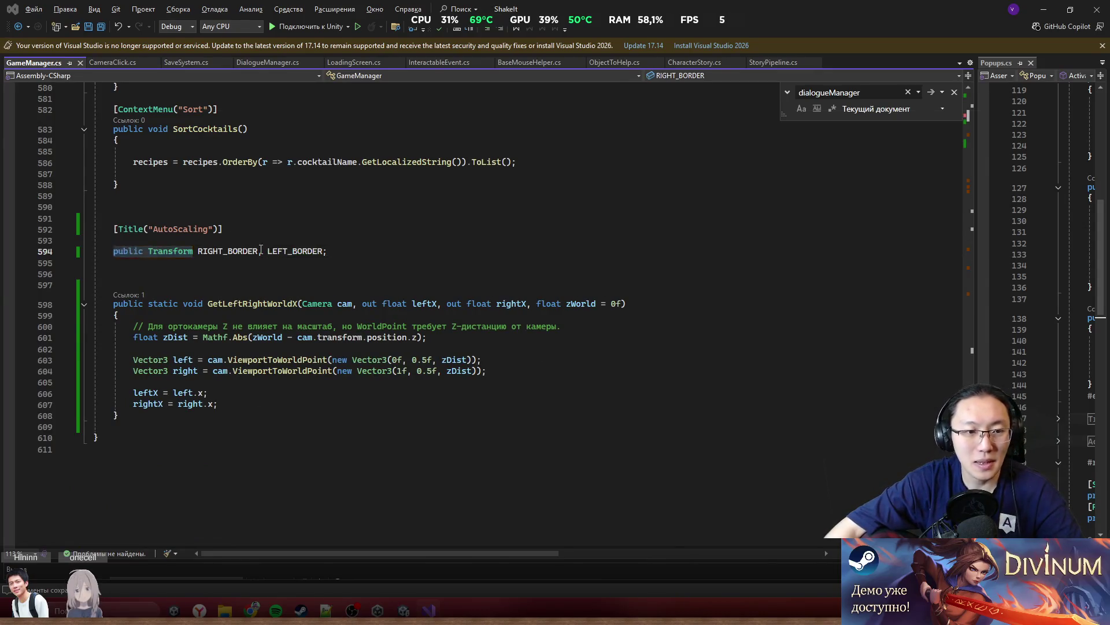
pyautogui.hotkey('alt', 'Tab')
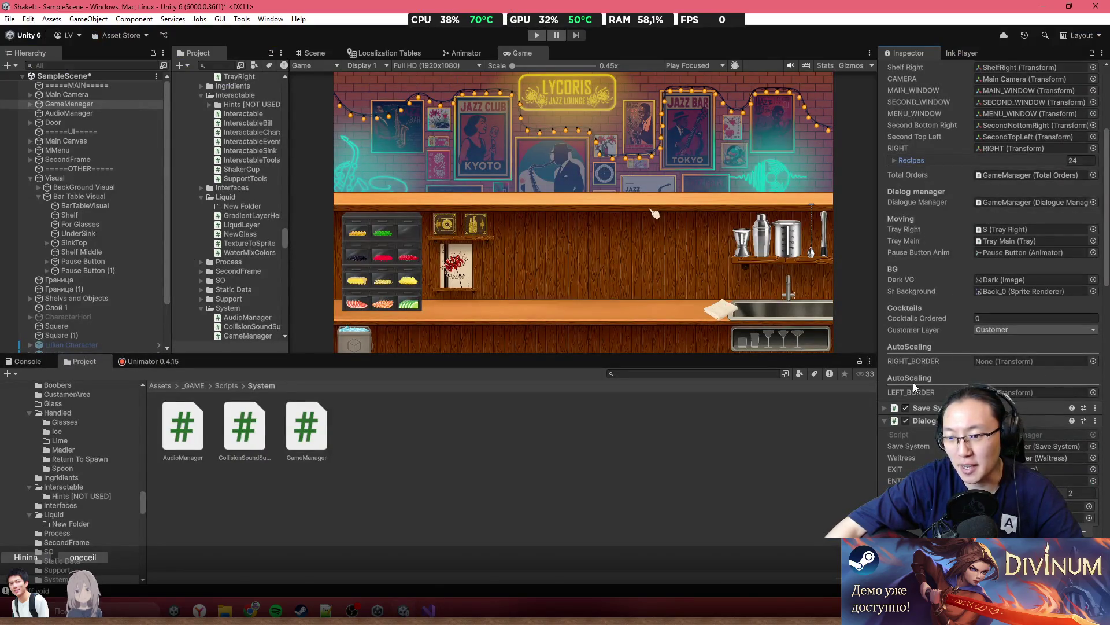
pyautogui.hotkey('alt', 'Tab')
pyautogui.click(265, 255)
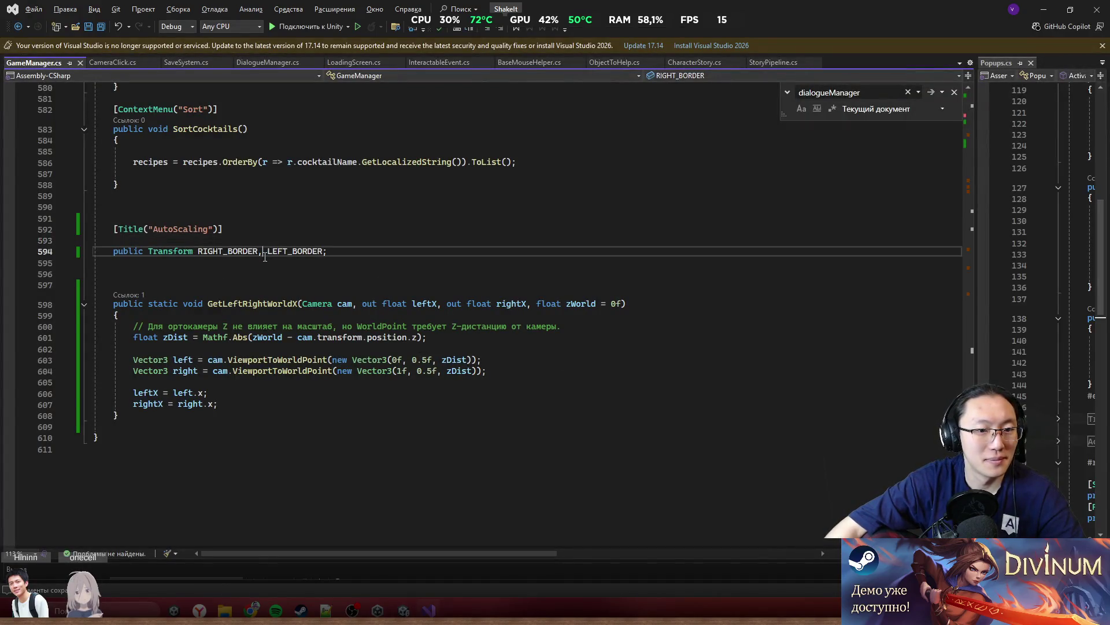
pyautogui.press('BackSpace')
pyautogui.write(';')
pyautogui.press('Return')
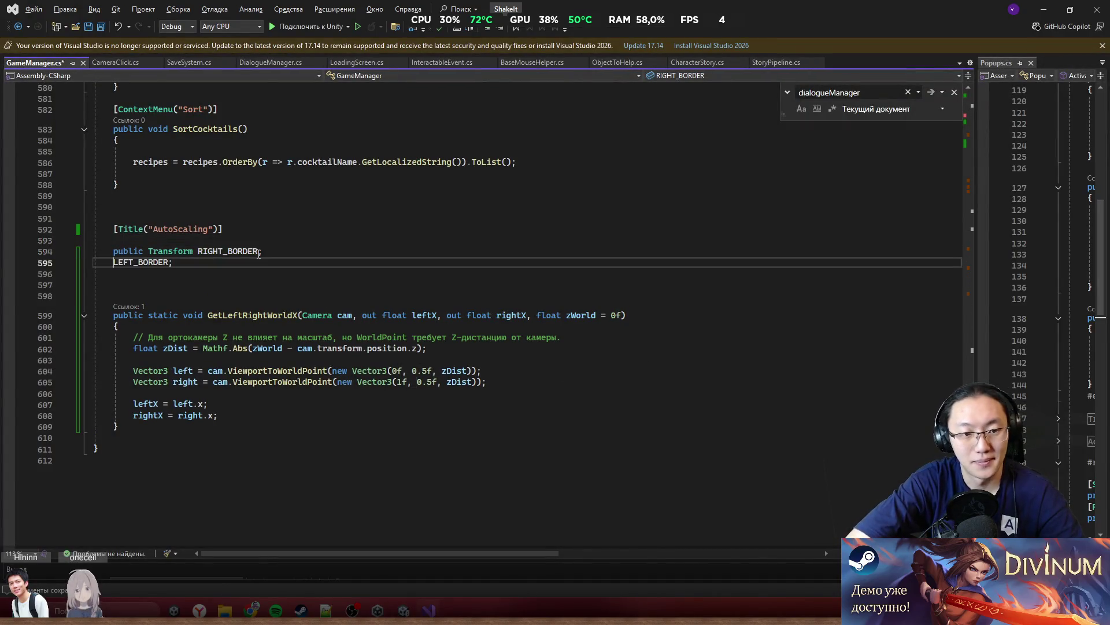
# Paste 'public Transform' before LEFT_BORDER and review both border declaration lines
pyautogui.hotkey('ctrl', 'v')
pyautogui.click(292, 248)
pyautogui.click(203, 229)
pyautogui.click(284, 315)
pyautogui.moveTo(335, 240); pyautogui.dragTo(113, 273)
pyautogui.click(113, 273)
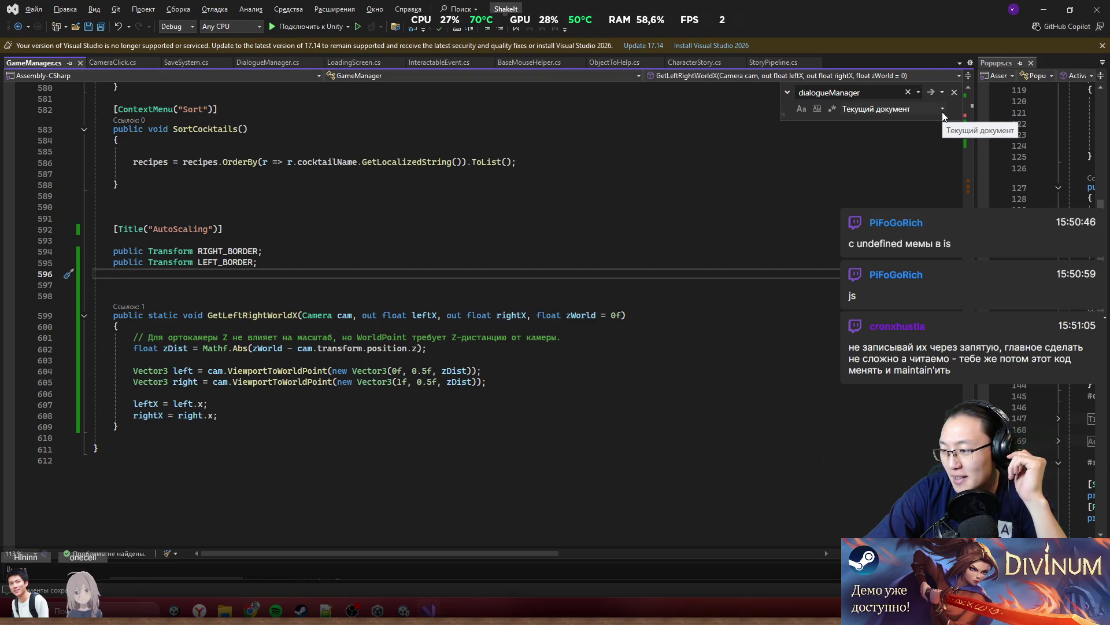
pyautogui.click(291, 254)
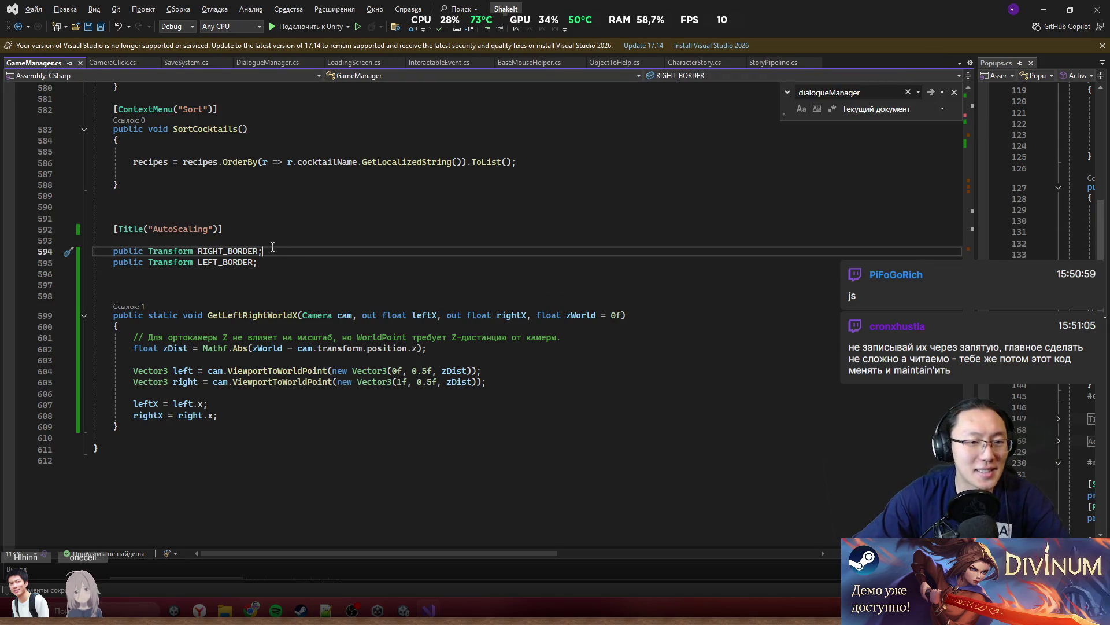
pyautogui.press('Home')
pyautogui.hotkey('ctrl', 'shift', 'Right')
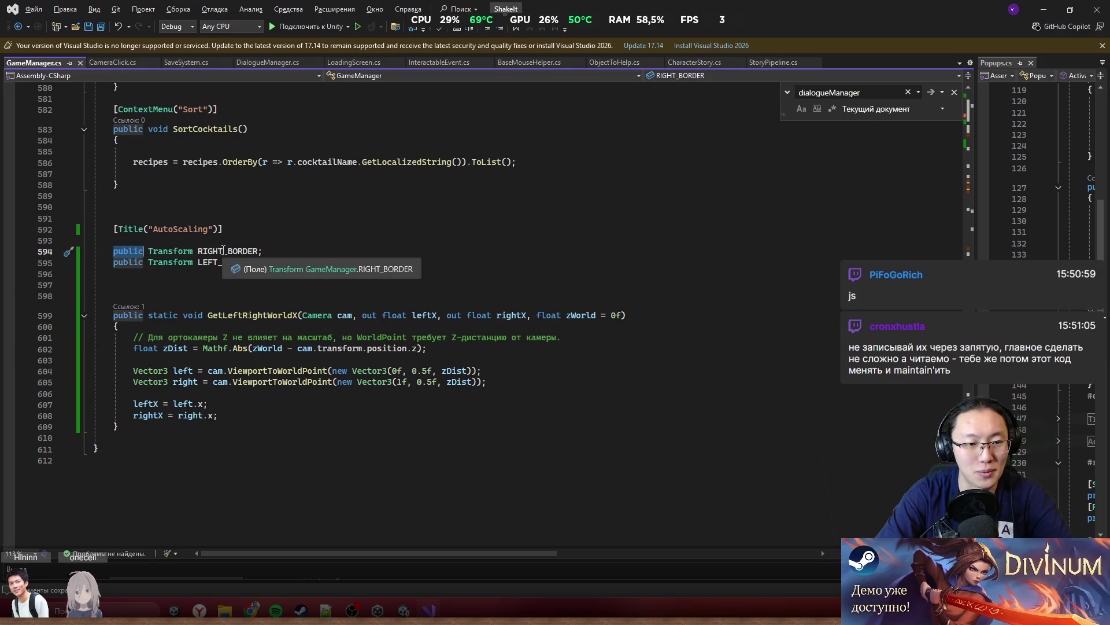
pyautogui.hotkey('ctrl', 'Return')
pyautogui.write('Ser')
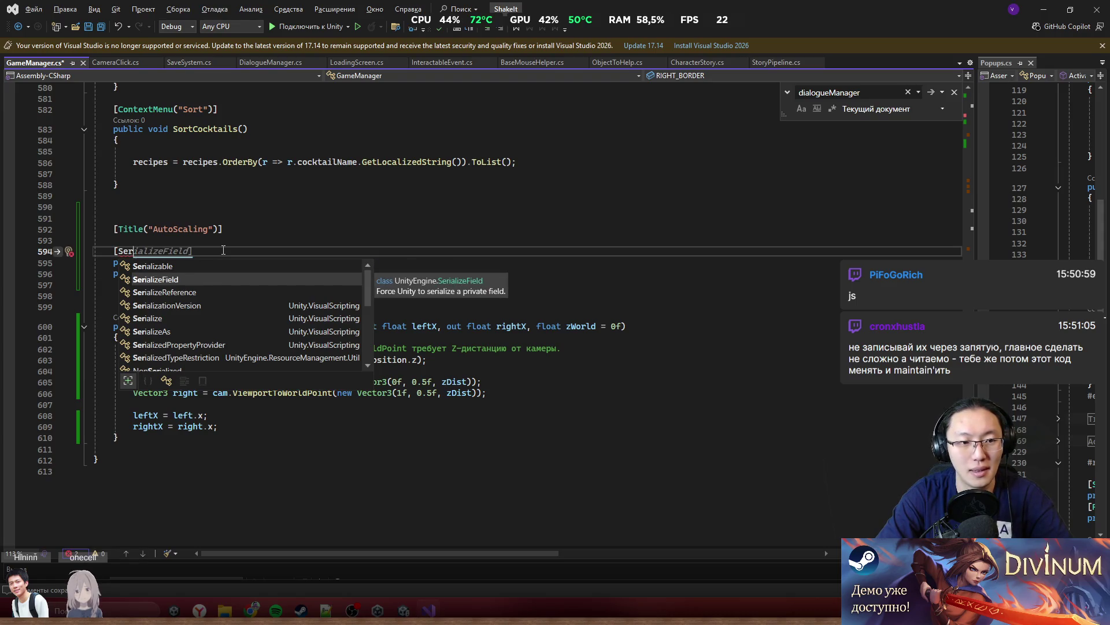
pyautogui.press('Escape')
pyautogui.press('BackSpace')
pyautogui.press('BackSpace')
pyautogui.press('BackSpace')
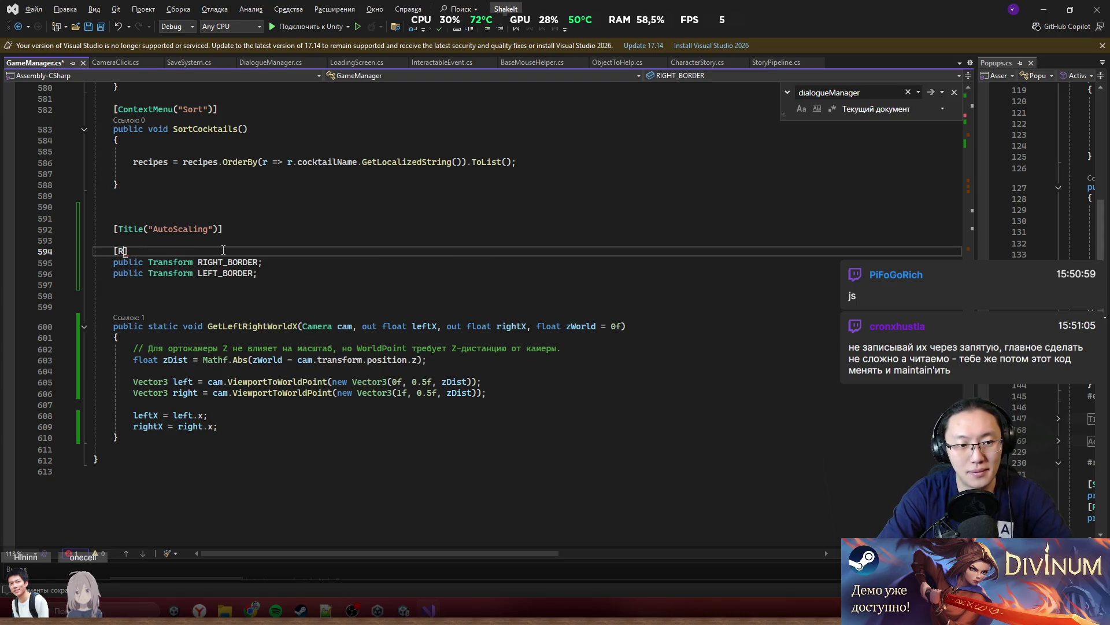
pyautogui.press('BackSpace')
pyautogui.write('Ser')
pyautogui.press('Tab')
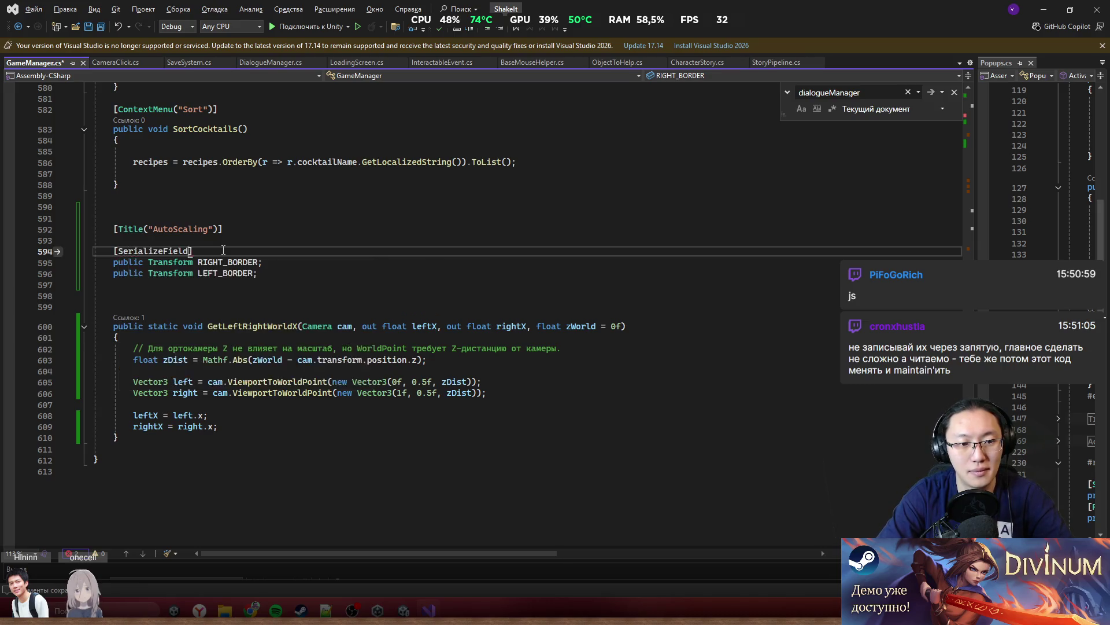
pyautogui.click(194, 251)
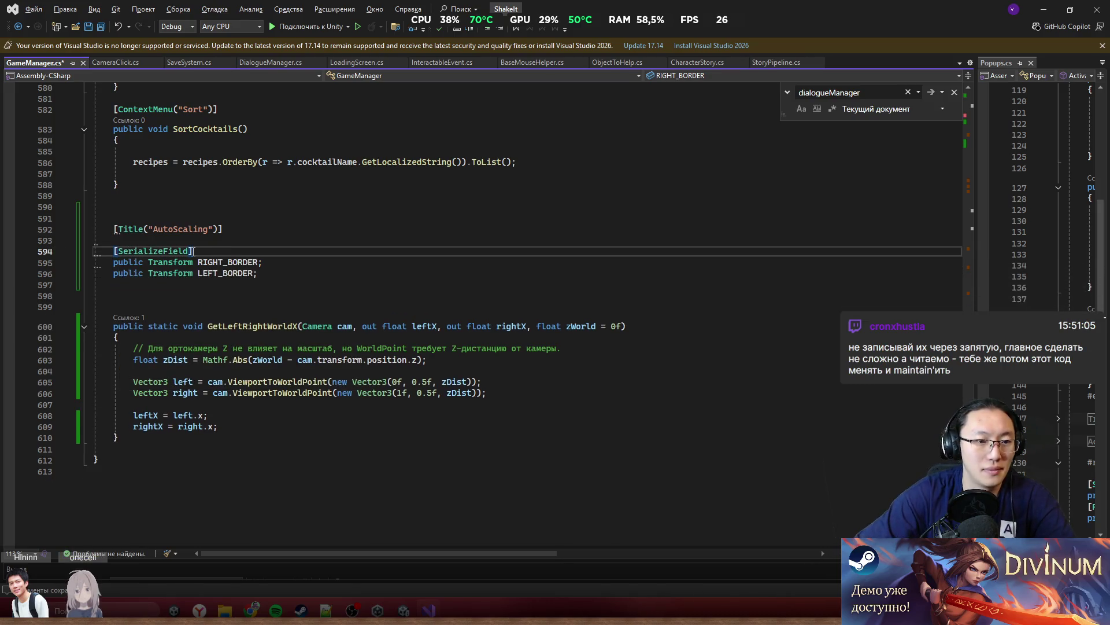
pyautogui.doubleClick(132, 262)
pyautogui.write('private')
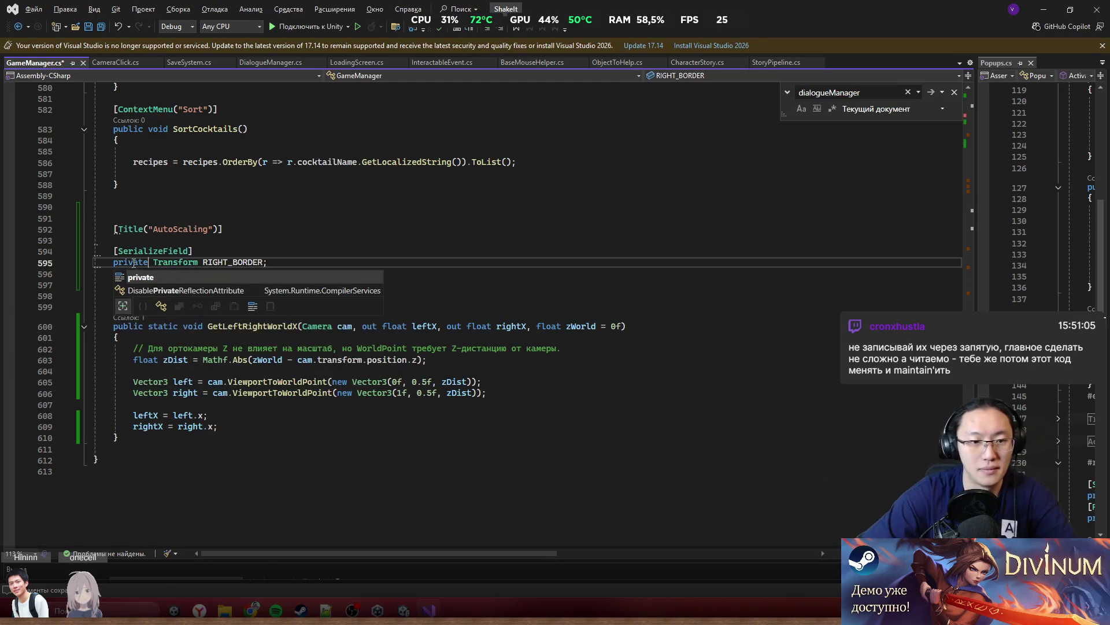
pyautogui.press('Escape')
pyautogui.click(113, 260)
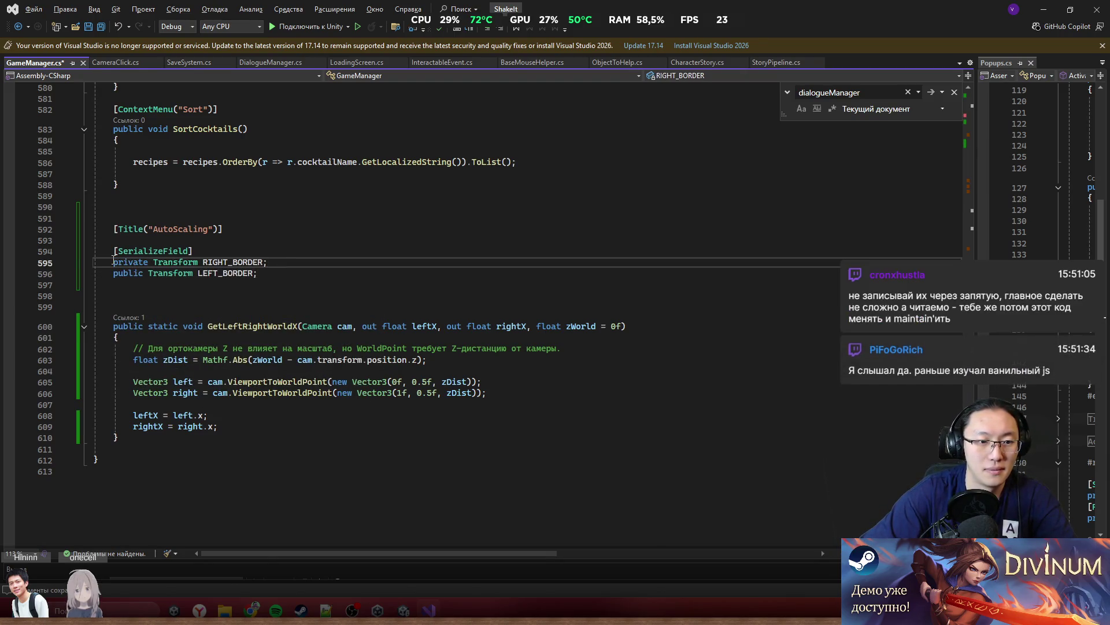
pyautogui.doubleClick(153, 251)
pyautogui.doubleClick(128, 273)
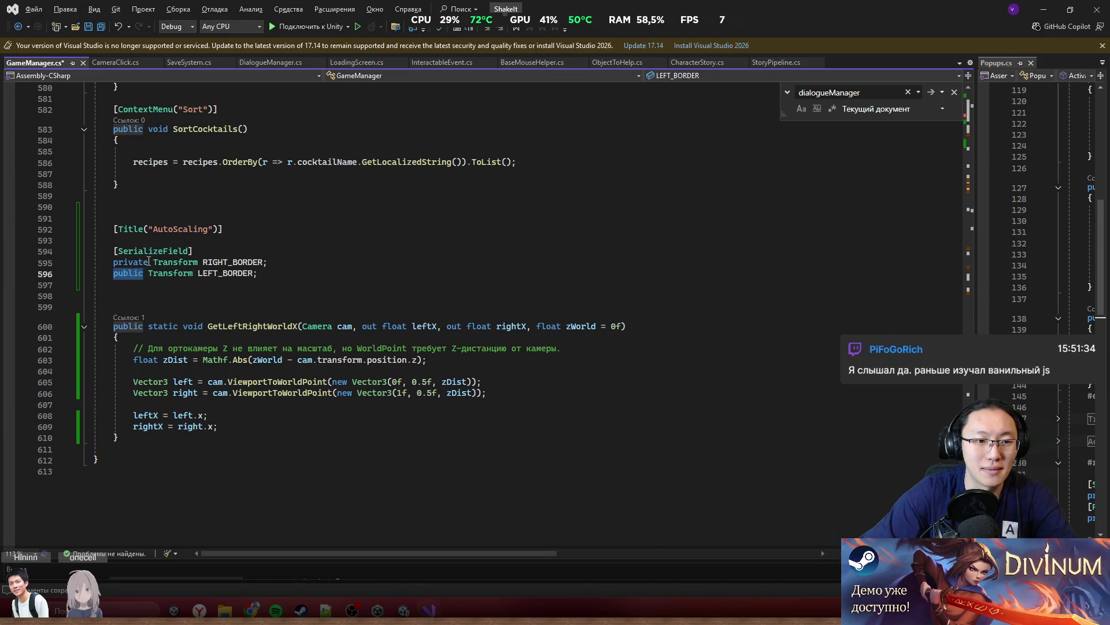
pyautogui.moveTo(149, 262); pyautogui.dragTo(116, 252)
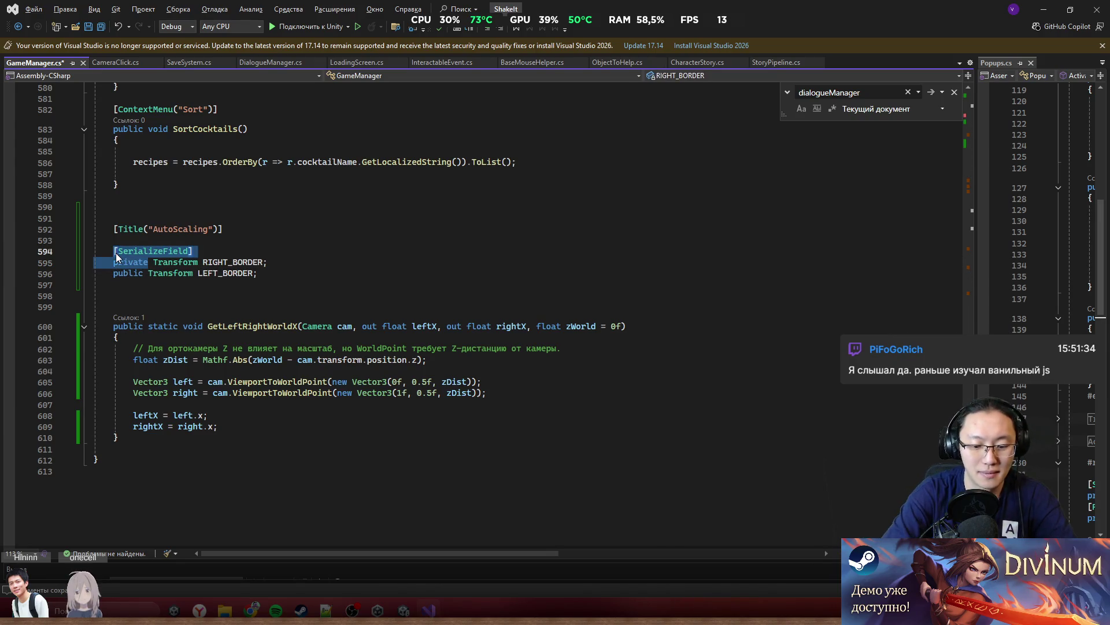
pyautogui.press('BackSpace')
pyautogui.write('public')
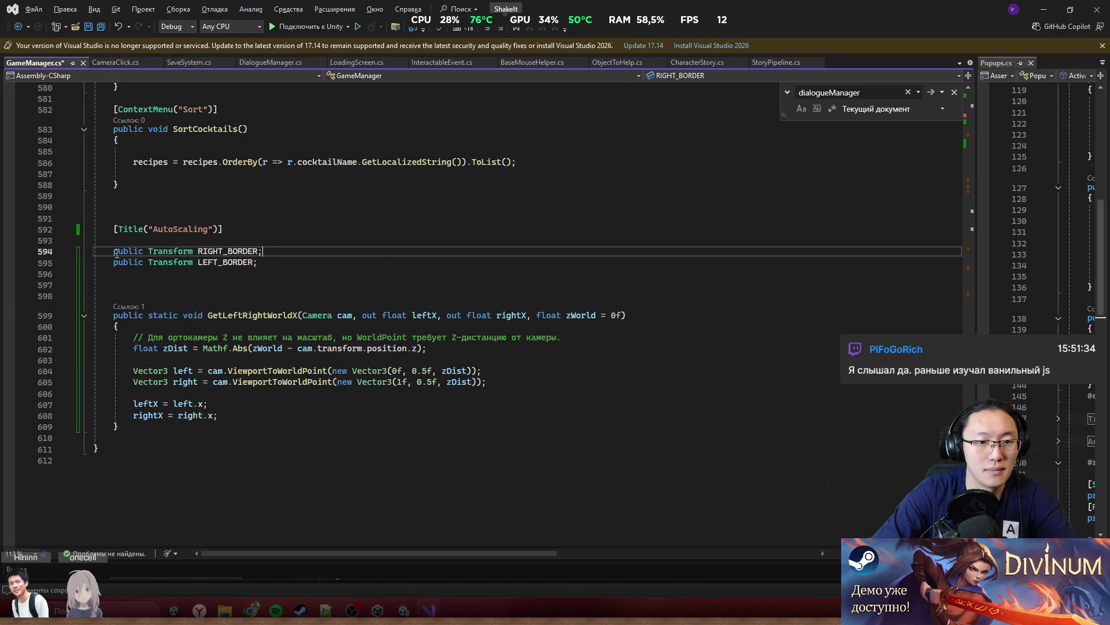
pyautogui.press('End')
pyautogui.press('BackSpace')
pyautogui.write('{')
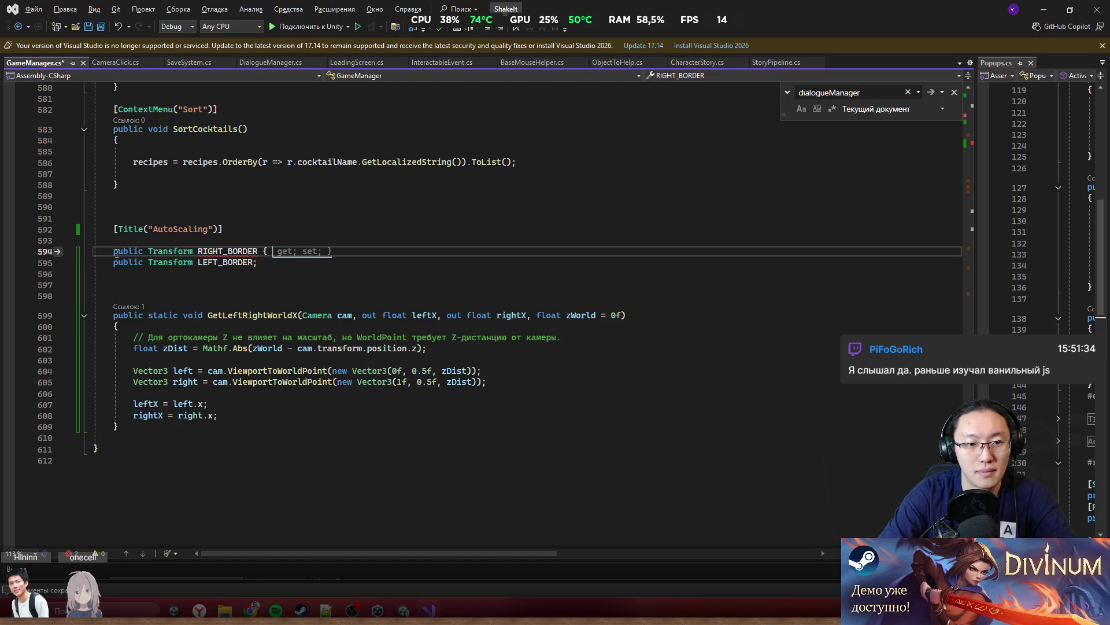
pyautogui.write(' get,')
pyautogui.write(' private ')
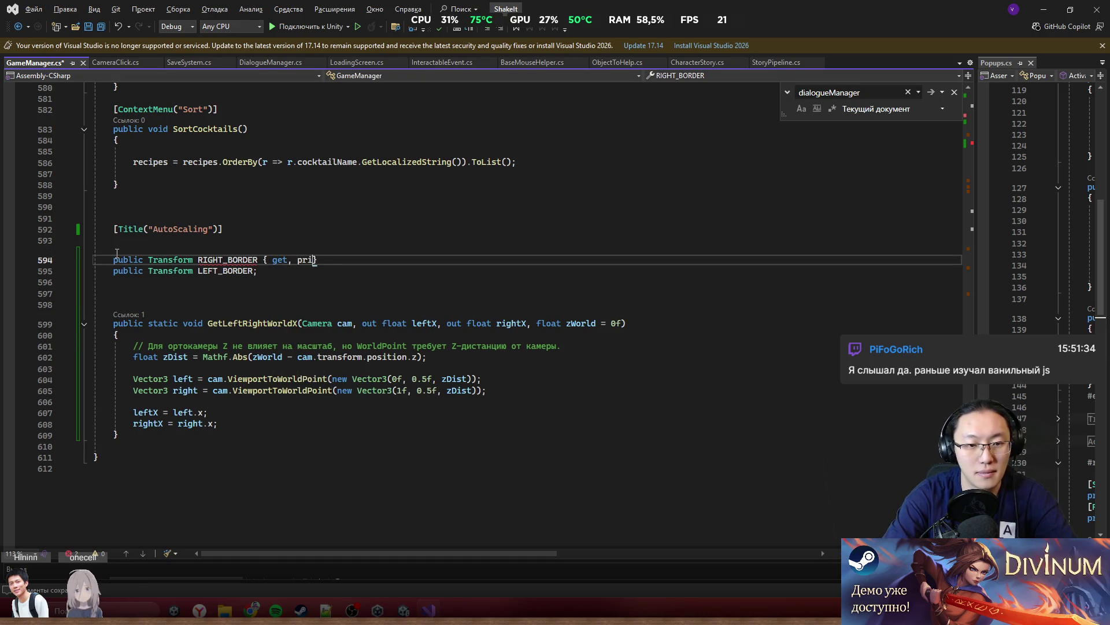
pyautogui.write('set')
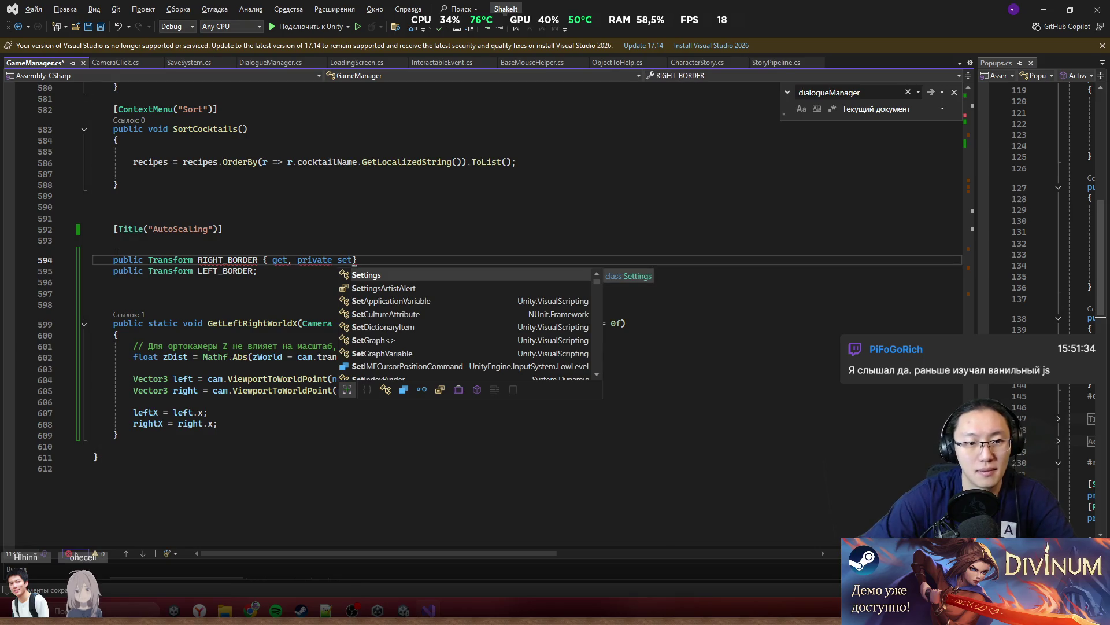
# End the field line with a semicolon and add a test property 'public int a { get; set; }'
pyautogui.click(397, 258)
pyautogui.write(';')
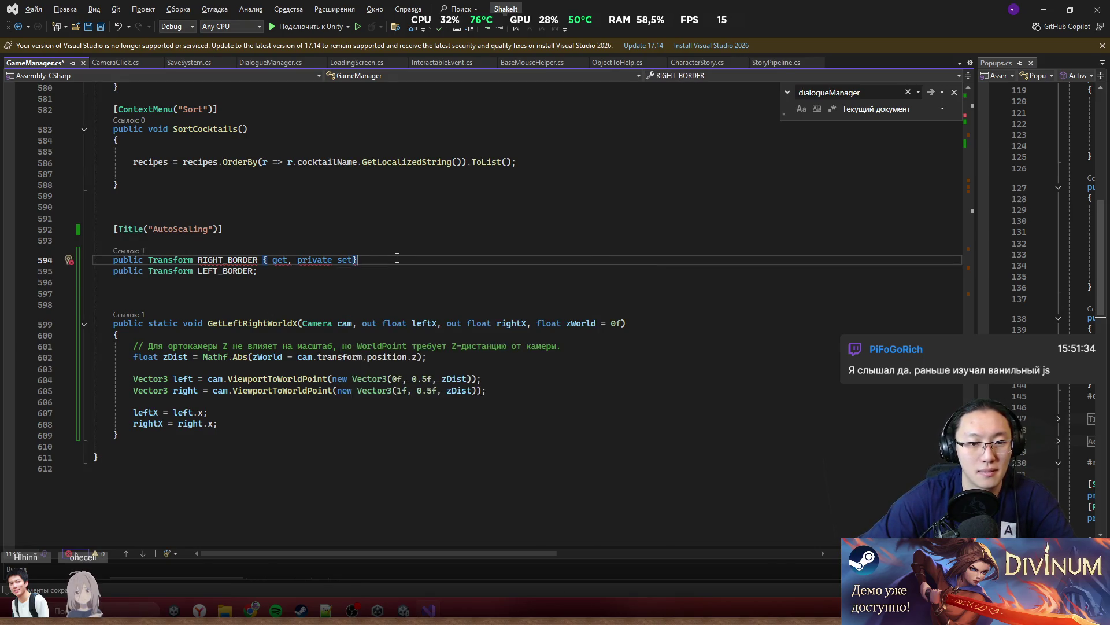
pyautogui.moveTo(218, 262)
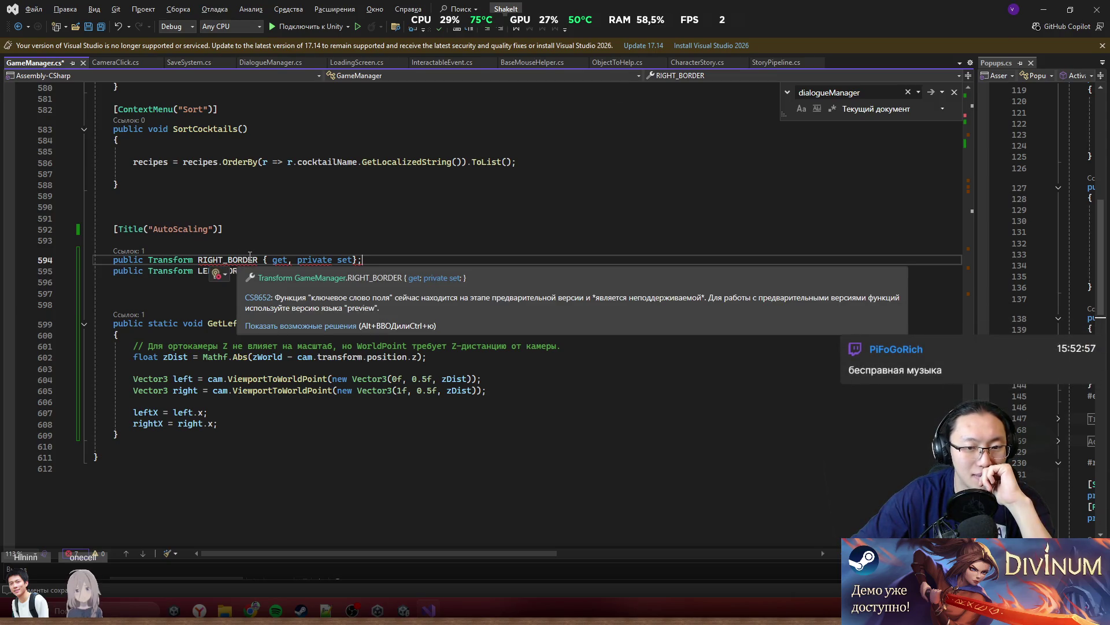
pyautogui.click(309, 295)
pyautogui.write('public ')
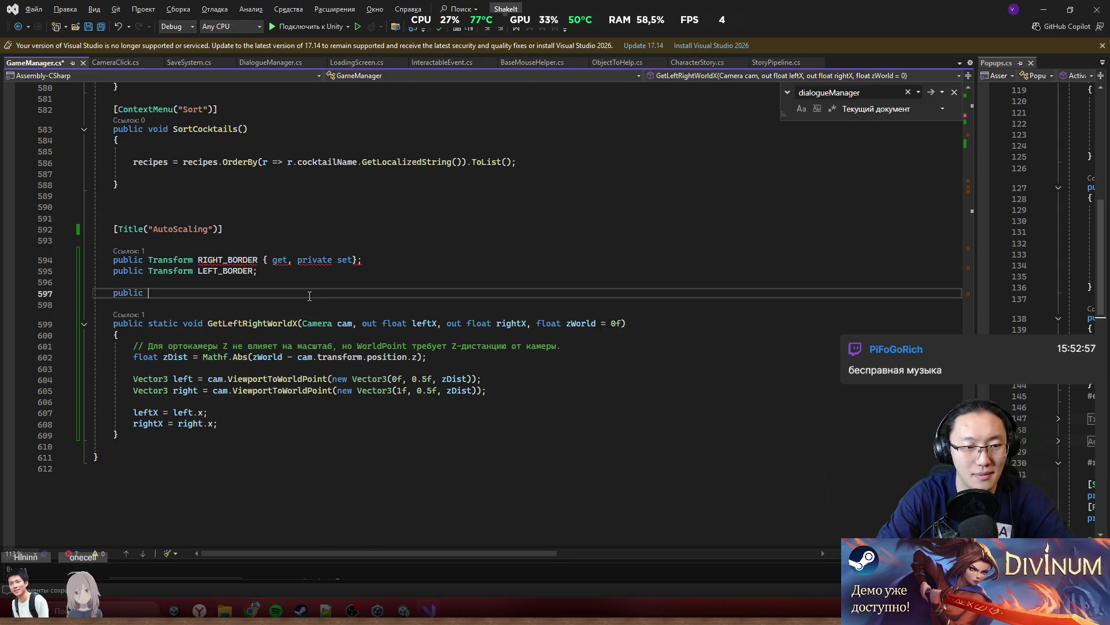
pyautogui.write('int a {')
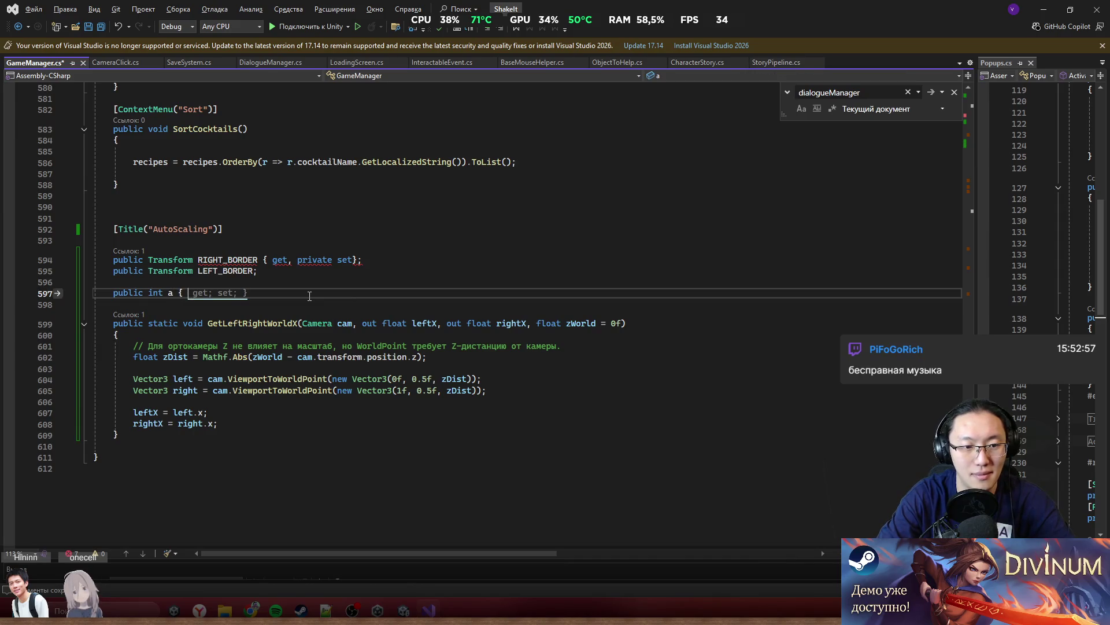
pyautogui.press('Tab')
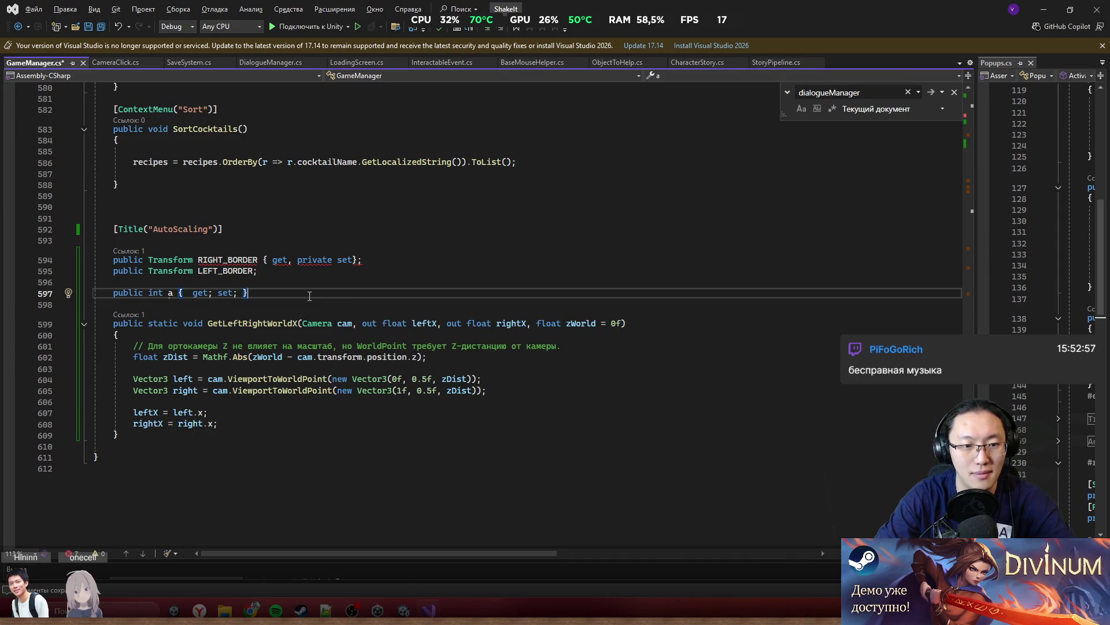
# Give RIGHT_BORDER { get; private set; } accessors
pyautogui.click(297, 261)
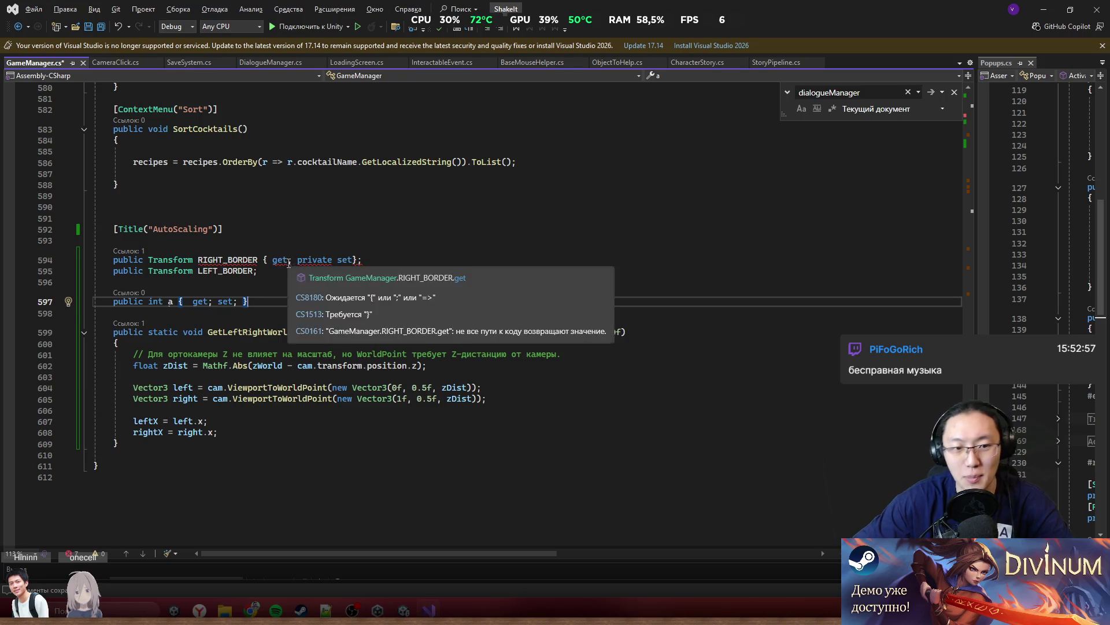
pyautogui.press('BackSpace')
pyautogui.write(';')
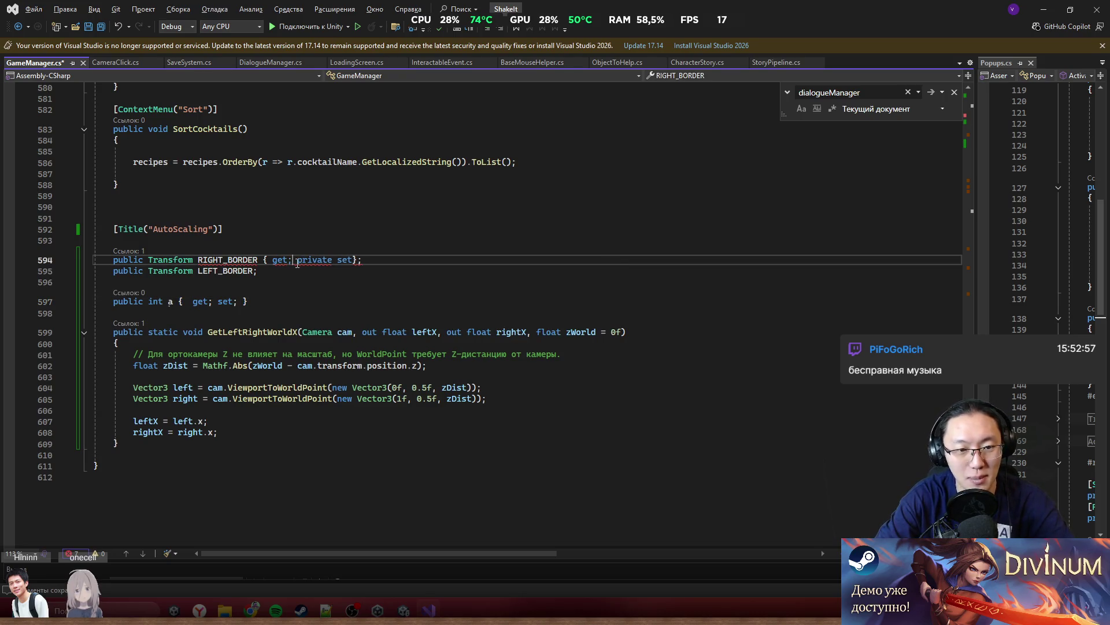
pyautogui.press('End')
pyautogui.press('Left')
pyautogui.press('Left')
pyautogui.write(';')
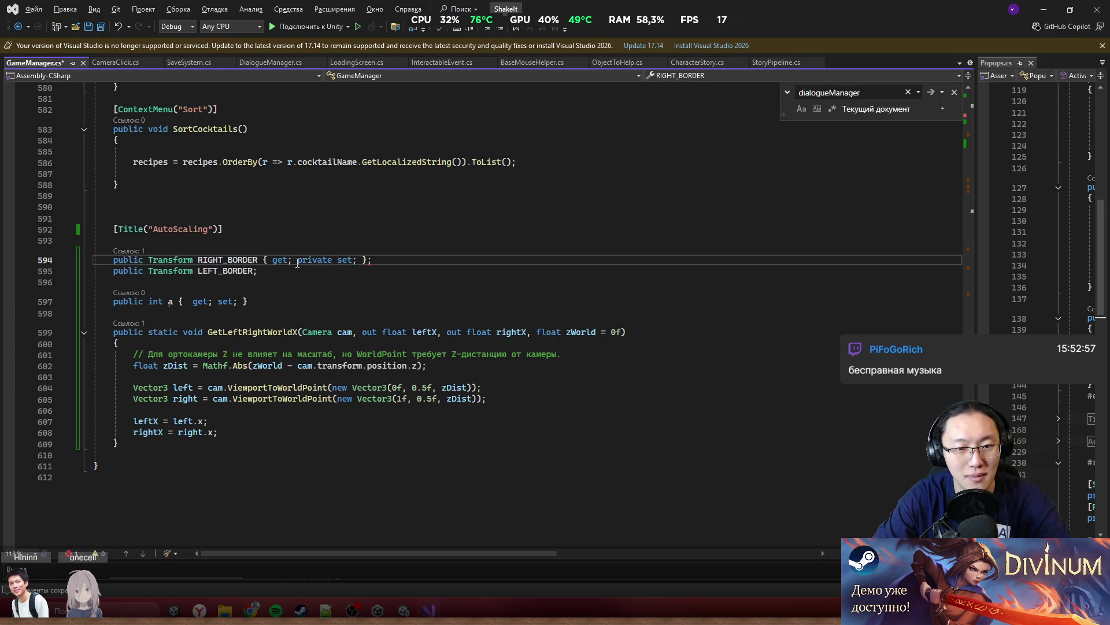
pyautogui.press('End')
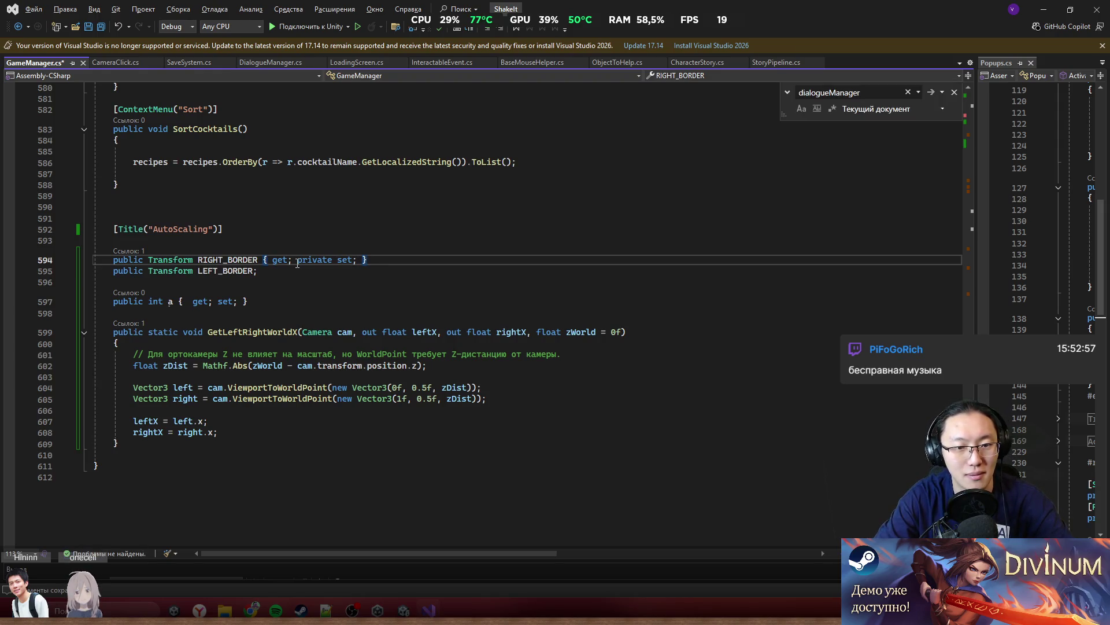
# Delete the test int a line, copy the accessors onto LEFT_BORDER, and switch to Unity
pyautogui.moveTo(249, 302); pyautogui.dragTo(266, 270)
pyautogui.press('BackSpace')
pyautogui.moveTo(367, 260); pyautogui.dragTo(199, 260)
pyautogui.click(255, 271)
pyautogui.write('{ get; private set; }')
pyautogui.click(409, 238)
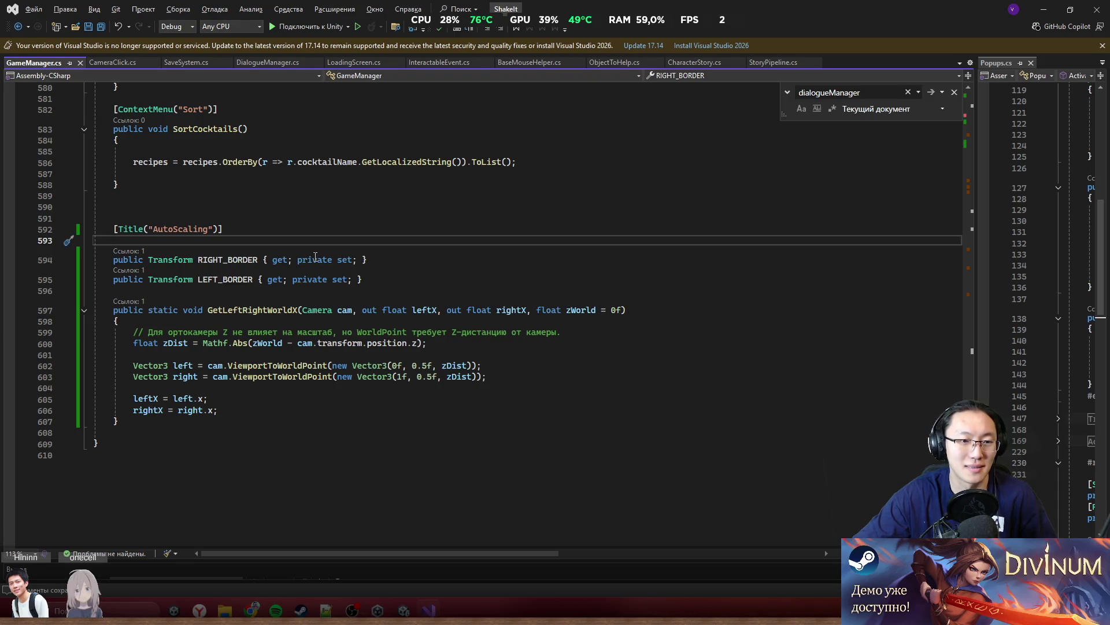
pyautogui.click(403, 610)
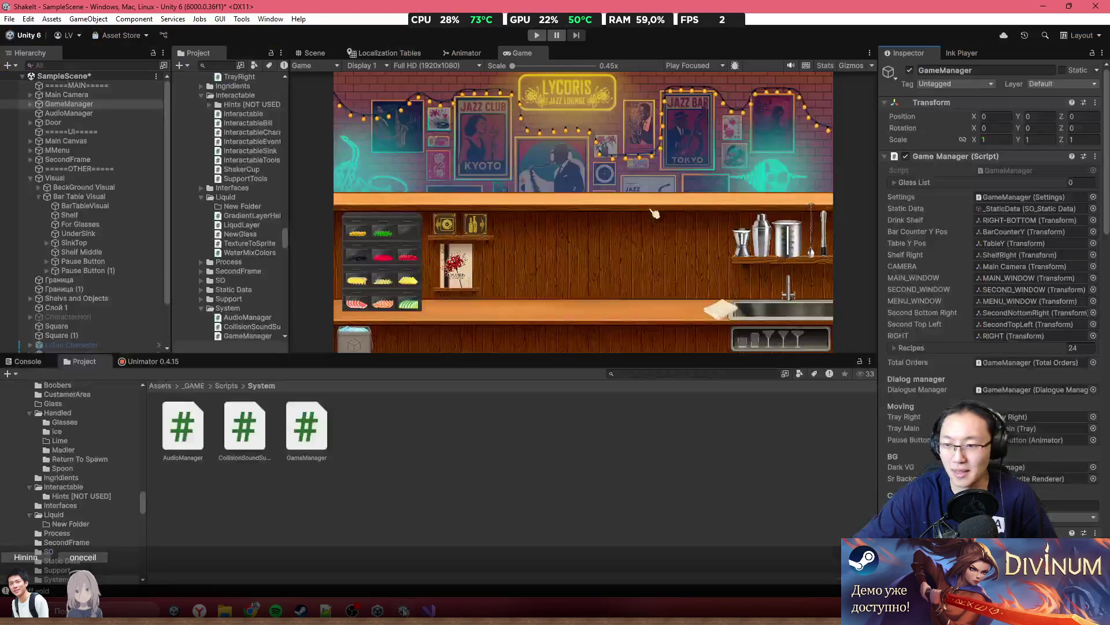
# Scroll through GameManager's Inspector, find no border fields, and return to Visual Studio
pyautogui.scroll(-10, 1013, 338)
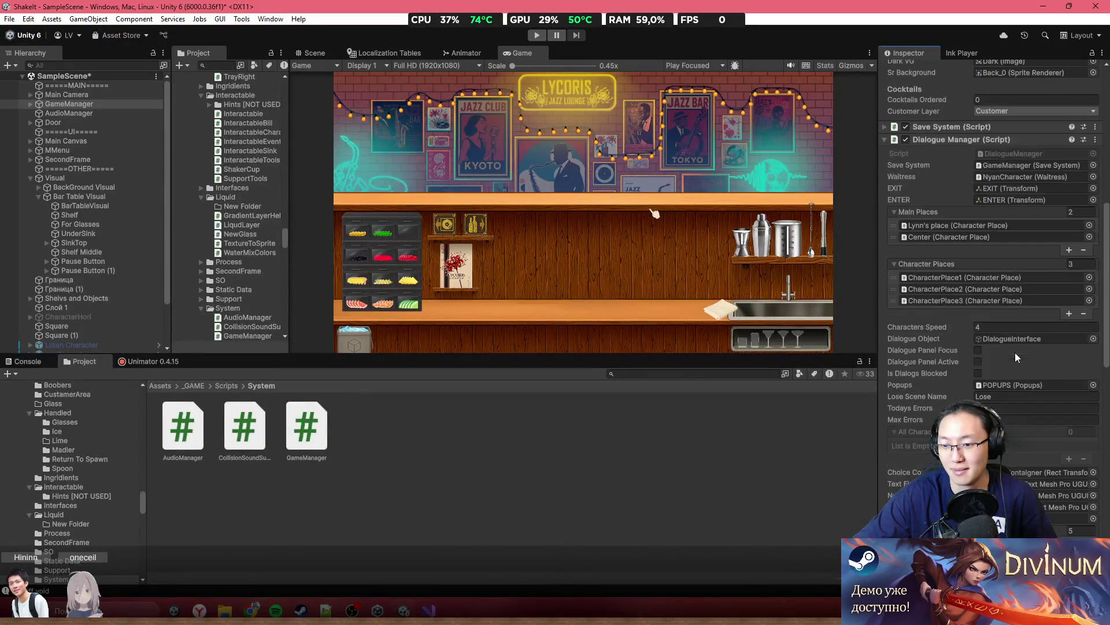
pyautogui.scroll(8, 960, 272)
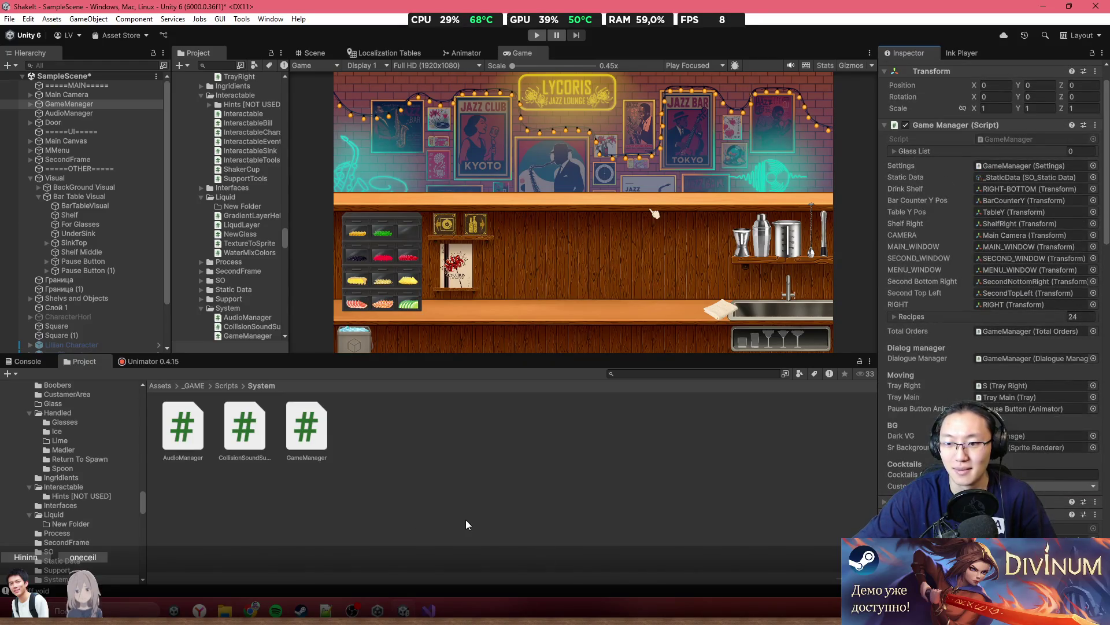
pyautogui.click(428, 610)
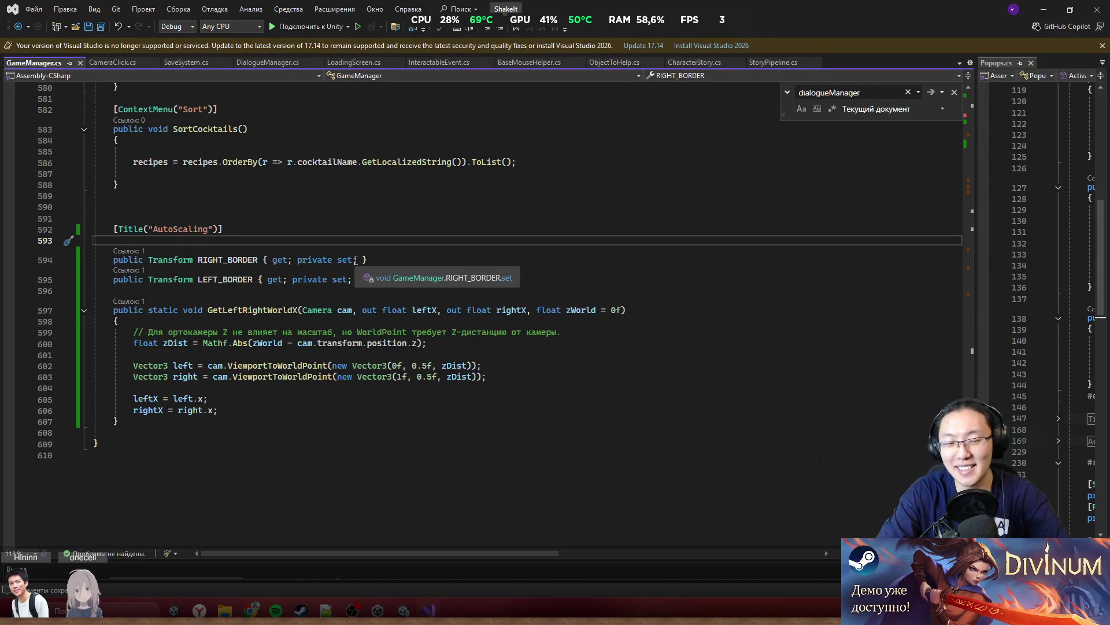
# Discard a half-typed [SerializeField] and replace RIGHT_BORDER's accessors with a semicolon
pyautogui.write('[Ser')
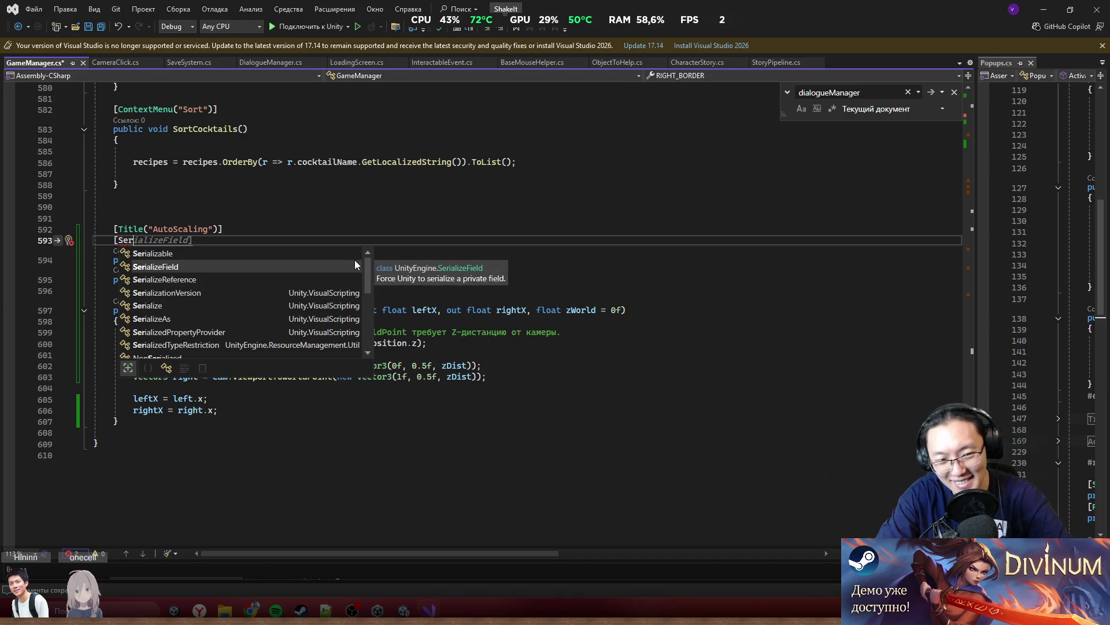
pyautogui.press('BackSpace')
pyautogui.press('BackSpace')
pyautogui.press('BackSpace')
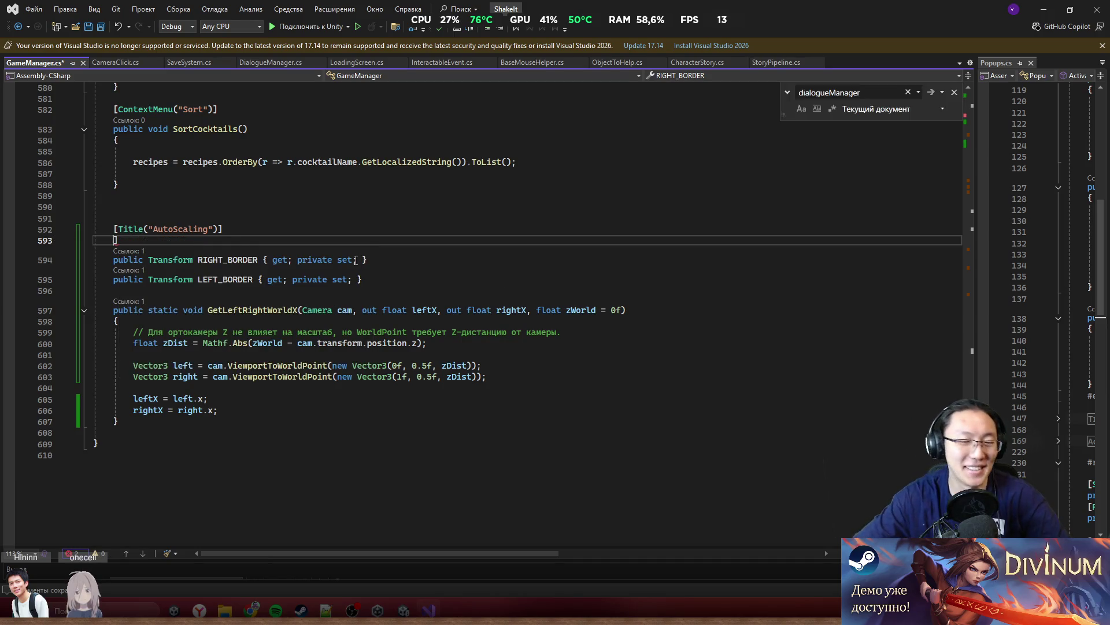
pyautogui.press('BackSpace')
pyautogui.press('Down')
pyautogui.press('End')
pyautogui.hotkey('ctrl', 'shift', 'Left')
pyautogui.hotkey('ctrl', 'shift', 'Left')
pyautogui.hotkey('ctrl', 'shift', 'Left')
pyautogui.press('BackSpace')
pyautogui.write(';')
# Replace LEFT_BORDER's accessors with a plain semicolon and switch back to Unity
pyautogui.press('Down')
pyautogui.press('End')
pyautogui.hotkey('ctrl', 'shift', 'Left')
pyautogui.hotkey('ctrl', 'shift', 'Left')
pyautogui.hotkey('ctrl', 'shift', 'Left')
pyautogui.press('BackSpace')
pyautogui.write(';')
pyautogui.click(555, 257)
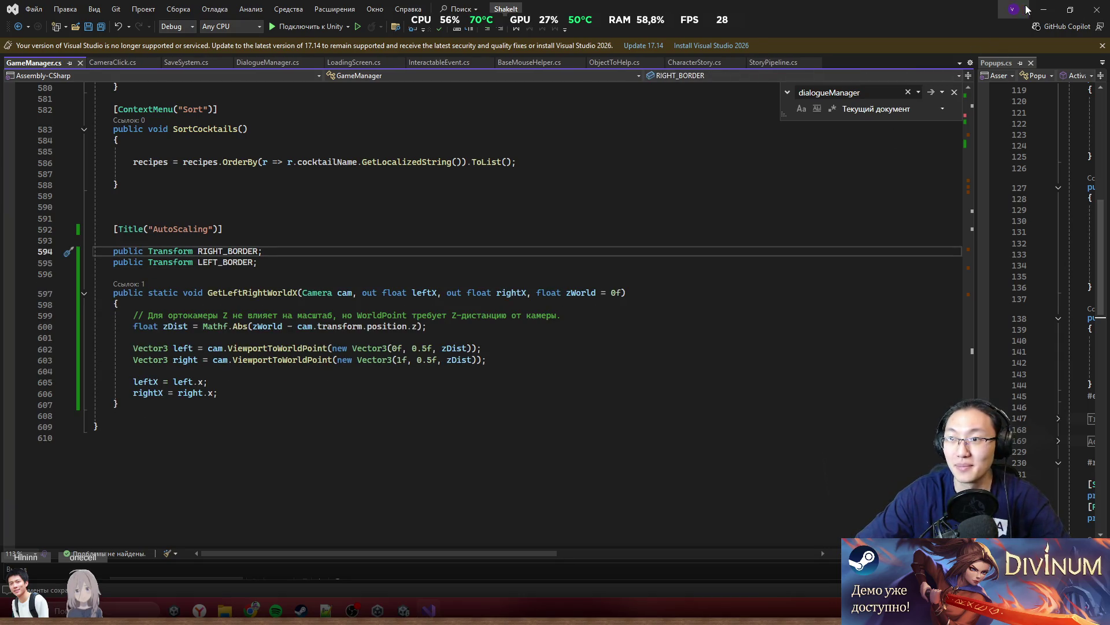
pyautogui.click(1044, 9)
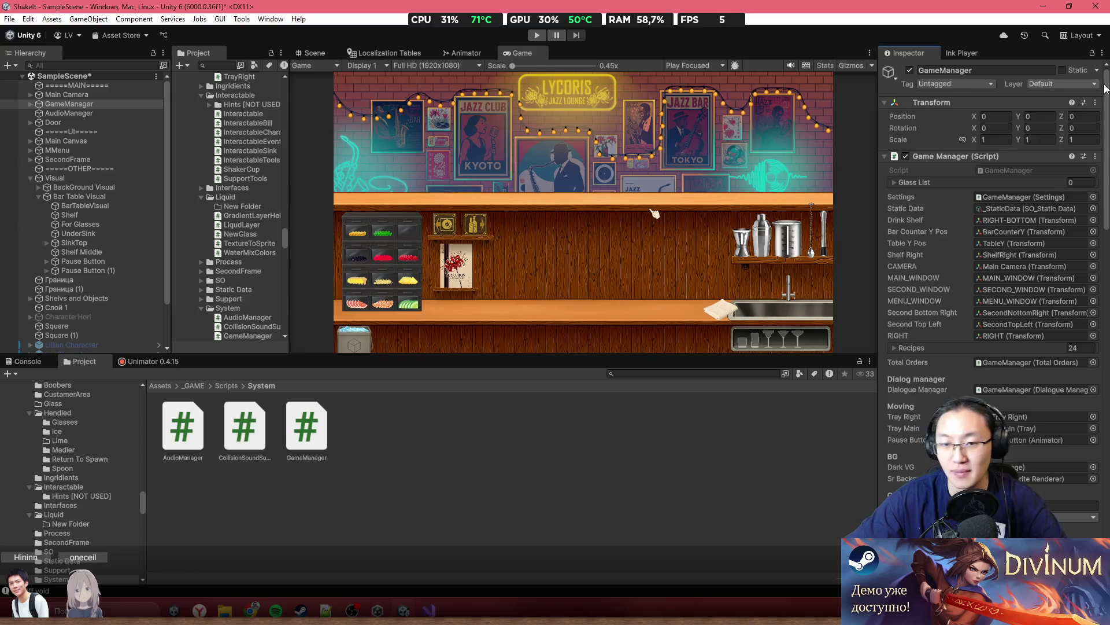
# In the Scene view, drag two Circle sprites from the Assets folder into the scene
pyautogui.scroll(-10, 963, 254)
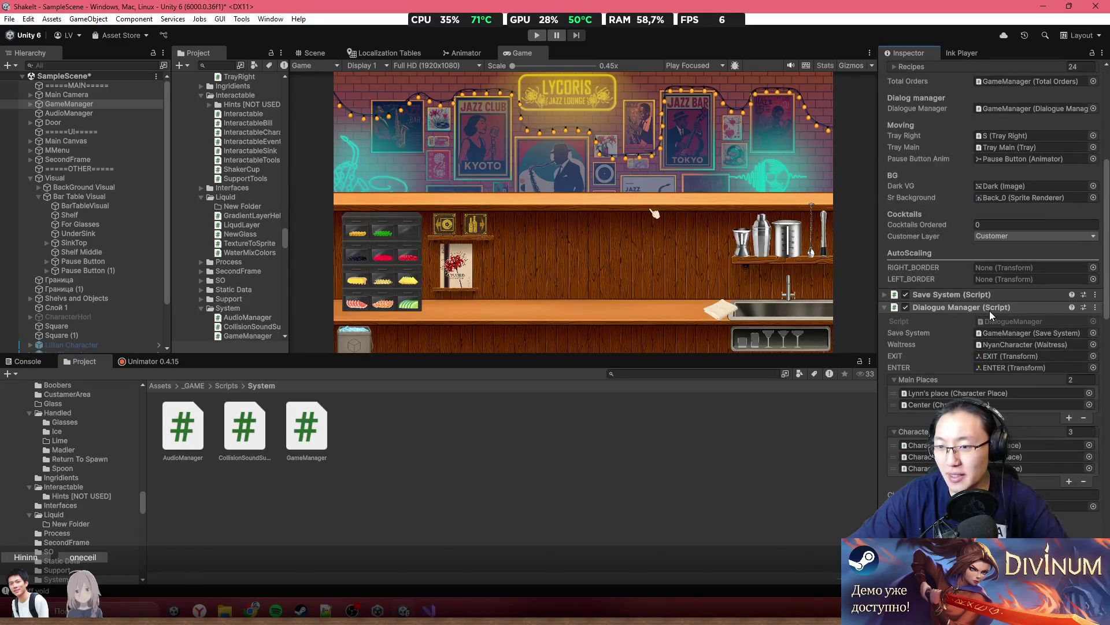
pyautogui.scroll(-7, 983, 315)
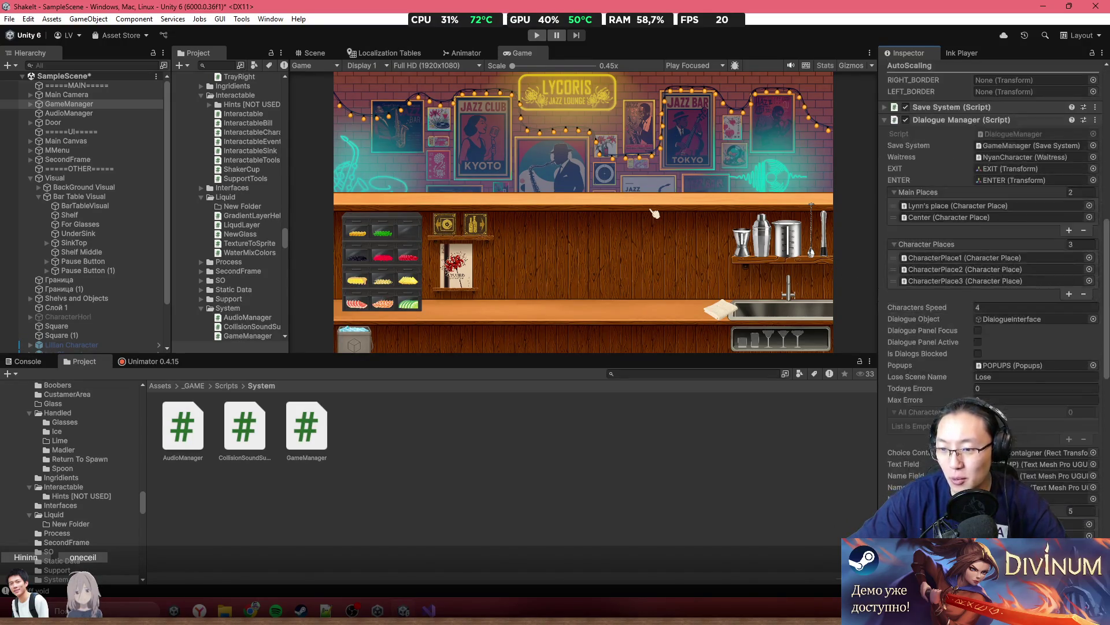
pyautogui.scroll(-12, 989, 289)
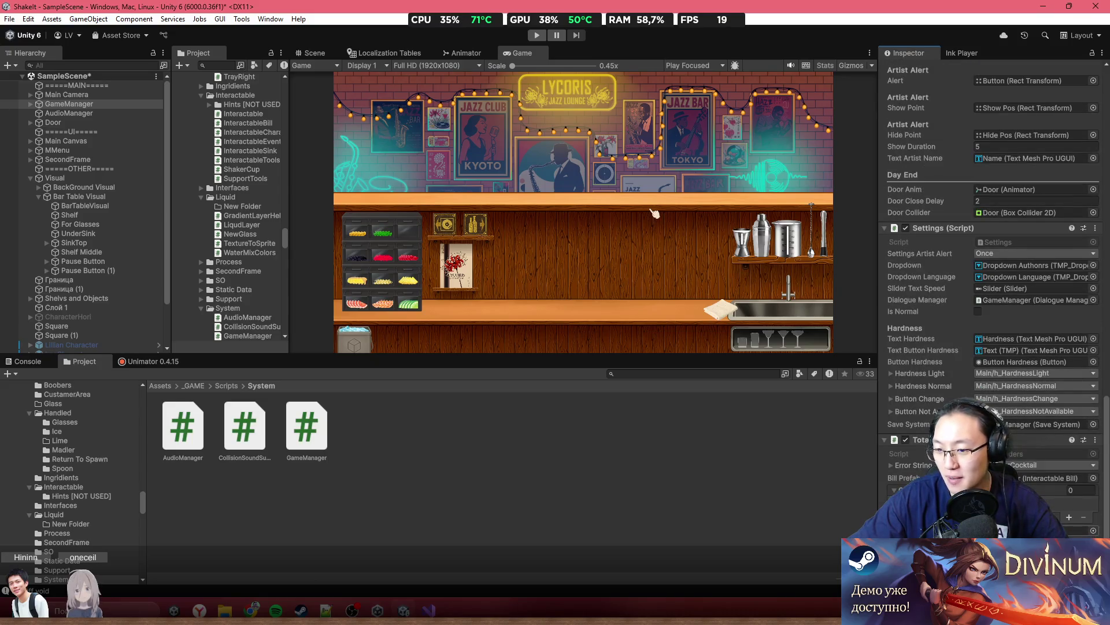
pyautogui.scroll(12, 1003, 289)
pyautogui.scroll(1, 1002, 288)
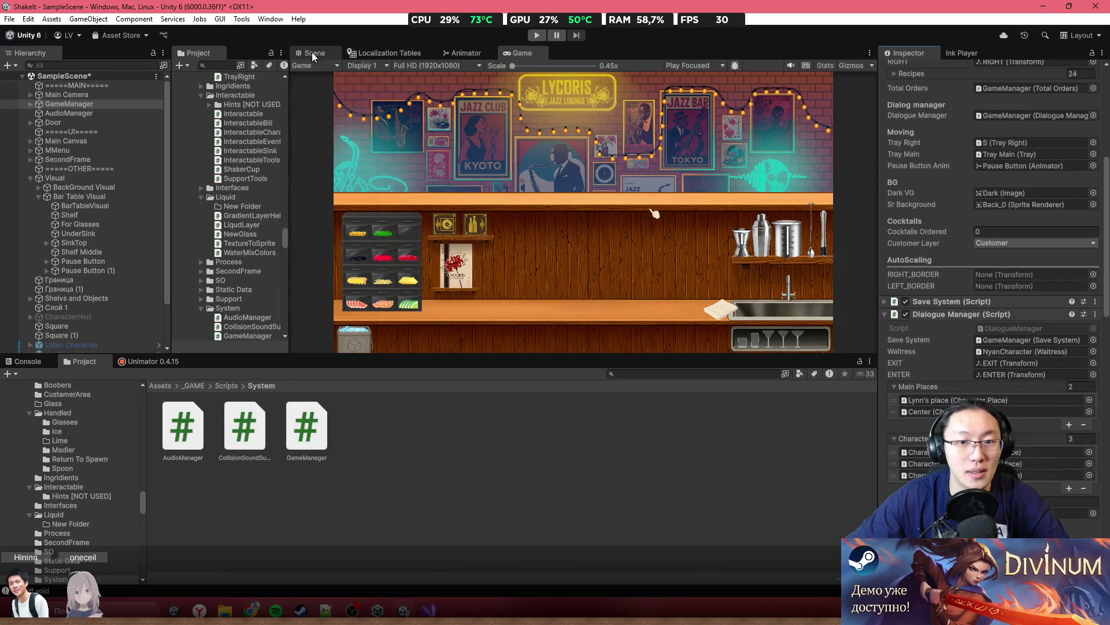
pyautogui.click(312, 53)
pyautogui.click(157, 385)
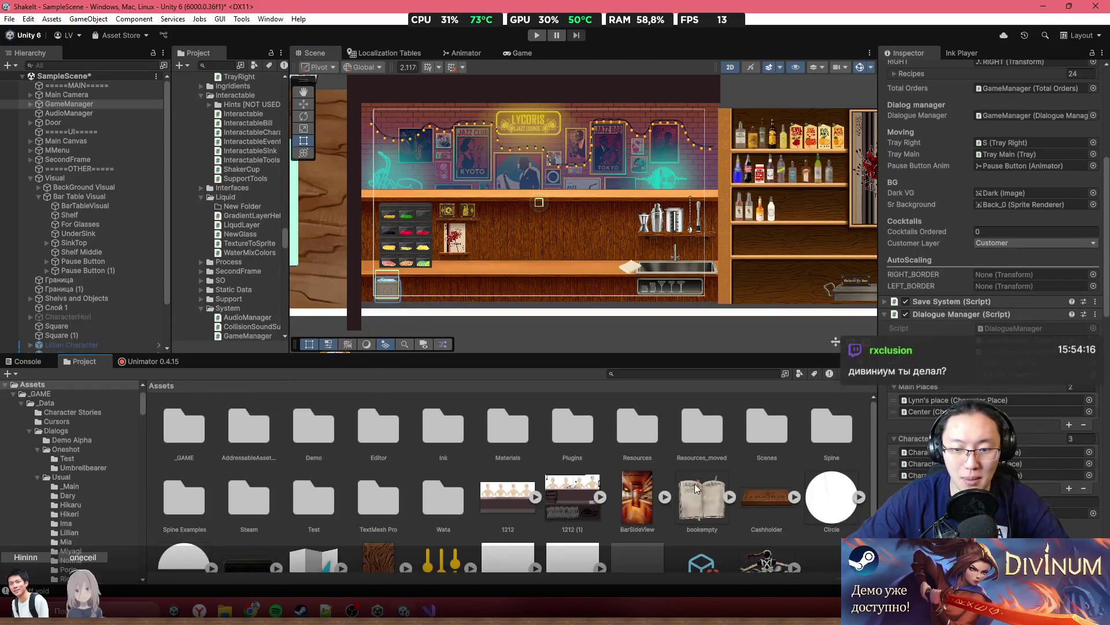
pyautogui.moveTo(831, 497); pyautogui.dragTo(478, 195)
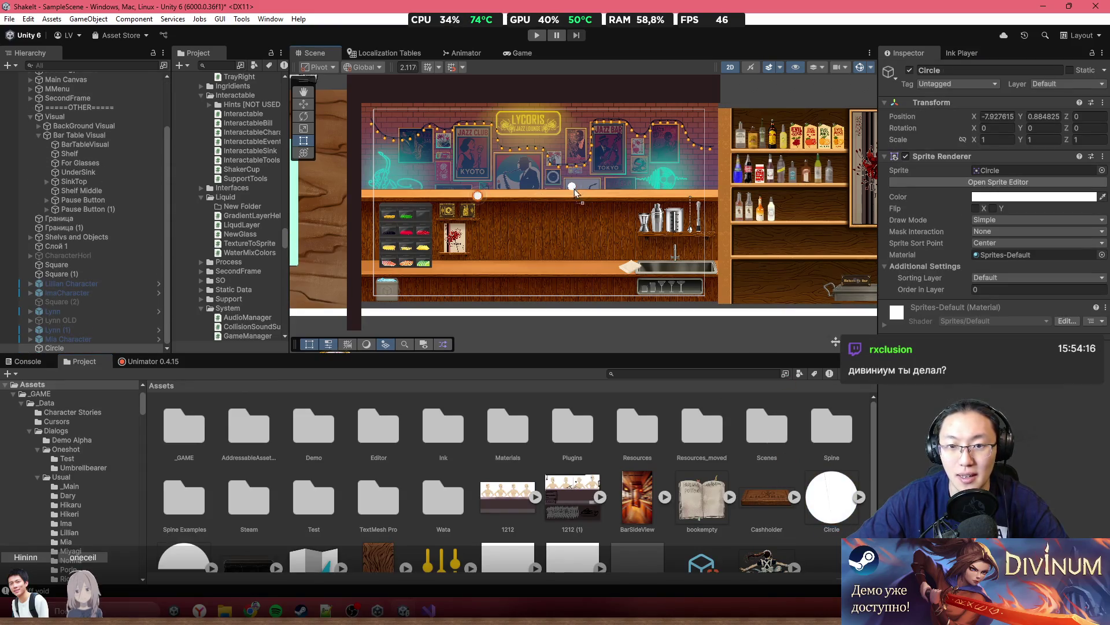
pyautogui.moveTo(574, 189); pyautogui.dragTo(575, 188)
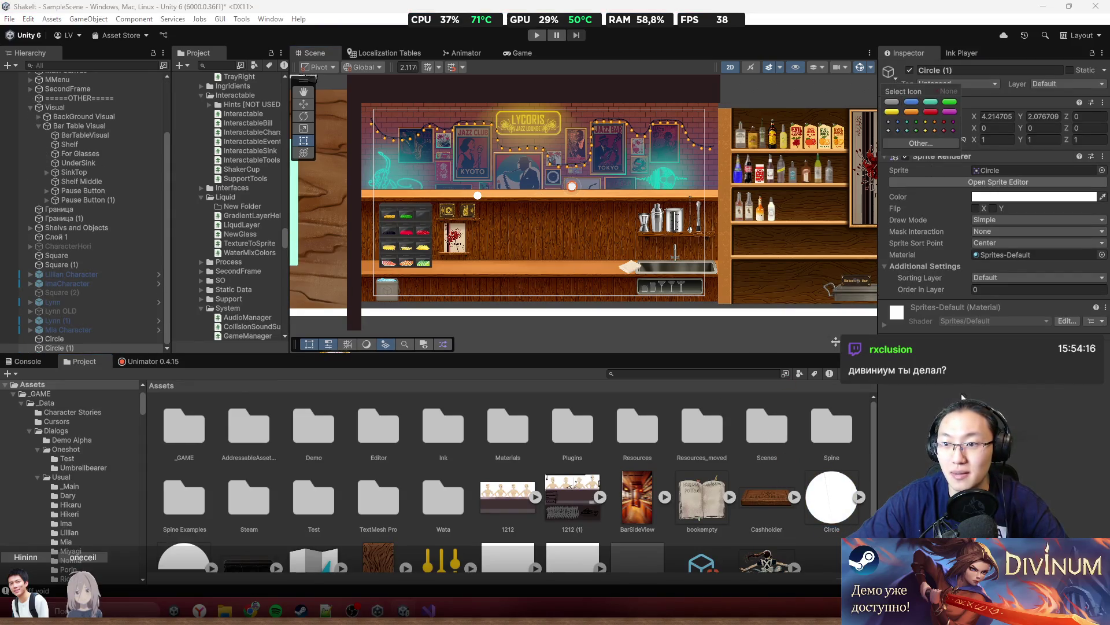
# Colour Circle (1) red and nudge it rightward along the bar shelf
pyautogui.click(1018, 197)
pyautogui.moveTo(1047, 255); pyautogui.dragTo(1066, 257)
pyautogui.scroll(2, 497, 177)
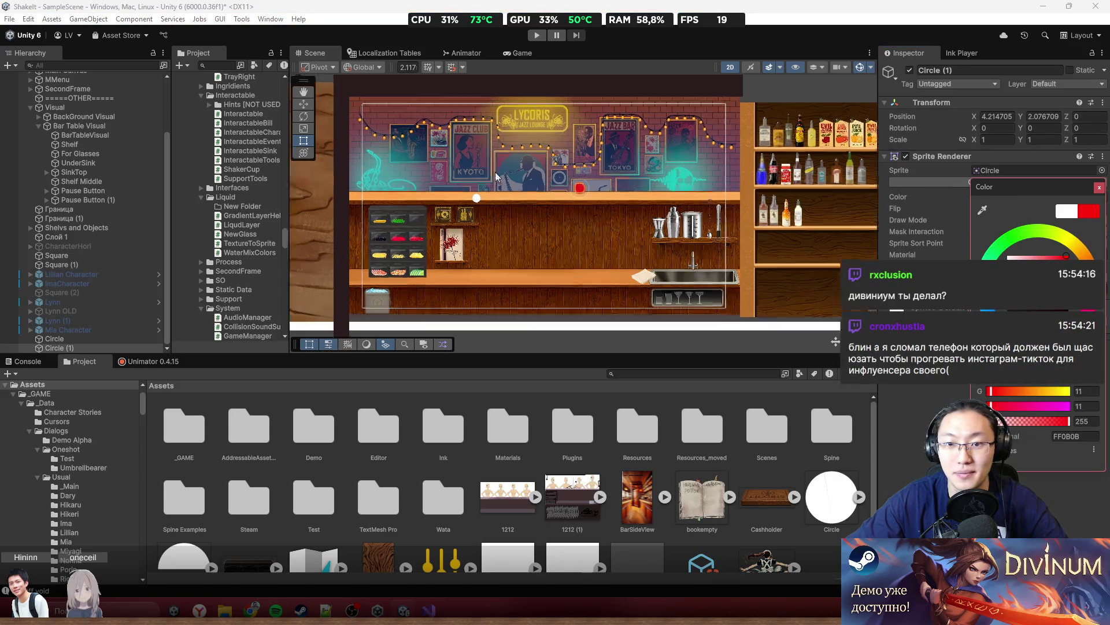
pyautogui.moveTo(605, 194); pyautogui.dragTo(659, 209)
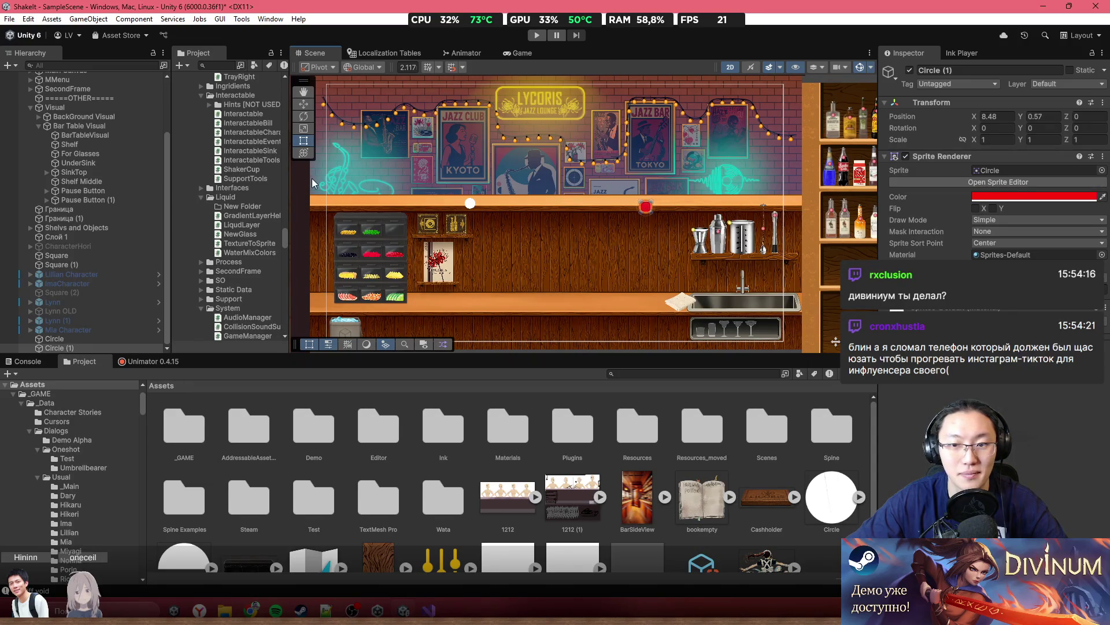
# Place the white Circle at the bar's left end (X -22.82) and red Circle (1) at the right (X 22.46)
pyautogui.click(470, 204)
pyautogui.moveTo(470, 208); pyautogui.dragTo(307, 206)
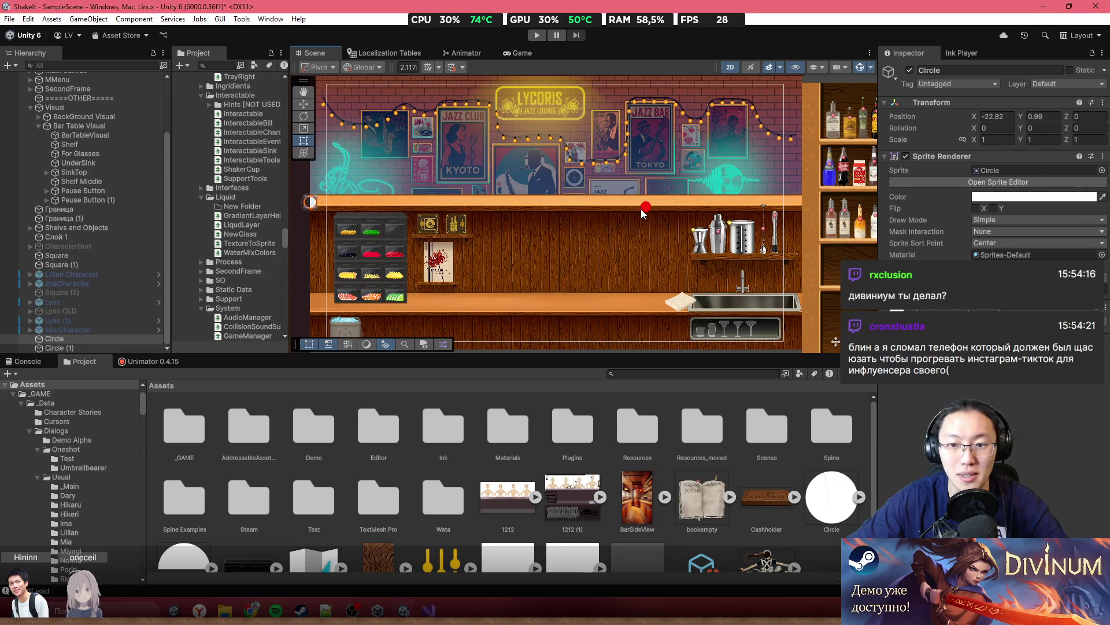
pyautogui.click(643, 214)
pyautogui.moveTo(644, 213)
pyautogui.mouseDown()
pyautogui.moveTo(714, 195)
pyautogui.moveTo(839, 196)
pyautogui.mouseUp()
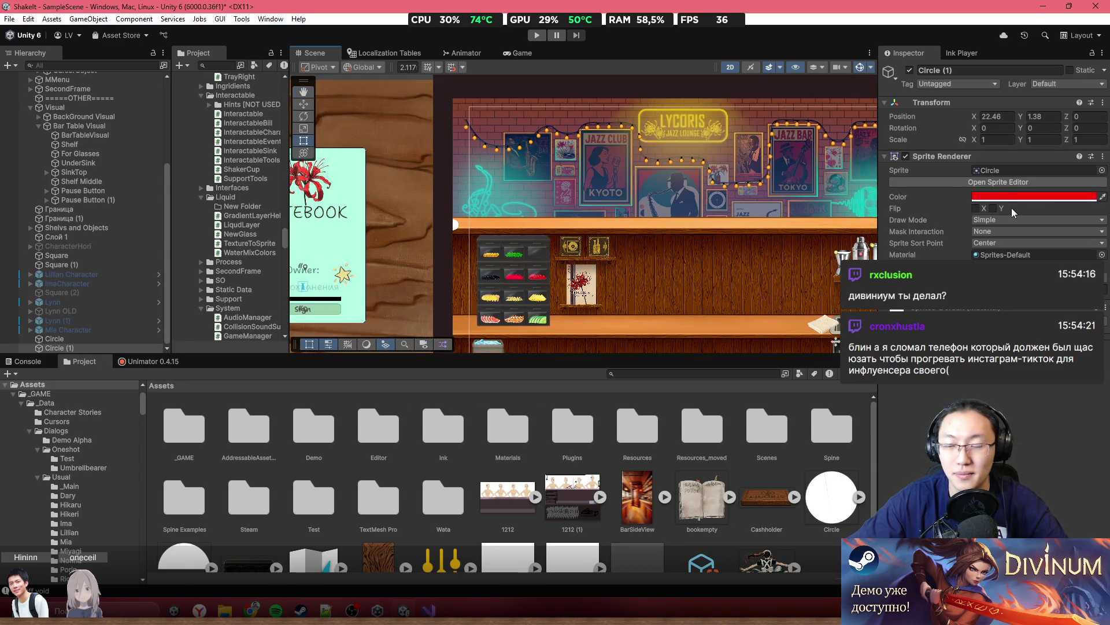
pyautogui.moveTo(752, 249)
pyautogui.mouseDown()
pyautogui.moveTo(442, 189)
pyautogui.moveTo(359, 185)
pyautogui.mouseUp()
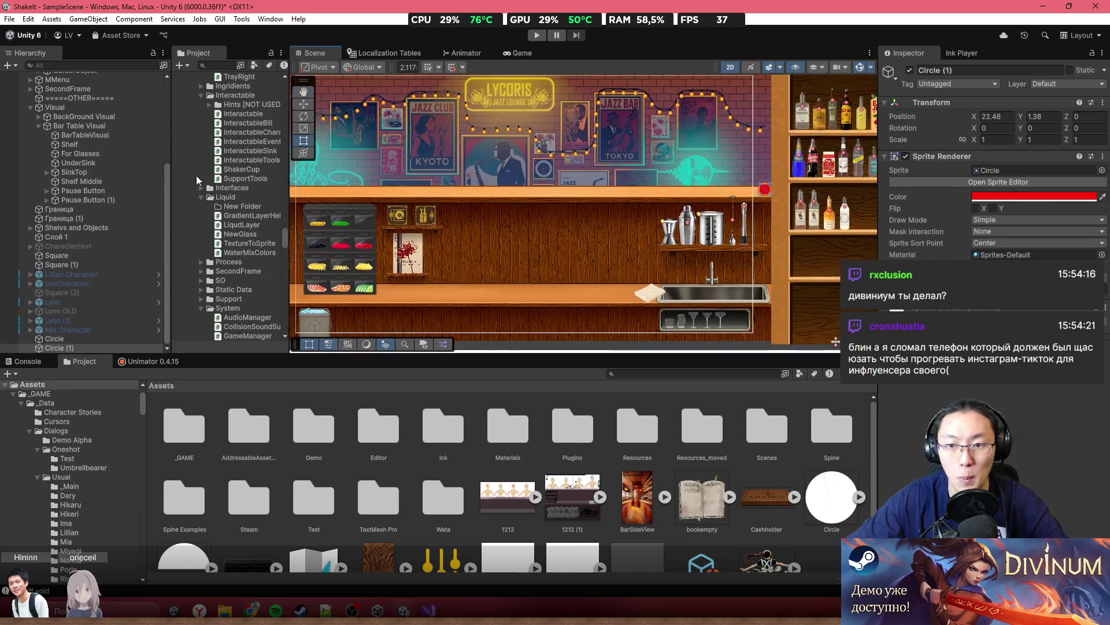
pyautogui.scroll(5, 57, 105)
pyautogui.click(92, 104)
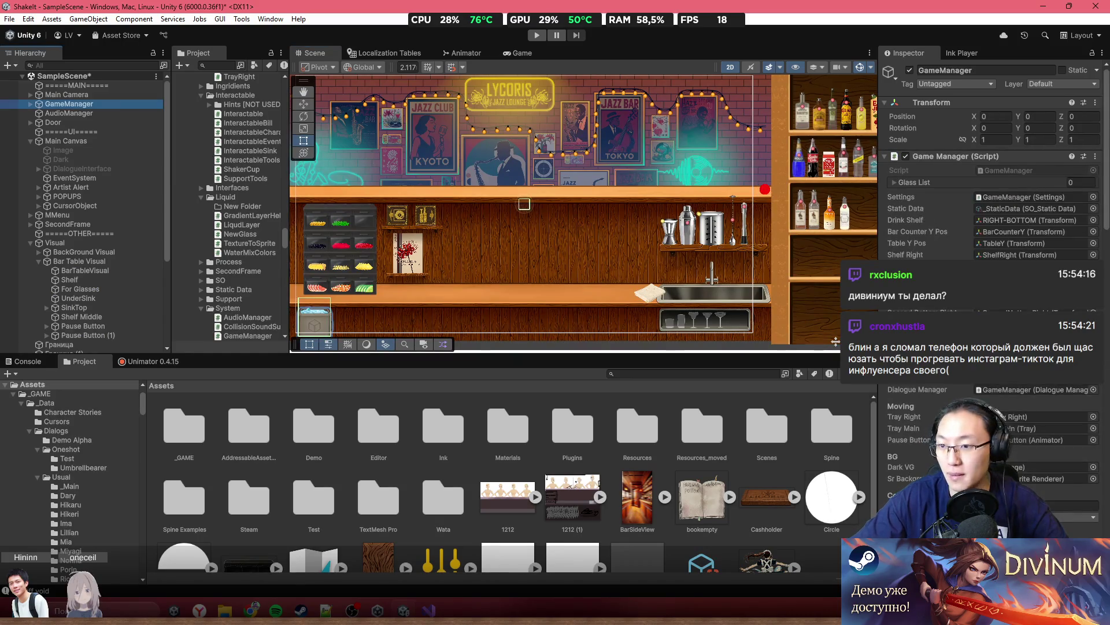
pyautogui.scroll(-4, 989, 162)
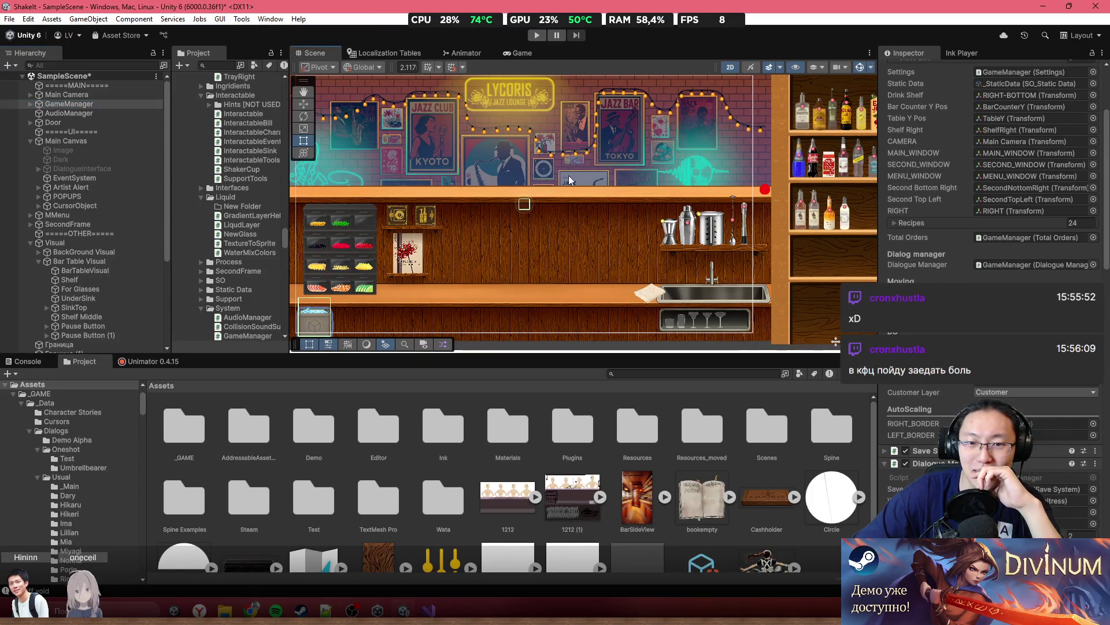
pyautogui.moveTo(568, 175); pyautogui.dragTo(635, 175)
pyautogui.scroll(3, 635, 174)
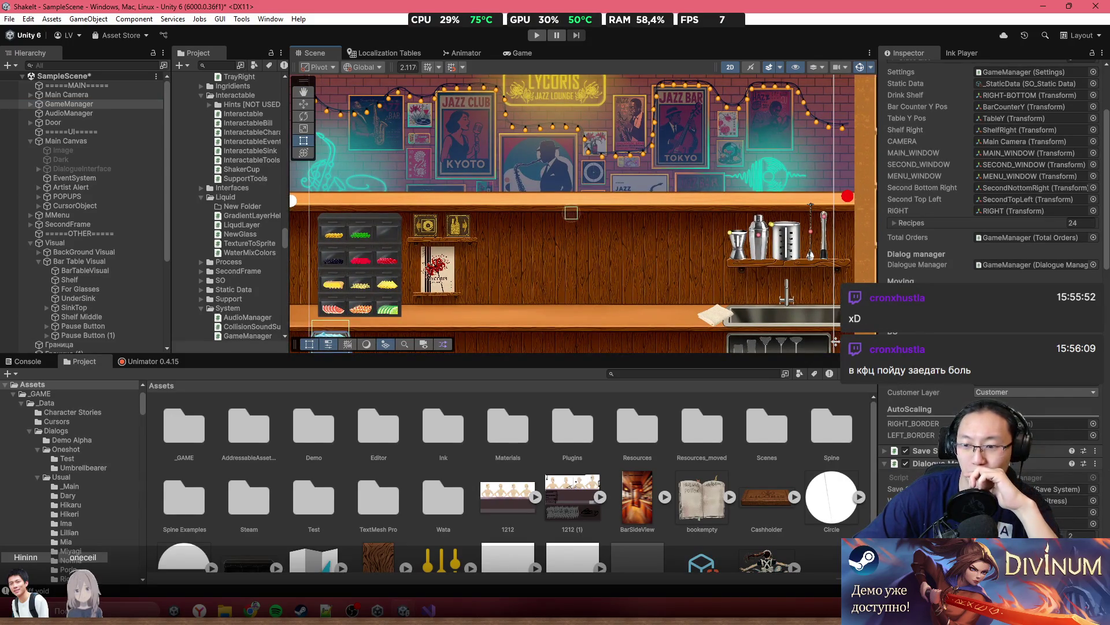
pyautogui.scroll(-10, 1009, 390)
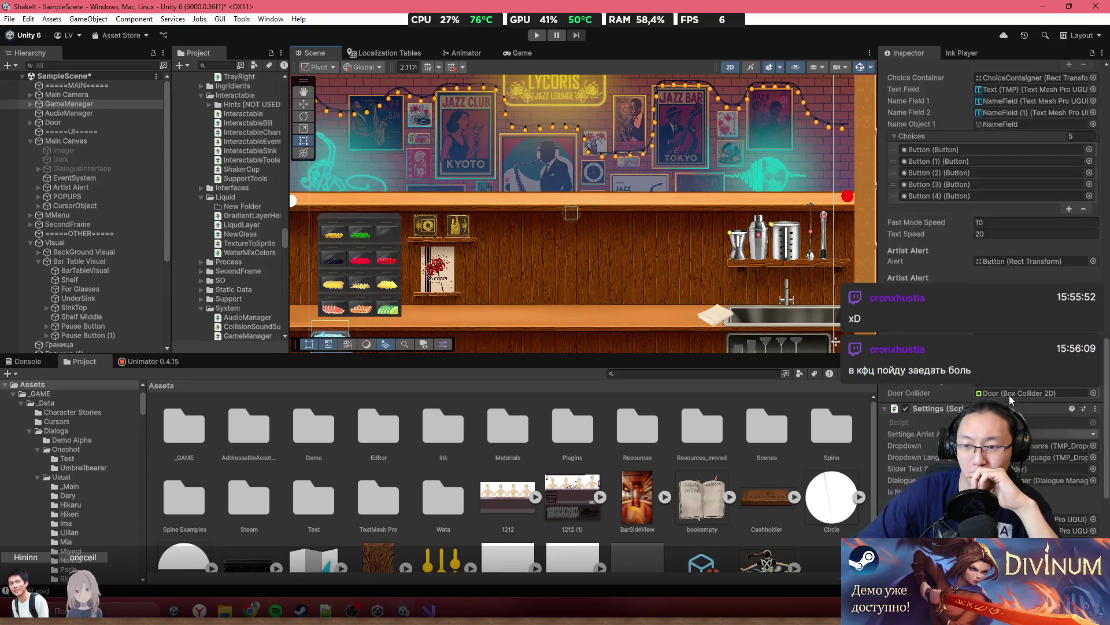
# Expand GameManager in the Hierarchy and select its NyanCharacter child
pyautogui.click(31, 104)
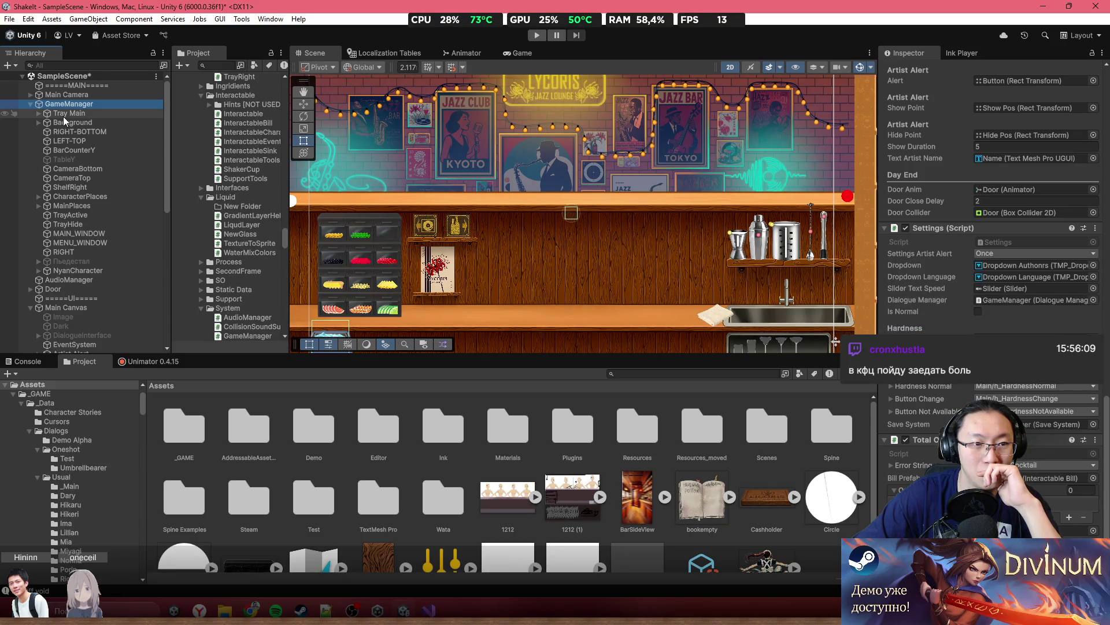
pyautogui.scroll(10, 585, 219)
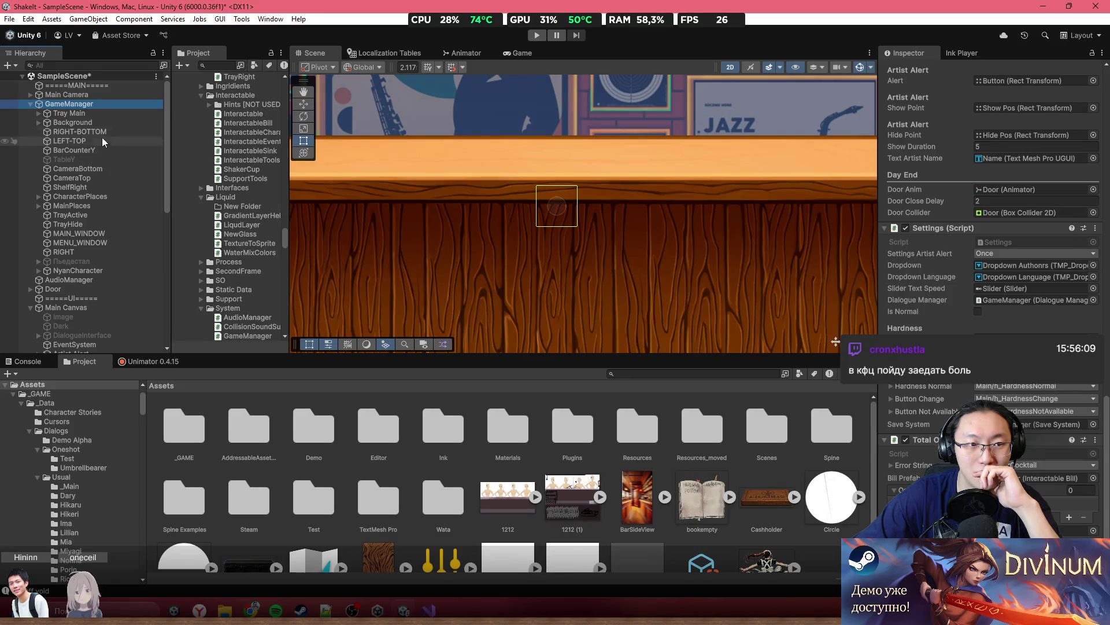
pyautogui.click(105, 103)
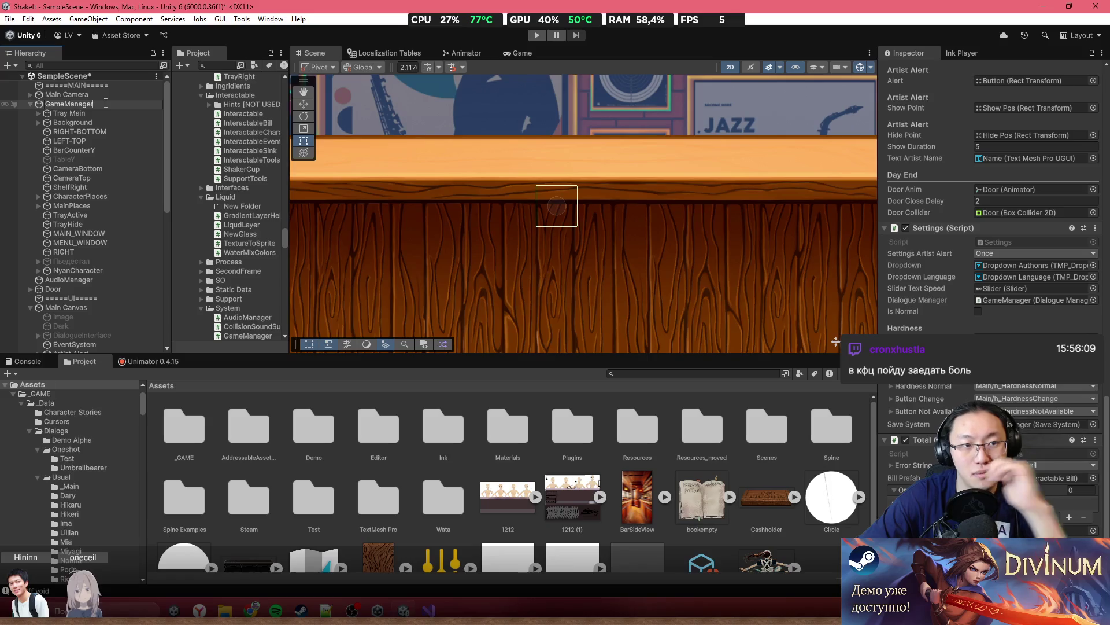
pyautogui.press('Escape')
pyautogui.press('Down')
pyautogui.press('Down')
pyautogui.press('Down')
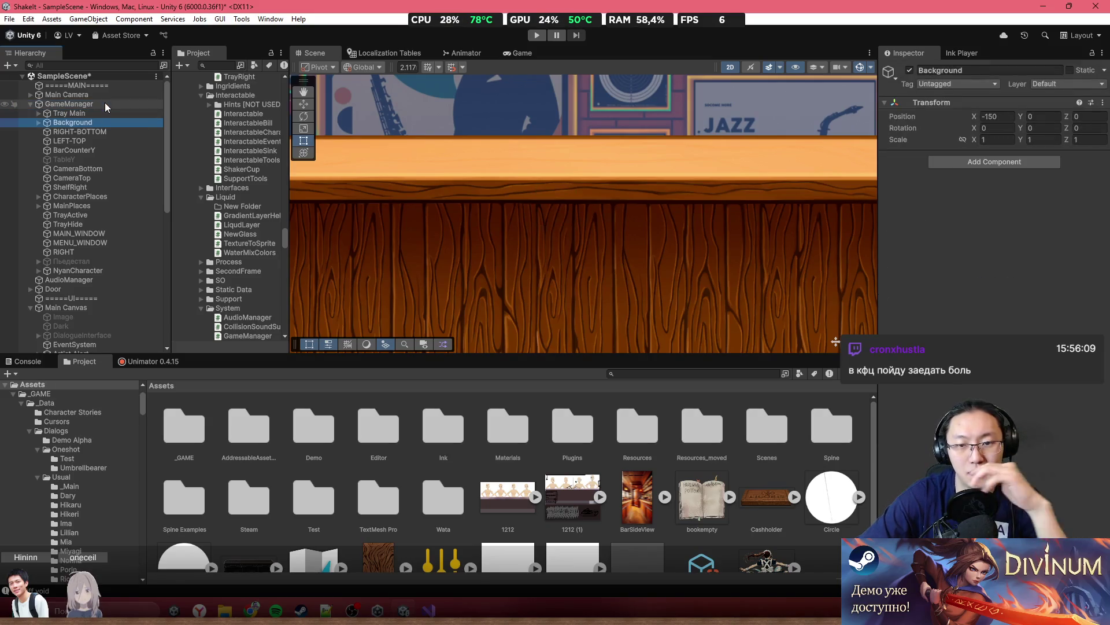
pyautogui.press('Down')
pyautogui.press('Down')
pyautogui.press('Down')
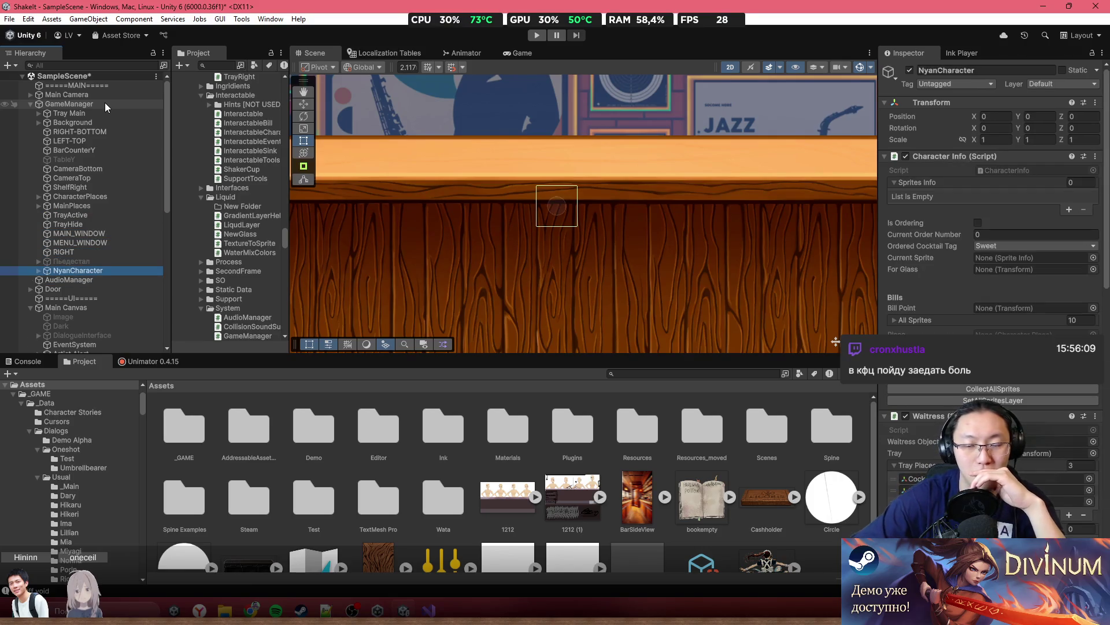
# Try removing NyanCharacter's Box Collider 2D and dismiss the refusal error
pyautogui.scroll(-4, 552, 287)
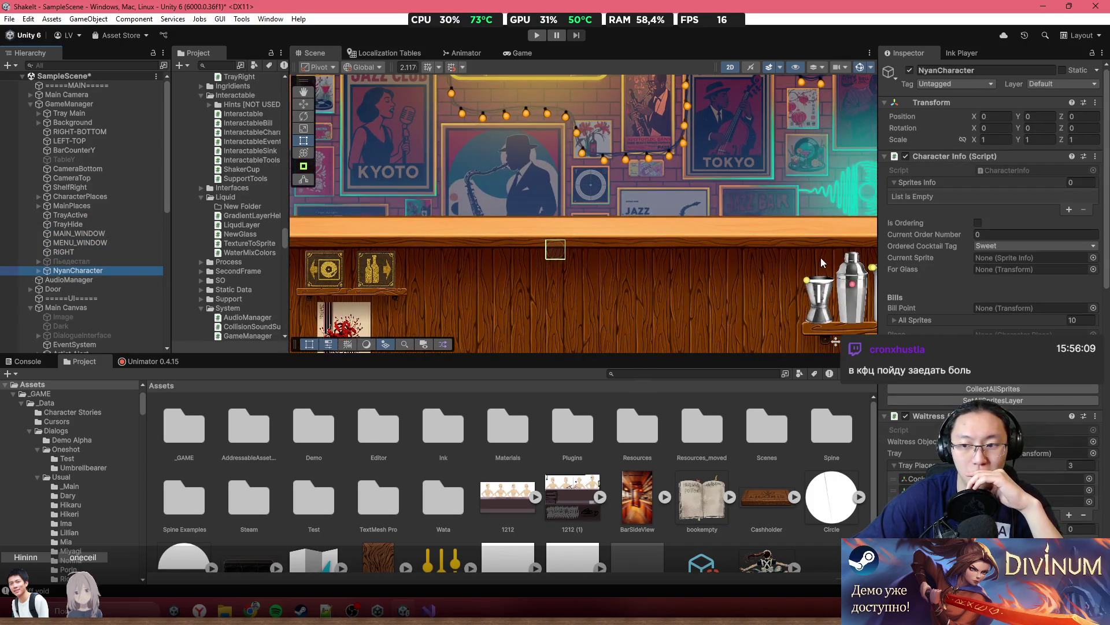
pyautogui.scroll(-10, 935, 273)
pyautogui.scroll(-10, 934, 272)
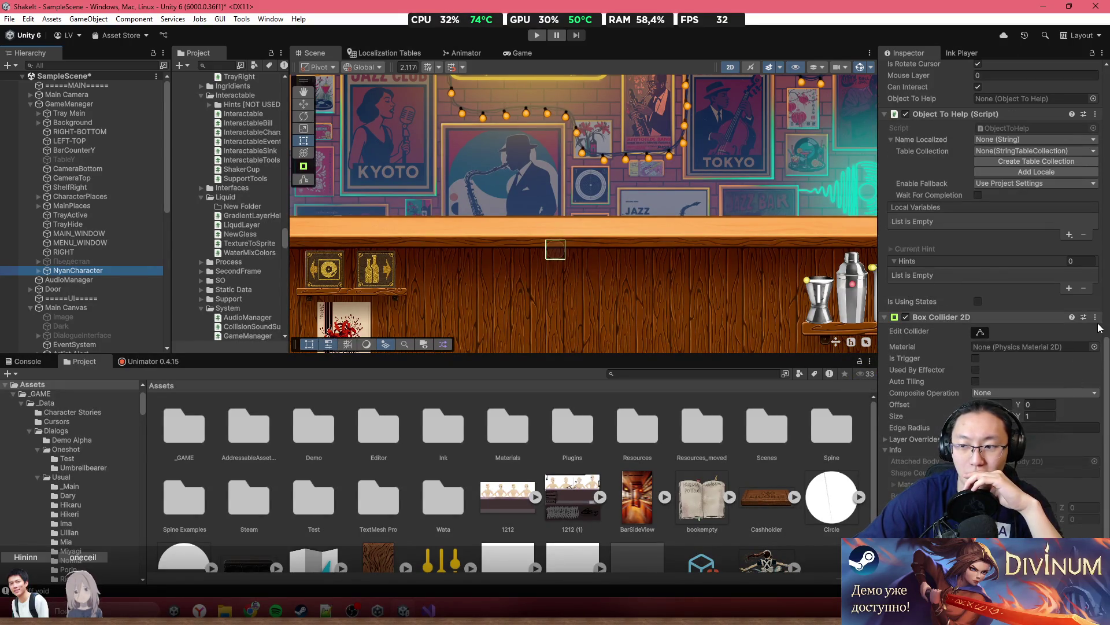
pyautogui.click(1097, 318)
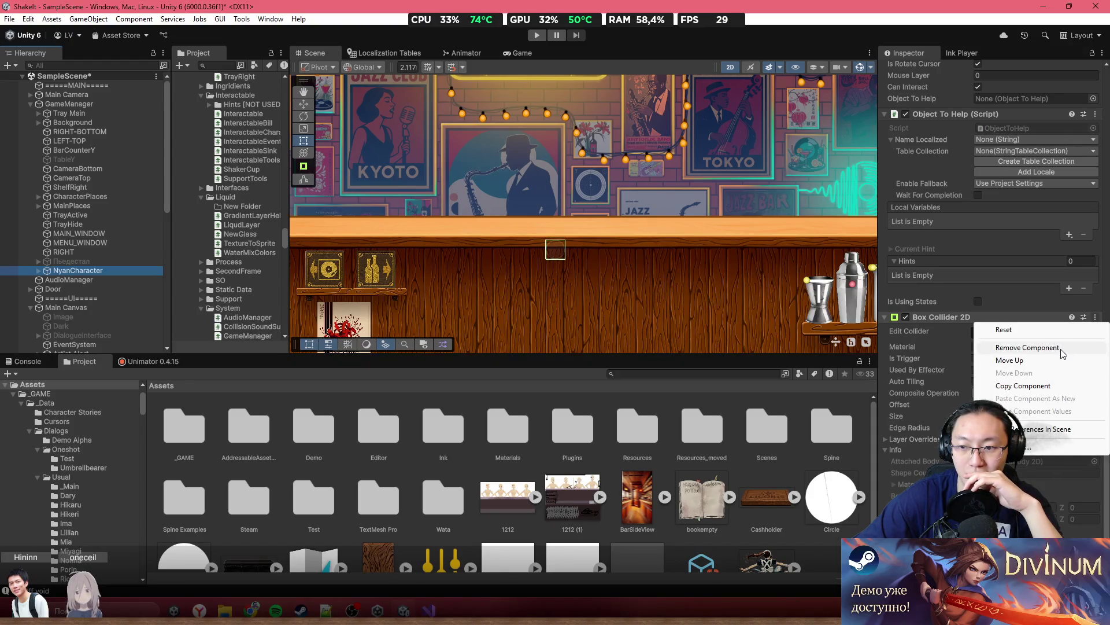
pyautogui.click(1027, 348)
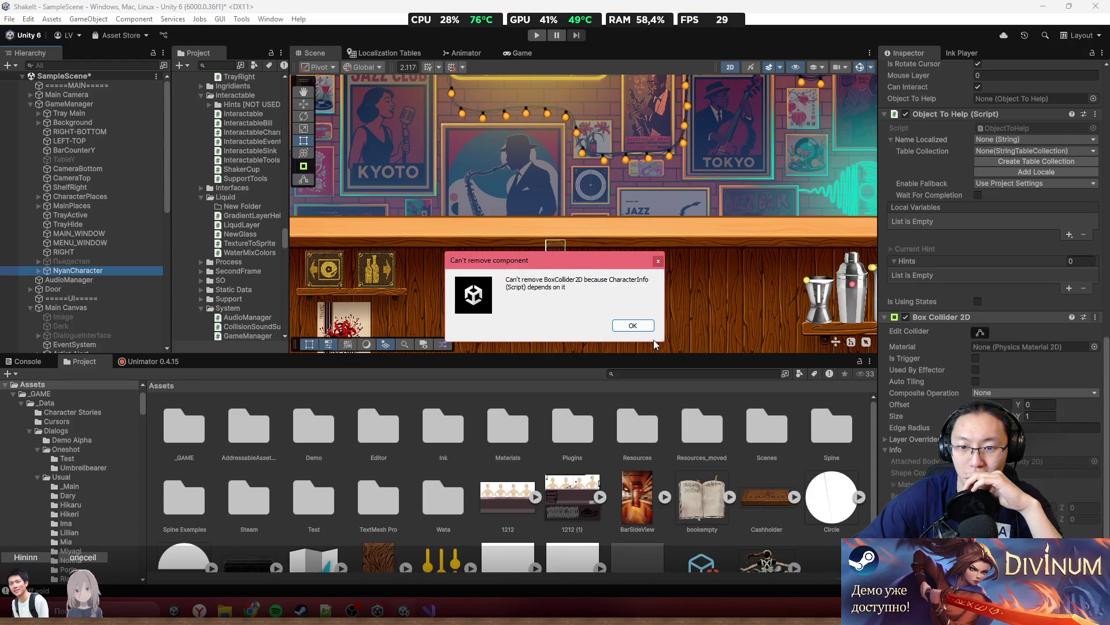
pyautogui.click(641, 327)
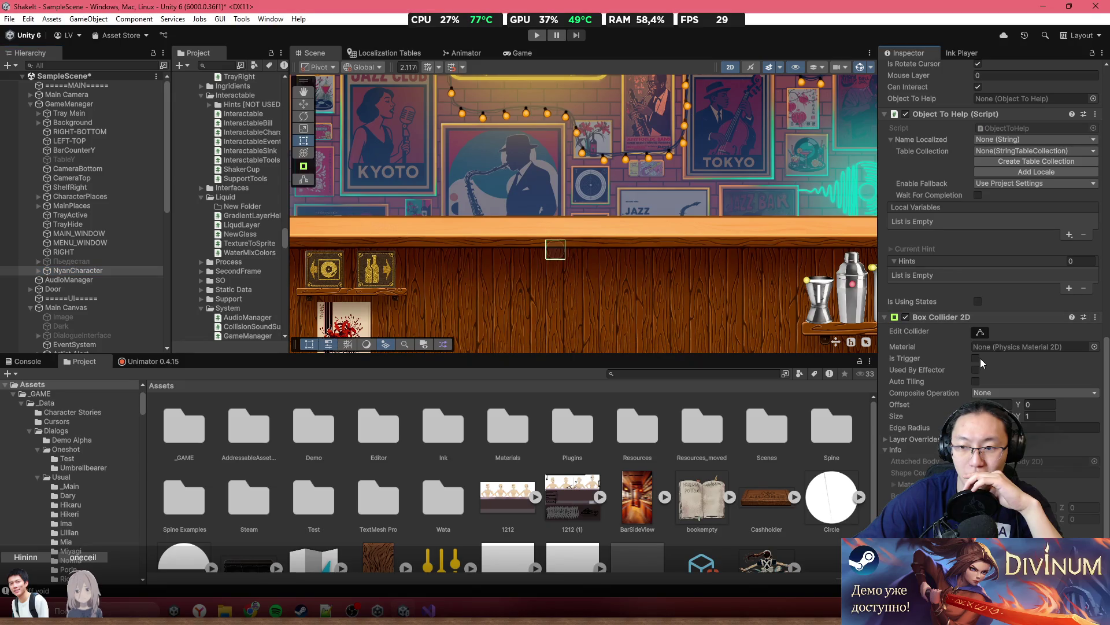
pyautogui.scroll(3, 983, 370)
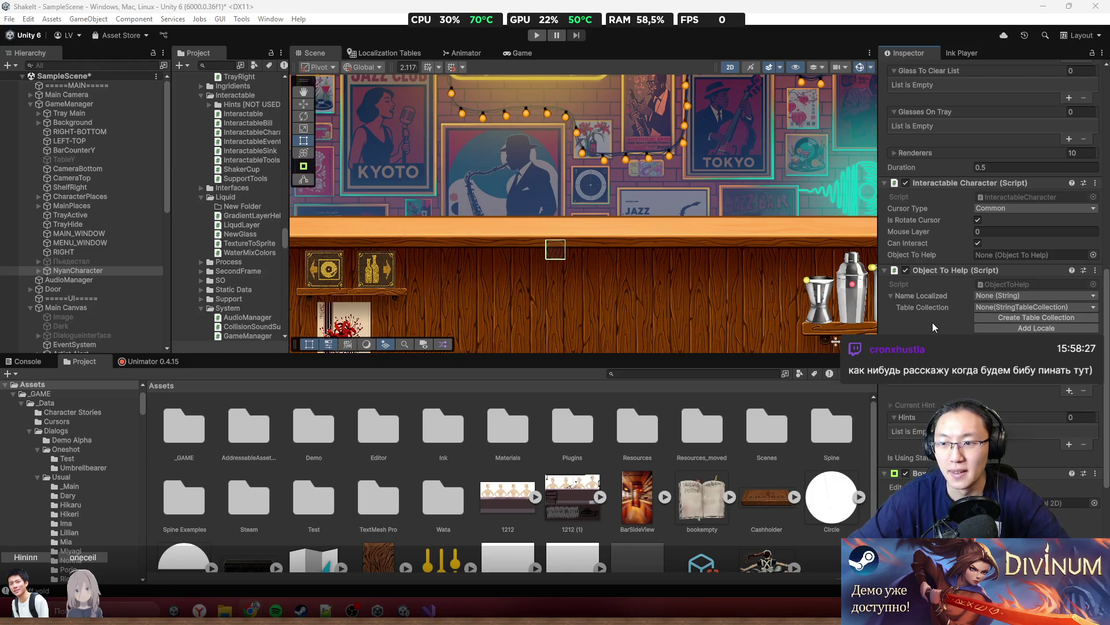
pyautogui.scroll(-2, 582, 259)
pyautogui.scroll(3, 993, 232)
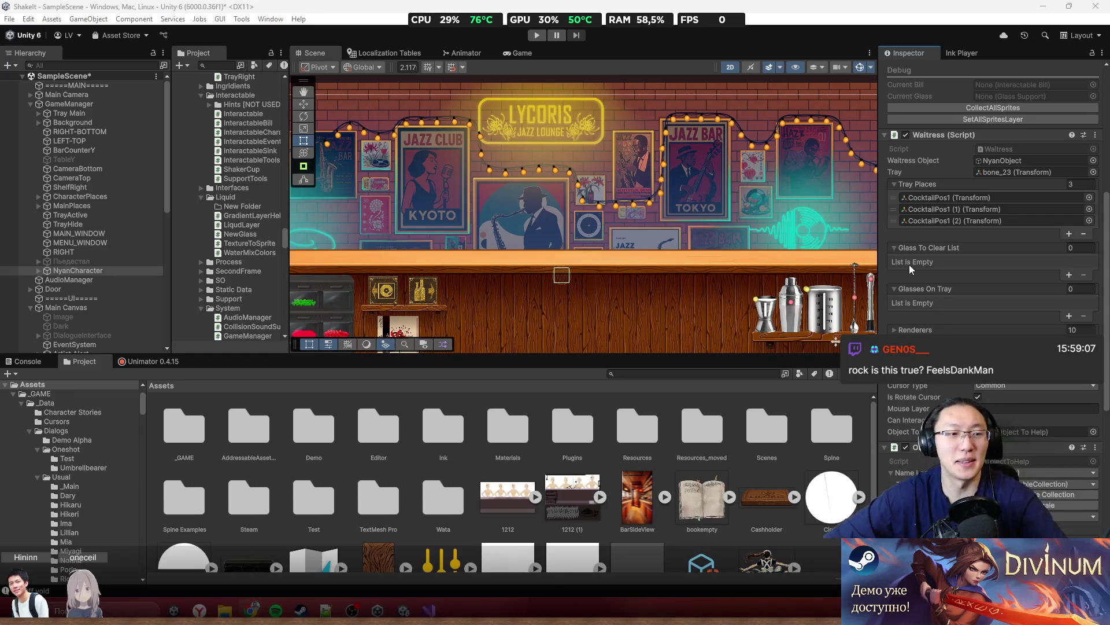
pyautogui.scroll(-8, 981, 276)
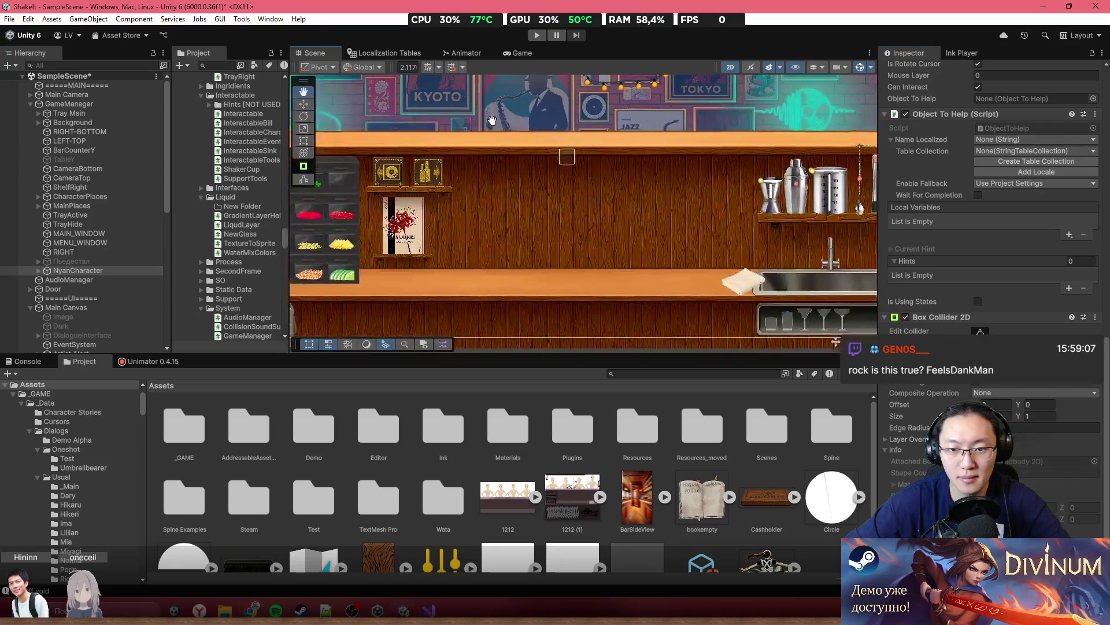
pyautogui.moveTo(259, 149)
pyautogui.mouseDown()
pyautogui.moveTo(308, 8)
pyautogui.moveTo(380, 220)
pyautogui.moveTo(653, 227)
pyautogui.moveTo(442, 307)
pyautogui.moveTo(394, 140)
pyautogui.moveTo(586, 119)
pyautogui.moveTo(497, 127)
pyautogui.moveTo(552, 127)
pyautogui.moveTo(554, 145)
pyautogui.mouseUp()
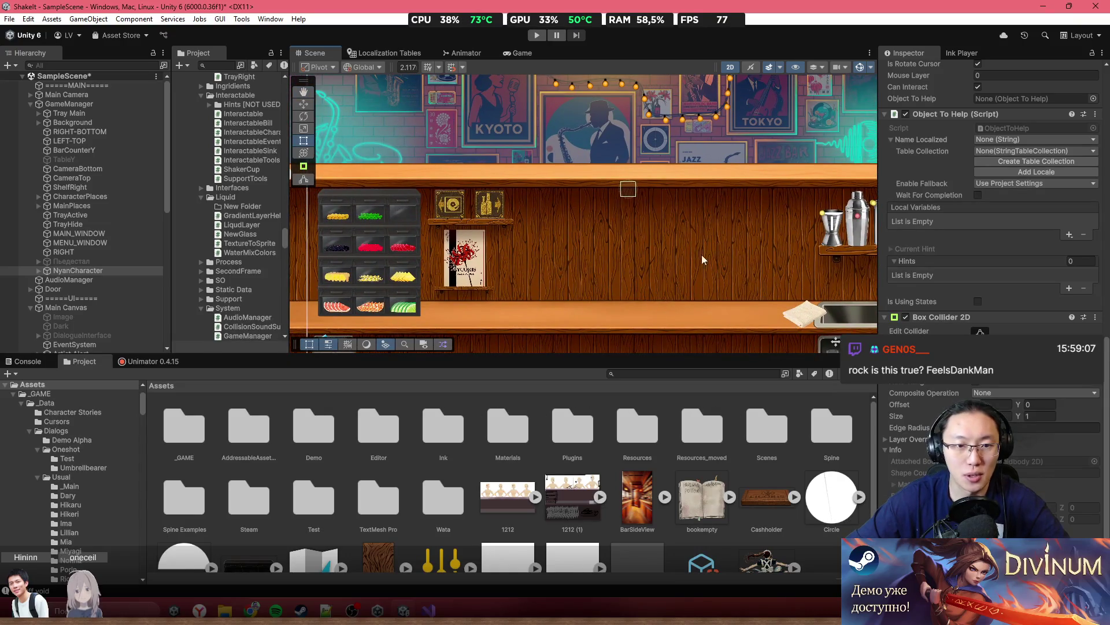
# Select GameManager and bring its AutoScaling border fields into view
pyautogui.scroll(-2, 702, 254)
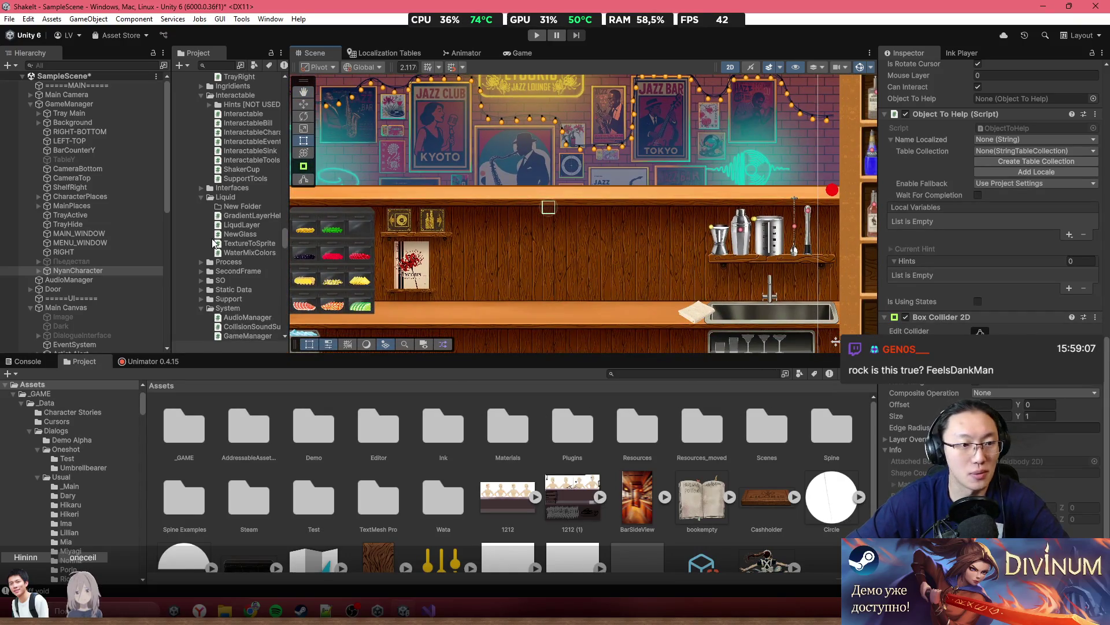
pyautogui.click(68, 103)
pyautogui.scroll(-5, 972, 292)
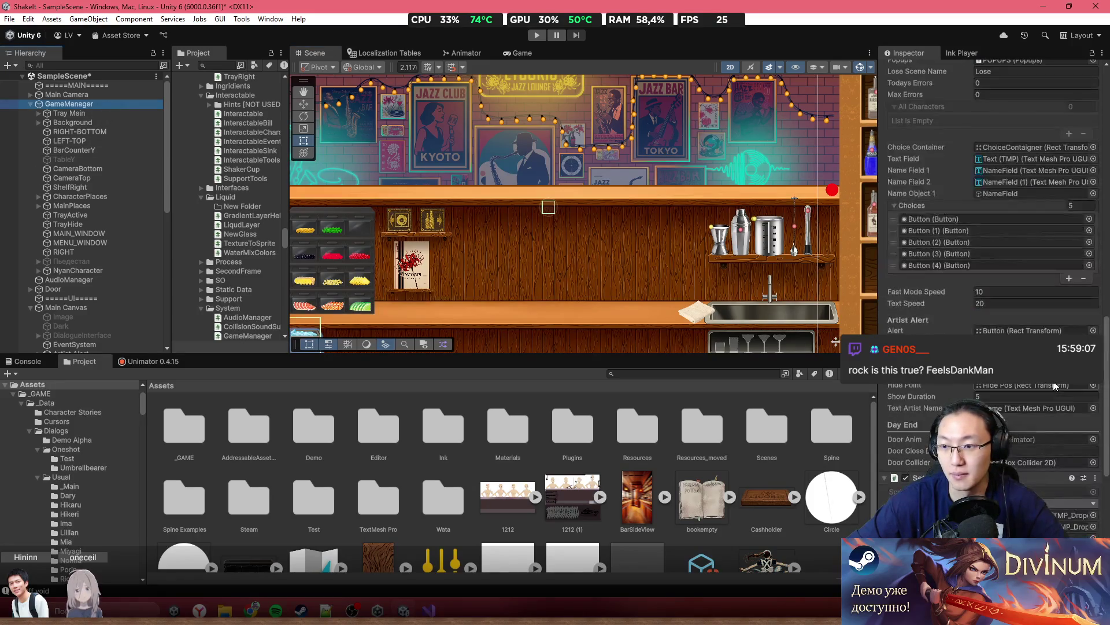
pyautogui.scroll(-5, 997, 310)
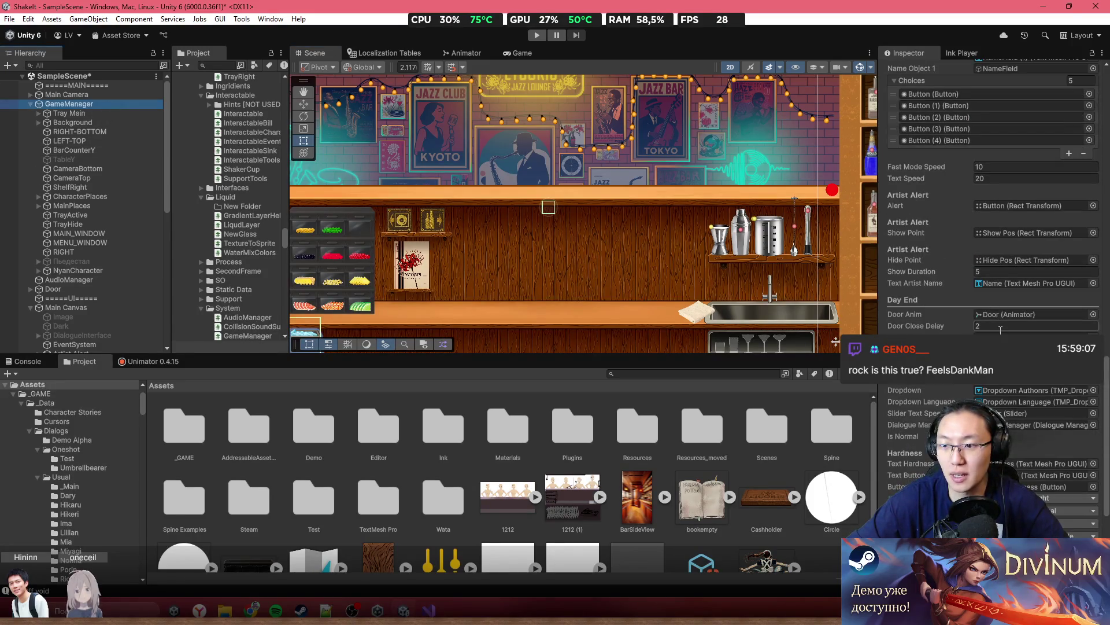
pyautogui.scroll(6, 986, 335)
pyautogui.scroll(7, 983, 345)
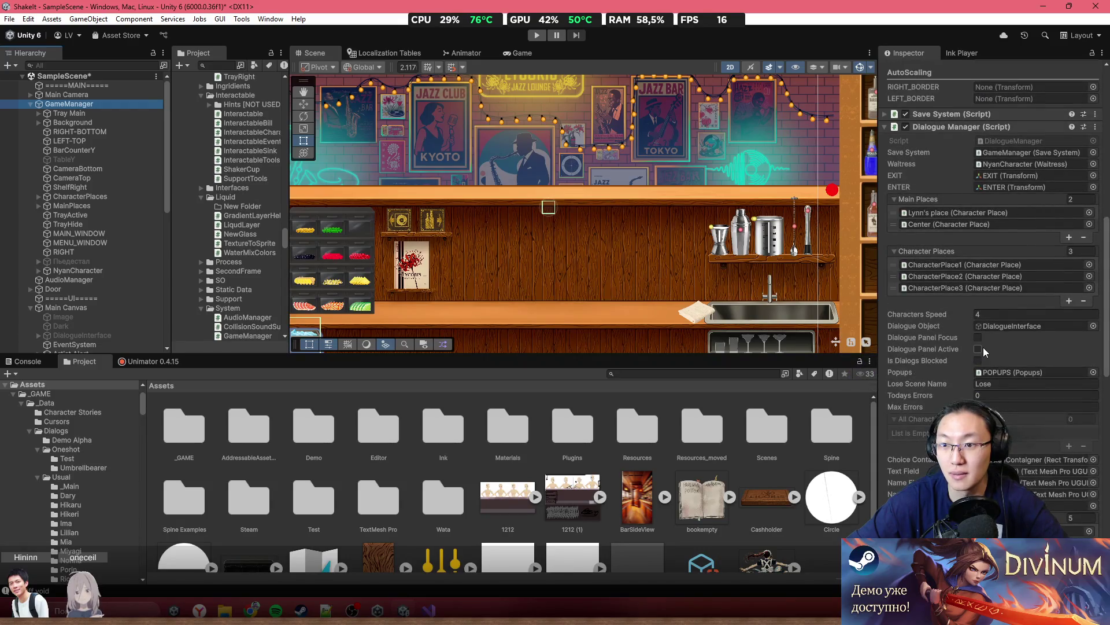
pyautogui.scroll(4, 983, 347)
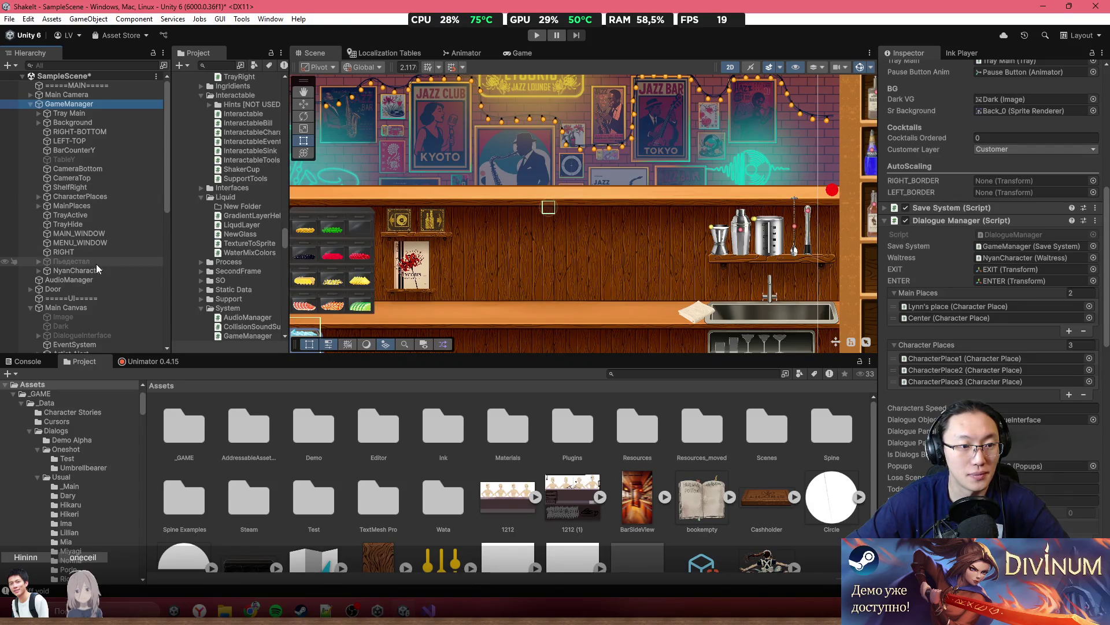
pyautogui.scroll(-10, 97, 269)
# Assign Circle to RIGHT_BORDER and Circle (1) to LEFT_BORDER on GameManager
pyautogui.moveTo(1008, 281); pyautogui.dragTo(1012, 181)
pyautogui.moveTo(64, 347)
pyautogui.mouseDown()
pyautogui.moveTo(521, 260)
pyautogui.moveTo(1018, 192)
pyautogui.mouseUp()
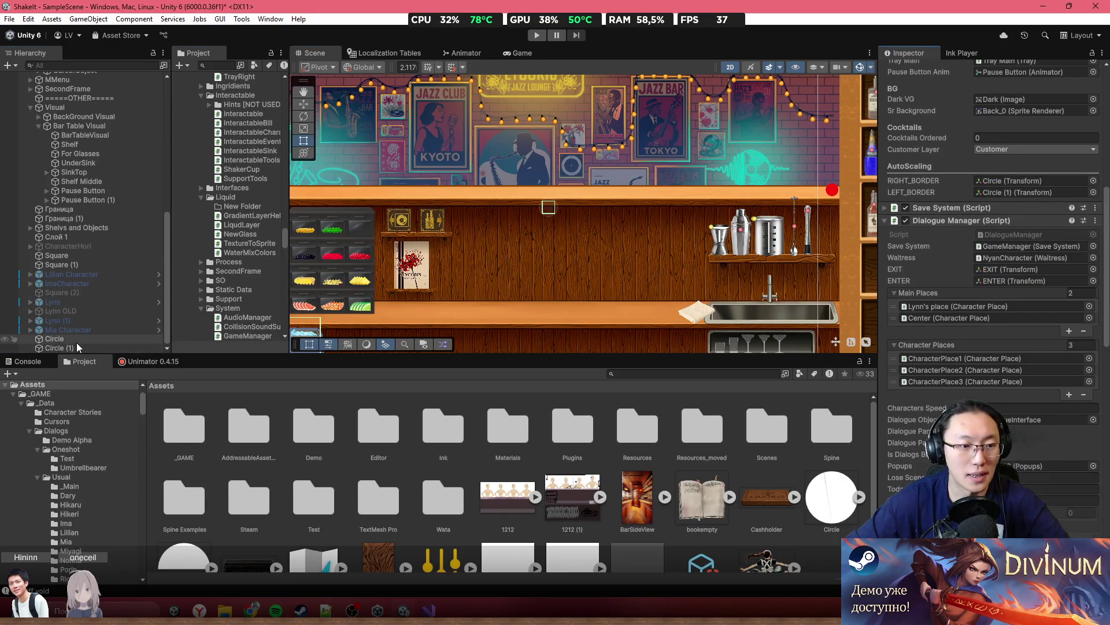
pyautogui.click(64, 339)
pyautogui.click(989, 70)
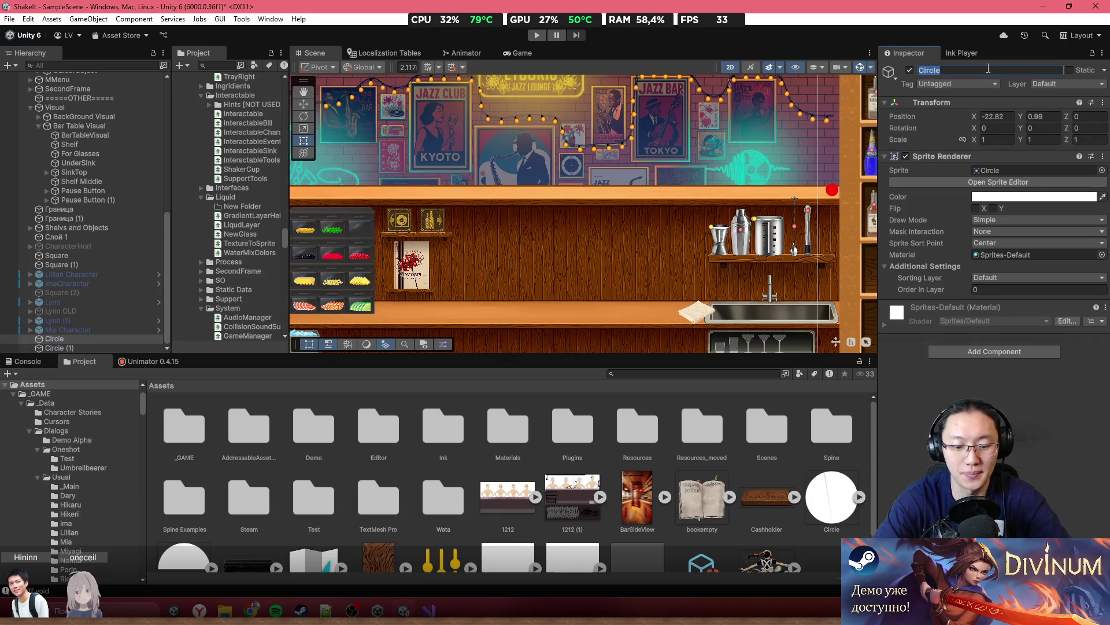
# Name Circle 'Left Window Border' and Circle (1) 'Right Window Border'
pyautogui.write('Left W')
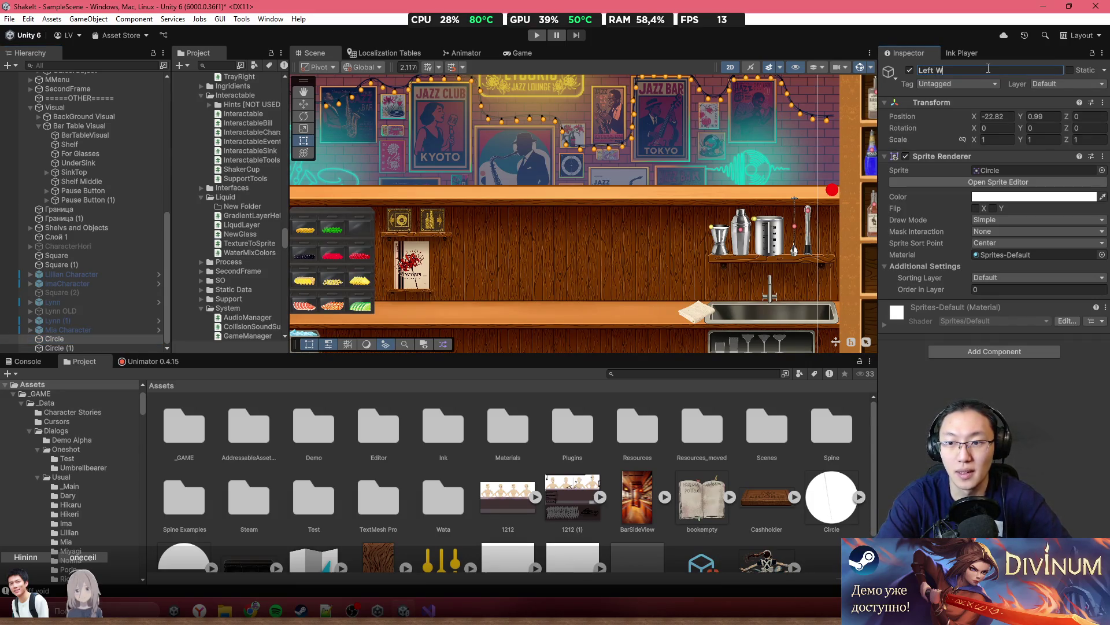
pyautogui.write('indow B')
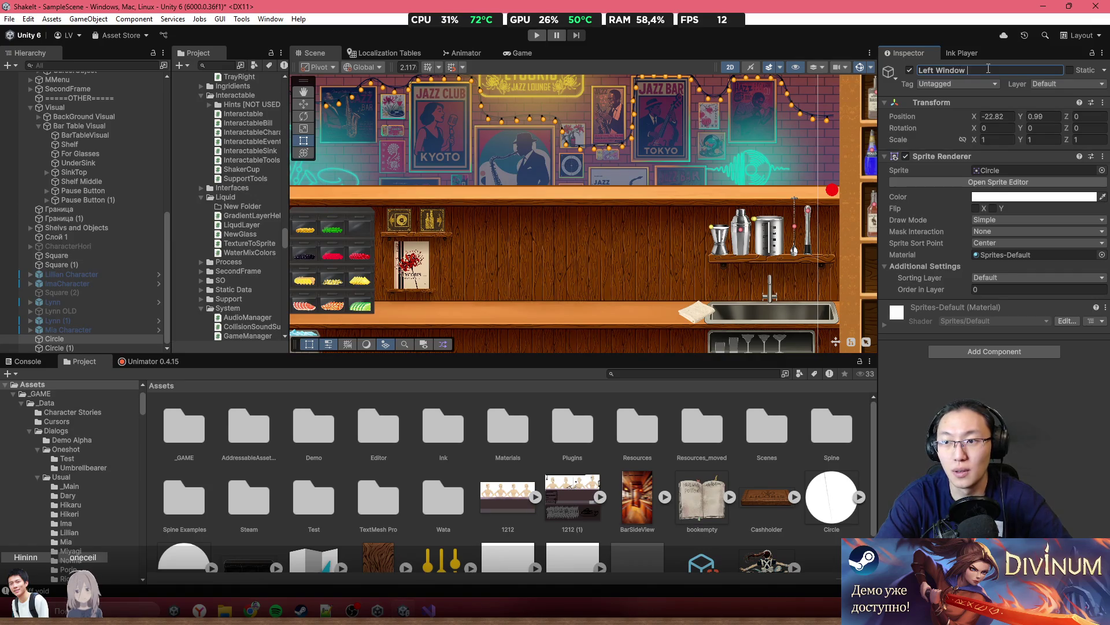
pyautogui.write('order')
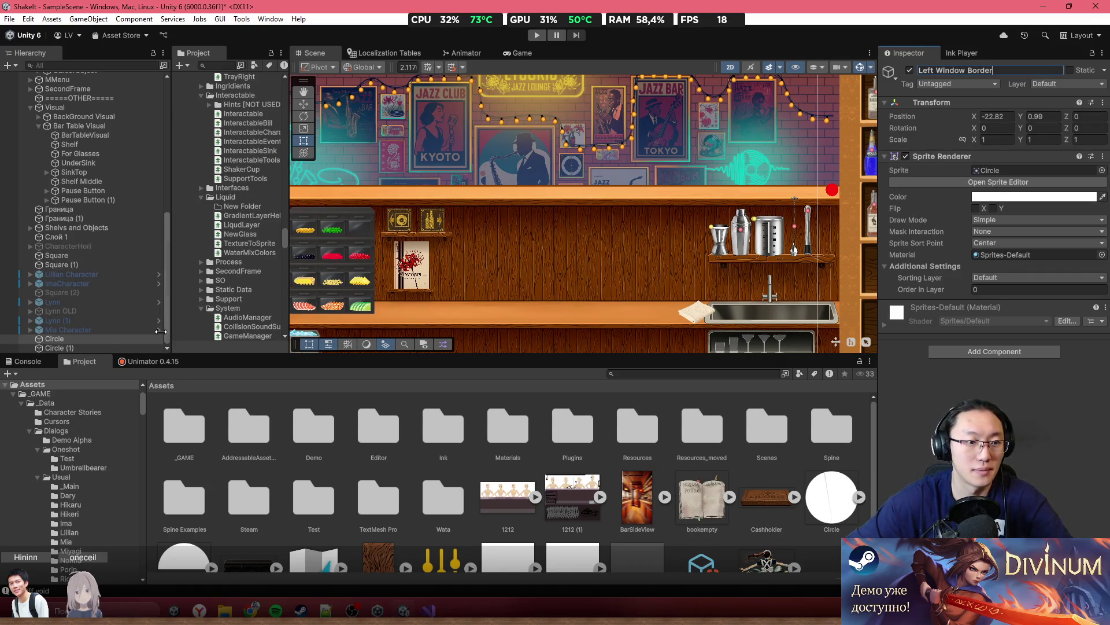
pyautogui.click(114, 346)
pyautogui.click(983, 82)
pyautogui.click(994, 68)
pyautogui.write('Ri')
pyautogui.write('WE')
pyautogui.write('ind')
pyautogui.write('der')
pyautogui.press('Return')
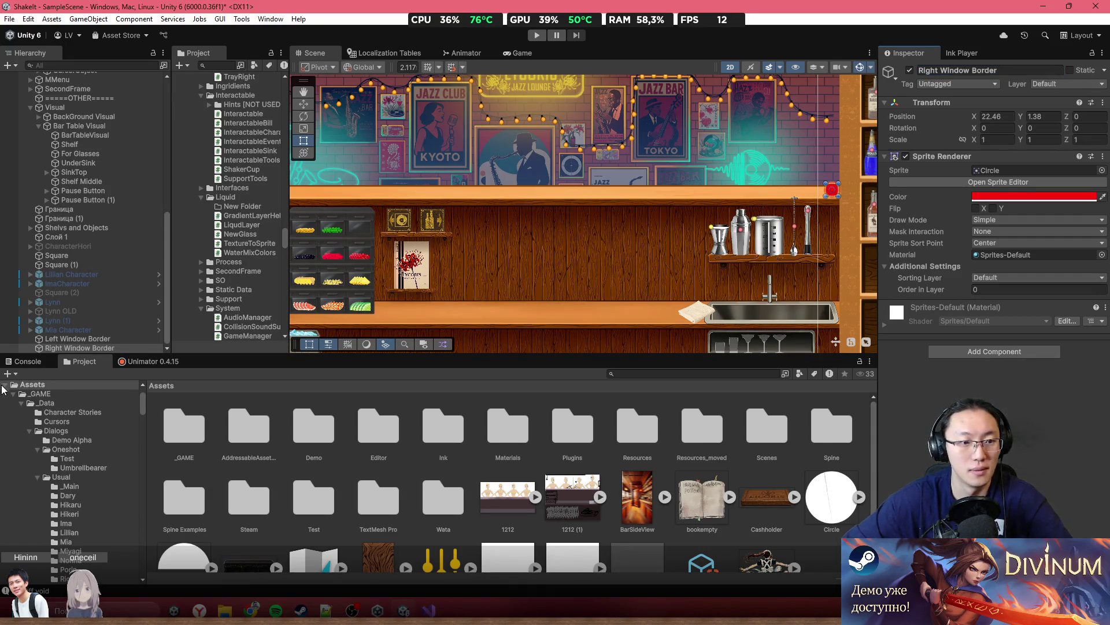
# Move both window border objects under GameManager in the Hierarchy
pyautogui.click(69, 338)
pyautogui.keyDown('ctrl'); pyautogui.click(69, 344); pyautogui.keyUp('ctrl')
pyautogui.moveTo(69, 343)
pyautogui.mouseDown()
pyautogui.moveTo(80, 58)
pyautogui.moveTo(81, 144)
pyautogui.moveTo(112, 77)
pyautogui.moveTo(124, 78)
pyautogui.moveTo(99, 276)
pyautogui.mouseUp()
pyautogui.scroll(-3, 115, 261)
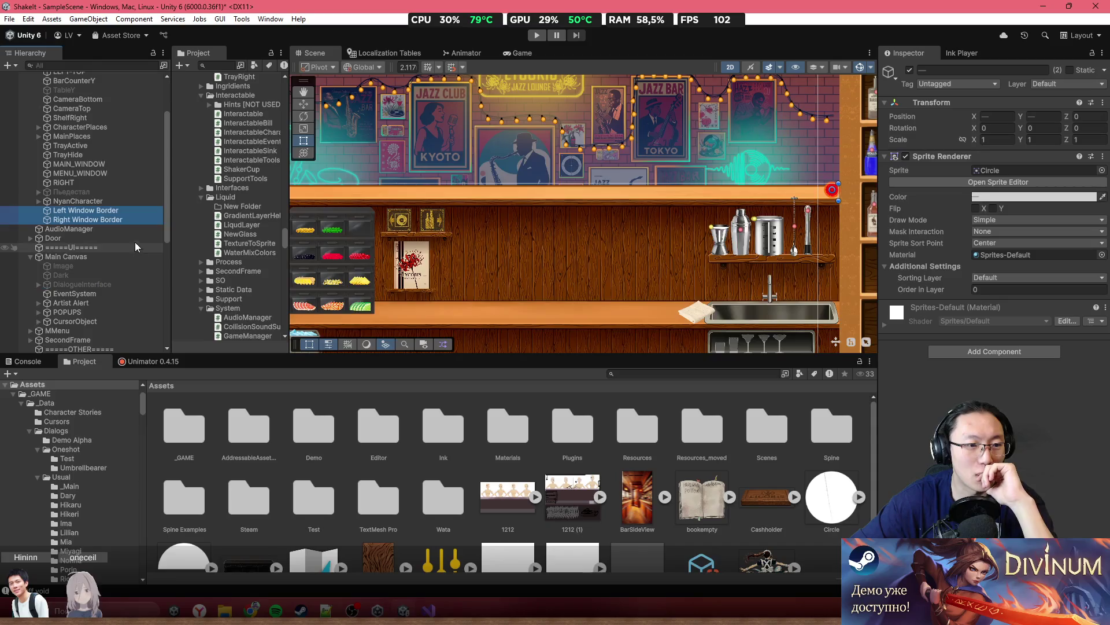
# Rearrange the editor panels, widening the project panel and heightening the upper area
pyautogui.moveTo(124, 210); pyautogui.dragTo(117, 217)
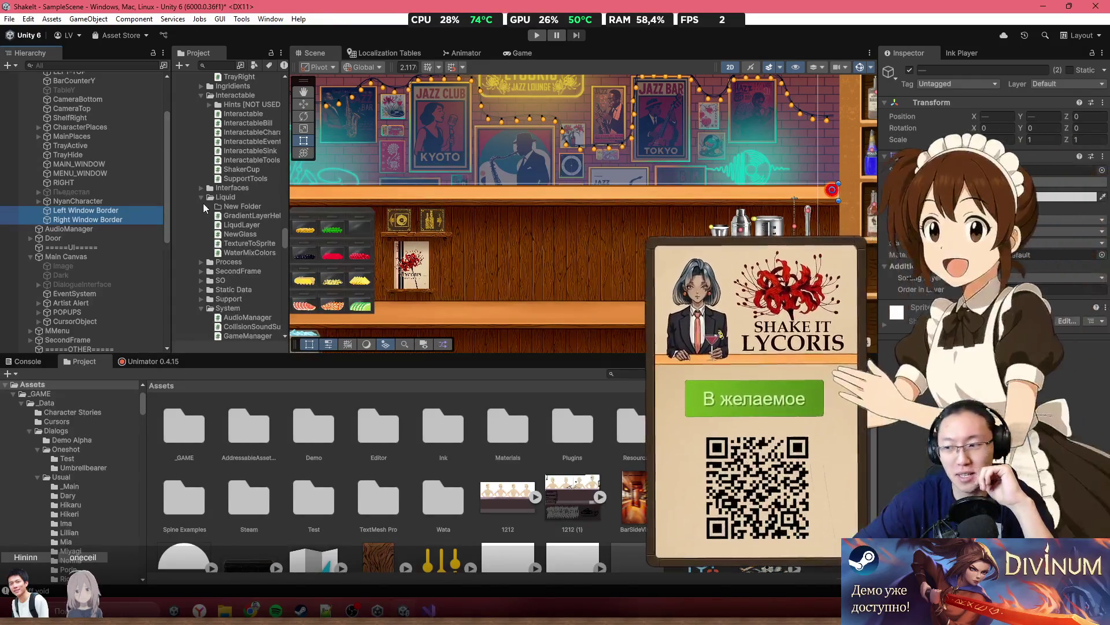
pyautogui.scroll(-3, 203, 203)
pyautogui.scroll(10, 242, 214)
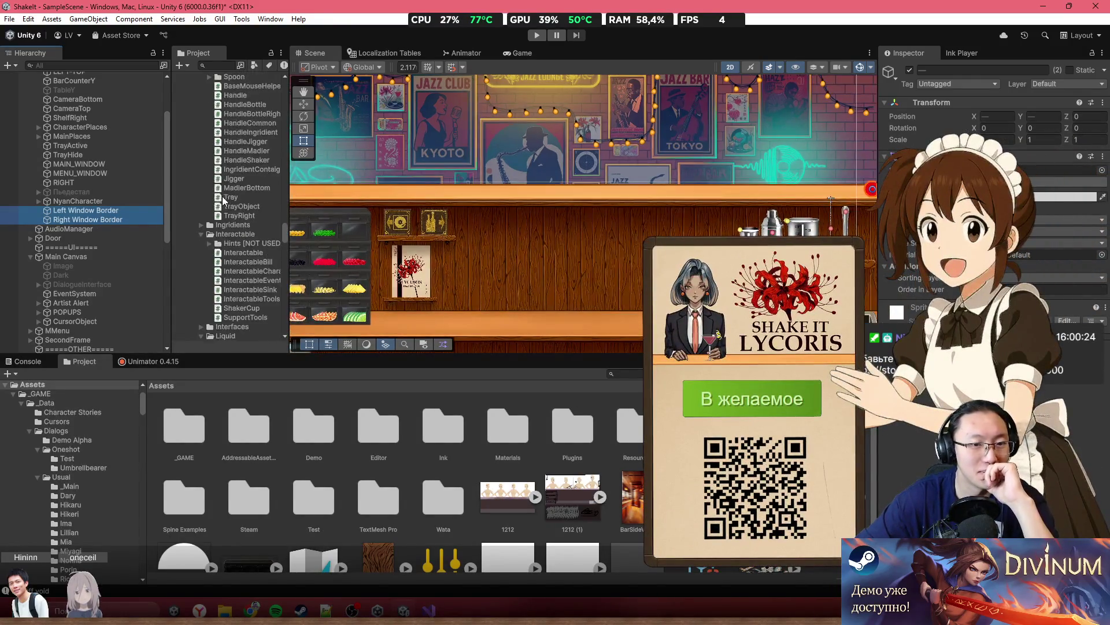
pyautogui.moveTo(290, 221); pyautogui.dragTo(327, 221)
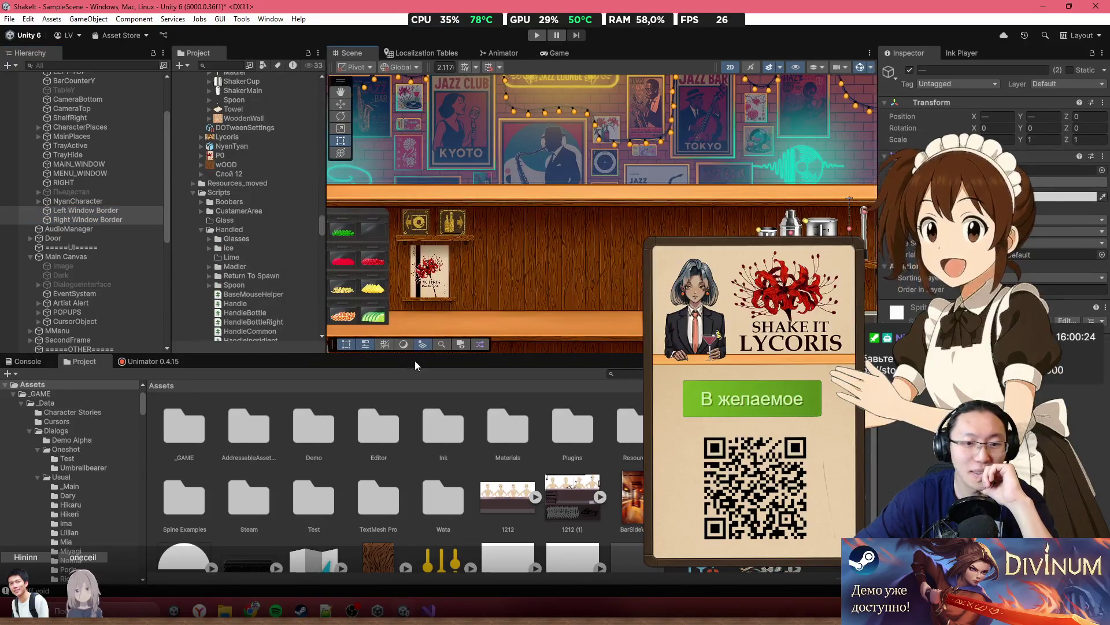
pyautogui.moveTo(416, 354); pyautogui.dragTo(416, 387)
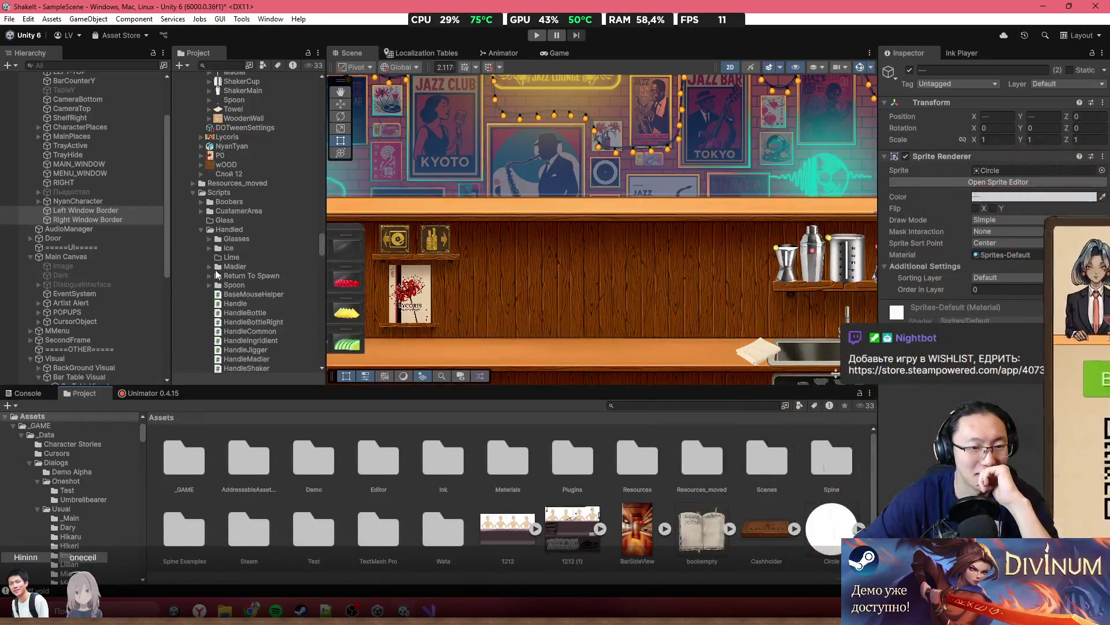
pyautogui.scroll(3, 111, 206)
pyautogui.scroll(-2, 588, 254)
pyautogui.scroll(-2, 588, 254)
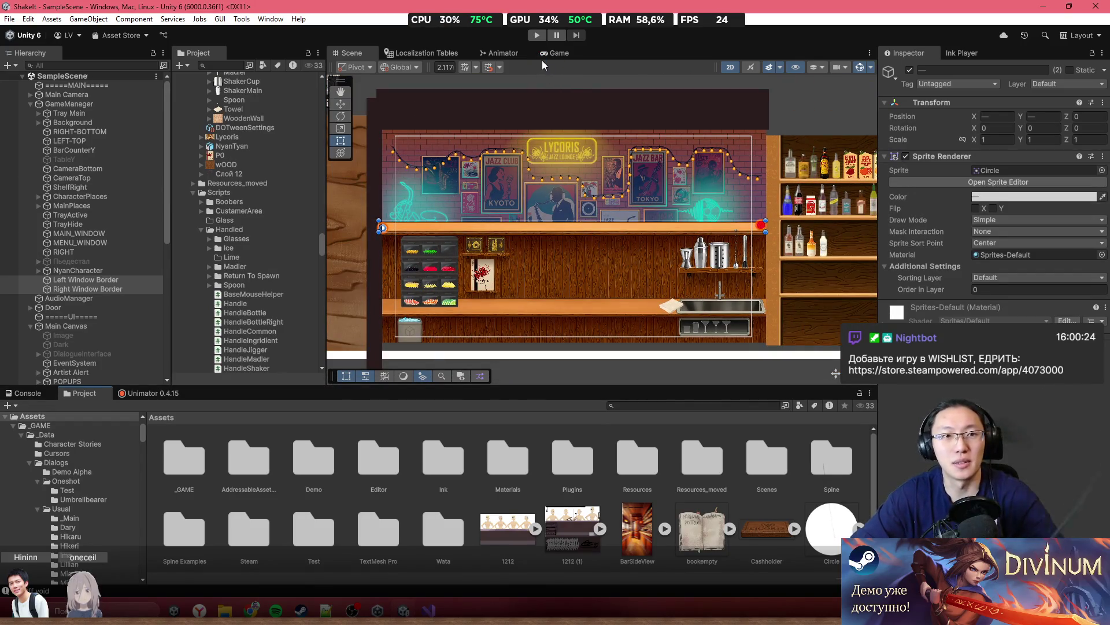
# Save the scene and enter Play mode to test the border markers
pyautogui.hotkey('ctrl', 's')
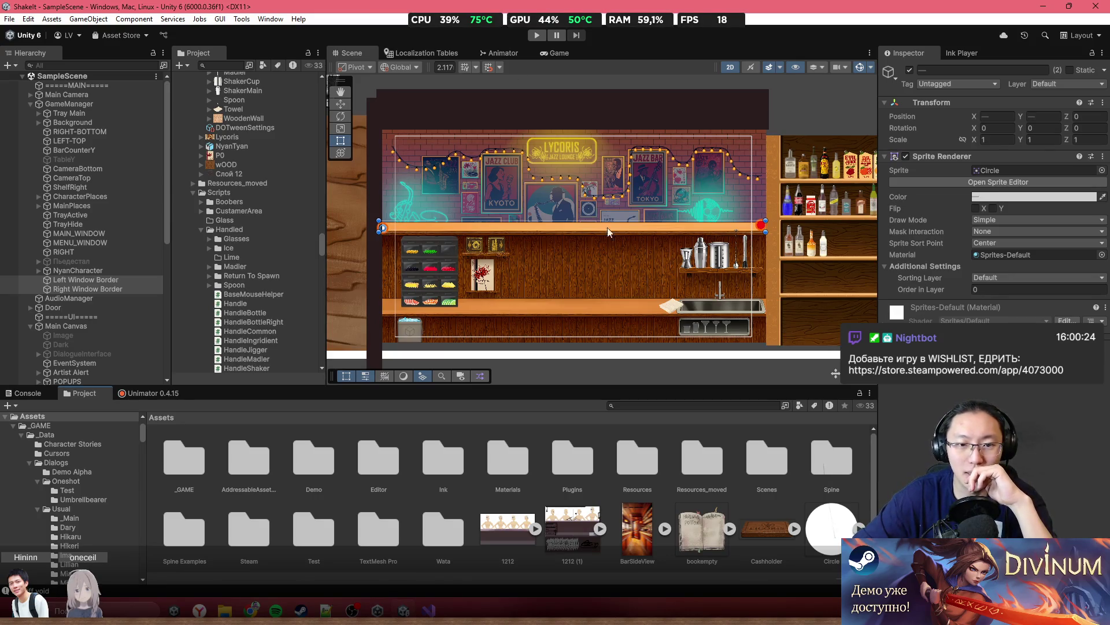
pyautogui.scroll(2, 657, 233)
pyautogui.click(539, 36)
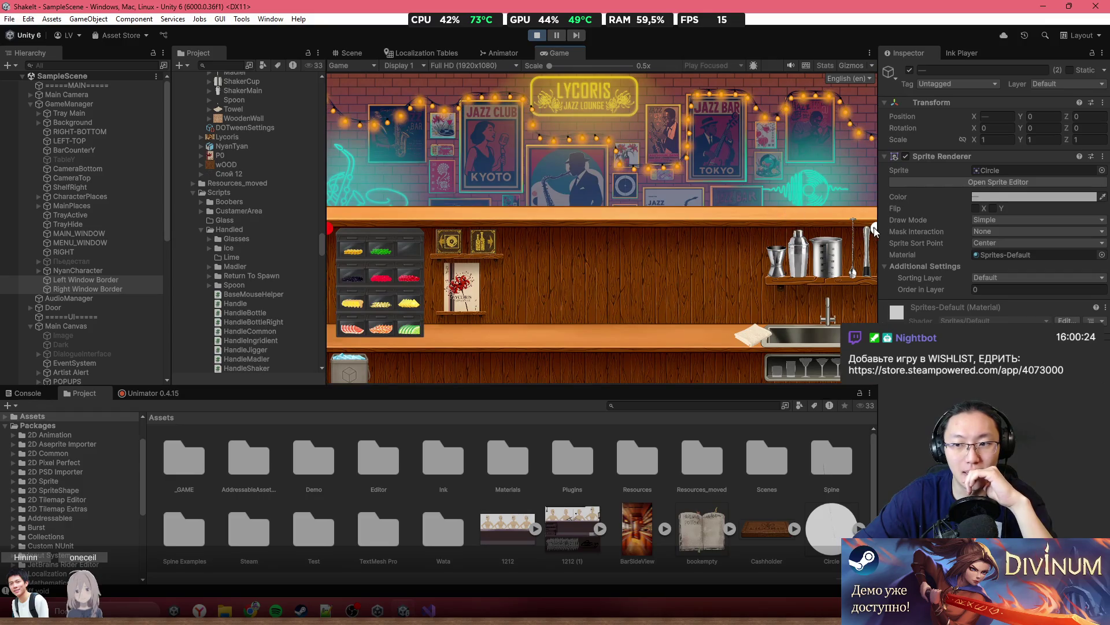
# Stop the game and set the Game view preview to a 4:3 aspect ratio
pyautogui.click(537, 35)
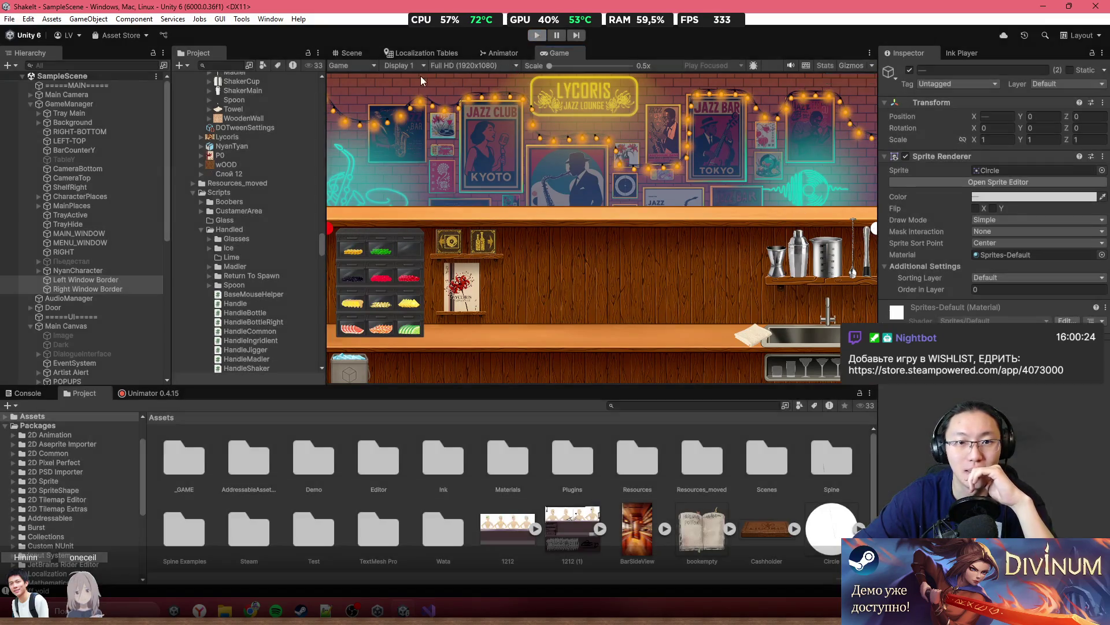
pyautogui.click(509, 52)
pyautogui.click(397, 54)
pyautogui.click(503, 52)
pyautogui.click(559, 53)
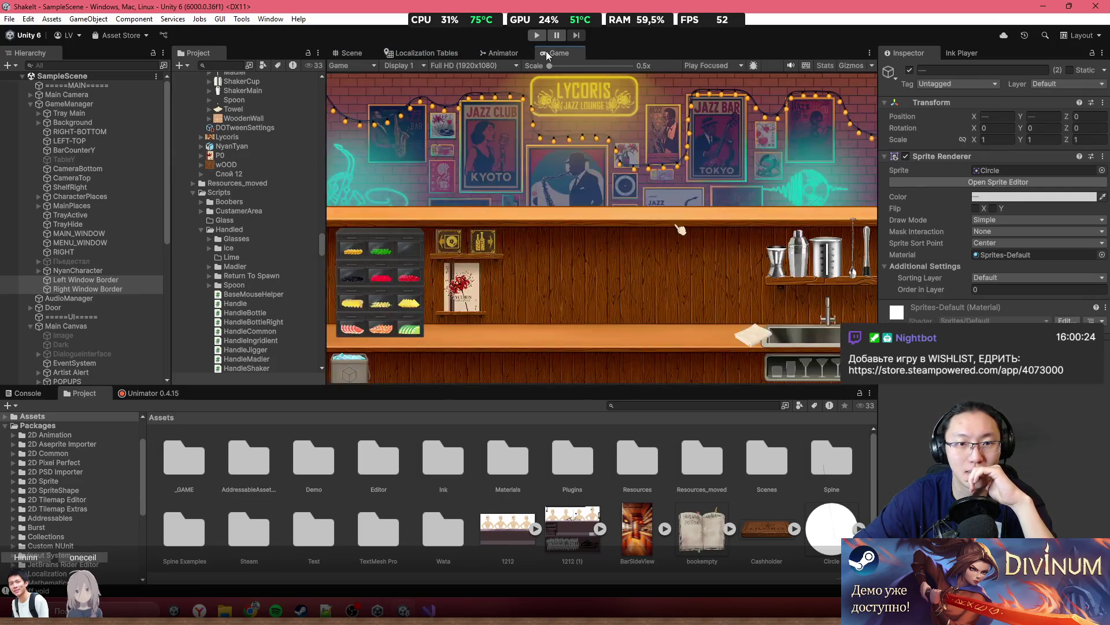
pyautogui.click(440, 65)
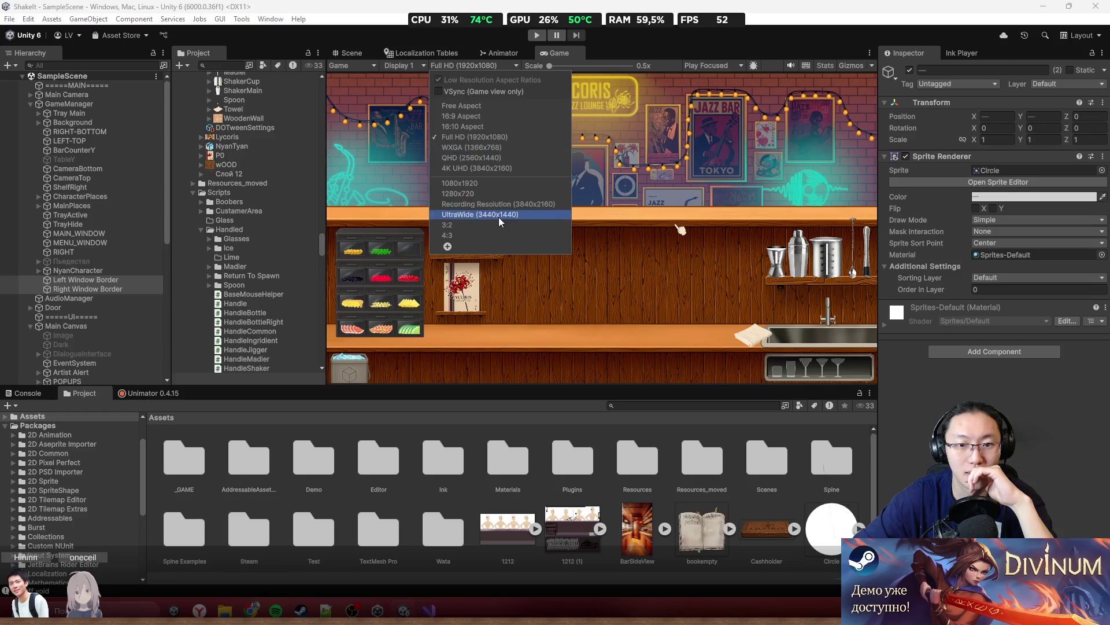
pyautogui.click(499, 235)
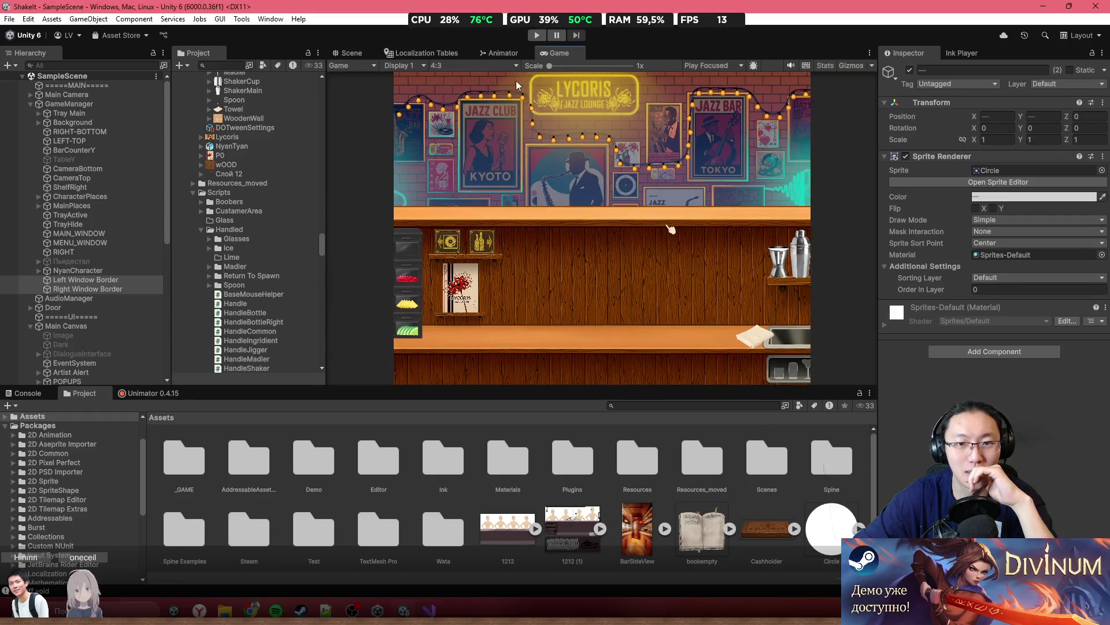
# Play-test the game at 4:3, then stop and return to the Scene view
pyautogui.click(537, 36)
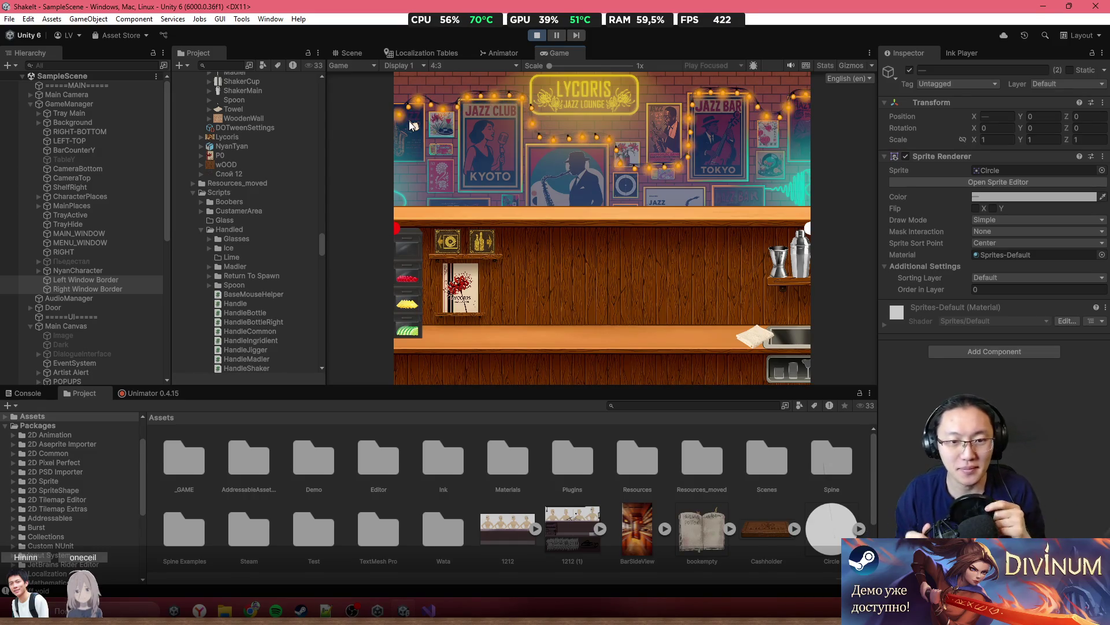
pyautogui.click(539, 36)
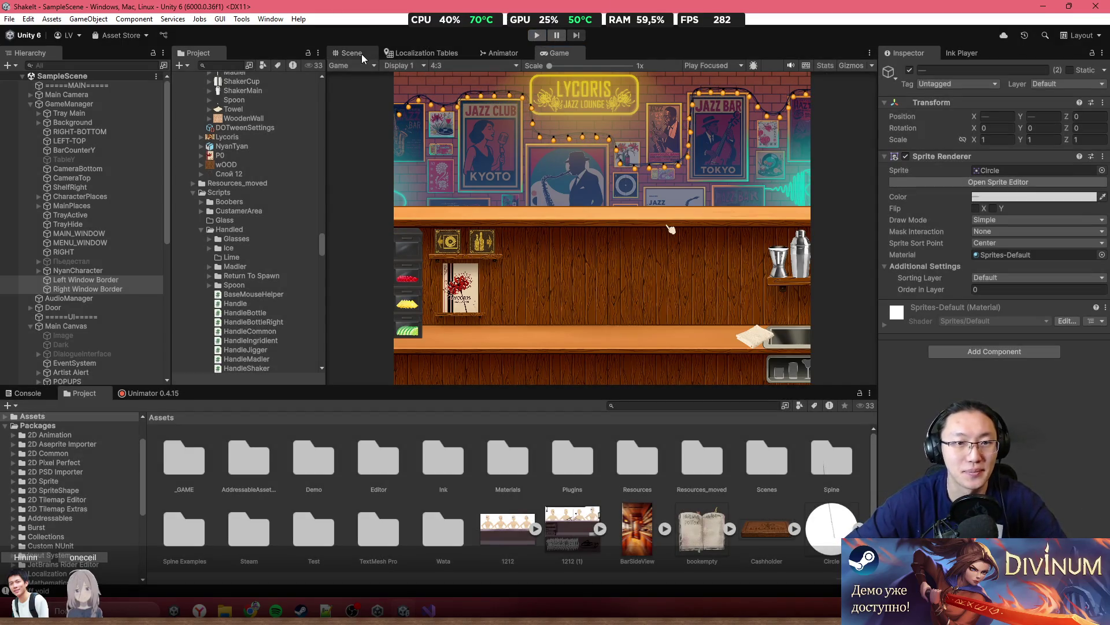
pyautogui.click(353, 53)
pyautogui.scroll(-3, 503, 202)
pyautogui.scroll(3, 495, 201)
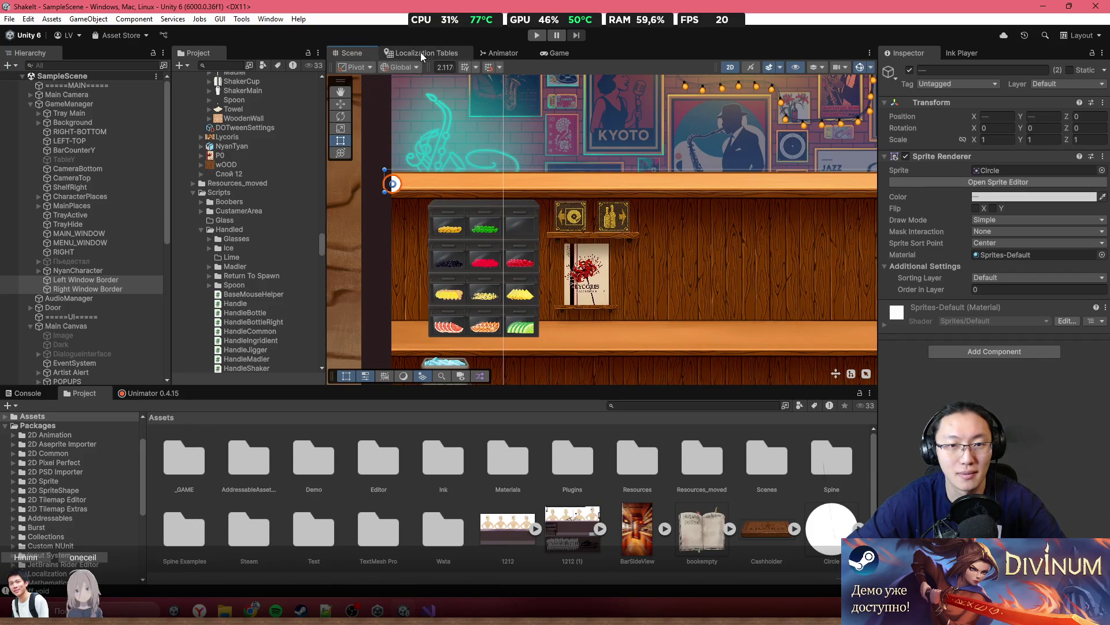
pyautogui.hotkey('alt', 'Tab')
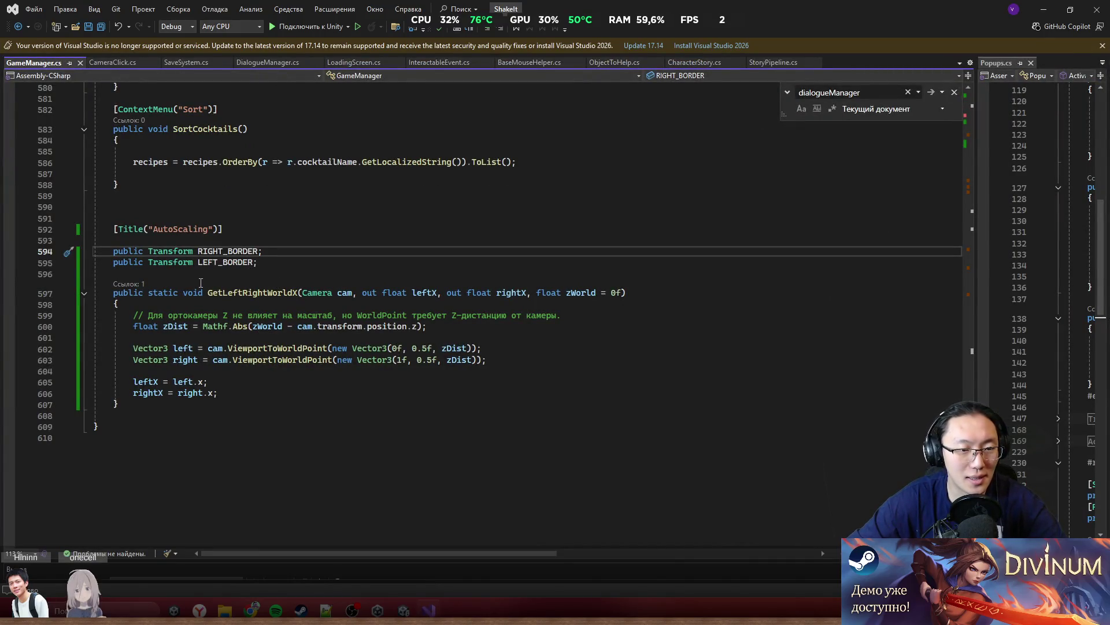
# Add an empty public void ResizeWindow() method below the border fields
pyautogui.click(125, 403)
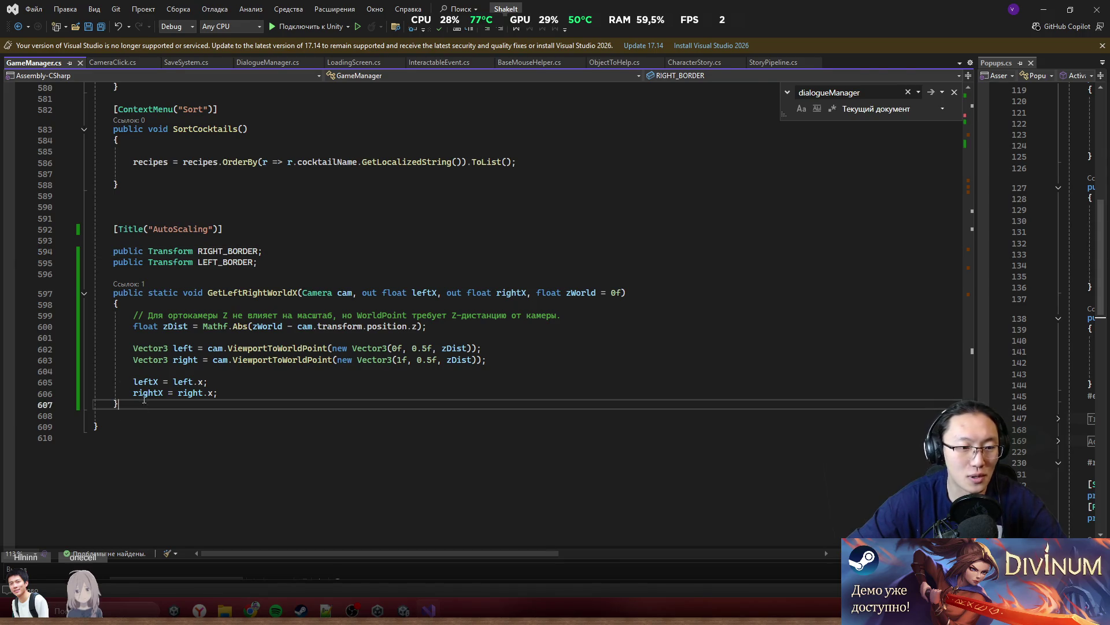
pyautogui.write('\\')
pyautogui.press('Return')
pyautogui.press('BackSpace')
pyautogui.press('BackSpace')
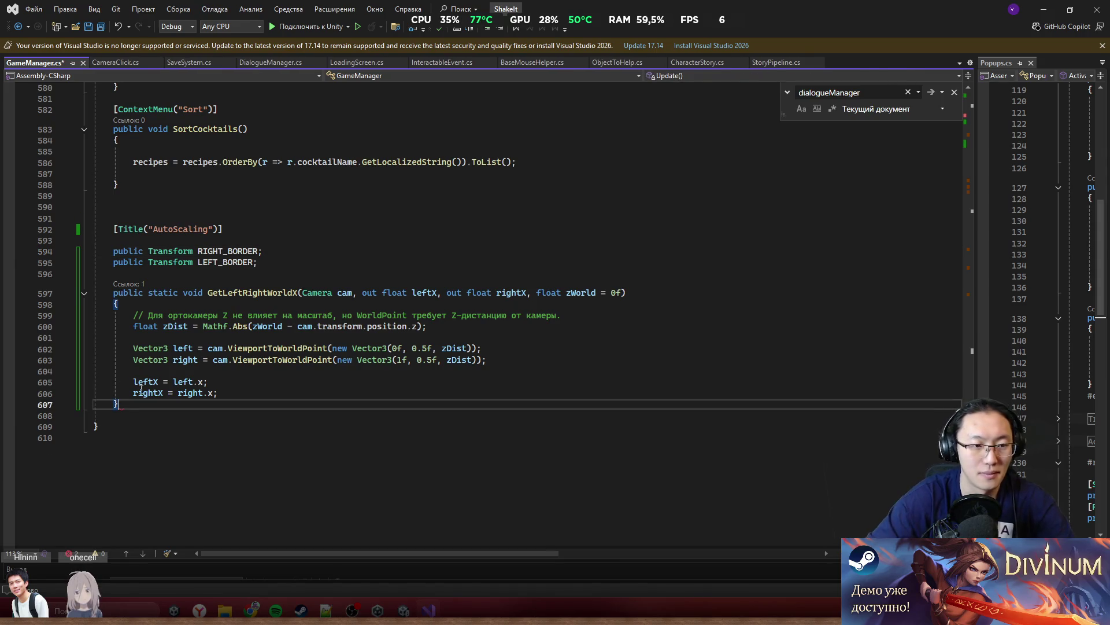
pyautogui.click(207, 276)
pyautogui.press('Return')
pyautogui.press('Return')
pyautogui.press('Up')
pyautogui.write('public void')
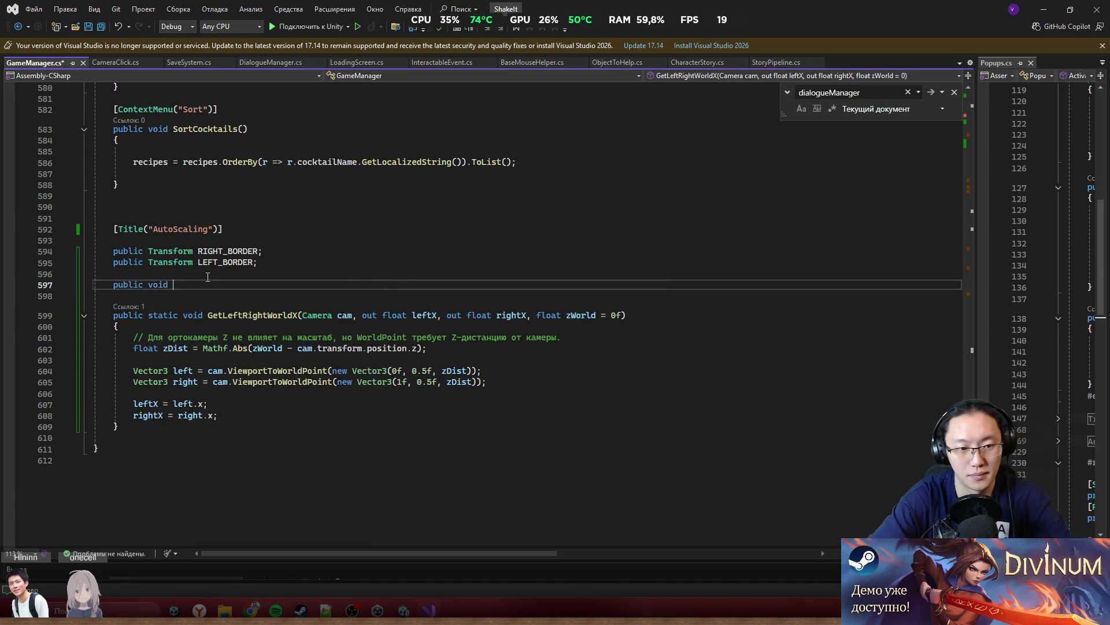
pyautogui.write('Resize')
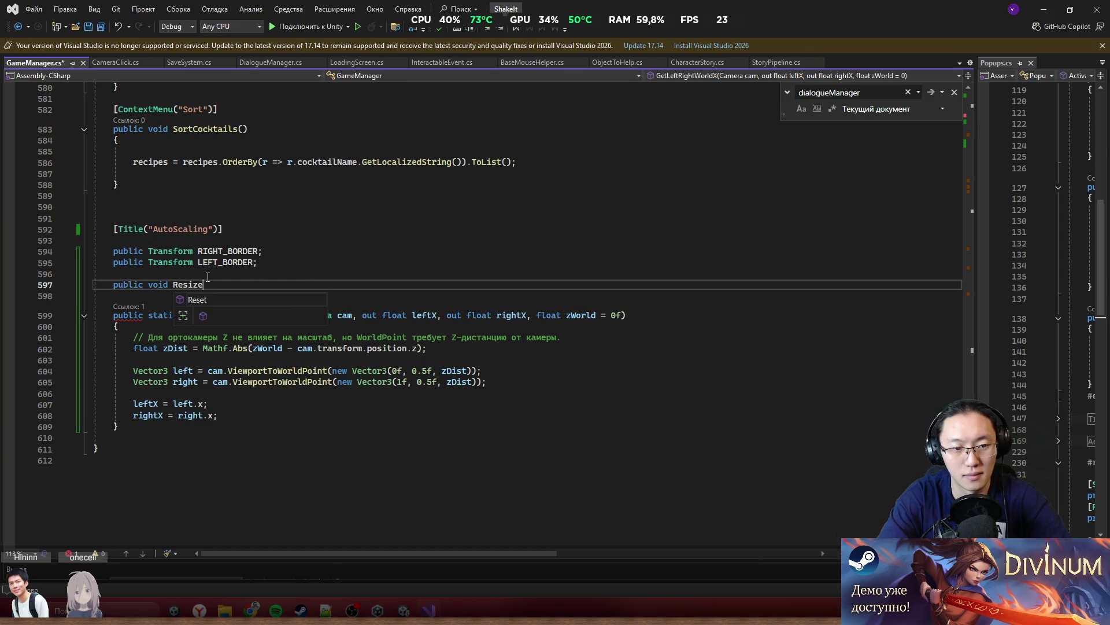
pyautogui.write('dow()')
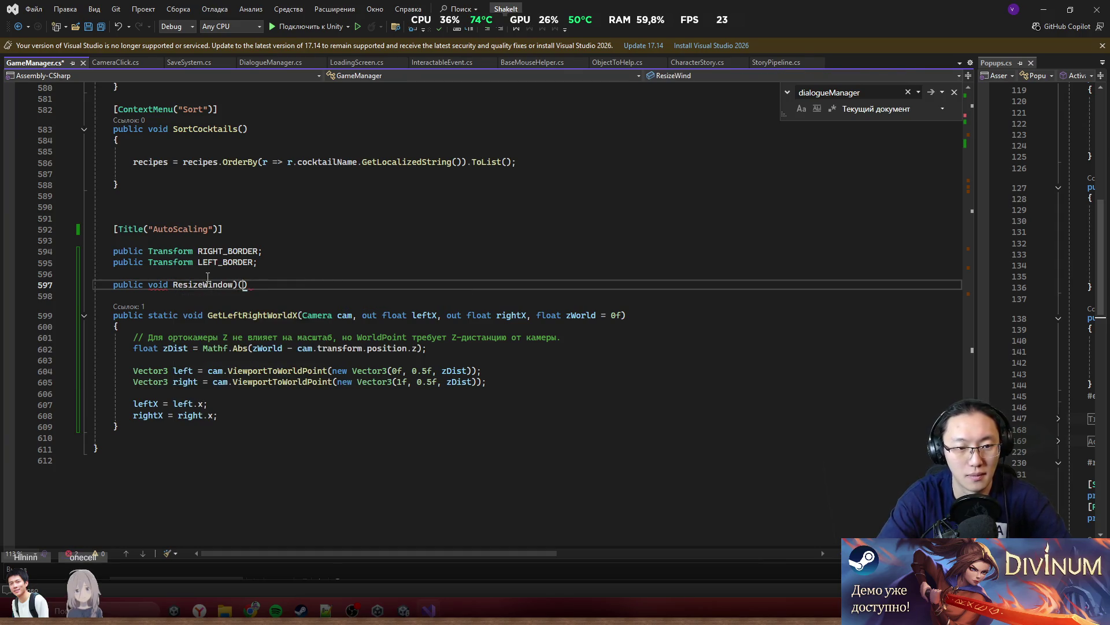
pyautogui.write('{')
pyautogui.press('Return')
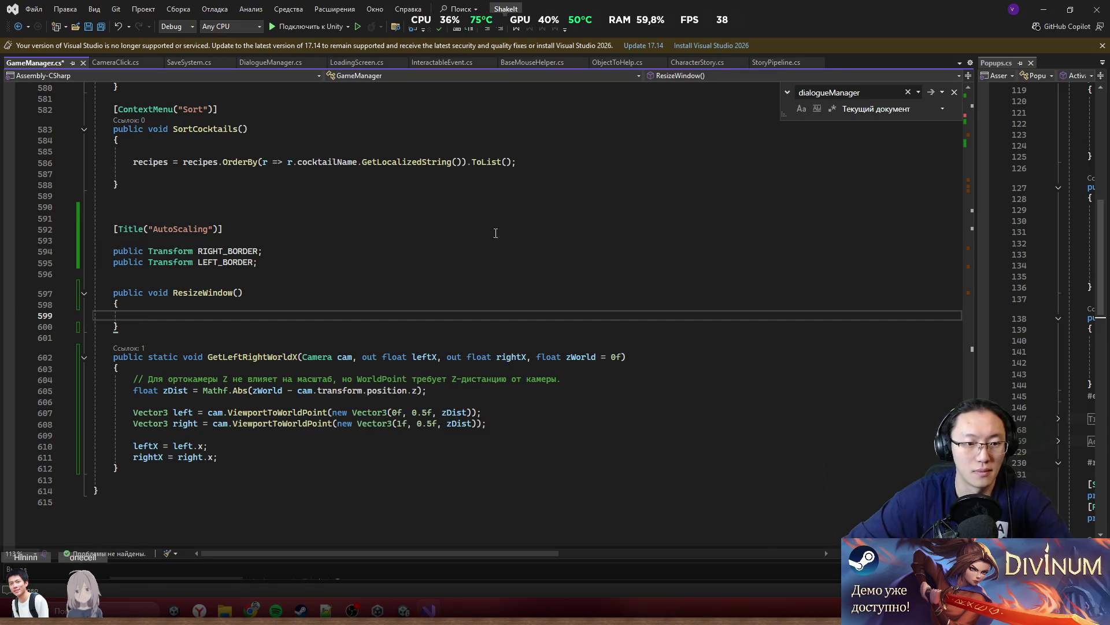
# Select the leftover blank lines inside the Start method
pyautogui.click(978, 123)
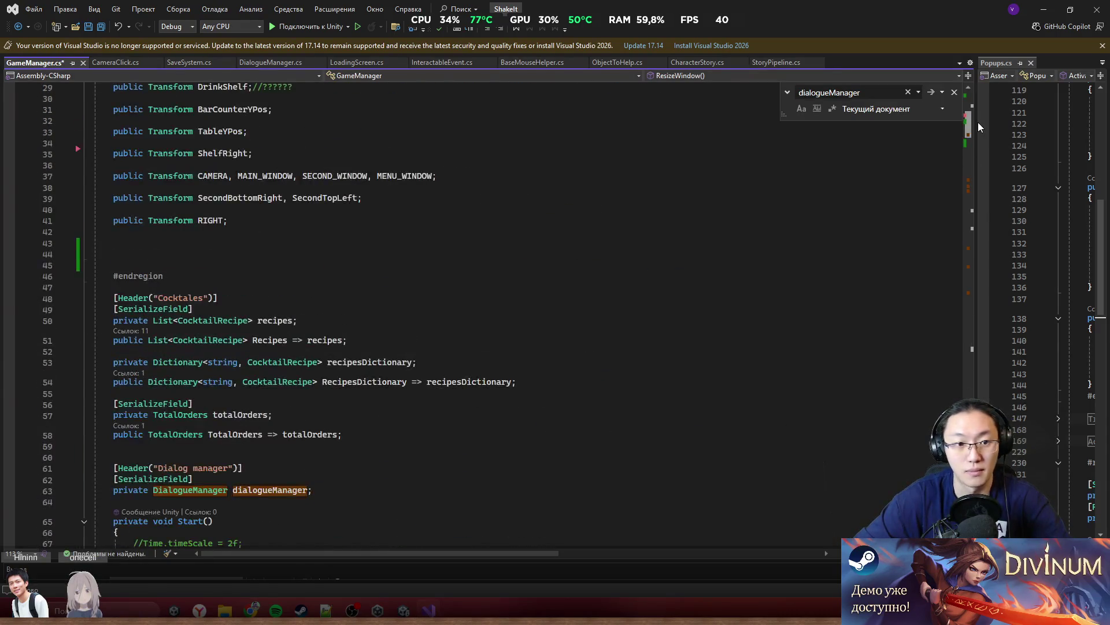
pyautogui.moveTo(977, 123); pyautogui.dragTo(983, 138)
pyautogui.moveTo(365, 357)
pyautogui.mouseDown()
pyautogui.moveTo(135, 321)
pyautogui.moveTo(134, 301)
pyautogui.moveTo(134, 334)
pyautogui.moveTo(133, 323)
pyautogui.mouseUp()
# Replace Start's blank lines with a ResizeWindow() call and save the script
pyautogui.press('Delete')
pyautogui.press('Delete')
pyautogui.press('Delete')
pyautogui.press('Delete')
pyautogui.press('BackSpace')
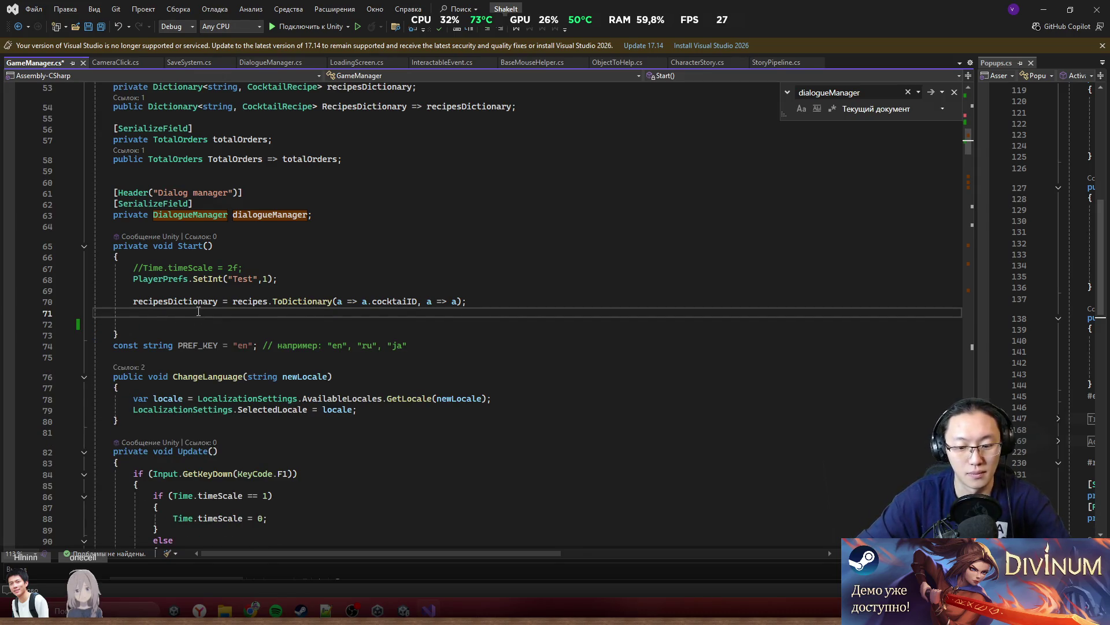
pyautogui.press('Return')
pyautogui.write('Res')
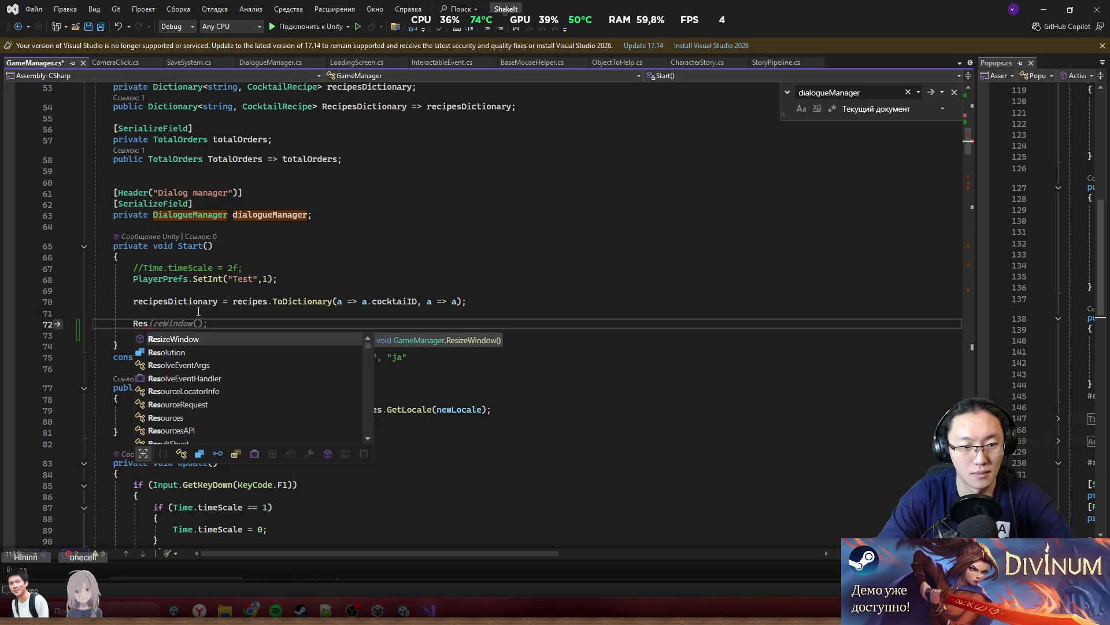
pyautogui.press('Tab')
pyautogui.hotkey('ctrl', 's')
# Fill ResizeWindow with the suggested body placing both borders via GetLeftRightWorldX
pyautogui.doubleClick(152, 323)
pyautogui.press('F12')
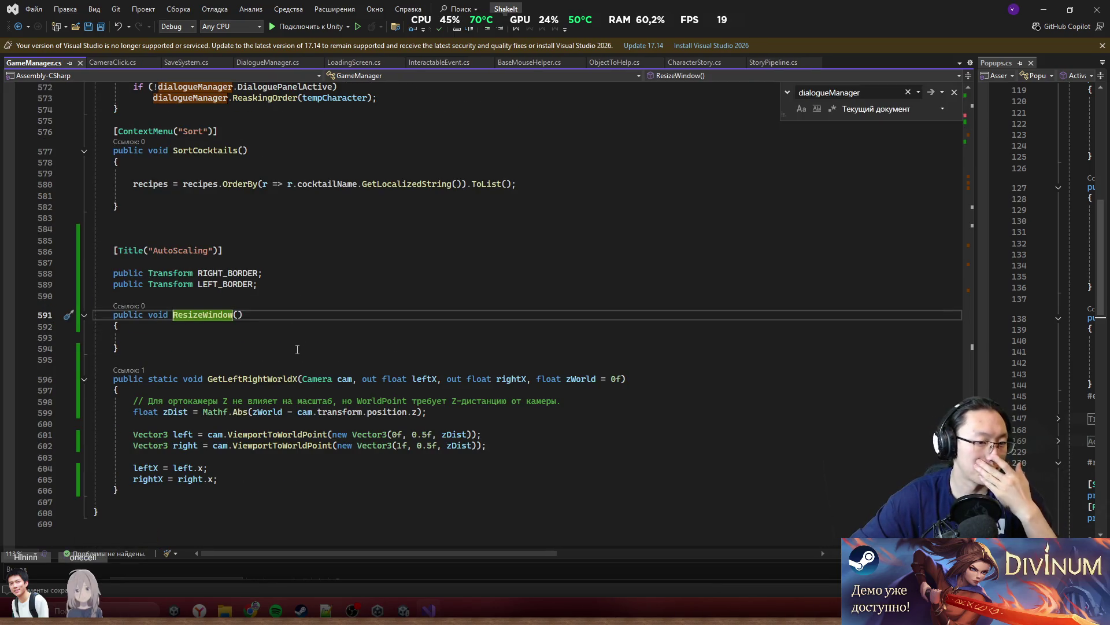
pyautogui.click(297, 337)
pyautogui.press('Tab')
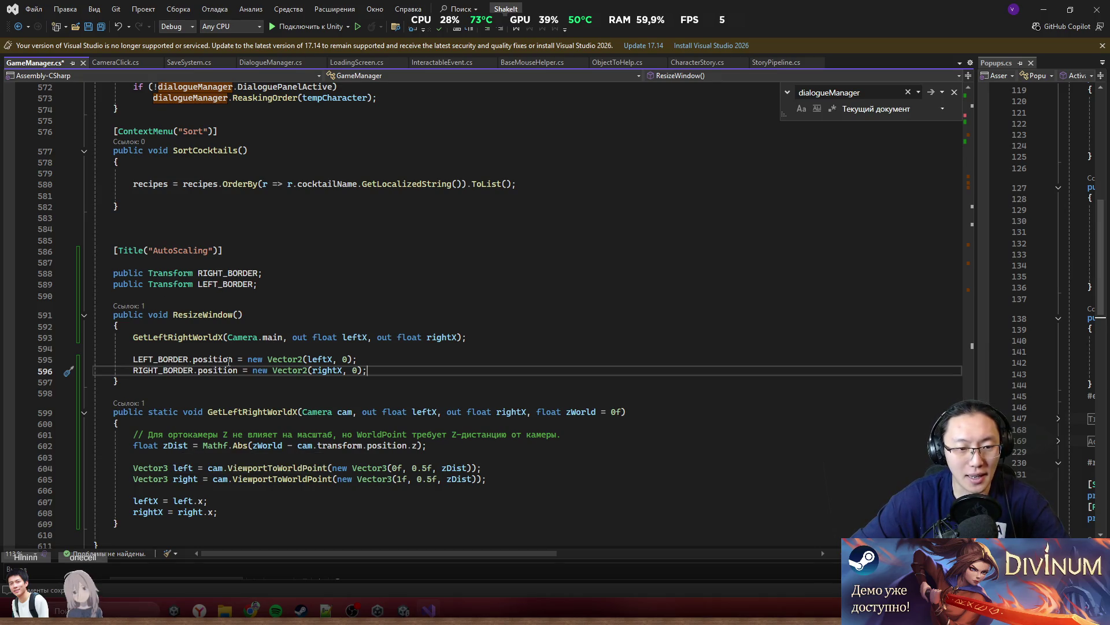
pyautogui.click(220, 412)
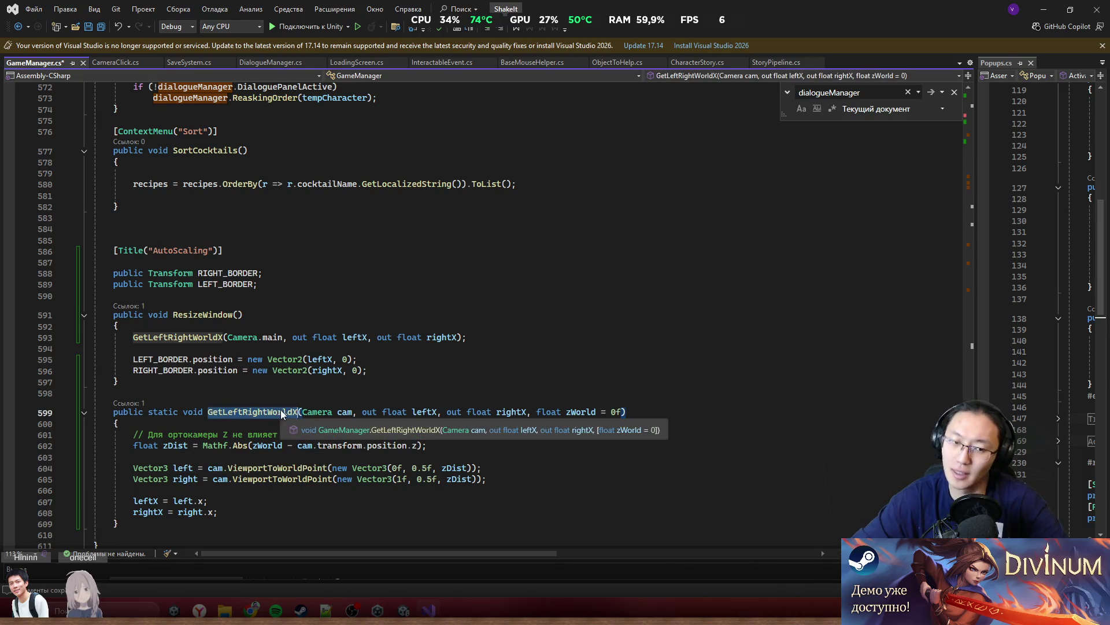
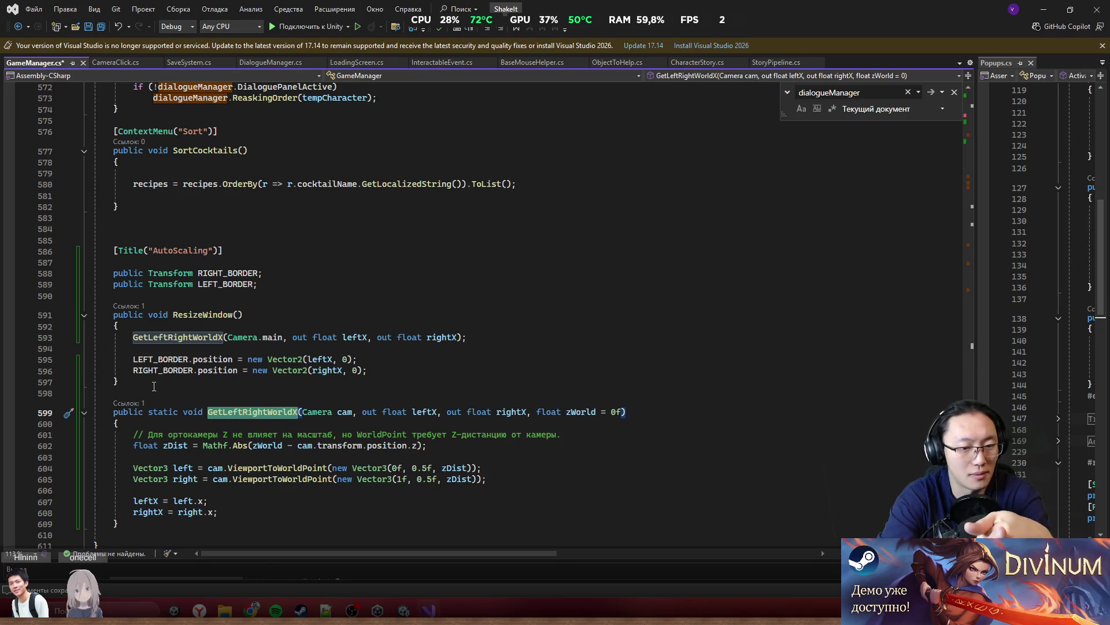
# Move the zDist and left/right viewport calculation lines from GetLeftRightWorldX into ResizeWindow
pyautogui.moveTo(572, 481)
pyautogui.mouseDown()
pyautogui.moveTo(115, 478)
pyautogui.moveTo(95, 456)
pyautogui.moveTo(131, 445)
pyautogui.mouseUp()
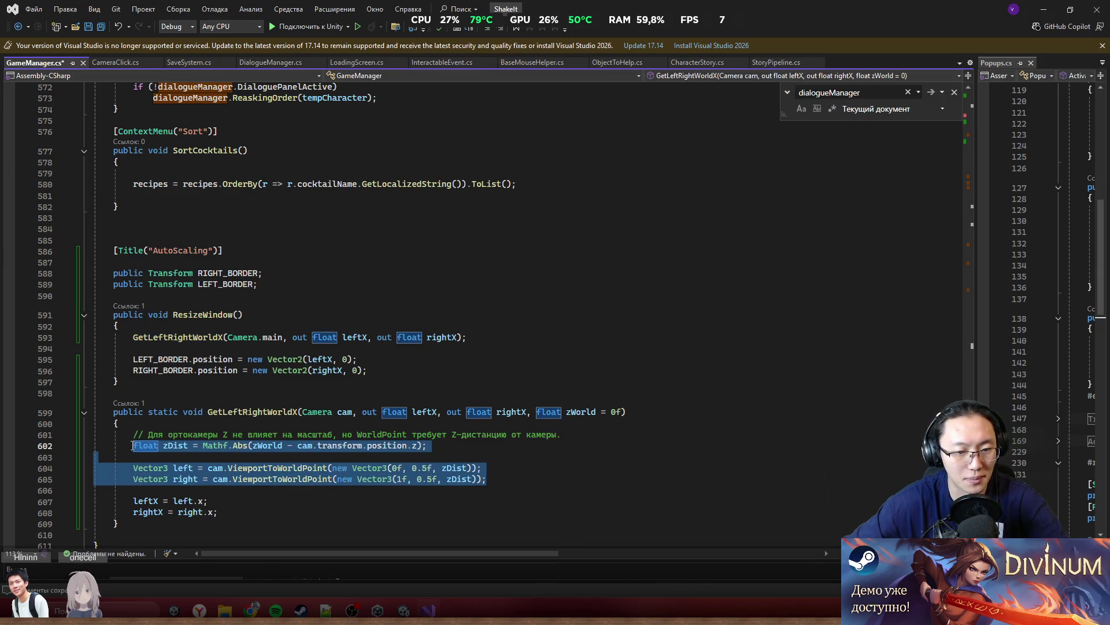
pyautogui.rightClick(133, 445)
pyautogui.keyDown('shift'); pyautogui.click(184, 444); pyautogui.keyUp('shift')
pyautogui.keyDown('shift'); pyautogui.click(129, 445); pyautogui.keyUp('shift')
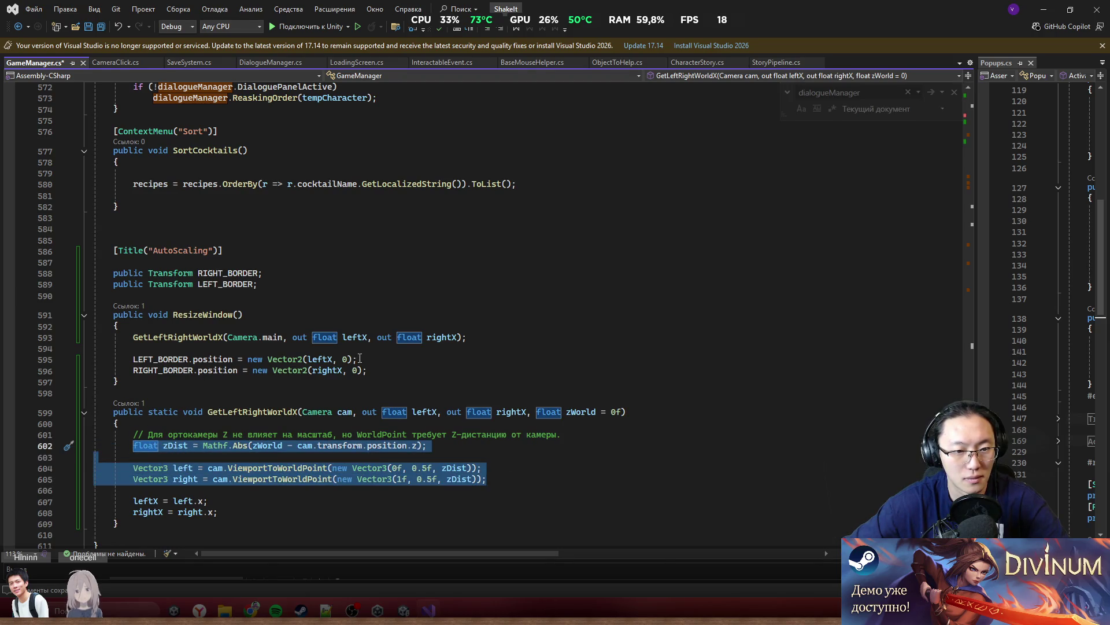
pyautogui.hotkey('ctrl', 'x')
pyautogui.click(377, 348)
pyautogui.press('Return')
pyautogui.press('Return')
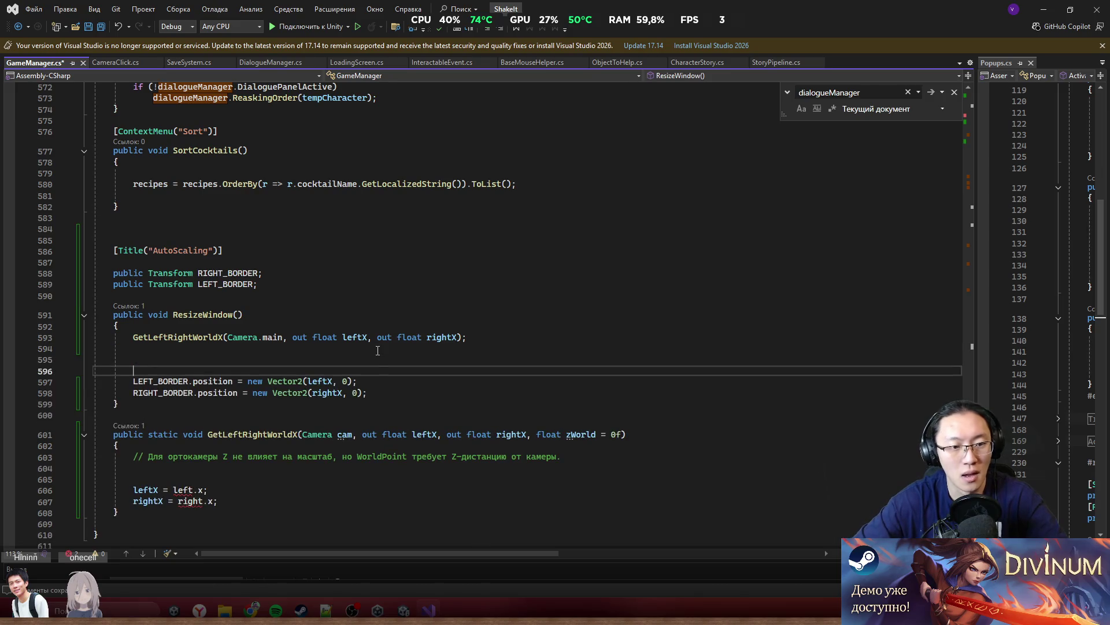
pyautogui.hotkey('ctrl', 'v')
# Delete the leftX/rightX assignments and rename leftX and rightX to left and right in the border lines
pyautogui.scroll(-2, 265, 467)
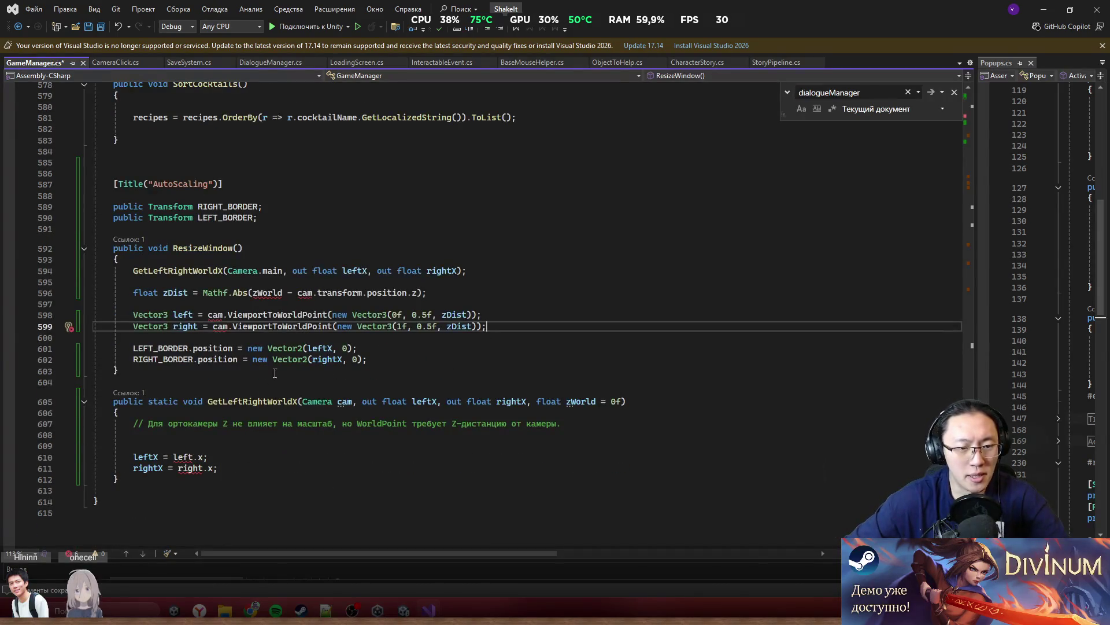
pyautogui.moveTo(223, 473); pyautogui.dragTo(142, 454)
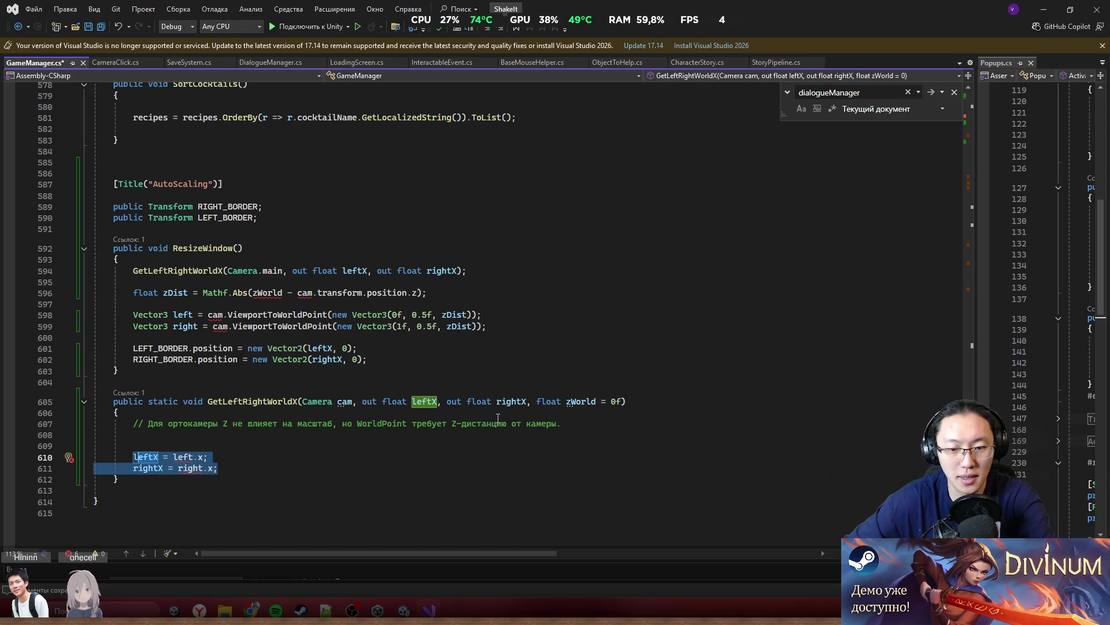
pyautogui.write('l')
pyautogui.click(303, 340)
pyautogui.click(333, 348)
pyautogui.press('BackSpace')
pyautogui.doubleClick(185, 326)
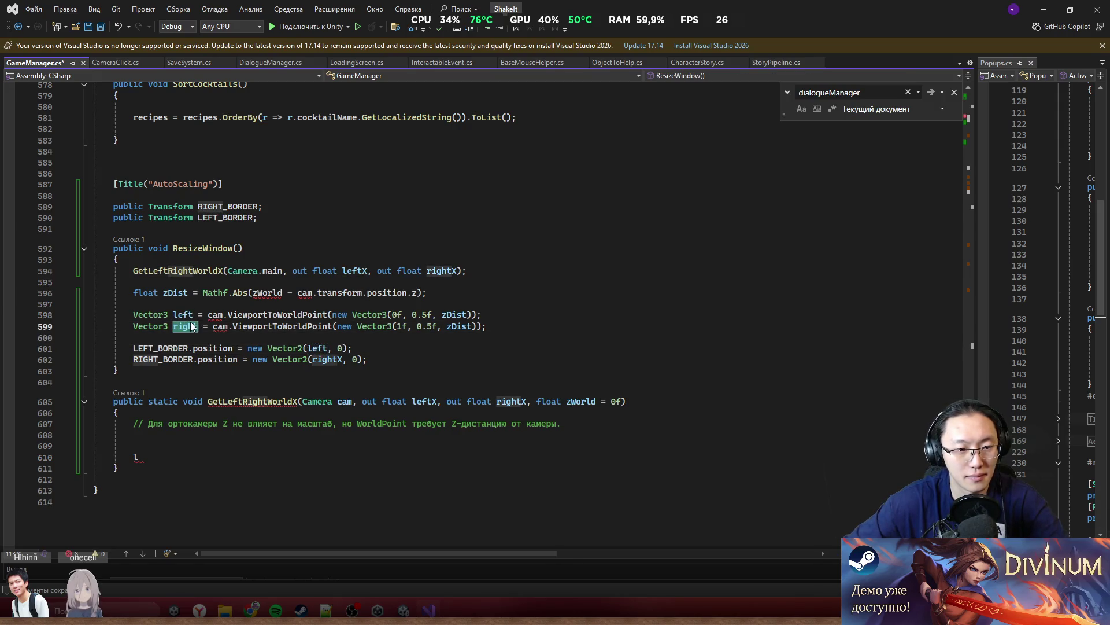
pyautogui.click(341, 359)
pyautogui.press('BackSpace')
pyautogui.press('Down')
pyautogui.press('Down')
pyautogui.press('Down')
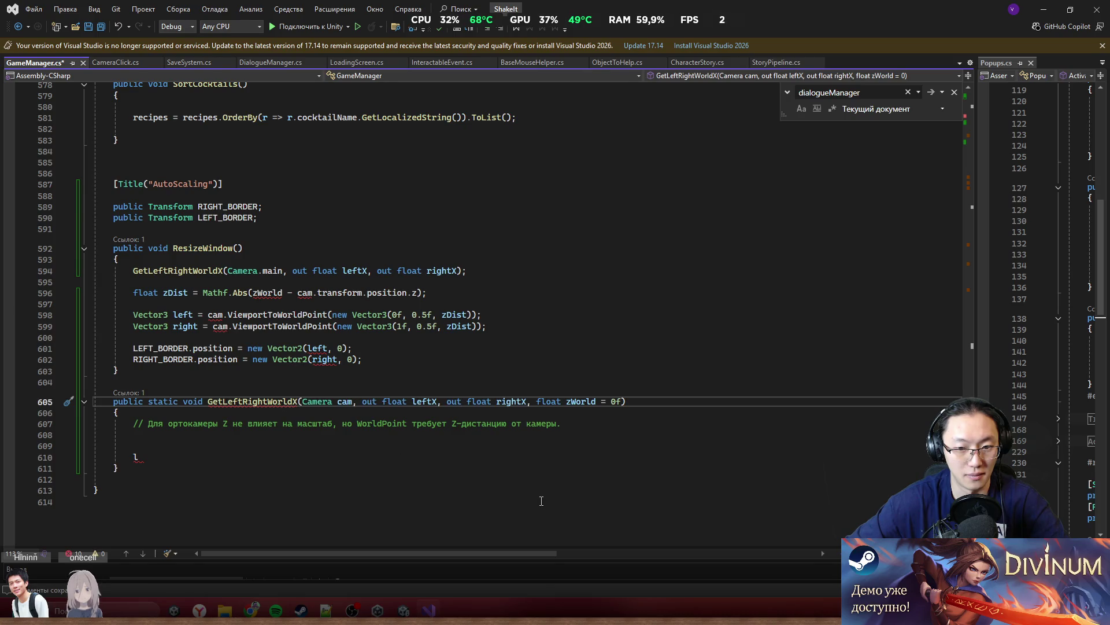
# Undo the last edit, then append .x to left and right in the LEFT_BORDER and RIGHT_BORDER Vector2 calls
pyautogui.click(465, 461)
pyautogui.press('Tab')
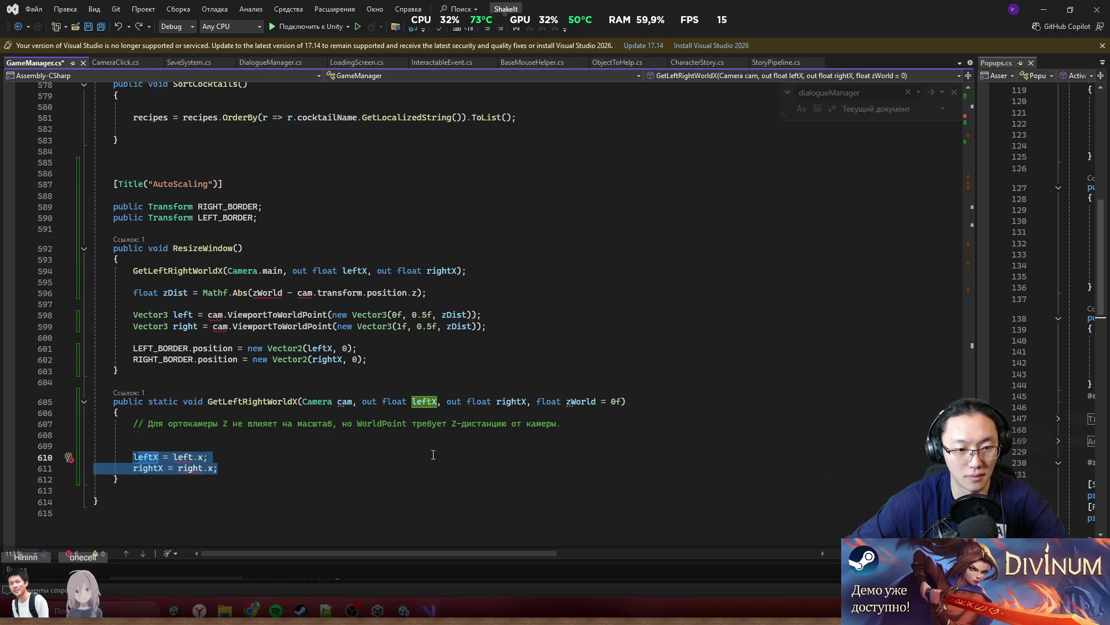
pyautogui.click(324, 348)
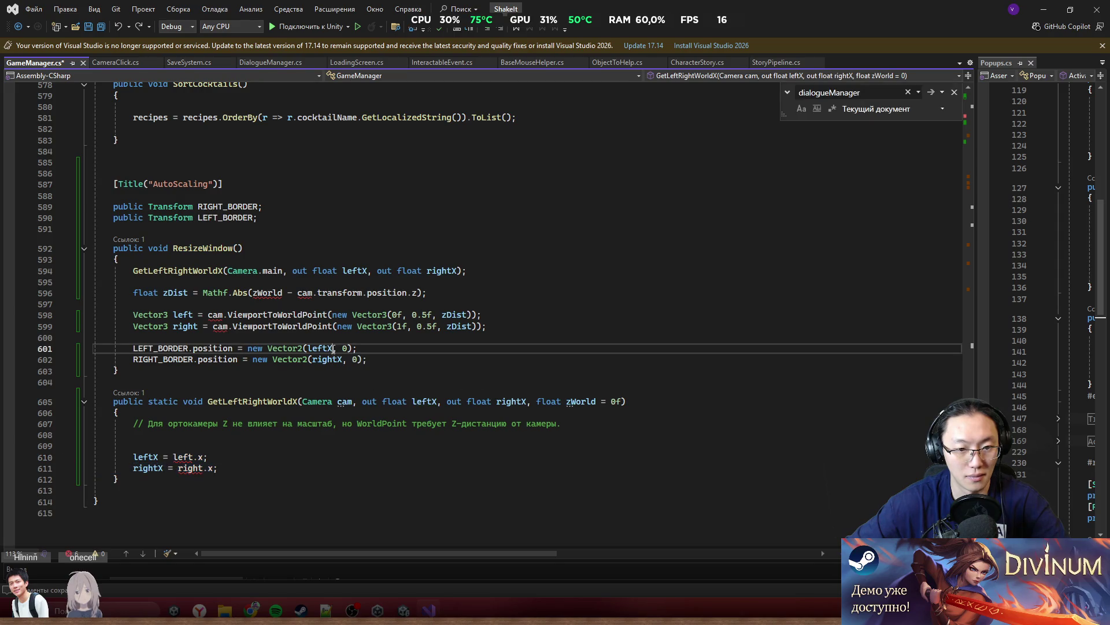
pyautogui.hotkey('ctrl', 'z')
pyautogui.hotkey('ctrl', 'z')
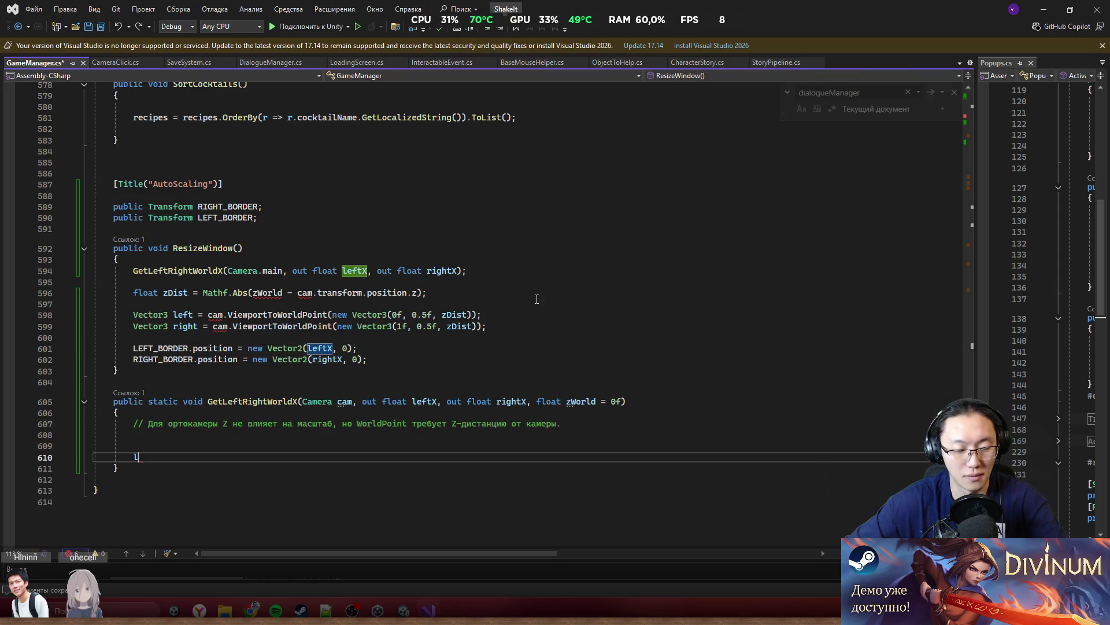
pyautogui.click(337, 347)
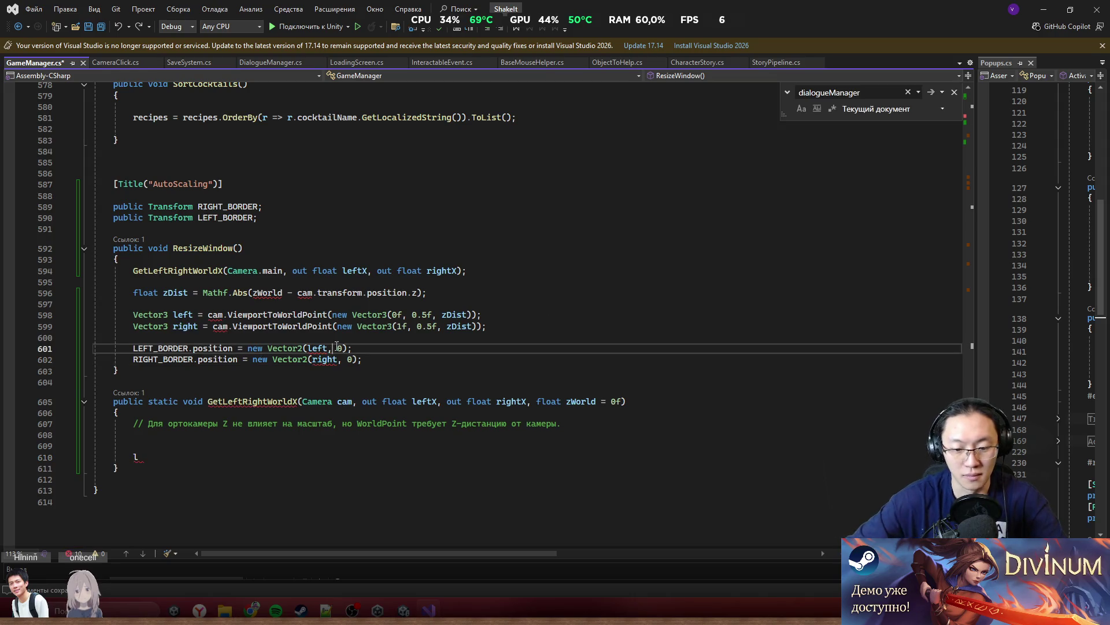
pyautogui.write('.x')
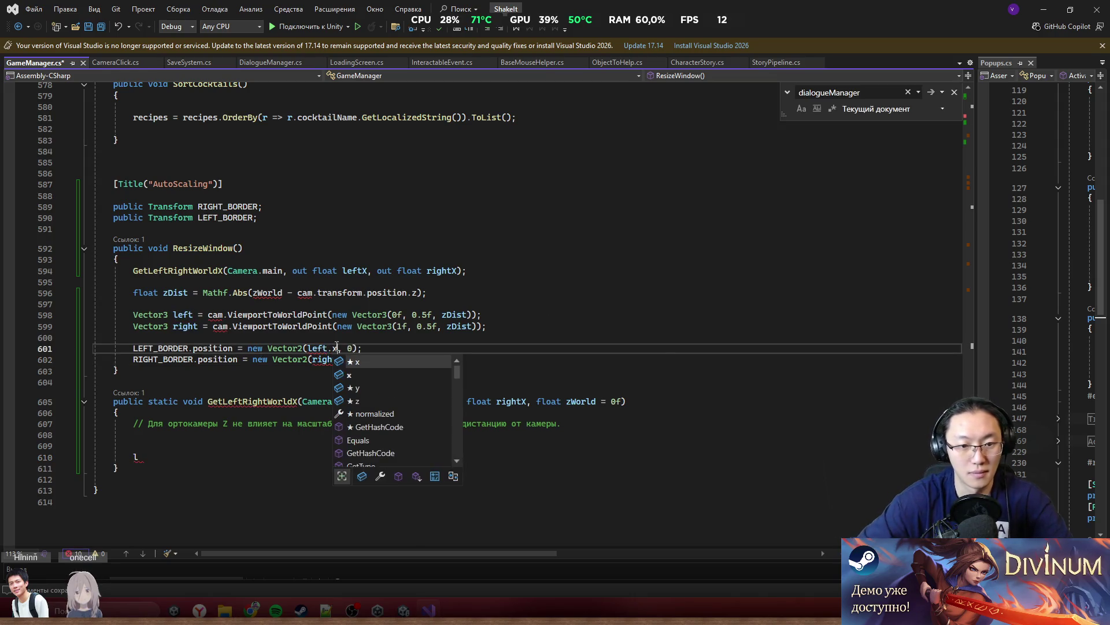
pyautogui.click(340, 359)
pyautogui.write('.x')
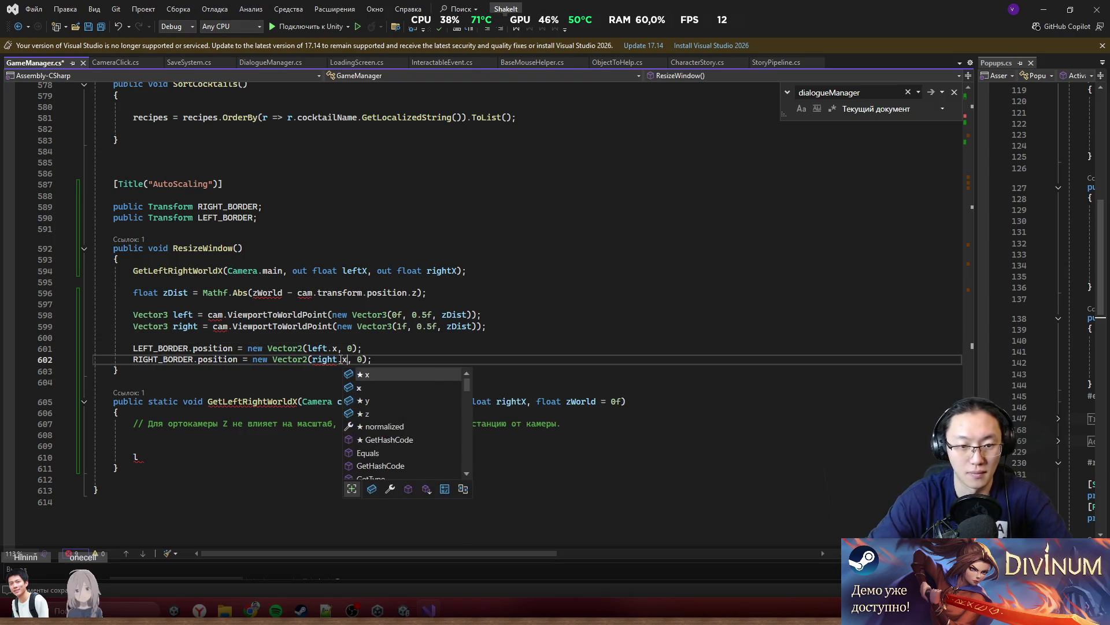
pyautogui.click(432, 292)
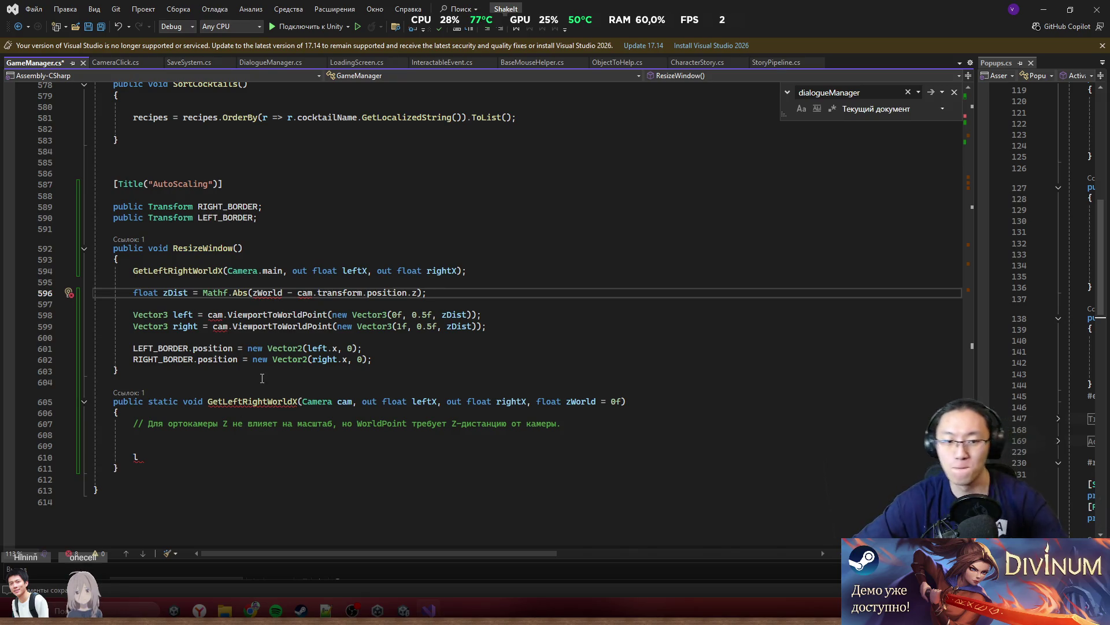
pyautogui.moveTo(122, 470); pyautogui.dragTo(95, 401)
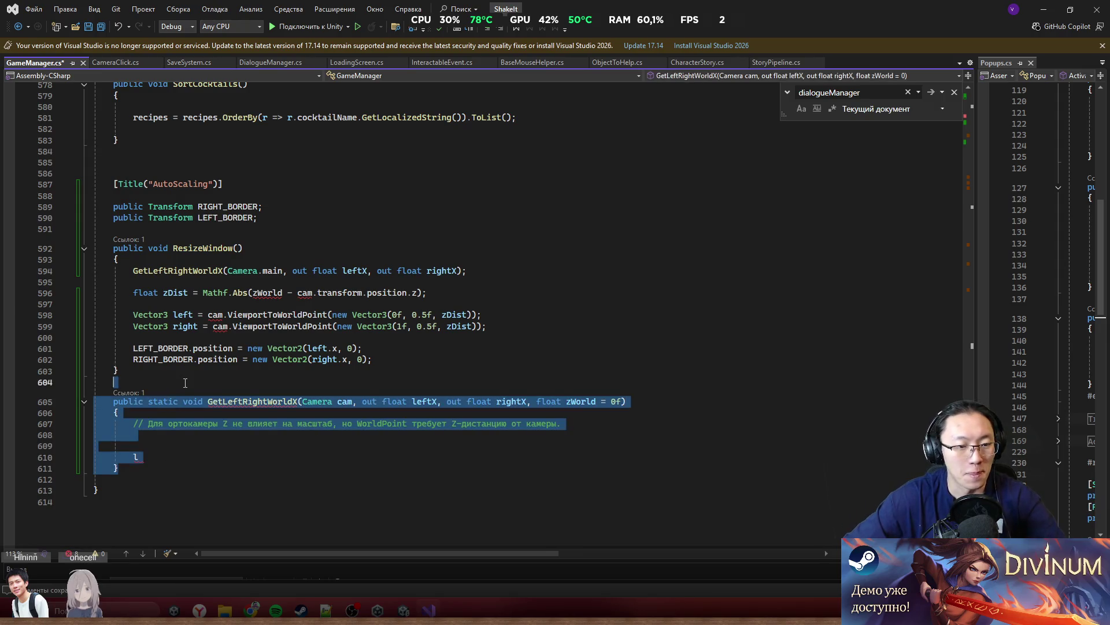
# Replace zWorld with 0 in the zDist calculation
pyautogui.press('Delete')
pyautogui.moveTo(485, 268); pyautogui.dragTo(119, 259)
pyautogui.press('Delete')
pyautogui.click(449, 314)
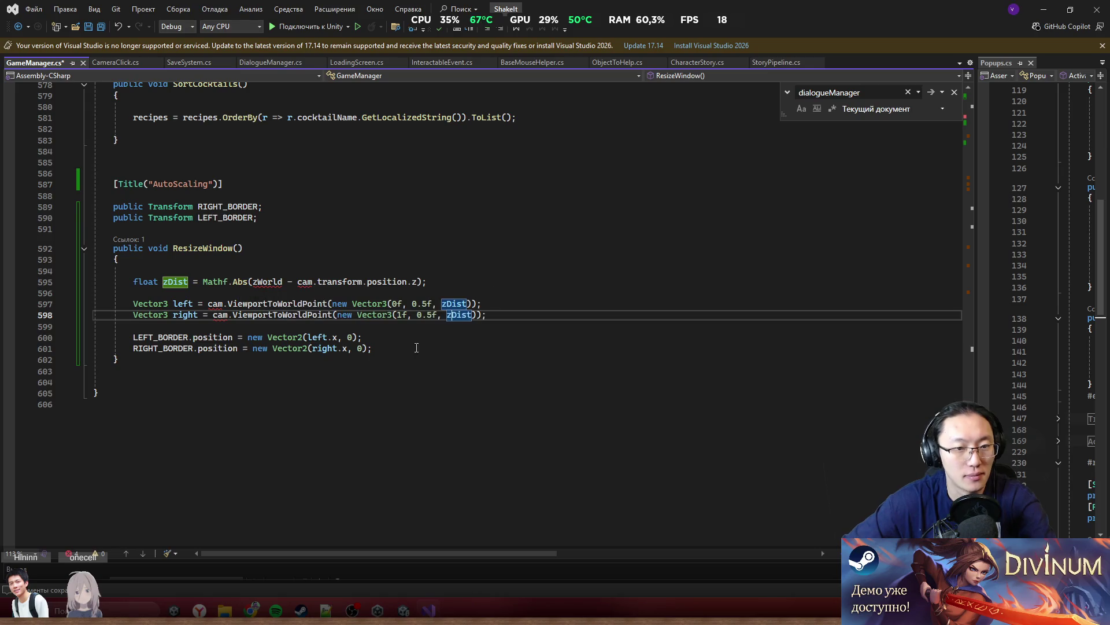
pyautogui.hotkey('ctrl', 'z')
pyautogui.hotkey('ctrl', 'z')
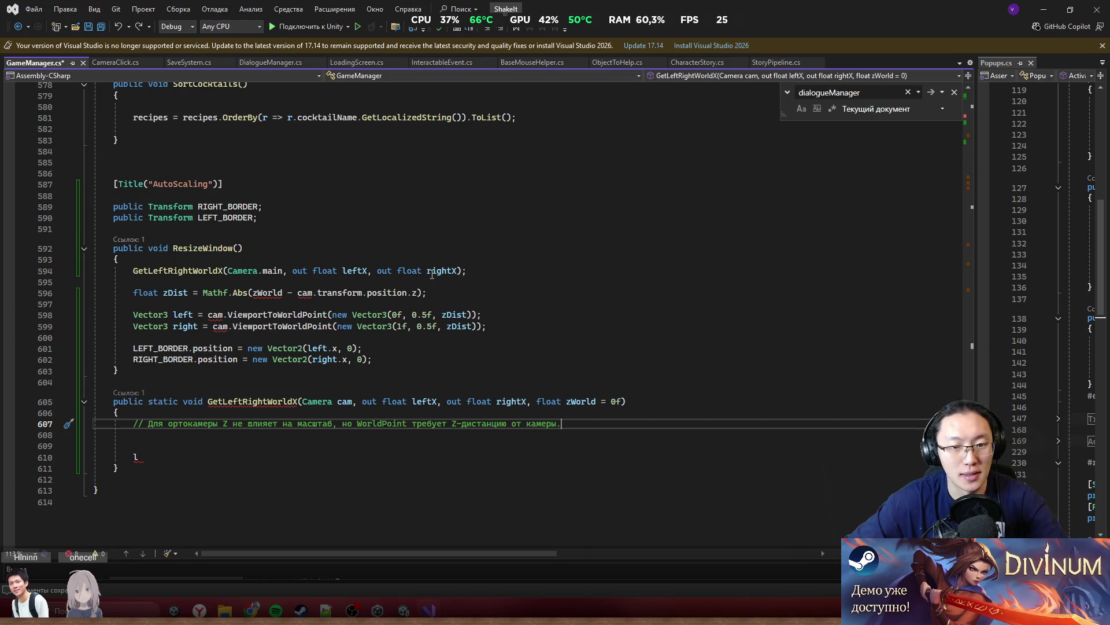
pyautogui.click(267, 292)
pyautogui.write('0')
# Replace cam with Camera.main in the zDist line and both viewport lines
pyautogui.moveTo(228, 271); pyautogui.dragTo(284, 272)
pyautogui.hotkey('ctrl', 'c')
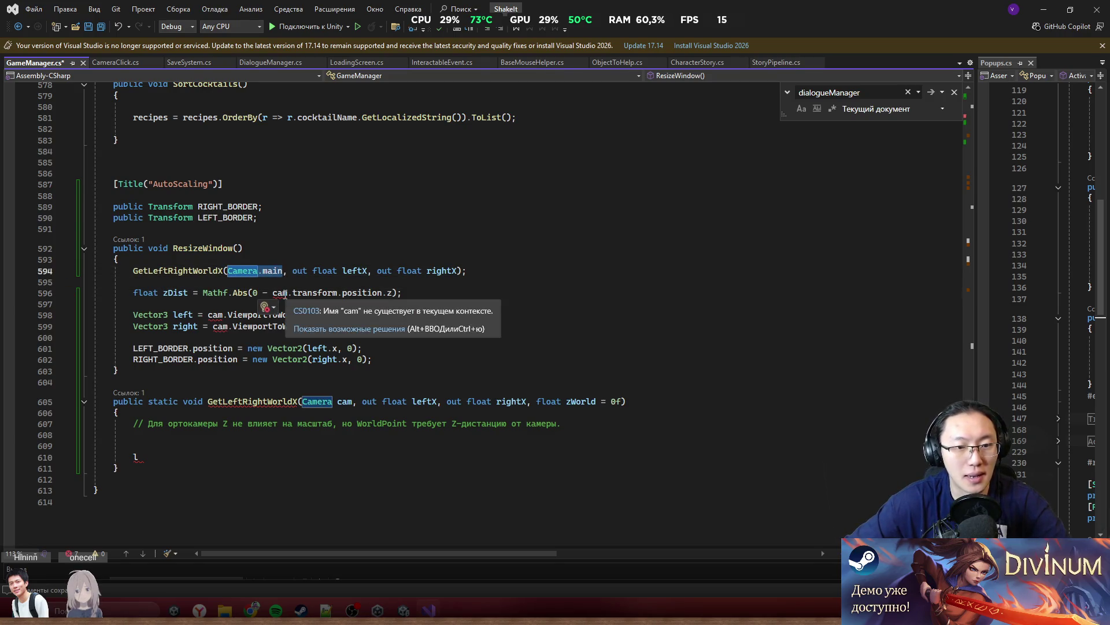
pyautogui.doubleClick(280, 292)
pyautogui.hotkey('ctrl', 'v')
pyautogui.click(490, 286)
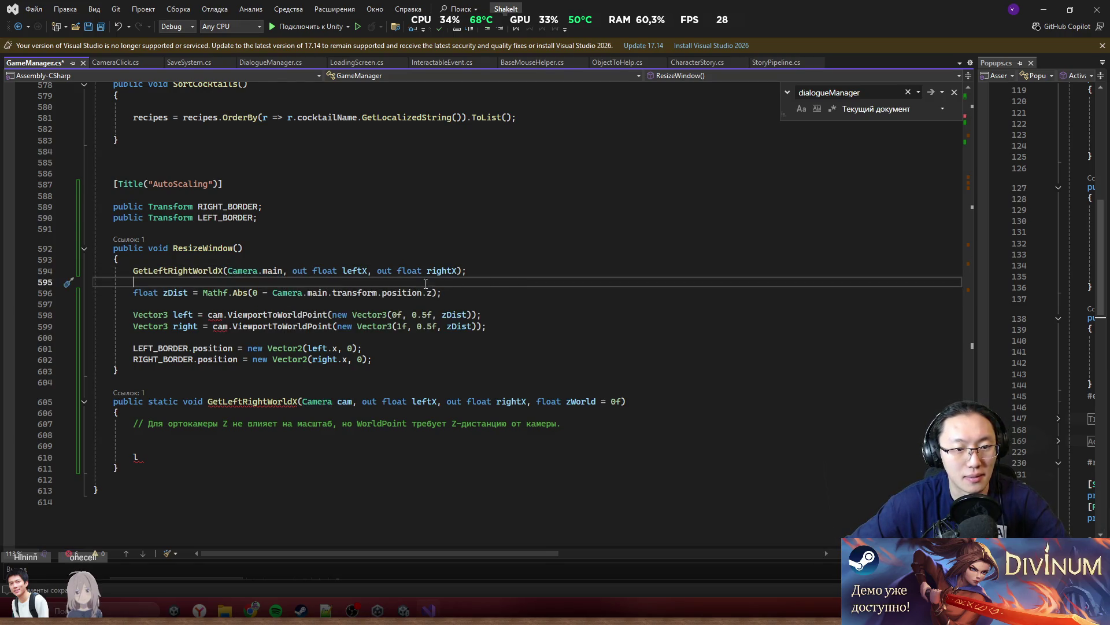
pyautogui.moveTo(208, 315); pyautogui.dragTo(222, 327)
pyautogui.hotkey('ctrl', 'v')
# Delete the GetLeftRightWorldX call line and the whole GetLeftRightWorldX method
pyautogui.click(502, 284)
pyautogui.press('Up')
pyautogui.hotkey('ctrl', 'x')
pyautogui.click(202, 402)
pyautogui.hotkey('shift', 'Down')
pyautogui.hotkey('shift', 'Down')
pyautogui.hotkey('shift', 'Down')
pyautogui.hotkey('shift', 'Up')
pyautogui.press('Delete')
pyautogui.press('Delete')
# Add the missing semicolon at the end of line 601 and a new line after the border assignments
pyautogui.click(384, 349)
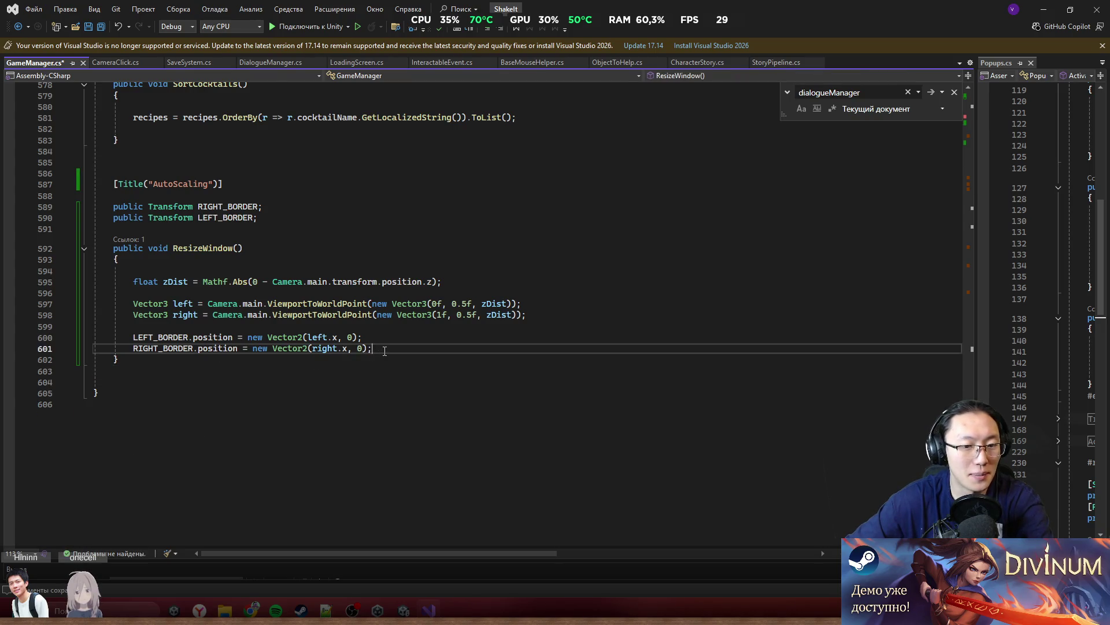
pyautogui.write(';')
pyautogui.press('Return')
pyautogui.press('Return')
pyautogui.press('Return')
pyautogui.click(274, 229)
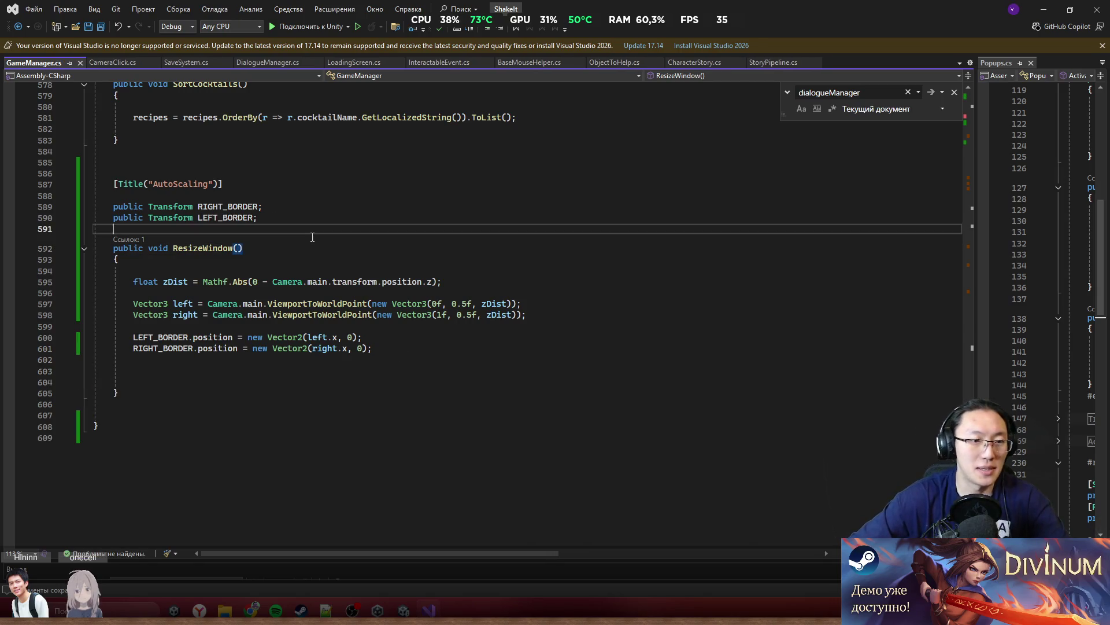
# Write [Button("Resize Window")] on a new line above ResizeWindow and save GameManager.cs
pyautogui.press('Return')
pyautogui.write('[')
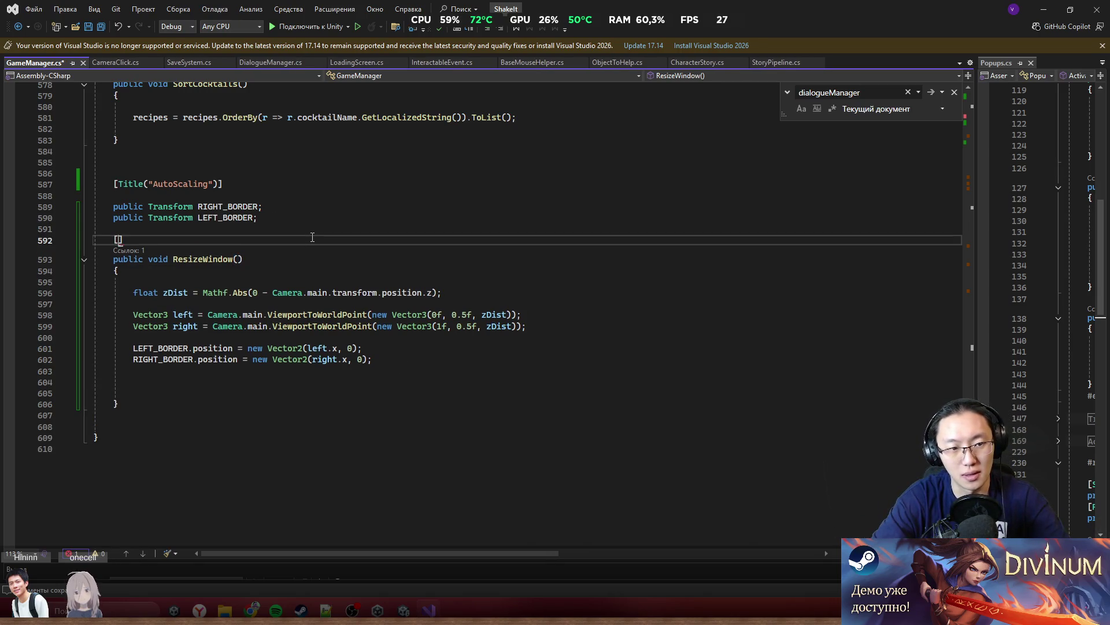
pyautogui.write('Butto')
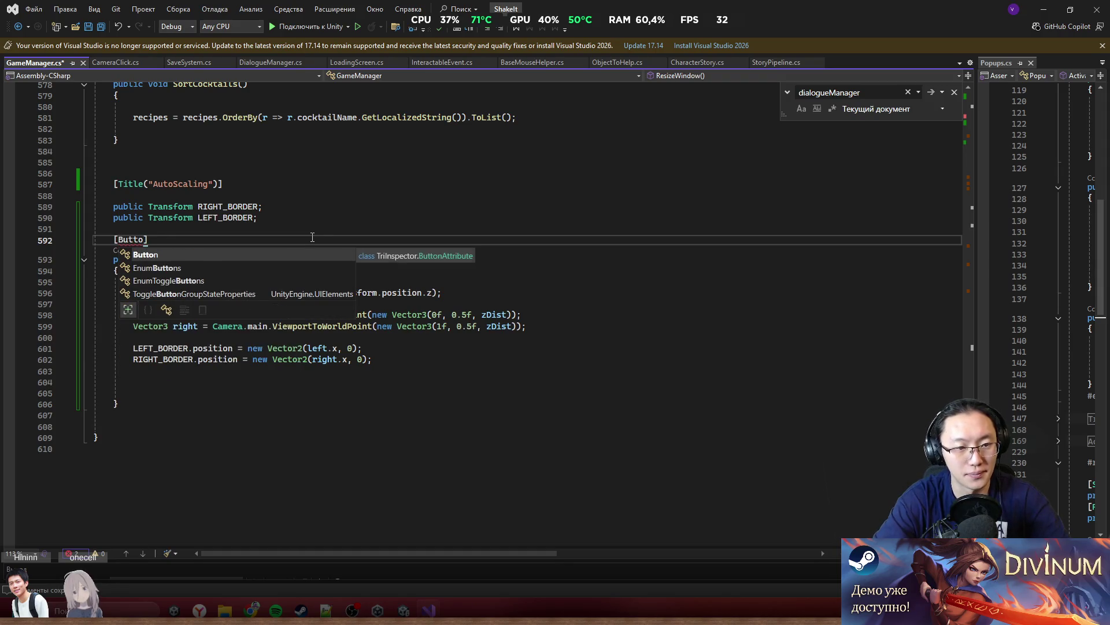
pyautogui.press('Tab')
pyautogui.write('(')
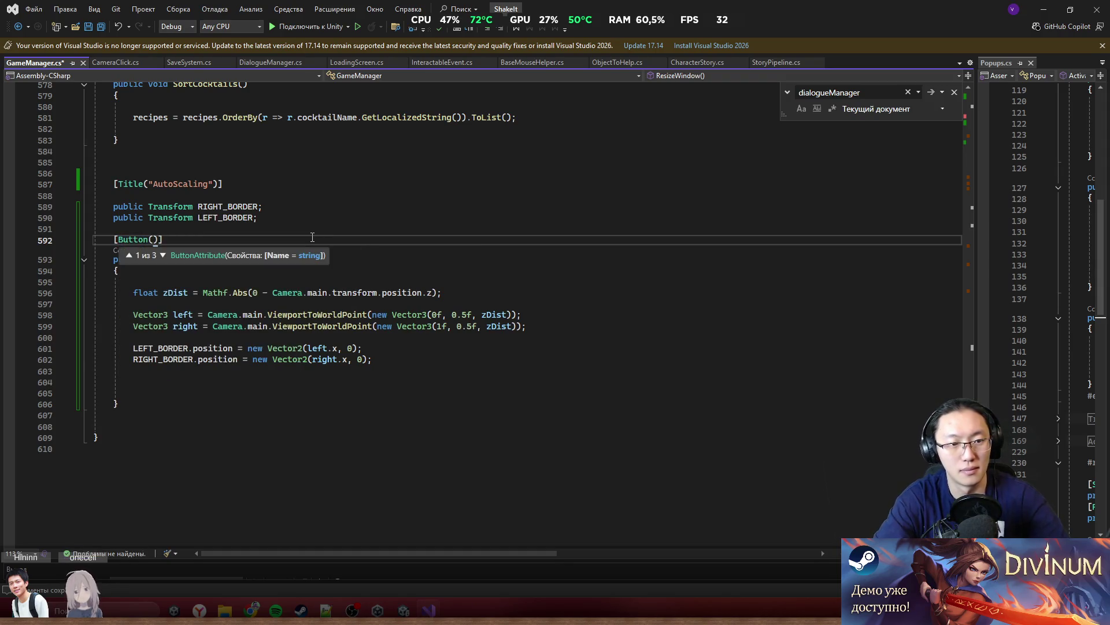
pyautogui.write('"Resiz')
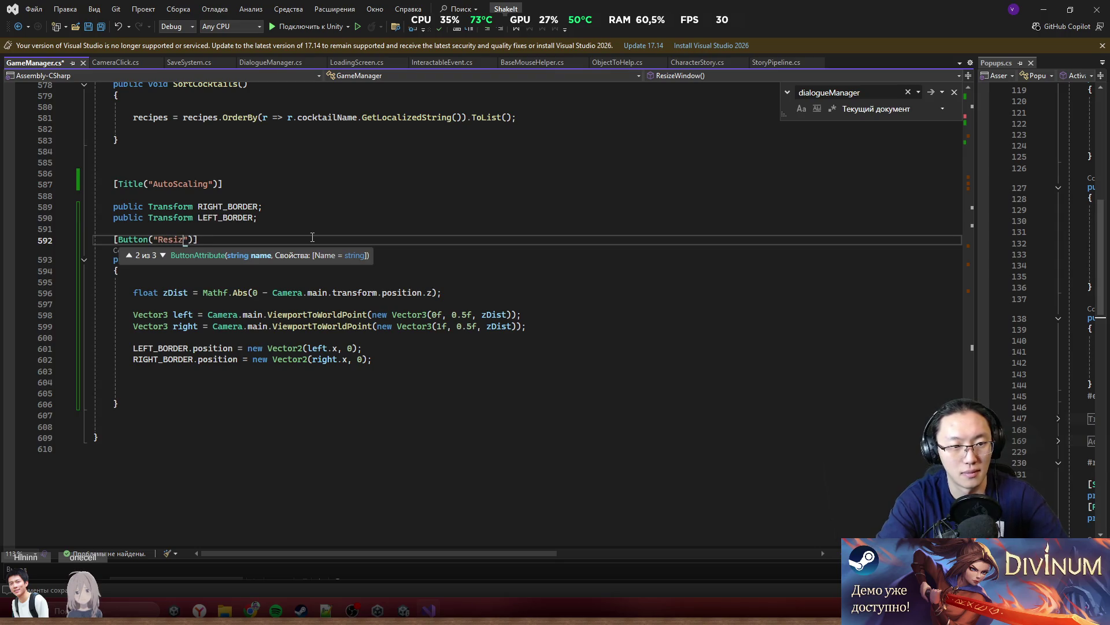
pyautogui.press('BackSpace')
pyautogui.press('BackSpace')
pyautogui.write('Window')
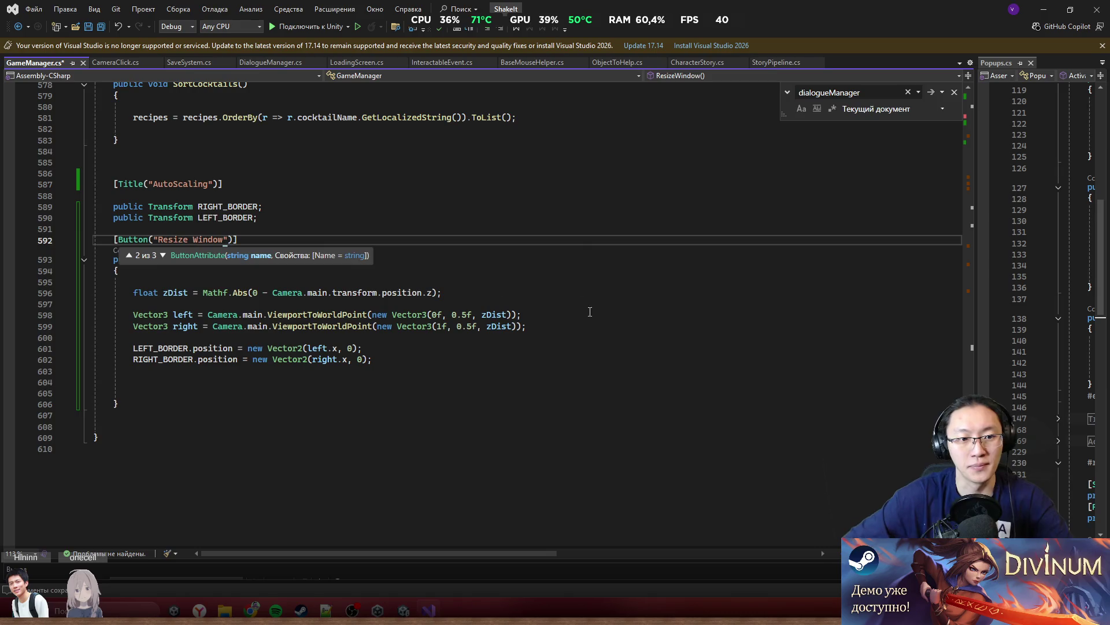
pyautogui.hotkey('ctrl', 's')
pyautogui.press('Down')
pyautogui.press('End')
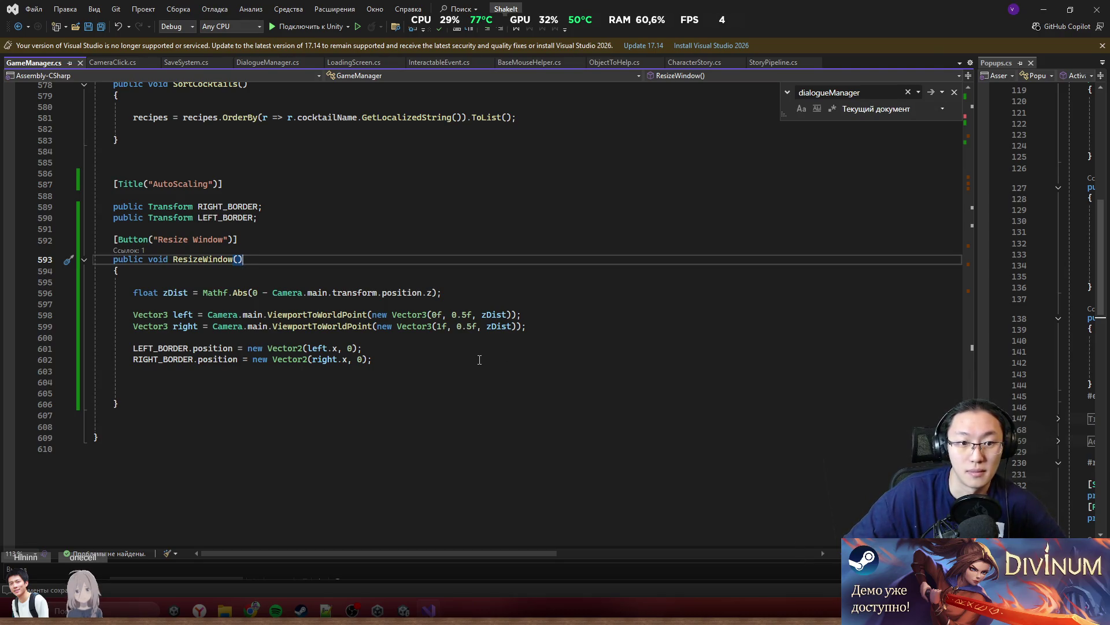
pyautogui.click(1042, 11)
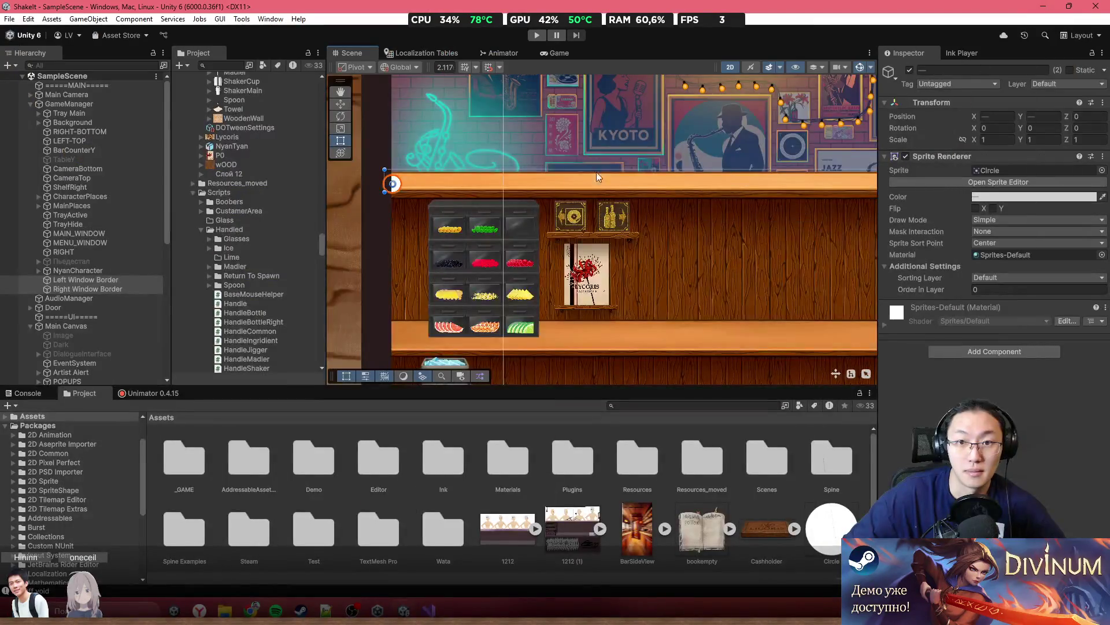
pyautogui.click(103, 104)
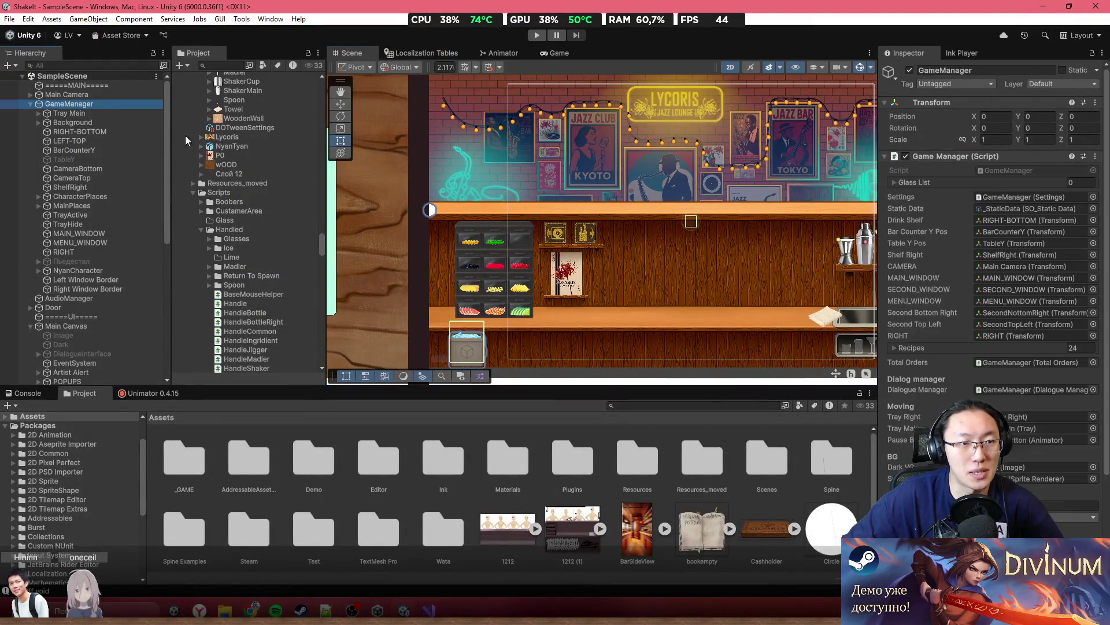
pyautogui.scroll(-10, 1018, 339)
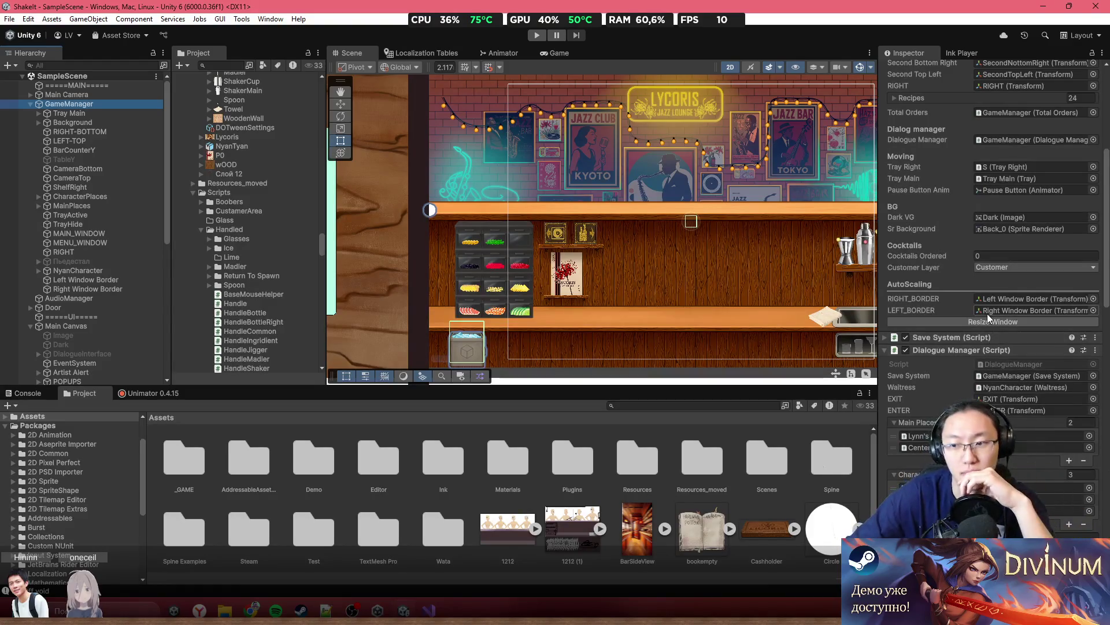
pyautogui.moveTo(568, 226); pyautogui.dragTo(421, 244)
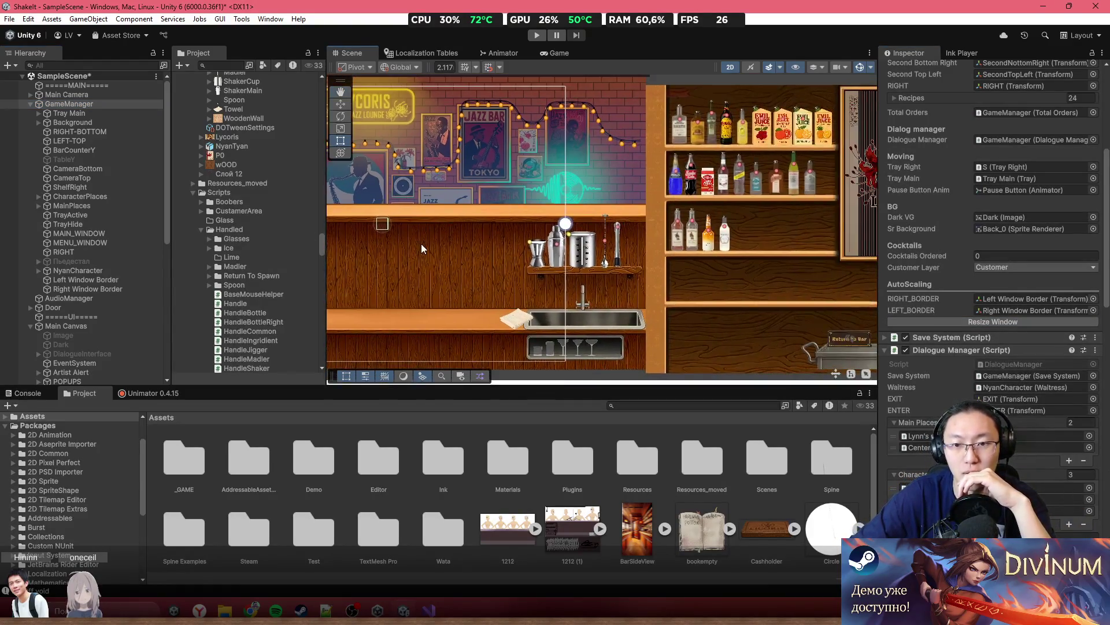
pyautogui.scroll(-3, 579, 272)
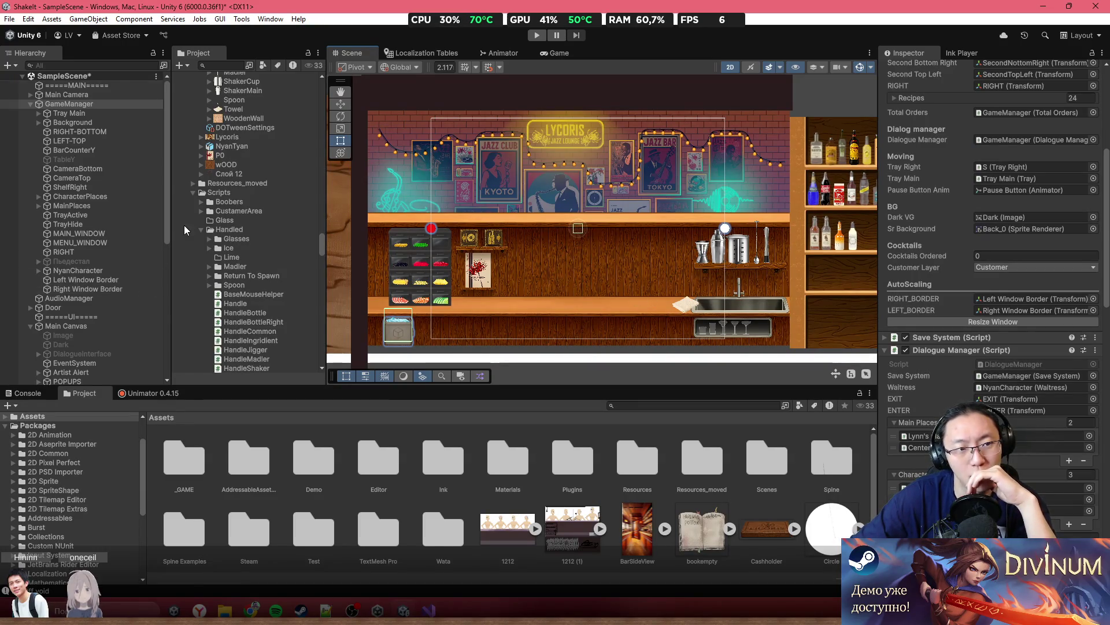
pyautogui.scroll(3, 445, 232)
pyautogui.scroll(1, 407, 231)
pyautogui.click(420, 225)
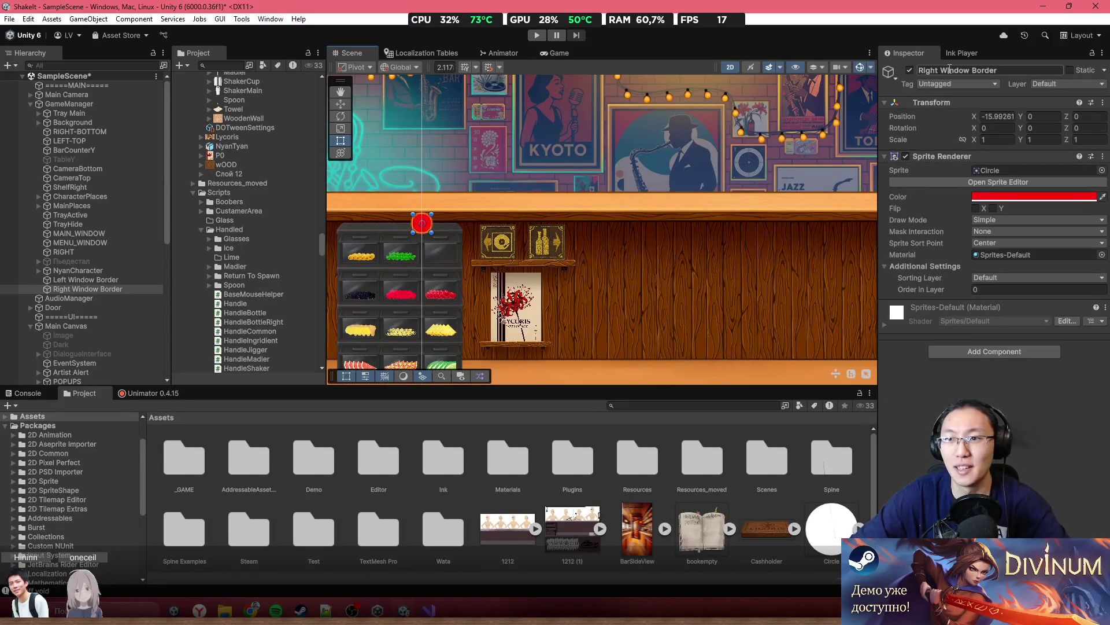
pyautogui.doubleClick(927, 71)
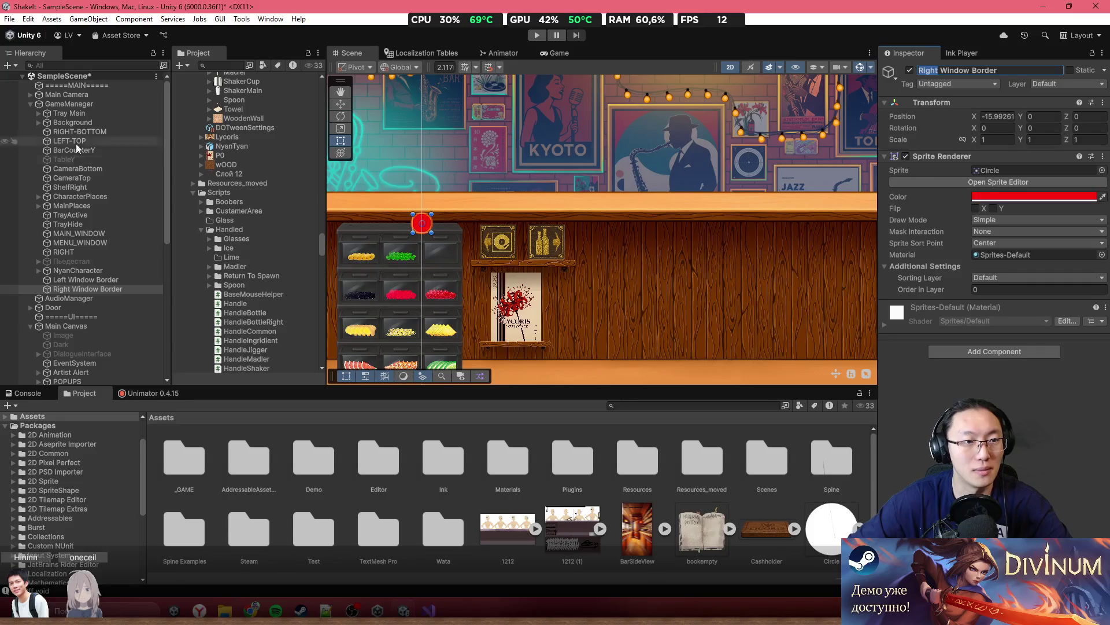
pyautogui.hotkey('alt', 'Tab')
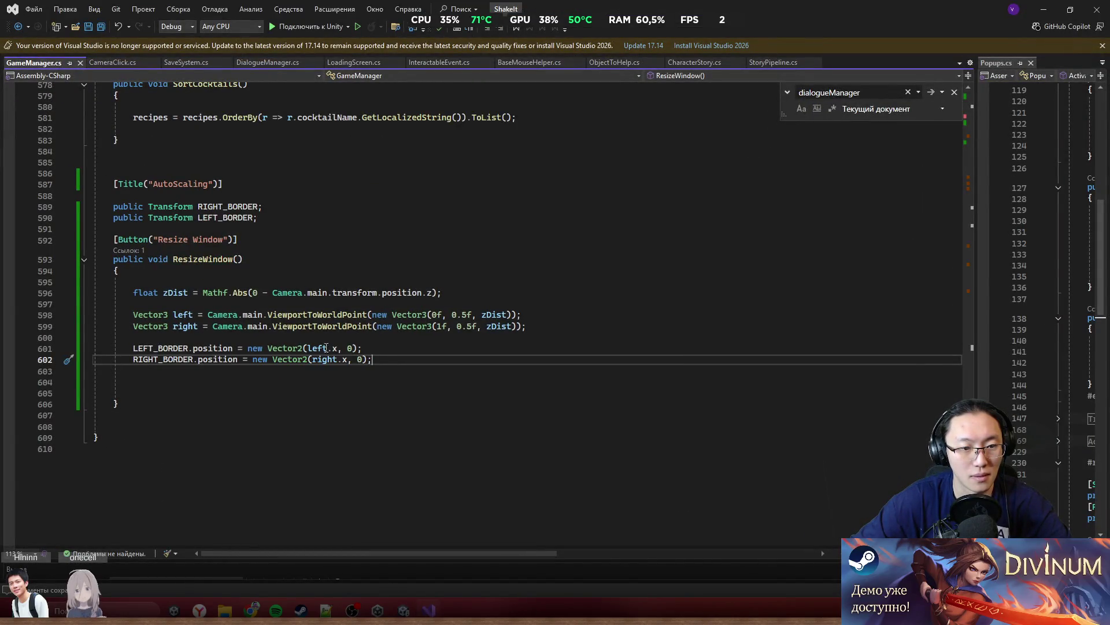
pyautogui.hotkey('alt', 'Tab')
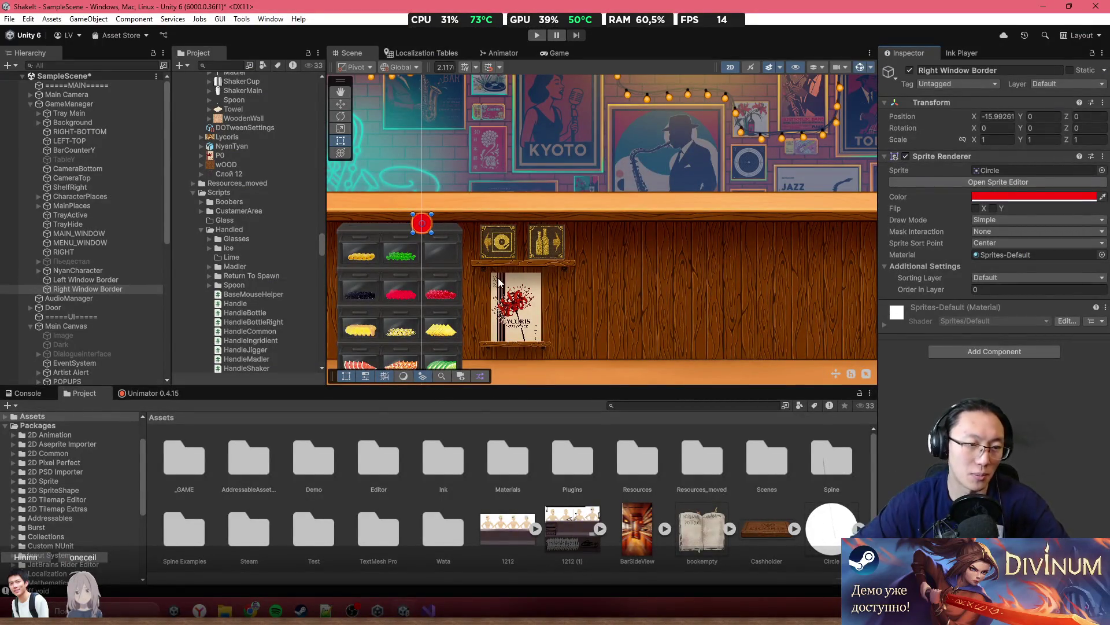
pyautogui.click(81, 106)
pyautogui.scroll(-10, 983, 303)
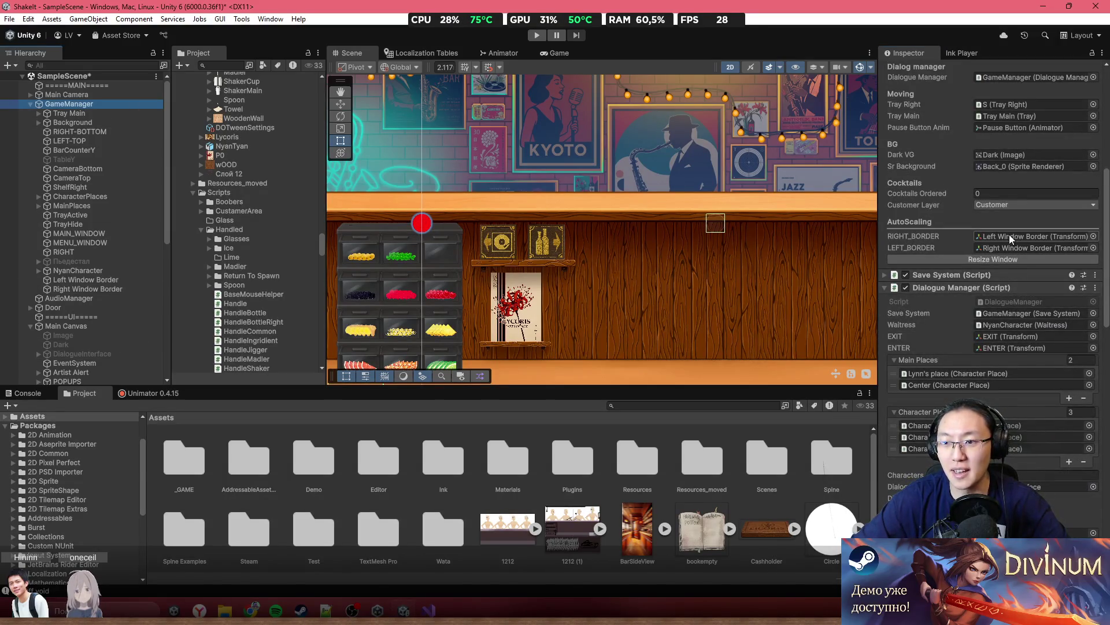
# Assign Right and Left Window Border to GameManager's RIGHT_BORDER and LEFT_BORDER, then enter Play mode
pyautogui.moveTo(59, 283)
pyautogui.mouseDown()
pyautogui.moveTo(1000, 256)
pyautogui.moveTo(1006, 237)
pyautogui.mouseUp()
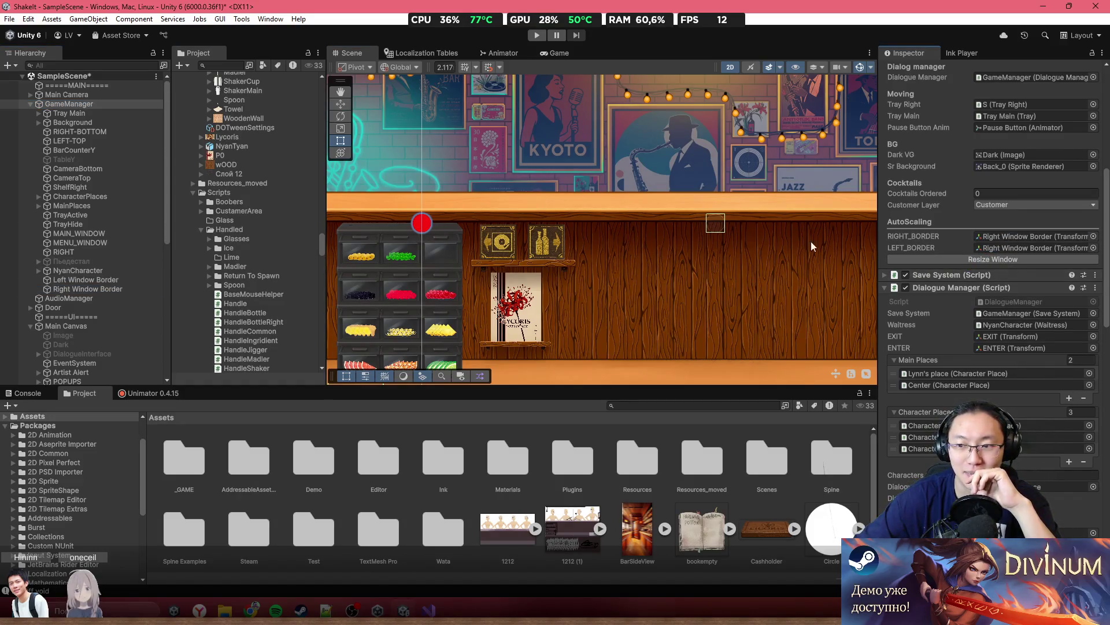
pyautogui.moveTo(112, 280)
pyautogui.mouseDown()
pyautogui.moveTo(983, 276)
pyautogui.moveTo(1005, 246)
pyautogui.mouseUp()
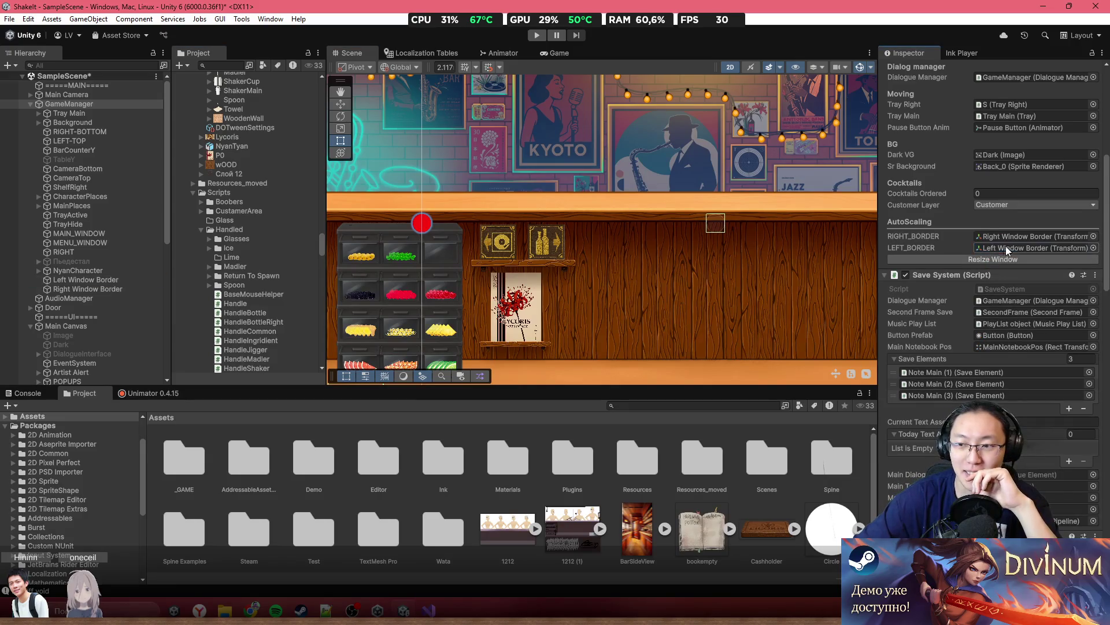
pyautogui.click(536, 35)
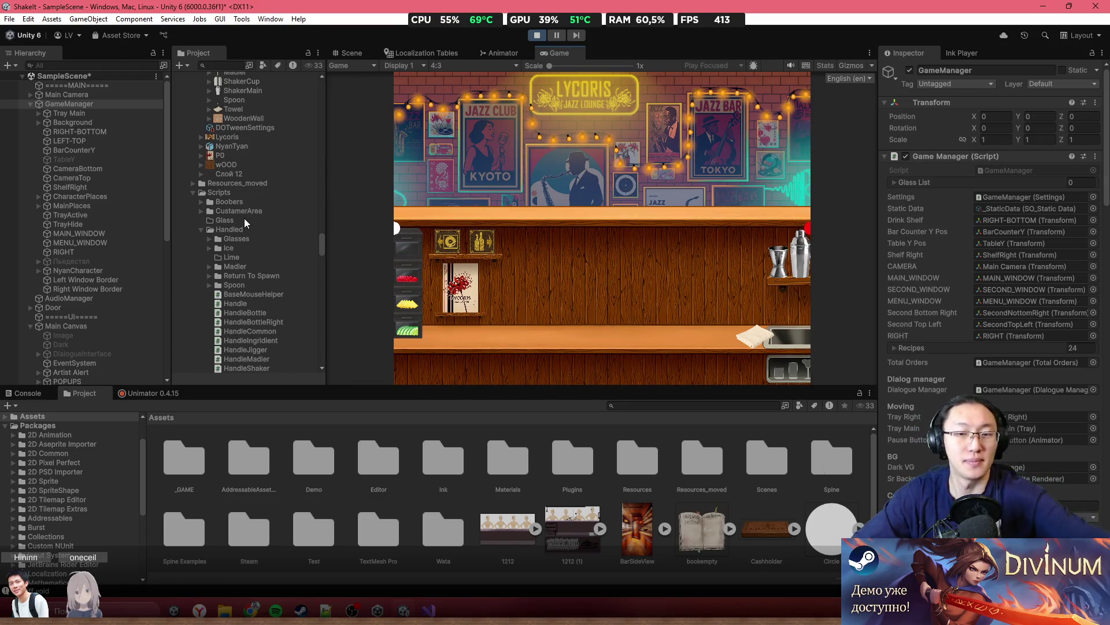
# Stop the game, set the Game view to Full HD (1920x1080) and press Resize Window
pyautogui.scroll(-6, 974, 351)
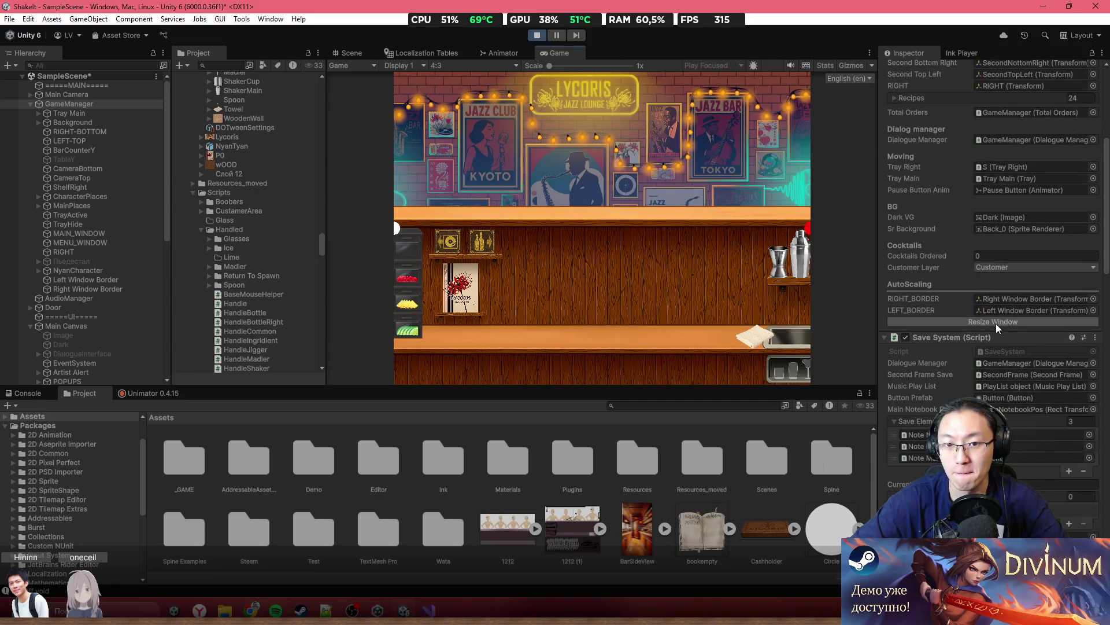
pyautogui.click(537, 35)
pyautogui.scroll(-5, 481, 157)
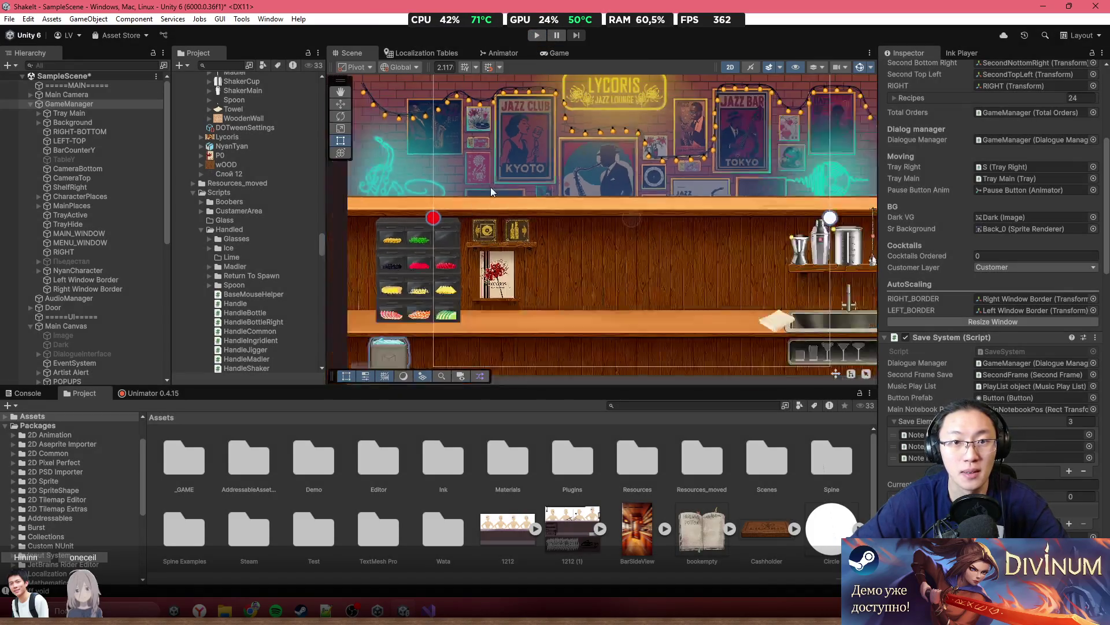
pyautogui.scroll(2, 466, 98)
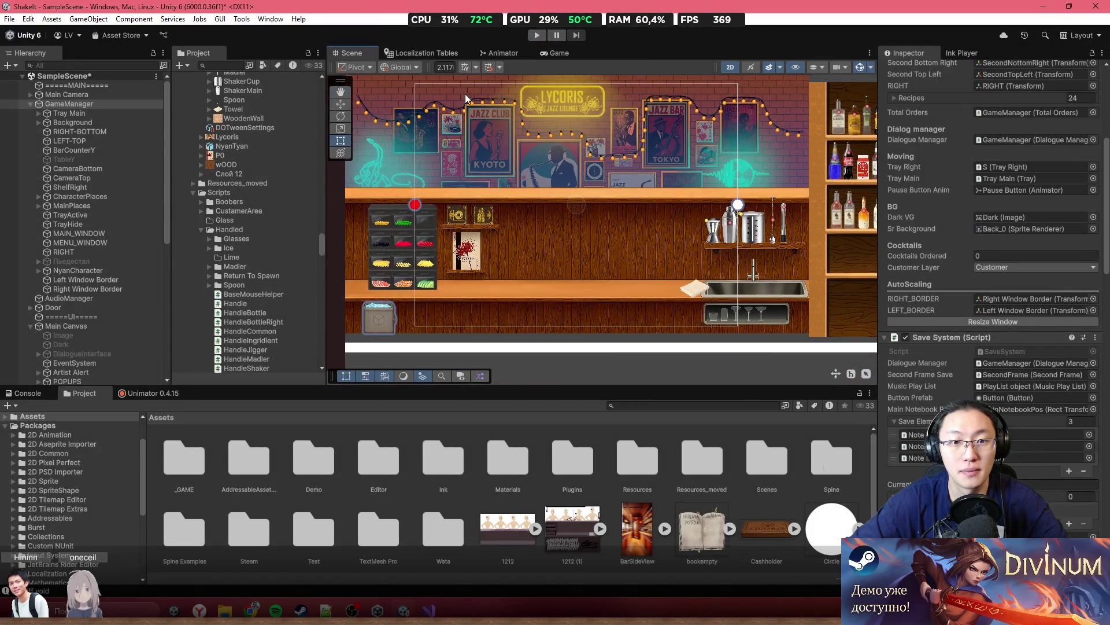
pyautogui.click(557, 53)
pyautogui.click(474, 65)
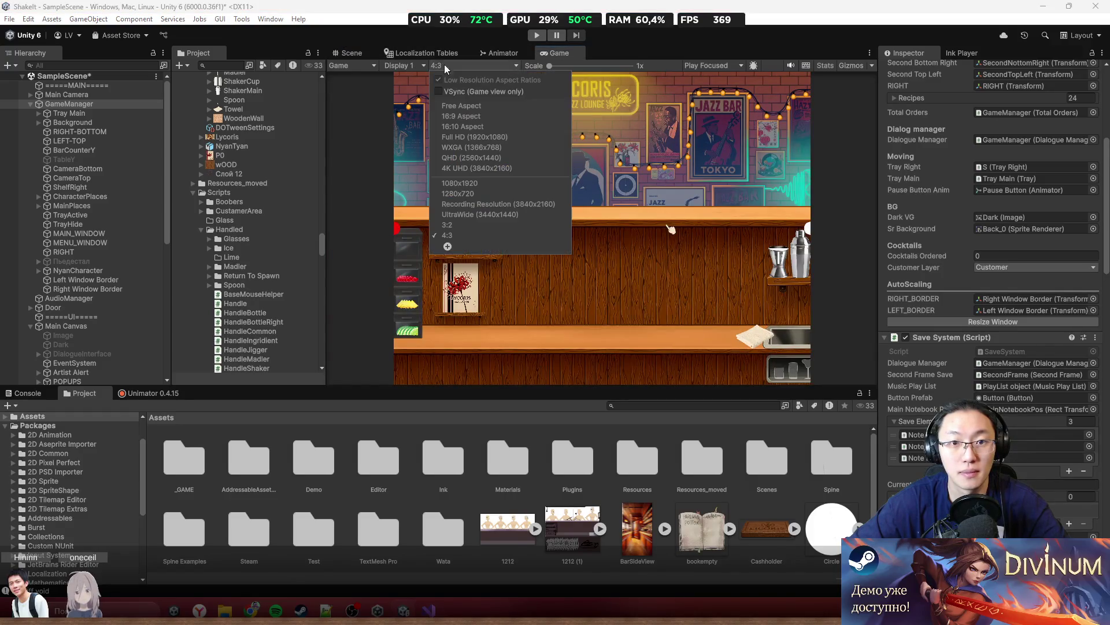
pyautogui.click(494, 136)
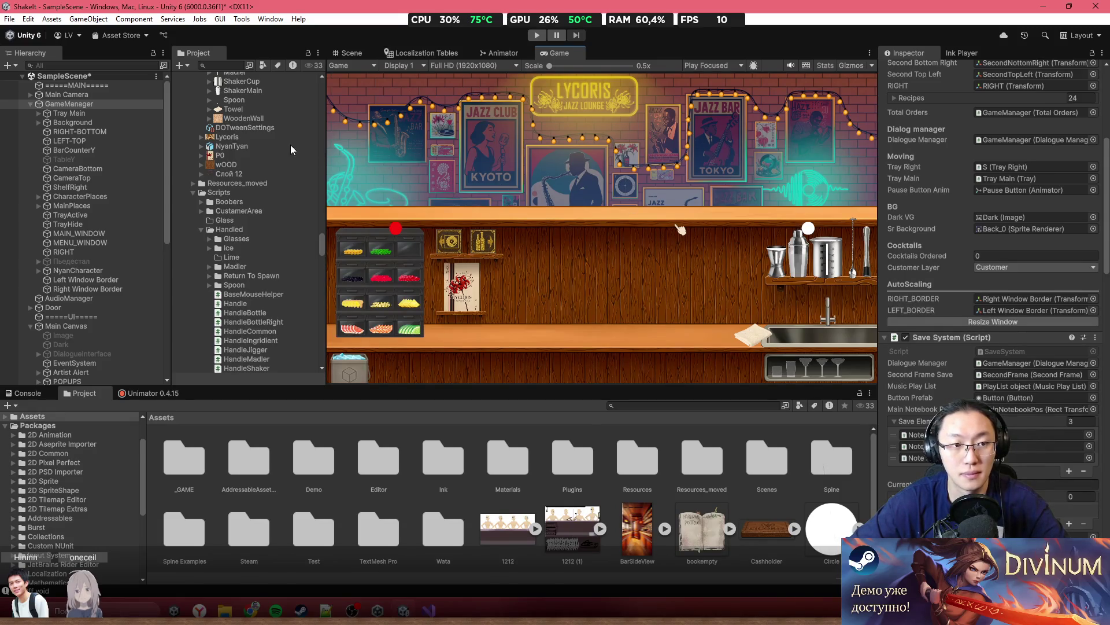
pyautogui.click(993, 321)
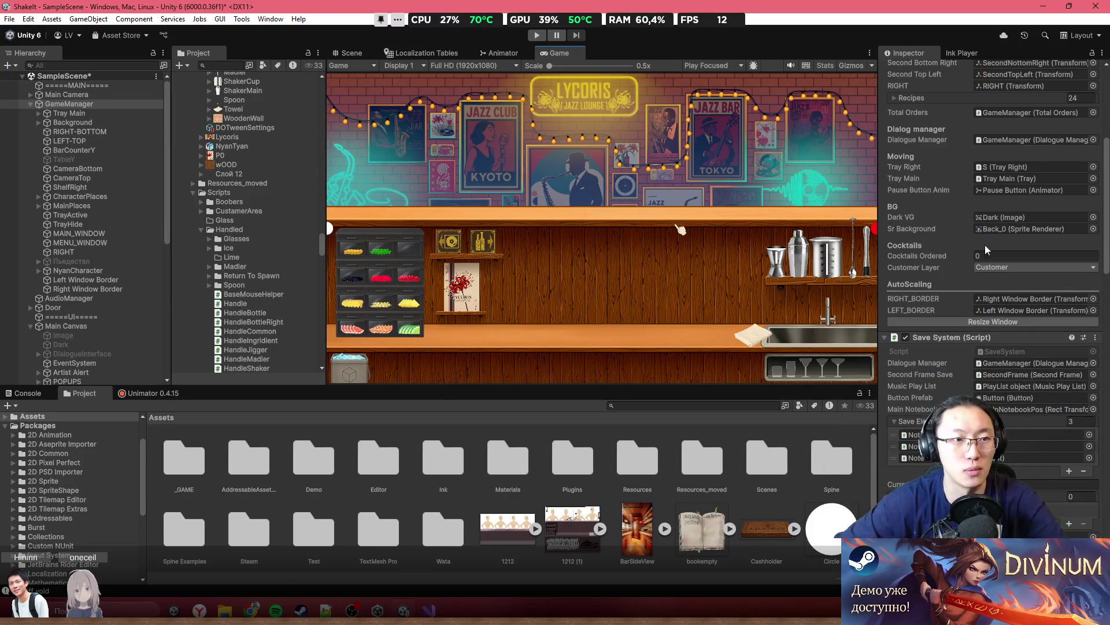
# Check Left Window Border's new position, then return to the Scene view and select Containgers
pyautogui.scroll(5, 986, 250)
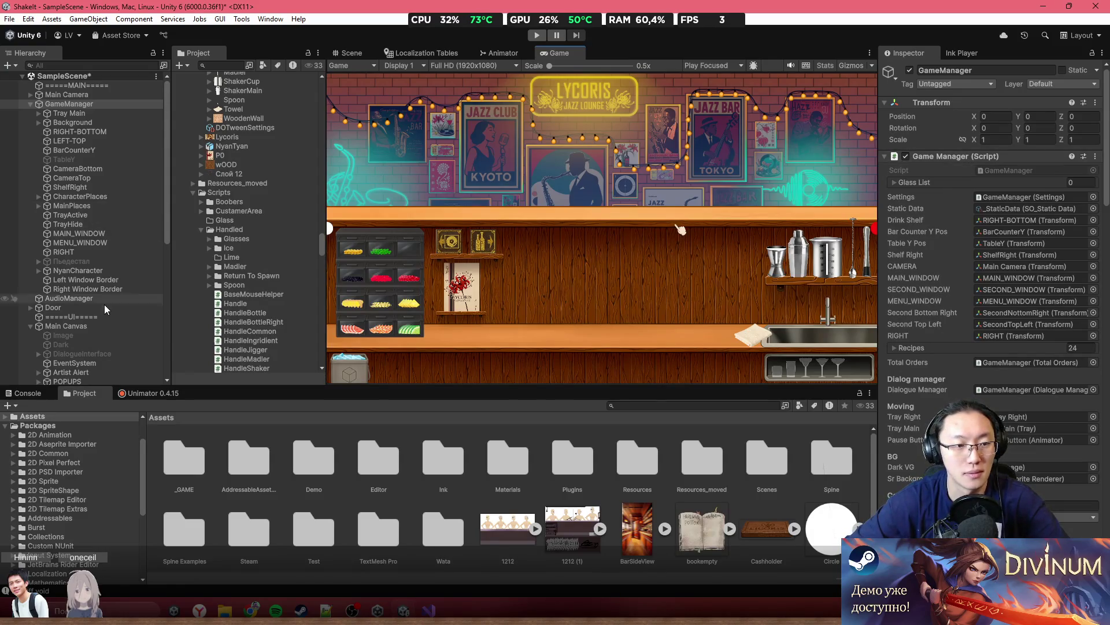
pyautogui.click(105, 280)
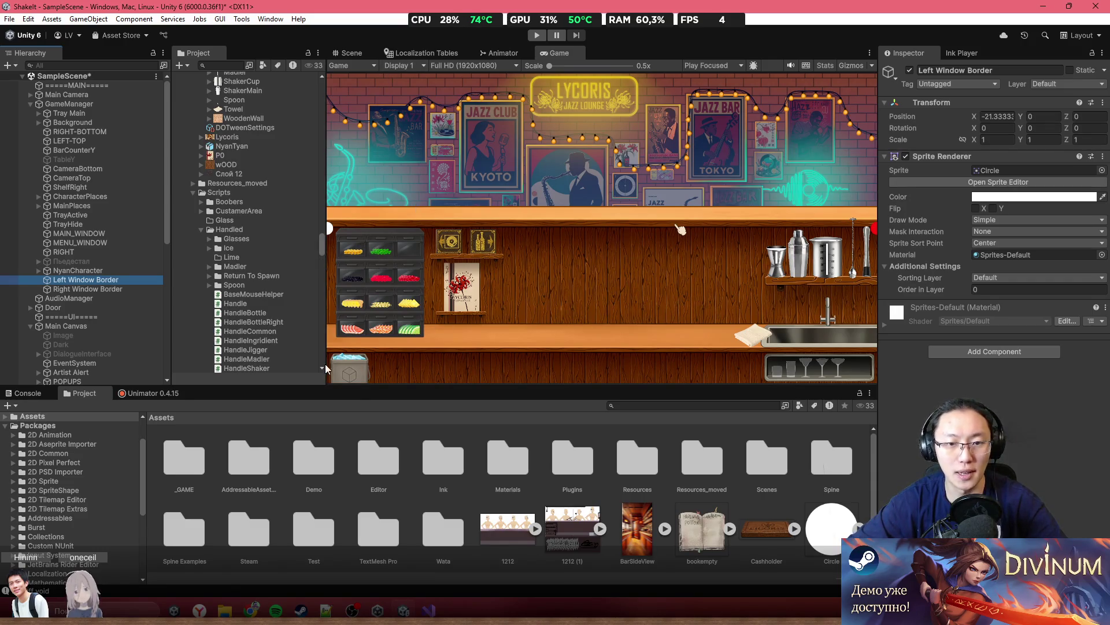
pyautogui.click(349, 53)
pyautogui.click(396, 211)
pyautogui.click(111, 344)
# Parent Containgers under Left Window Border and test it by moving the border, then undo
pyautogui.click(113, 333)
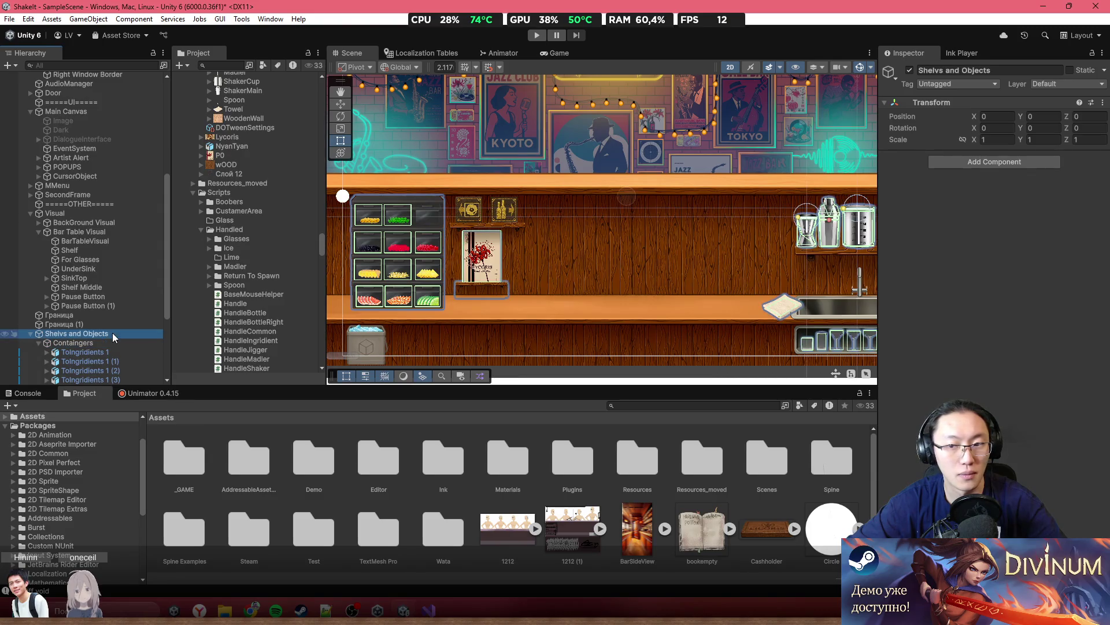
pyautogui.click(113, 342)
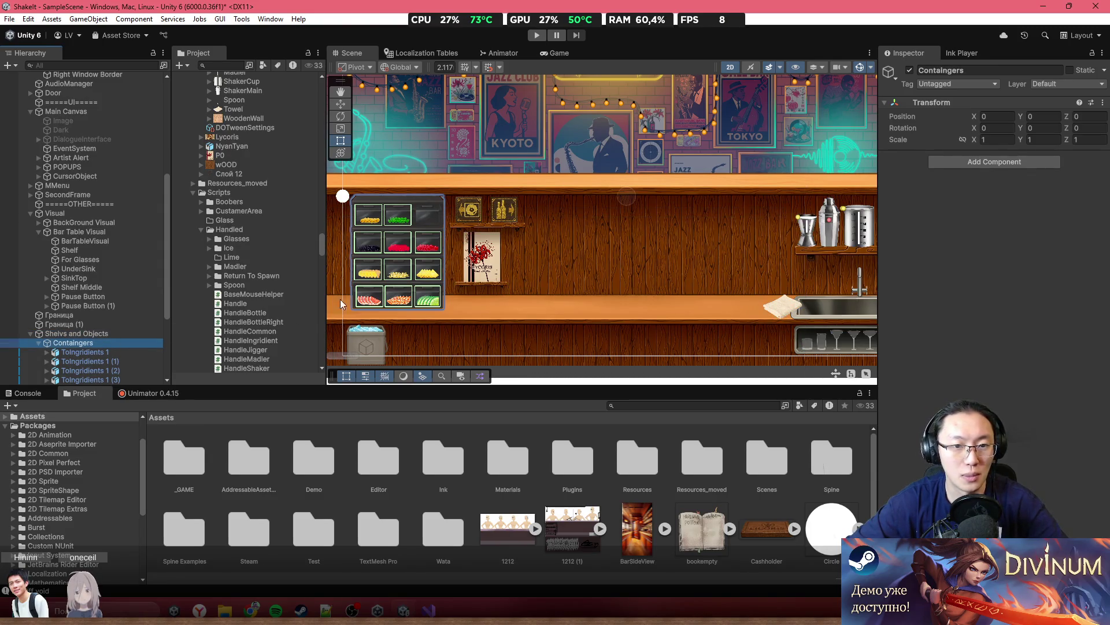
pyautogui.moveTo(74, 347)
pyautogui.mouseDown()
pyautogui.moveTo(103, 230)
pyautogui.moveTo(106, 74)
pyautogui.moveTo(119, 279)
pyautogui.mouseUp()
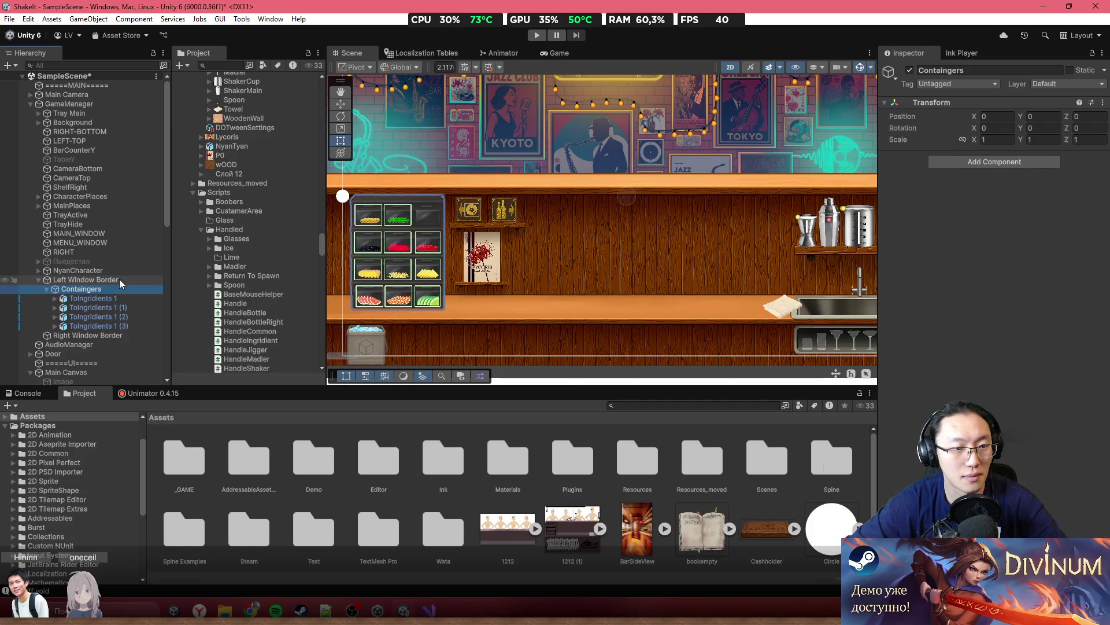
pyautogui.click(93, 279)
pyautogui.click(340, 103)
pyautogui.moveTo(390, 196); pyautogui.dragTo(532, 197)
pyautogui.hotkey('ctrl', 'z')
# Pick the Tray Main ice tray and make it a child of Left Window Border
pyautogui.moveTo(407, 339); pyautogui.dragTo(443, 278)
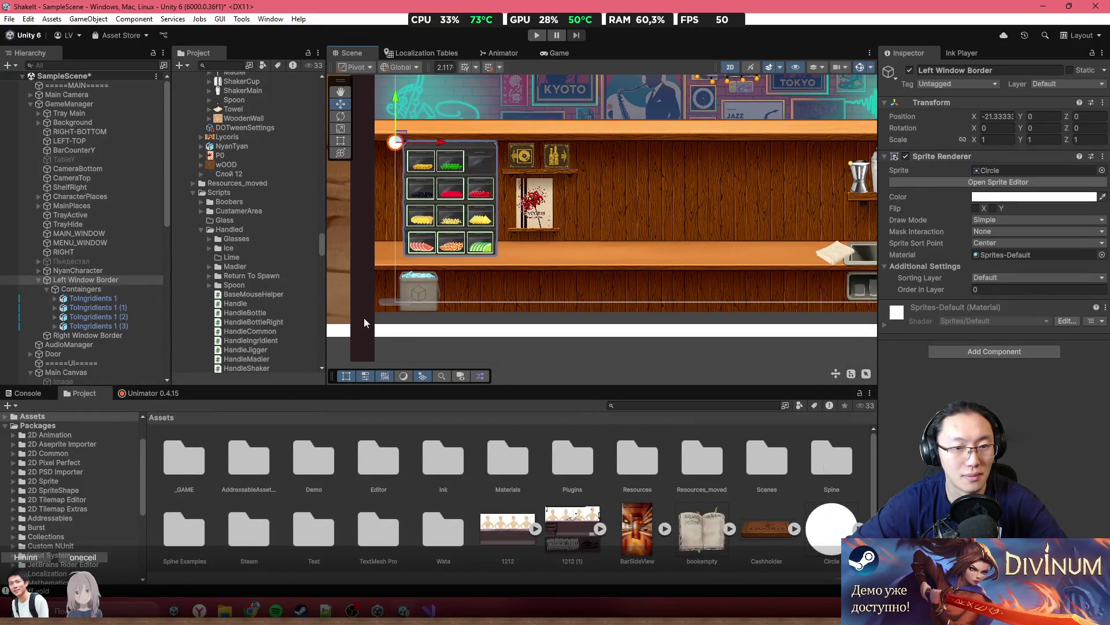
pyautogui.click(394, 303)
pyautogui.click(391, 303)
pyautogui.click(391, 303)
pyautogui.click(391, 303)
pyautogui.click(391, 303)
pyautogui.scroll(3, 127, 301)
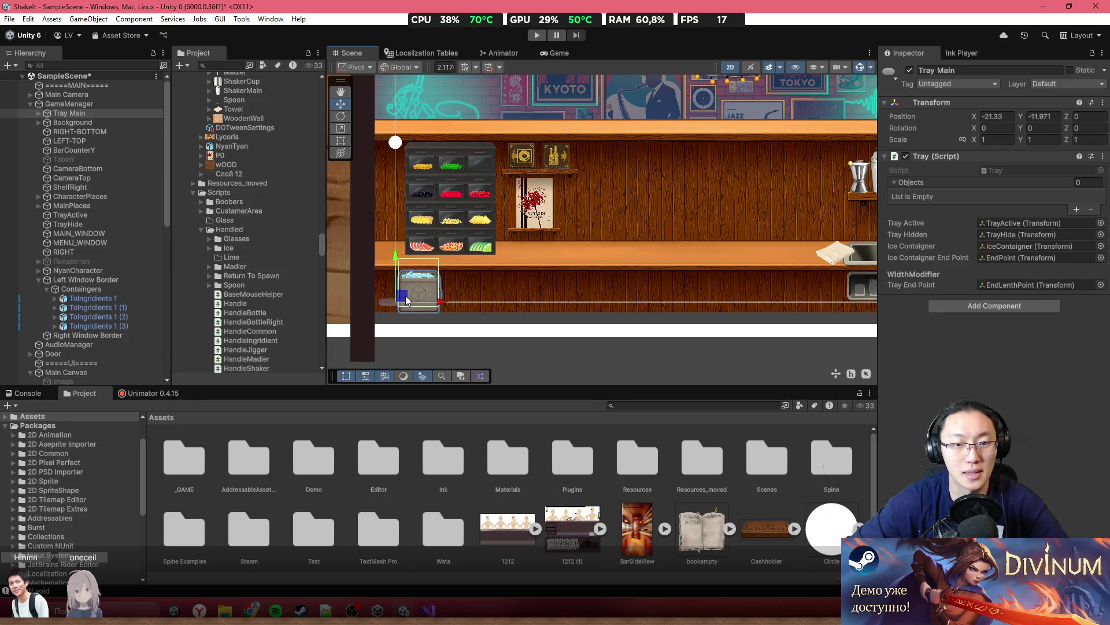
pyautogui.click(77, 112)
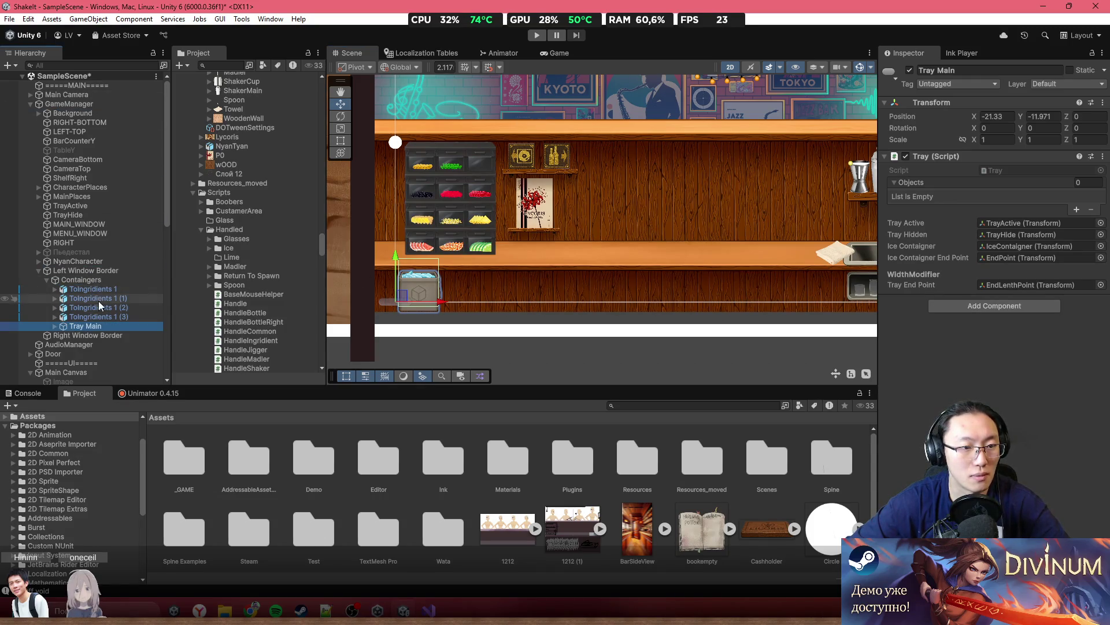
pyautogui.moveTo(90, 304); pyautogui.dragTo(96, 282)
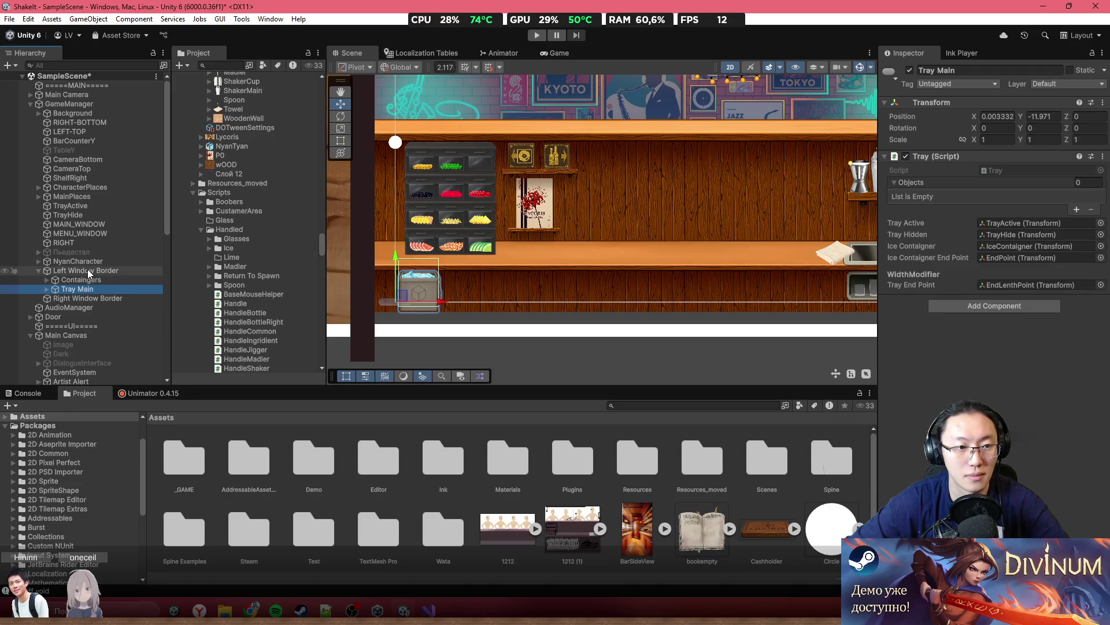
pyautogui.click(88, 270)
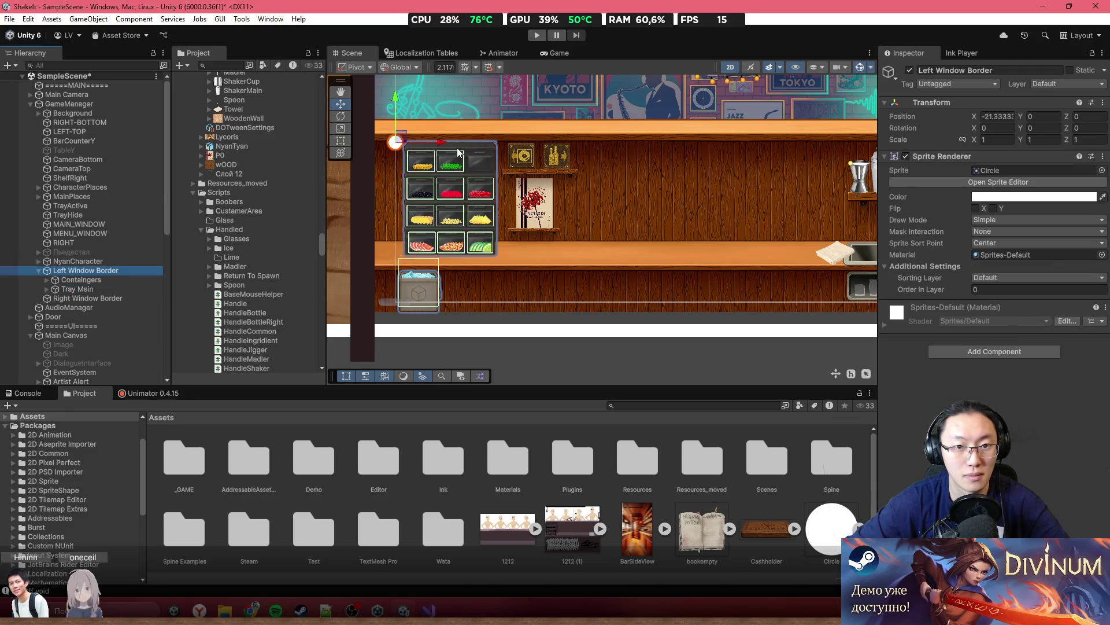
# Find the Справочник book prop and move it under Left Window Border
pyautogui.click(529, 171)
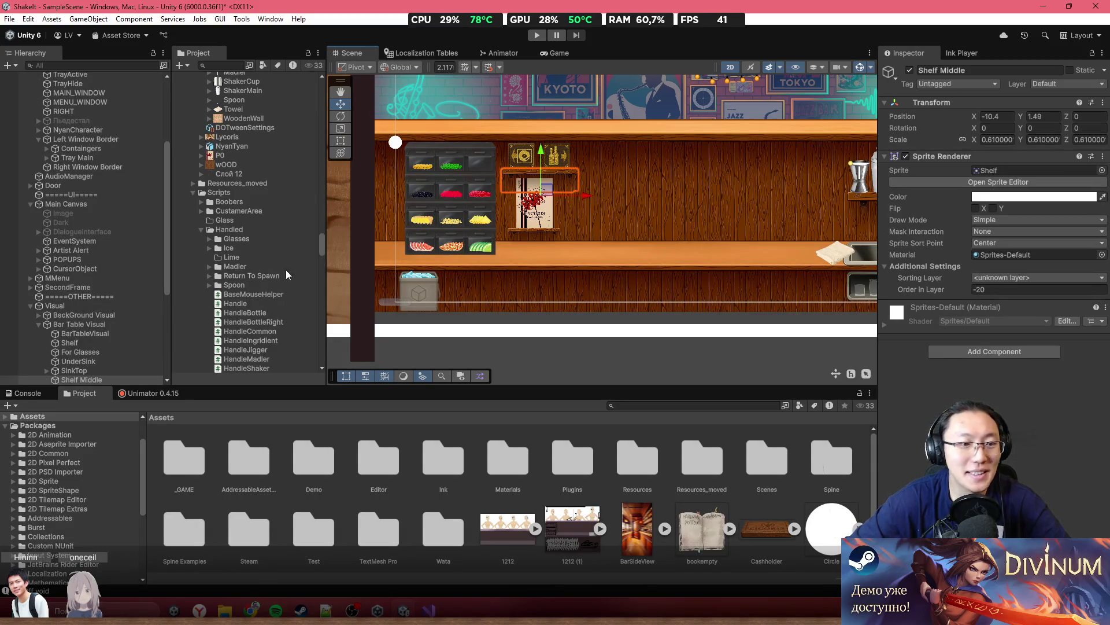
pyautogui.click(103, 324)
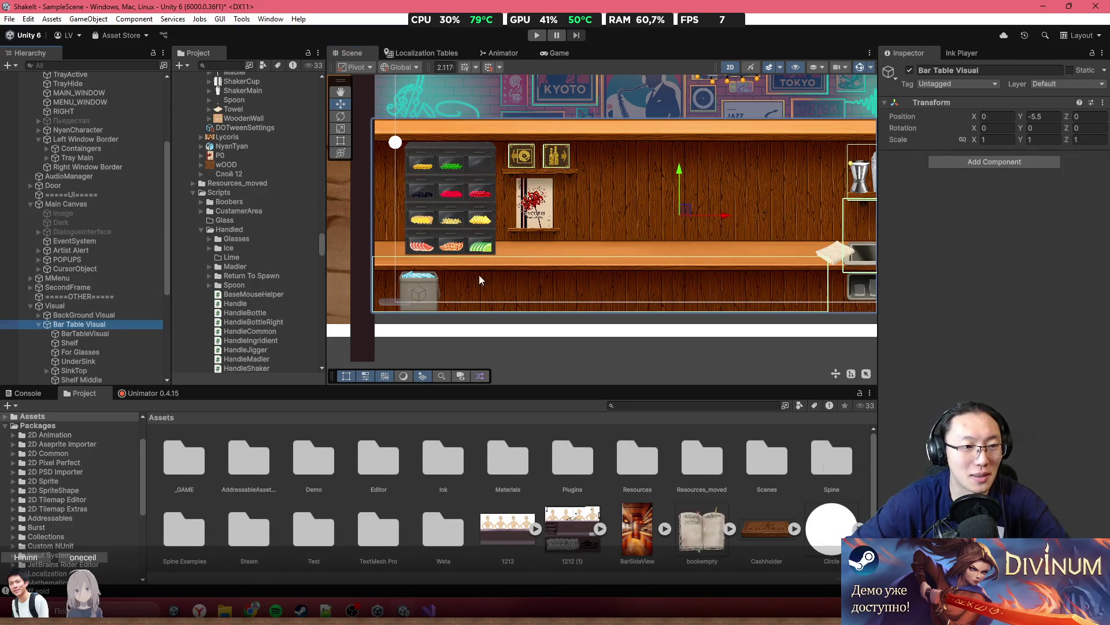
pyautogui.click(537, 196)
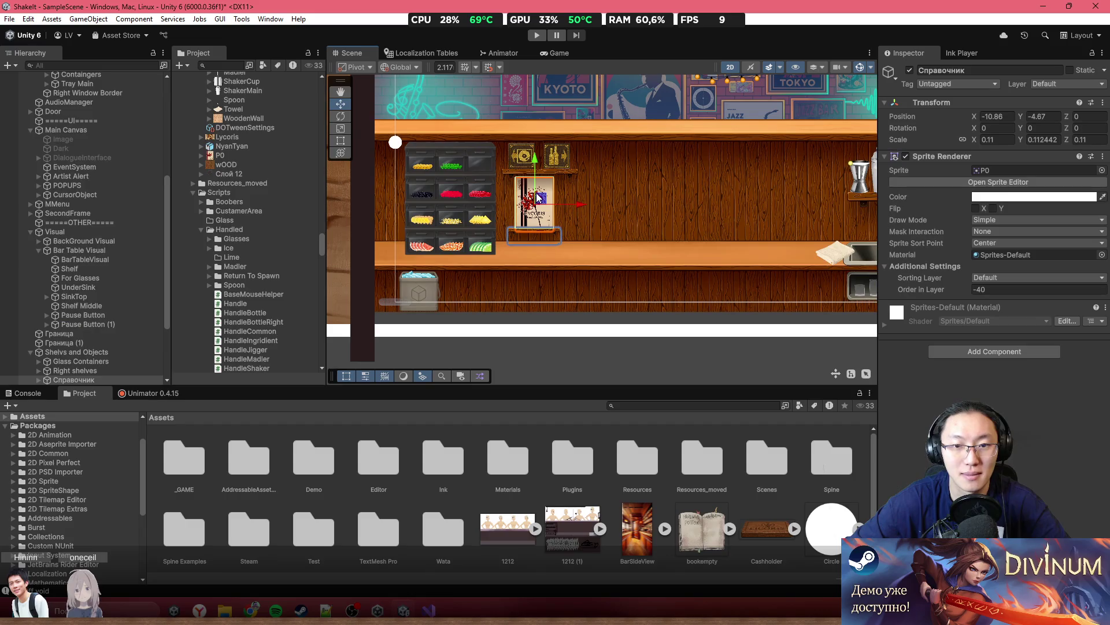
pyautogui.click(104, 354)
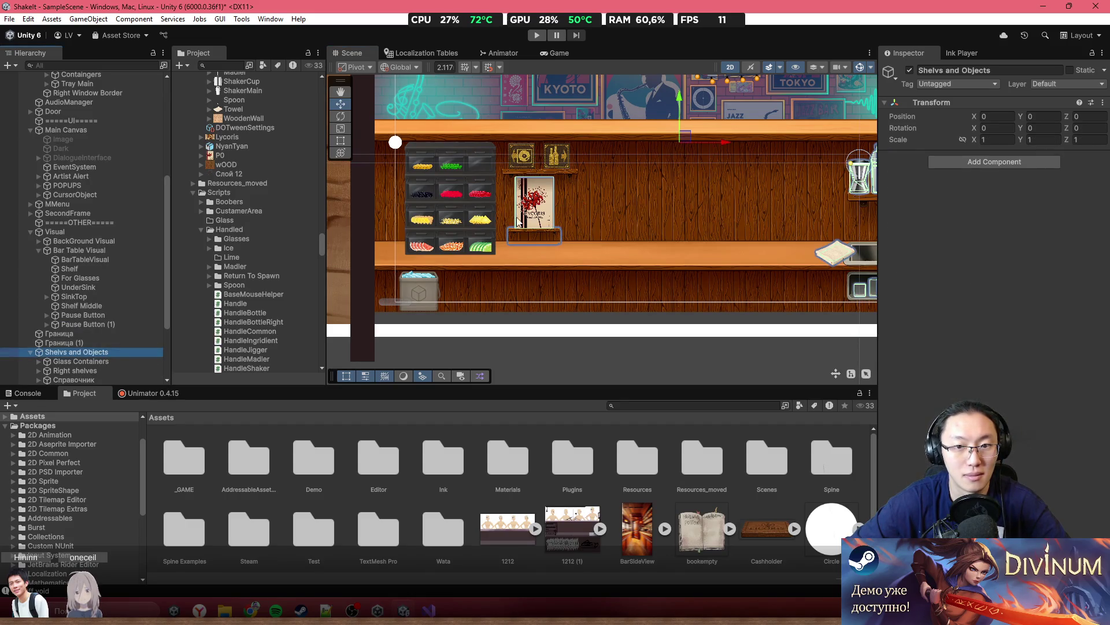
pyautogui.scroll(-5, 516, 220)
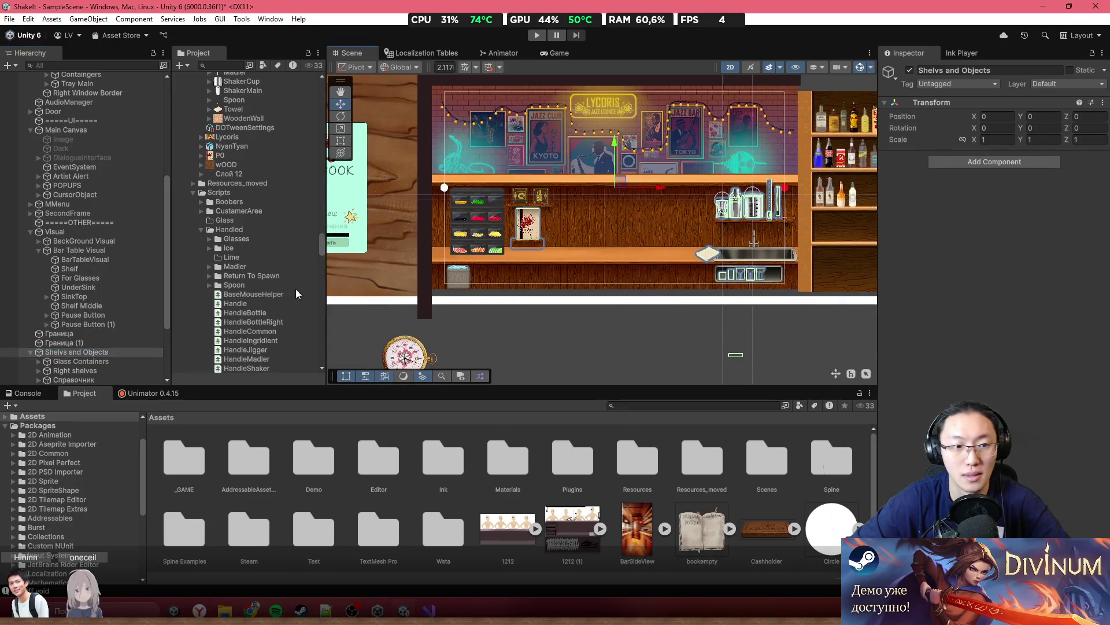
pyautogui.click(74, 379)
pyautogui.scroll(3, 530, 227)
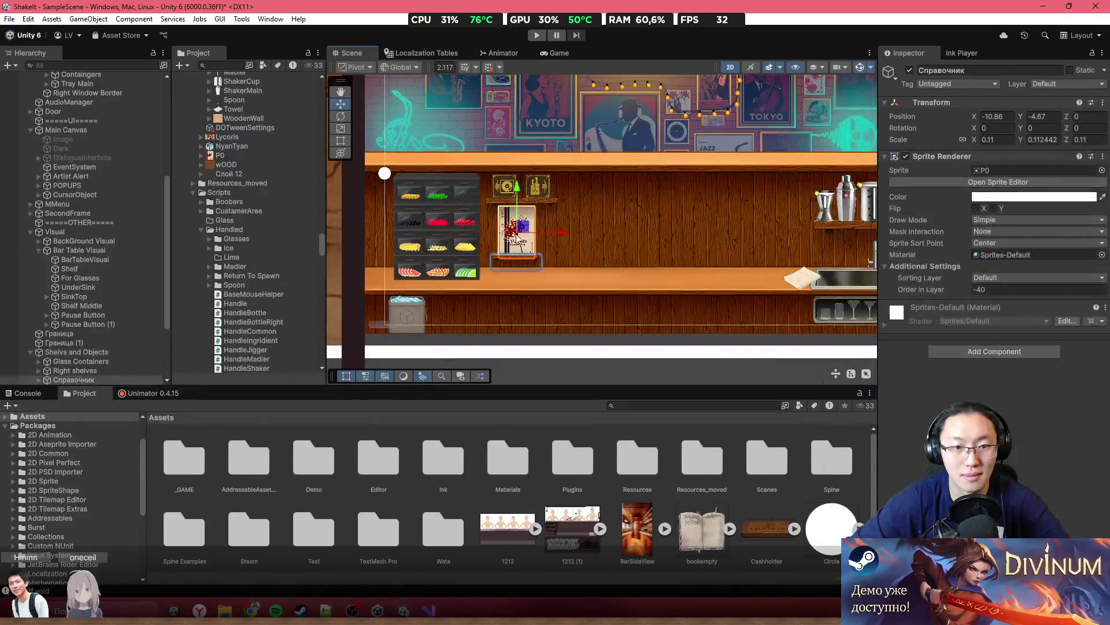
pyautogui.scroll(-3, 106, 369)
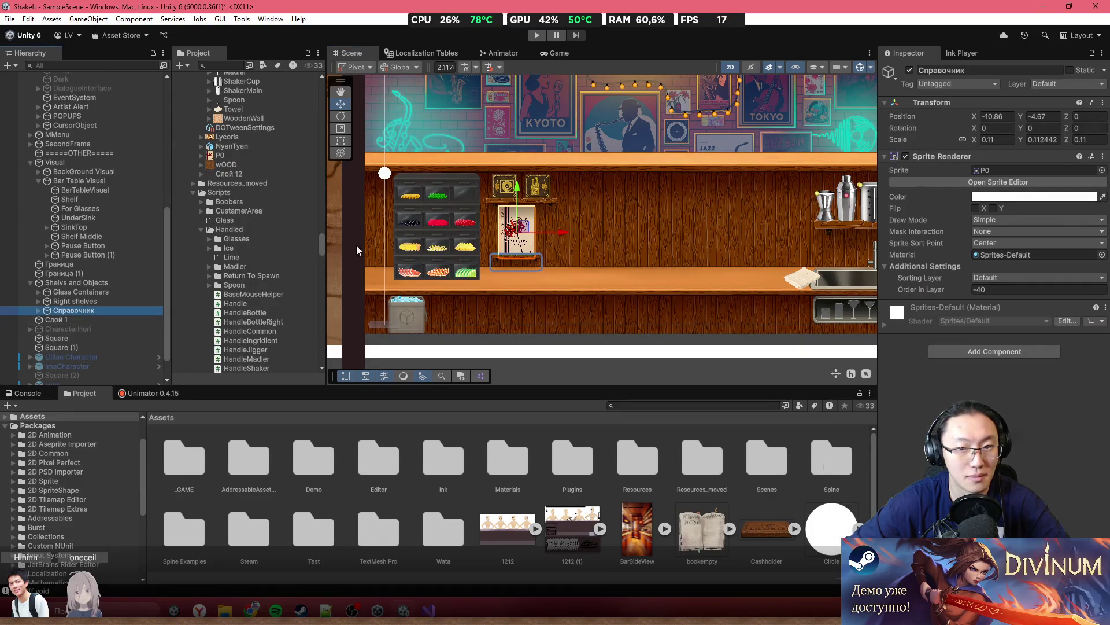
pyautogui.moveTo(520, 219); pyautogui.dragTo(603, 220)
pyautogui.hotkey('ctrl', 'z')
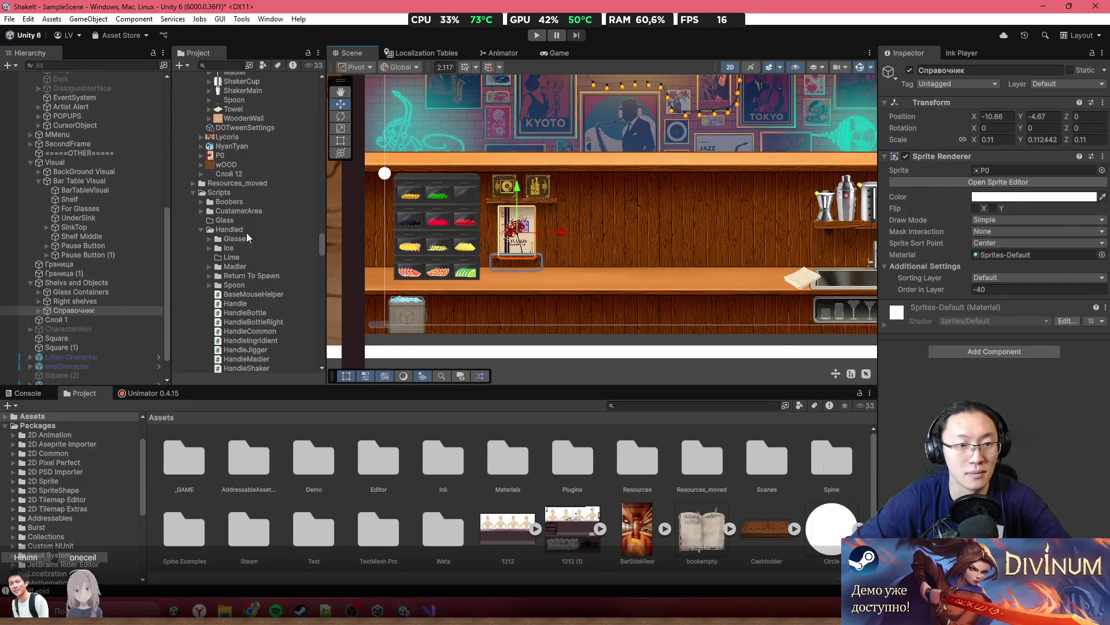
pyautogui.moveTo(57, 311)
pyautogui.mouseDown()
pyautogui.moveTo(99, 74)
pyautogui.moveTo(105, 293)
pyautogui.moveTo(100, 276)
pyautogui.mouseUp()
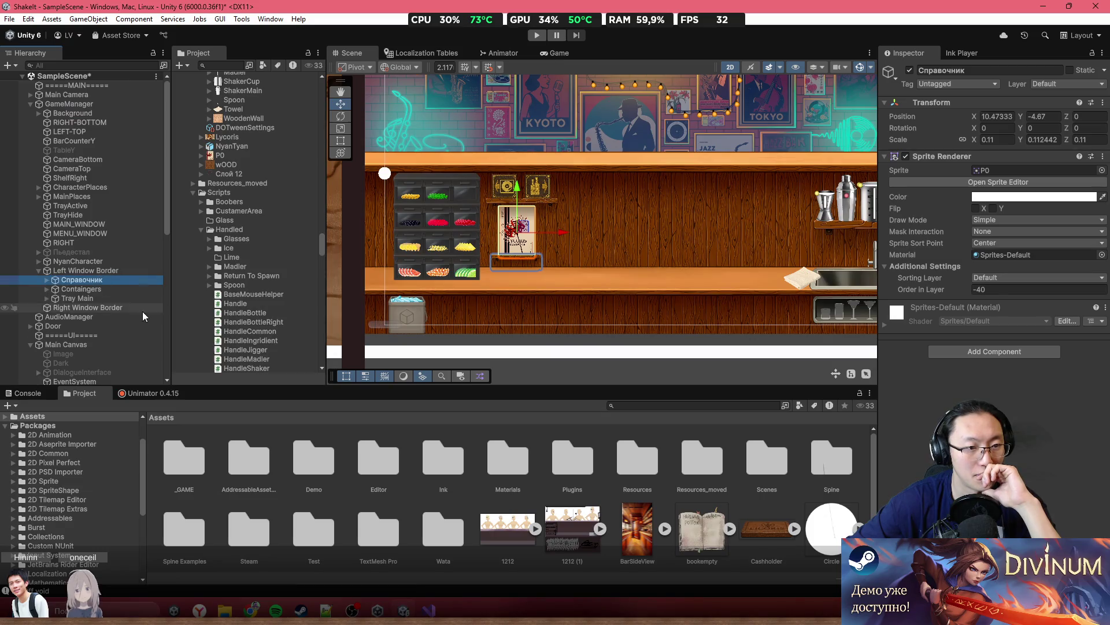
# Make both Pause Buttons children of Shelf Middle
pyautogui.click(497, 200)
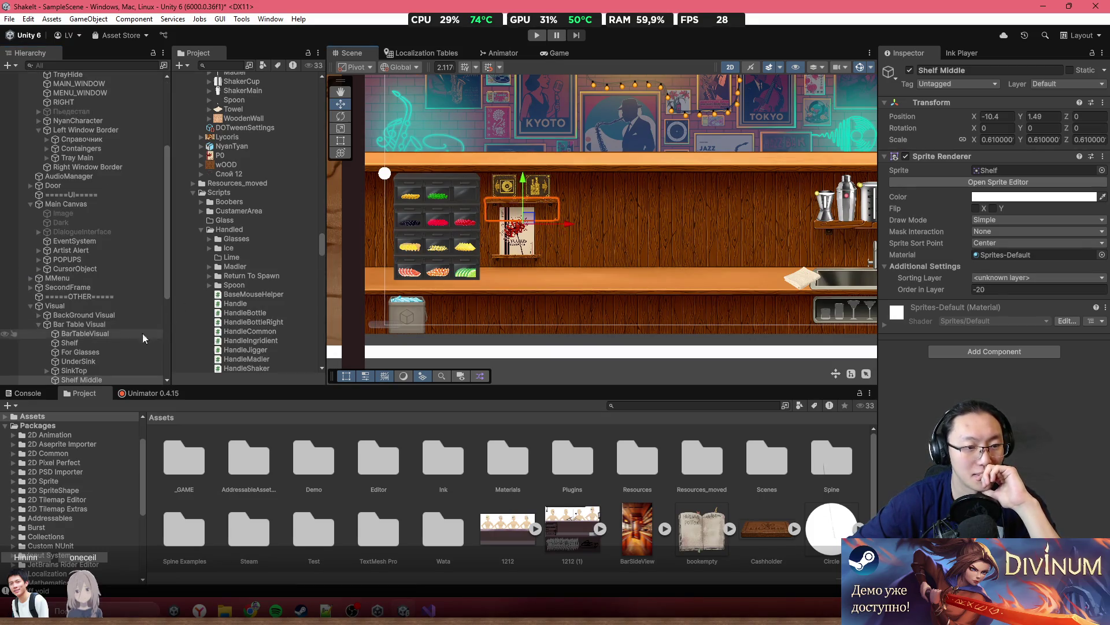
pyautogui.click(80, 325)
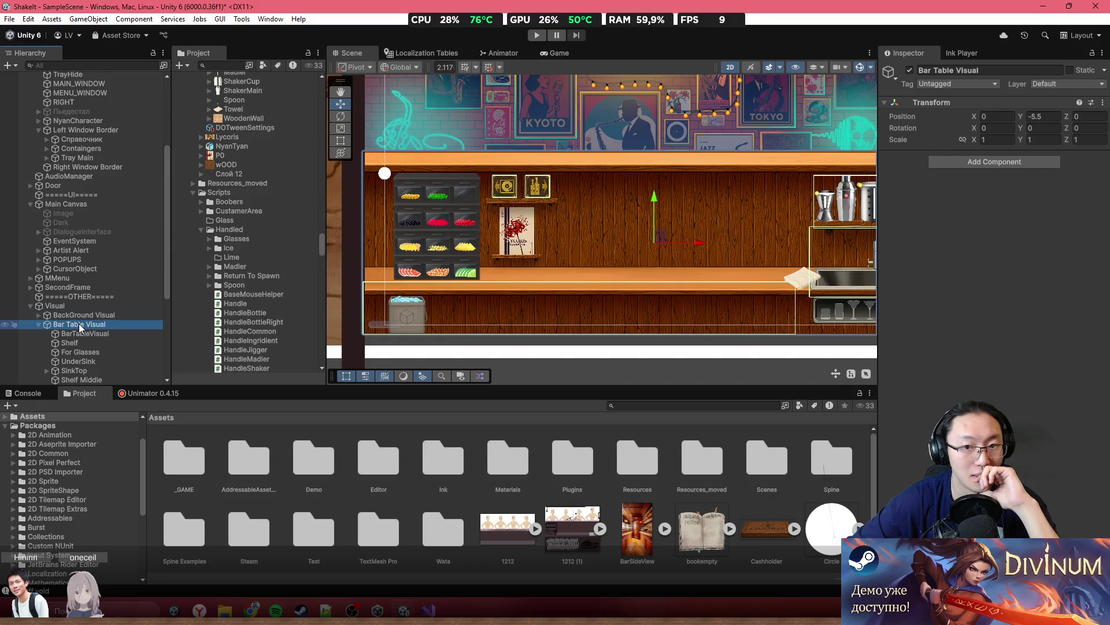
pyautogui.click(78, 379)
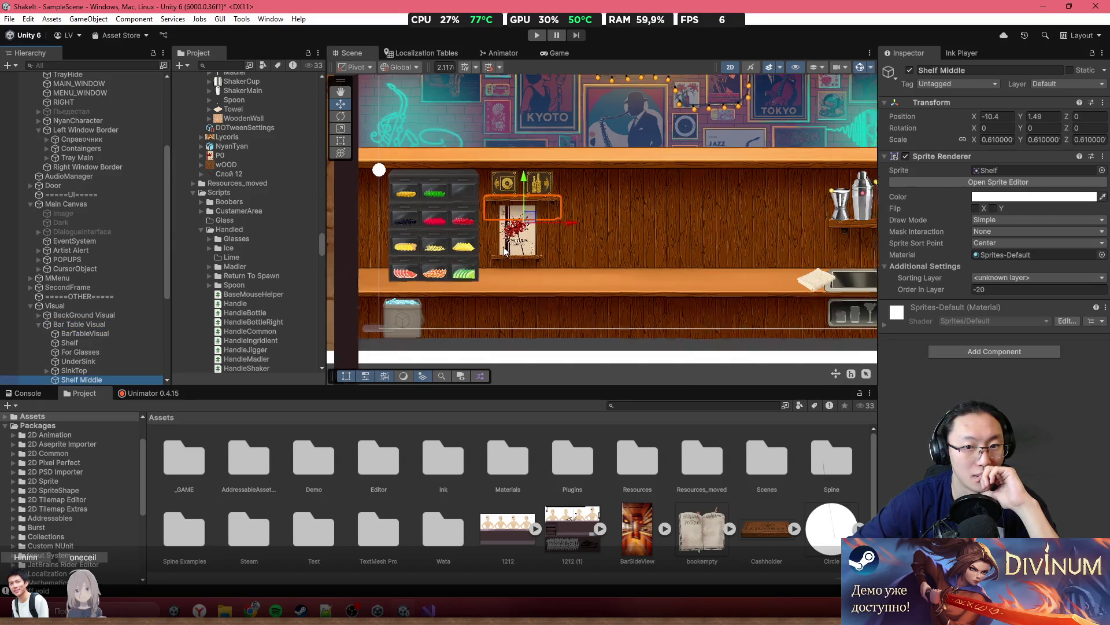
pyautogui.scroll(4, 526, 191)
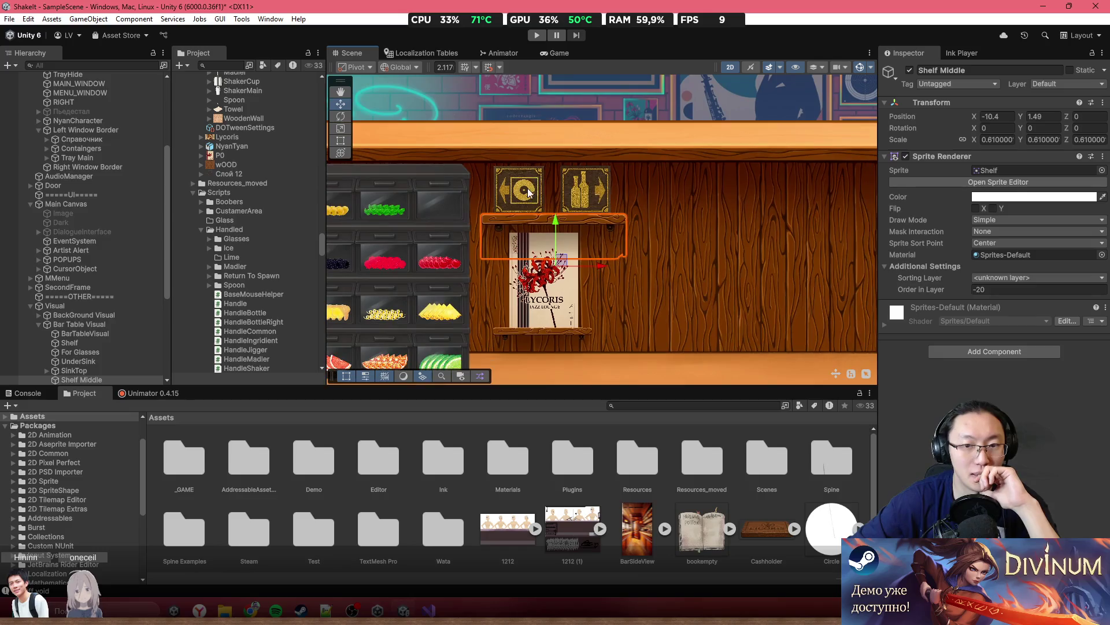
pyautogui.click(528, 193)
pyautogui.click(578, 192)
pyautogui.click(89, 347)
pyautogui.click(85, 352)
pyautogui.moveTo(88, 352); pyautogui.dragTo(99, 342)
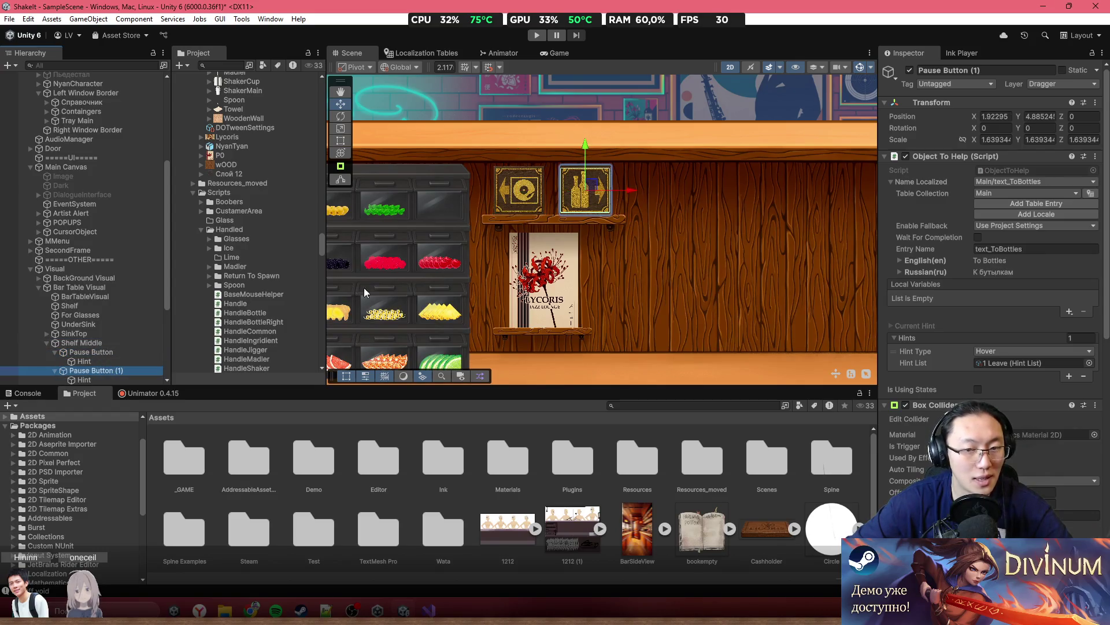
pyautogui.click(105, 344)
# Test-move Shelf Middle, undo, then parent it under Left Window Border and collapse it
pyautogui.scroll(-5, 498, 280)
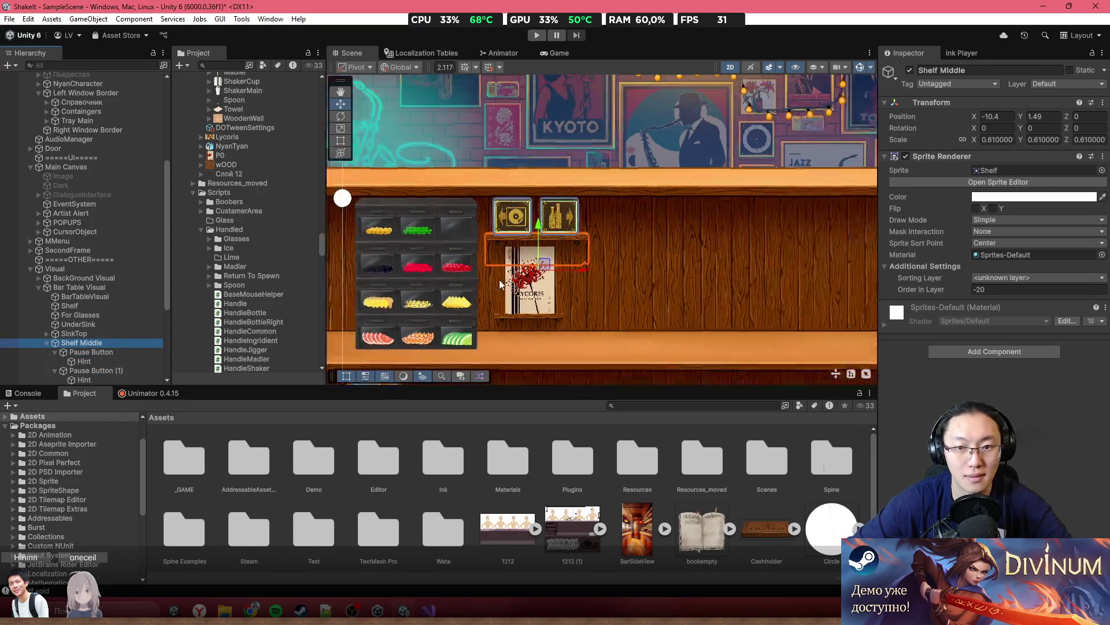
pyautogui.moveTo(506, 262); pyautogui.dragTo(659, 263)
pyautogui.hotkey('ctrl', 'z')
pyautogui.moveTo(71, 342)
pyautogui.mouseDown()
pyautogui.moveTo(103, 74)
pyautogui.moveTo(92, 328)
pyautogui.moveTo(97, 270)
pyautogui.mouseUp()
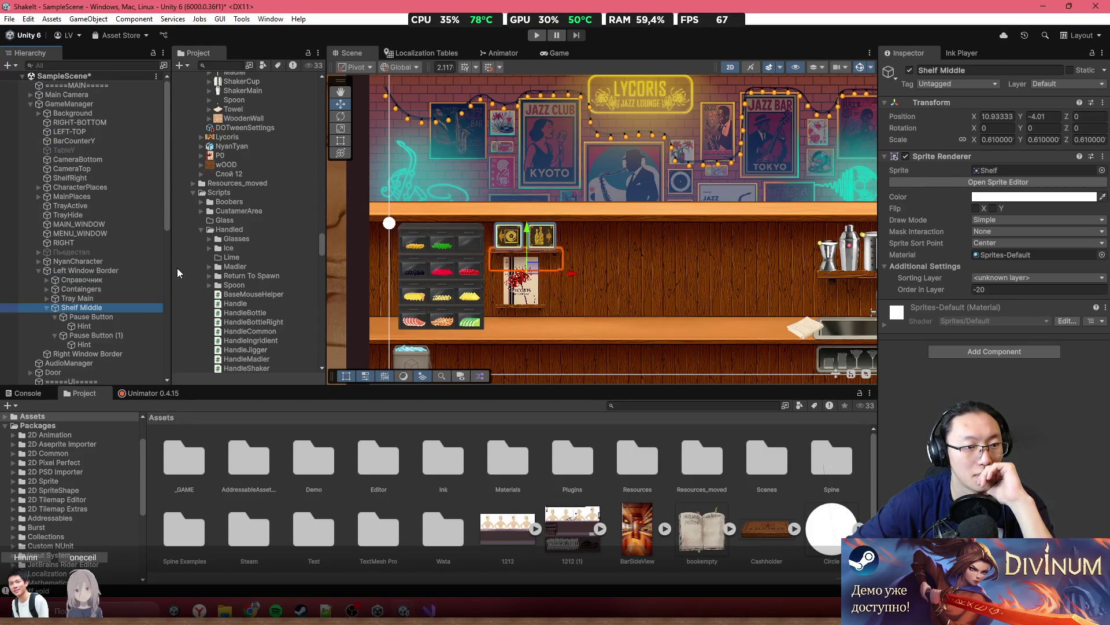
pyautogui.click(49, 308)
pyautogui.scroll(5, 543, 290)
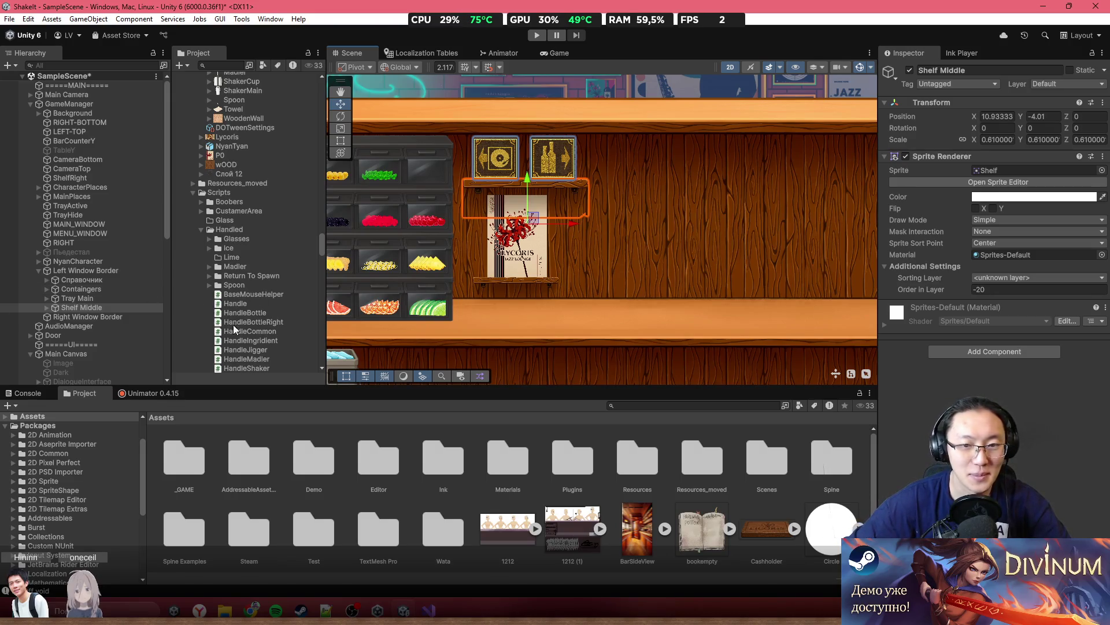
pyautogui.scroll(-1, 594, 310)
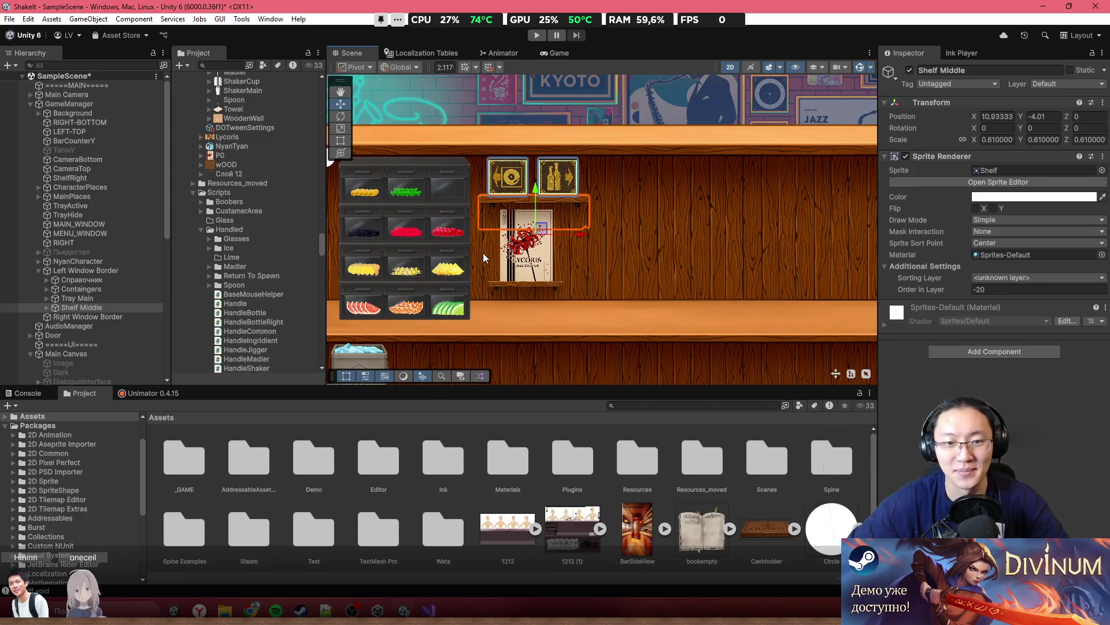
pyautogui.click(87, 270)
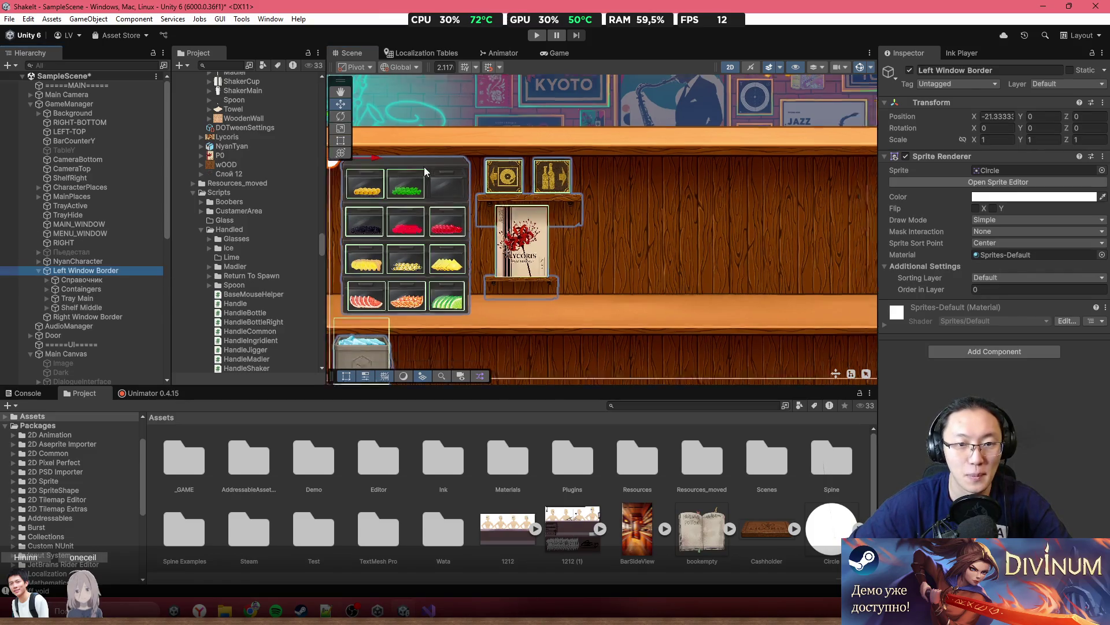
pyautogui.moveTo(381, 161); pyautogui.dragTo(513, 160)
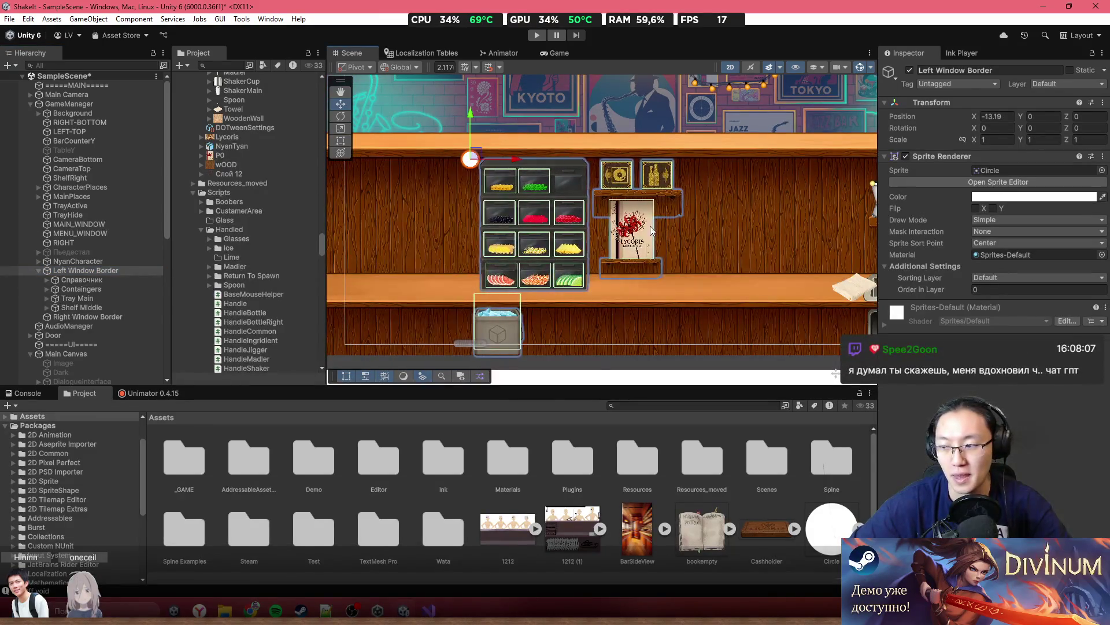
pyautogui.hotkey('ctrl', 'z')
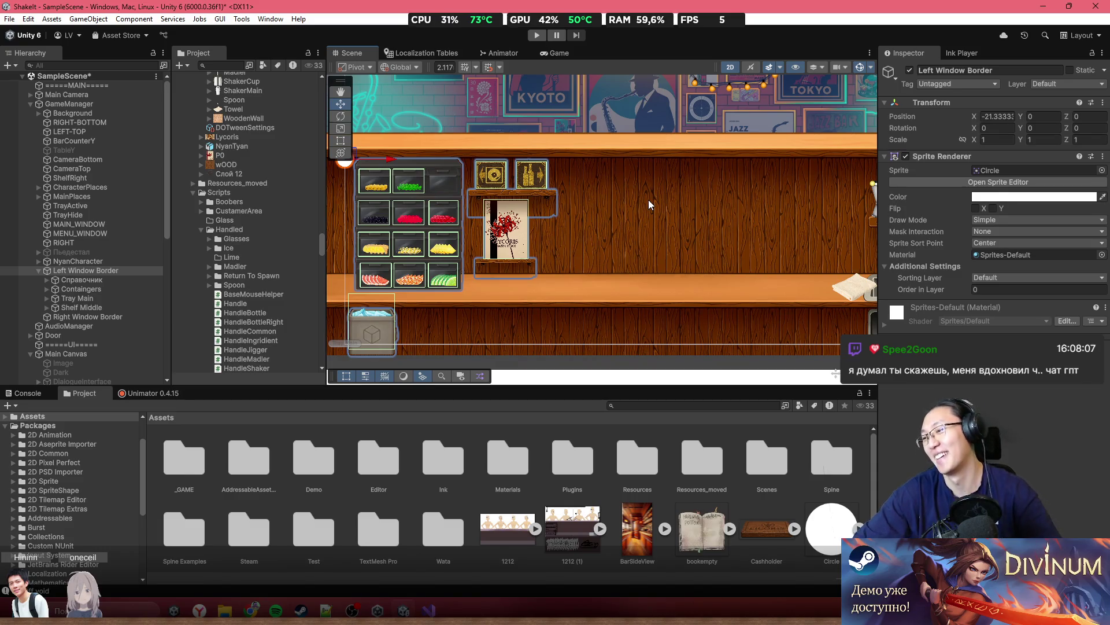
pyautogui.scroll(-3, 636, 200)
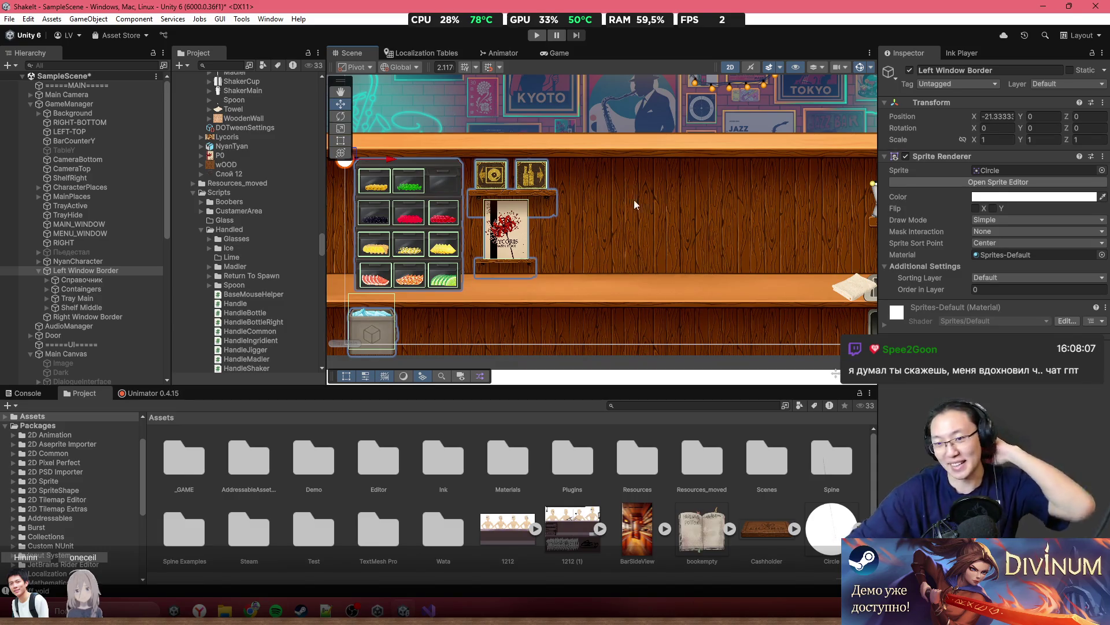
pyautogui.scroll(-2, 715, 130)
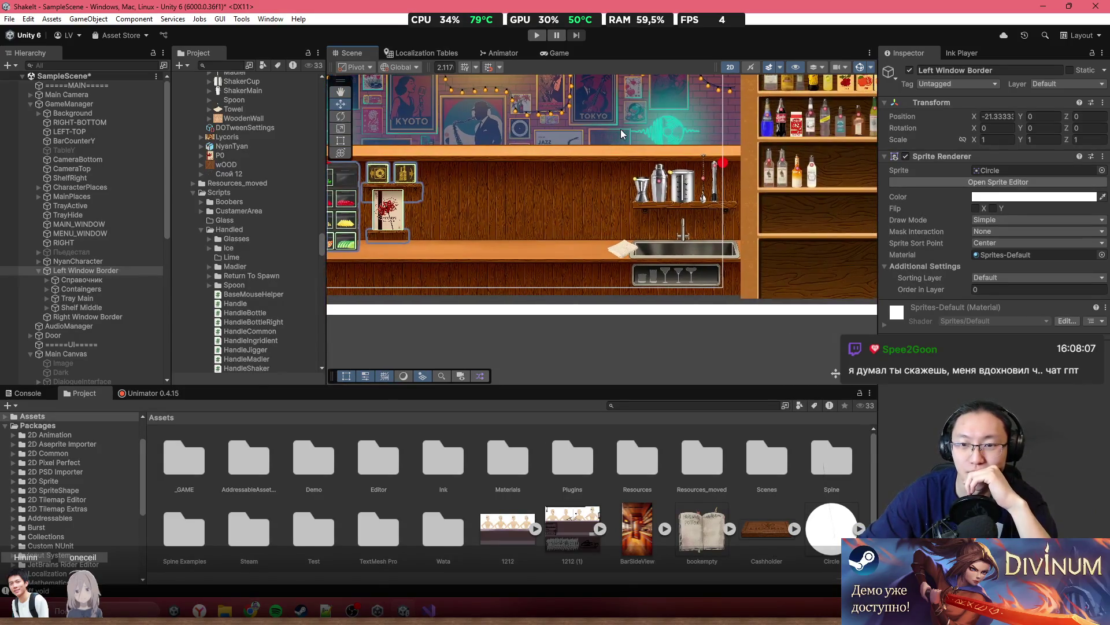
pyautogui.scroll(3, 726, 186)
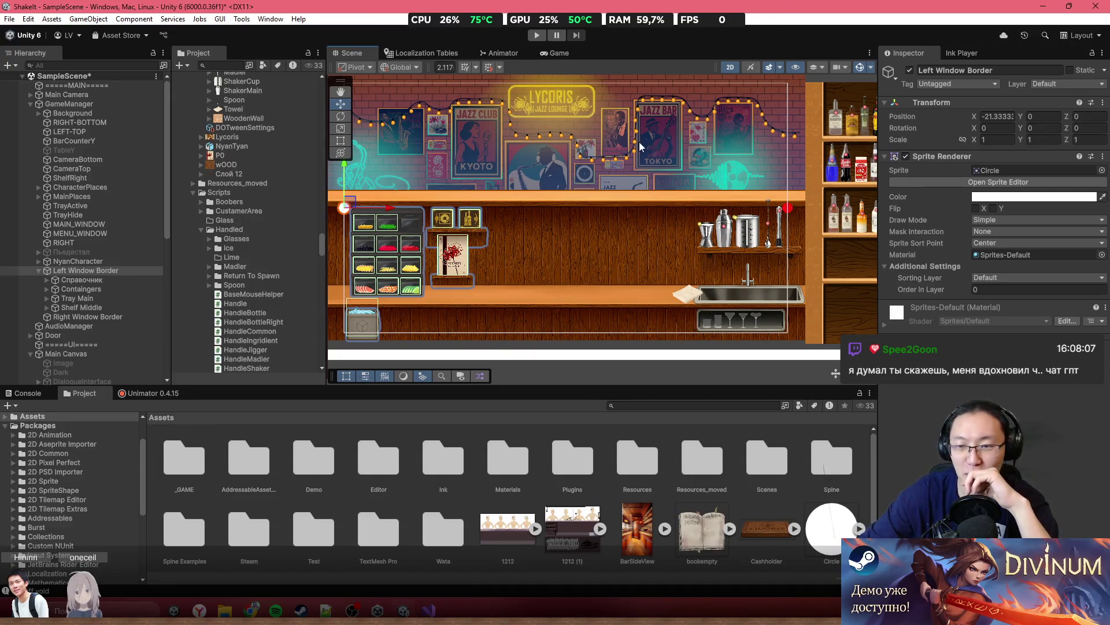
# Move Shelf under Left Window Border in the Hierarchy
pyautogui.scroll(2, 751, 255)
pyautogui.moveTo(768, 260)
pyautogui.mouseDown()
pyautogui.moveTo(729, 238)
pyautogui.moveTo(608, 221)
pyautogui.mouseUp()
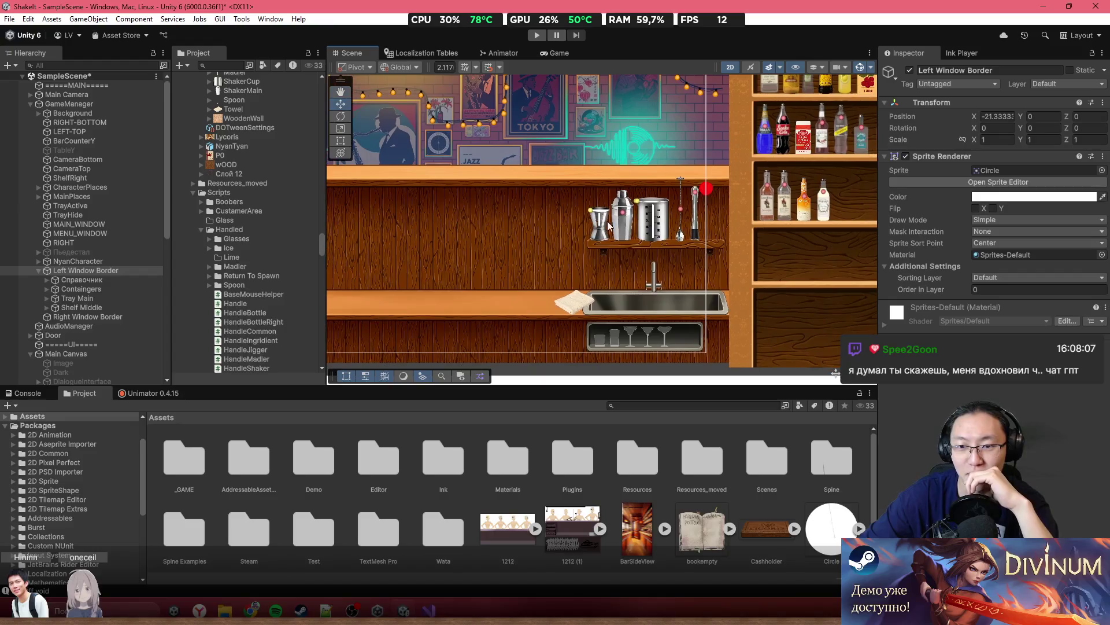
pyautogui.click(626, 242)
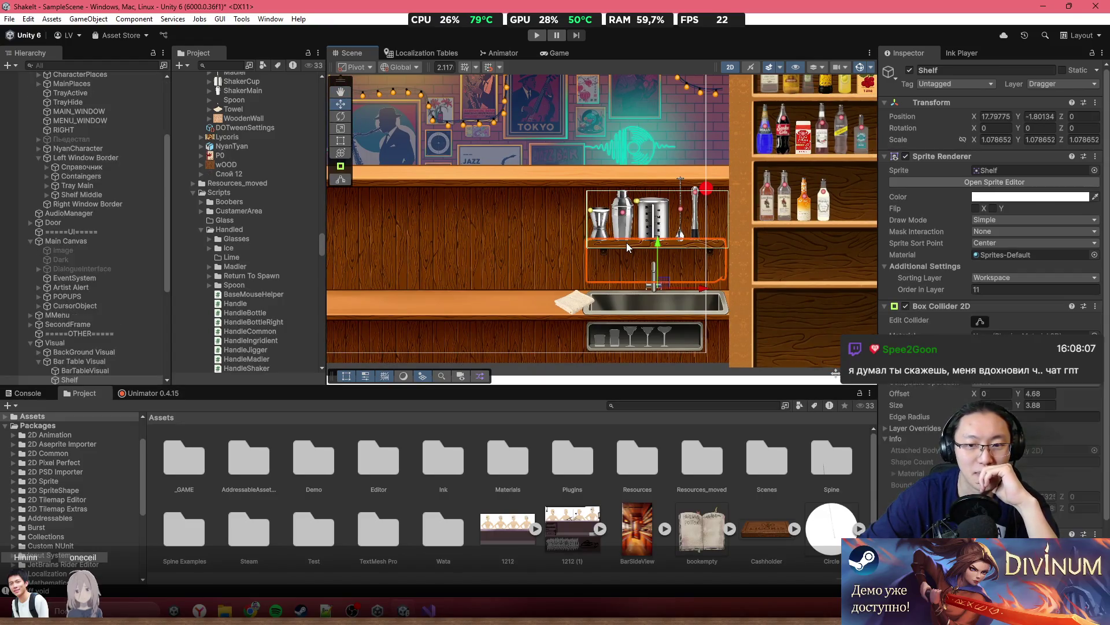
pyautogui.click(112, 360)
pyautogui.press('f')
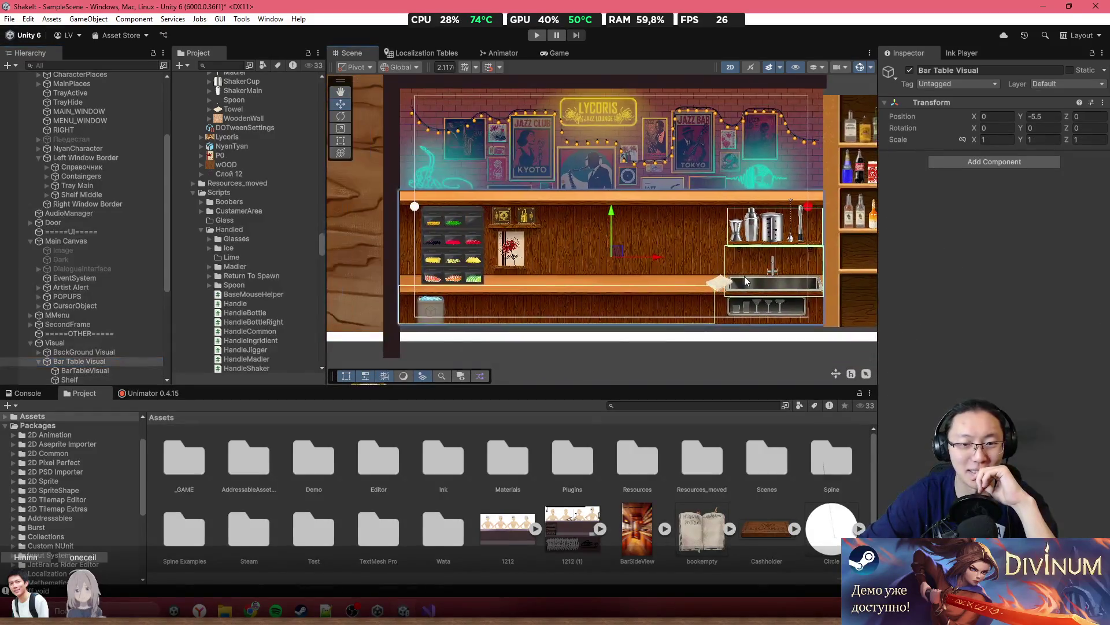
pyautogui.scroll(2, 686, 311)
pyautogui.moveTo(686, 311)
pyautogui.mouseDown()
pyautogui.moveTo(761, 261)
pyautogui.moveTo(408, 276)
pyautogui.mouseUp()
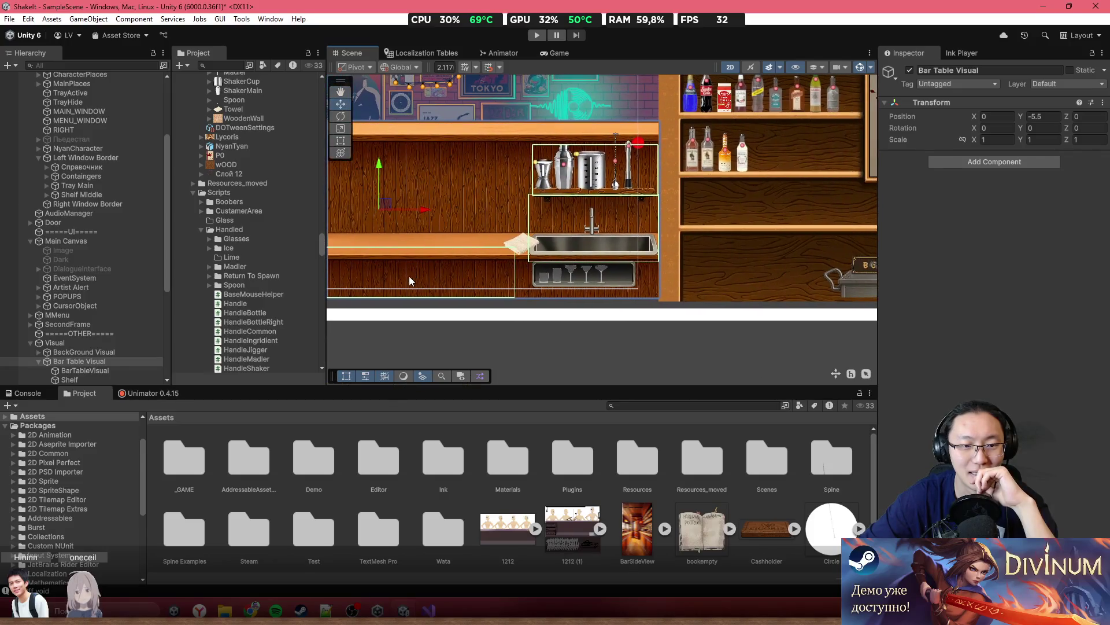
pyautogui.click(96, 370)
pyautogui.click(130, 380)
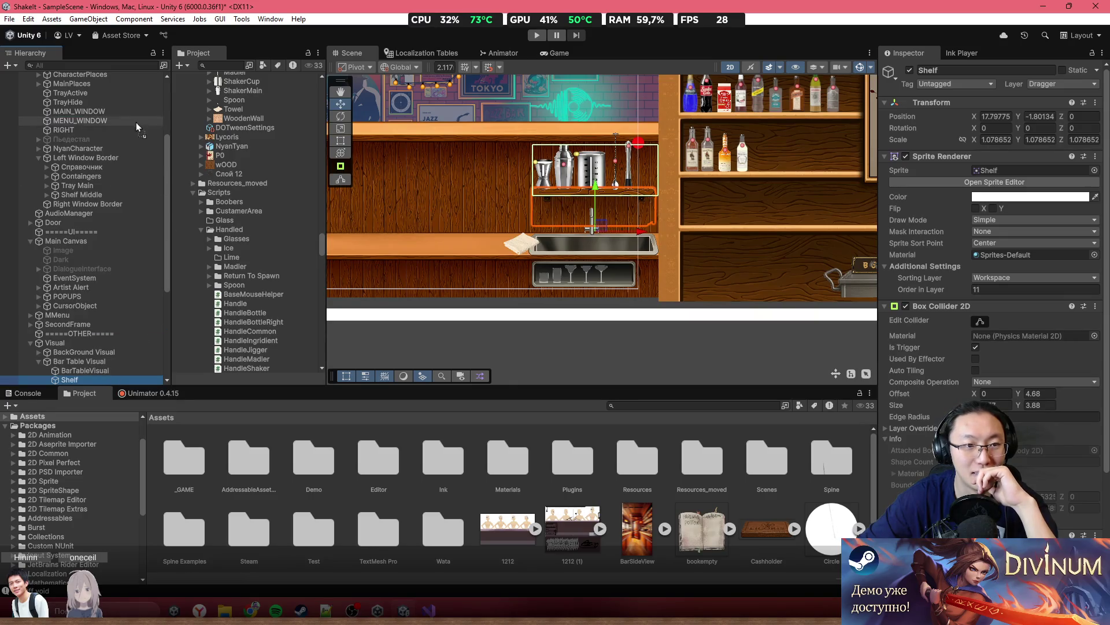
pyautogui.moveTo(129, 85)
pyautogui.mouseDown()
pyautogui.moveTo(140, 72)
pyautogui.moveTo(107, 178)
pyautogui.moveTo(99, 307)
pyautogui.mouseUp()
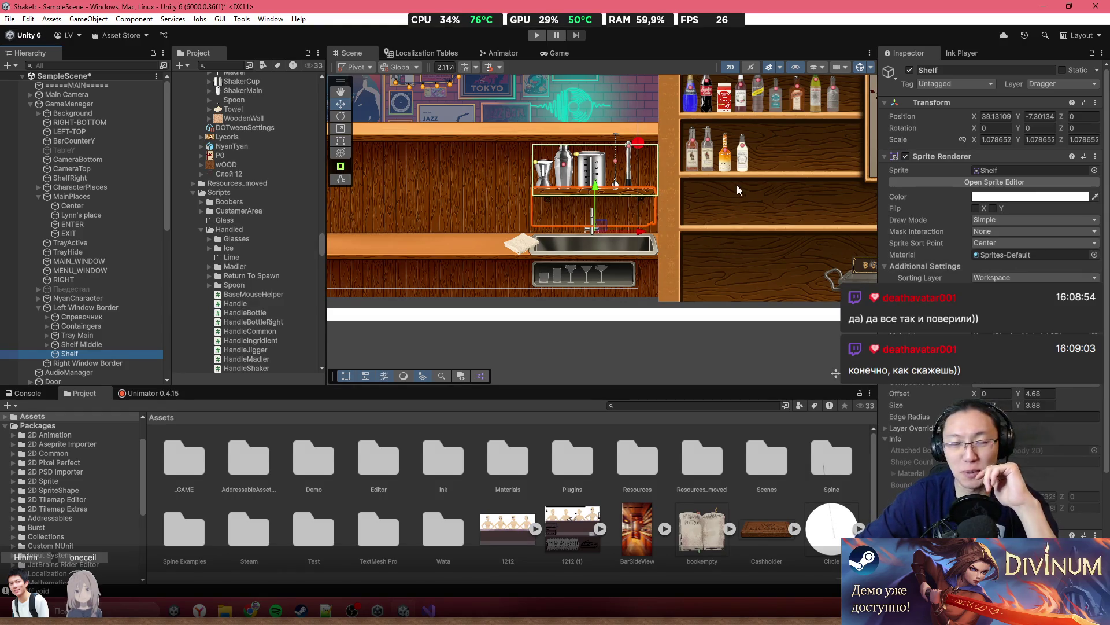
# Test-move the shelf (undone) and the Right shelves group in the scene
pyautogui.scroll(4, 634, 198)
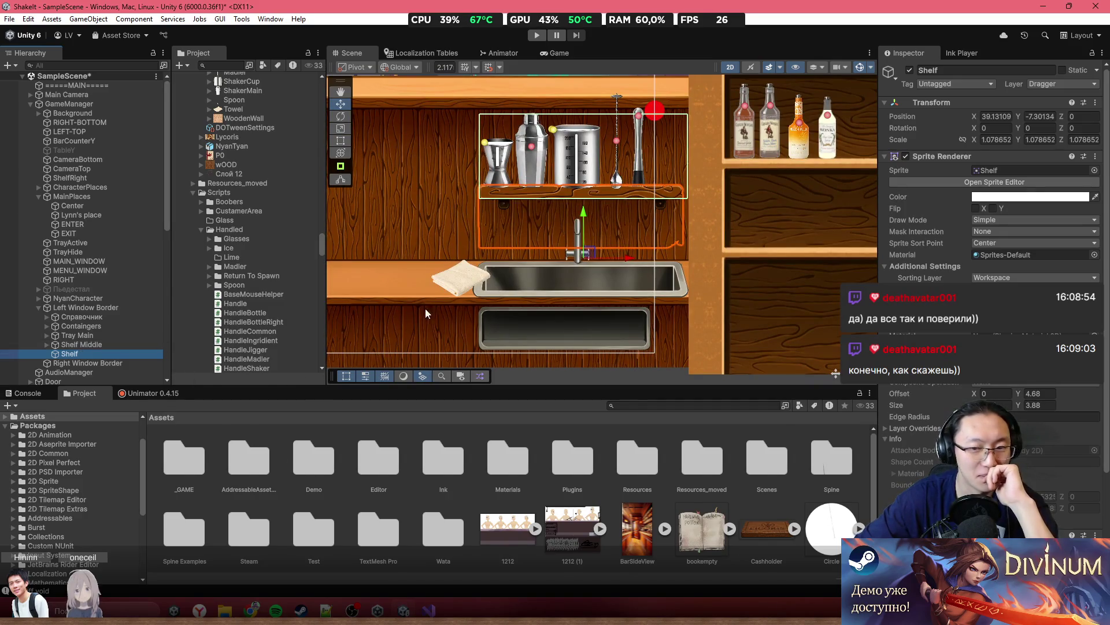
pyautogui.moveTo(593, 257); pyautogui.dragTo(659, 269)
pyautogui.hotkey('ctrl', 'z')
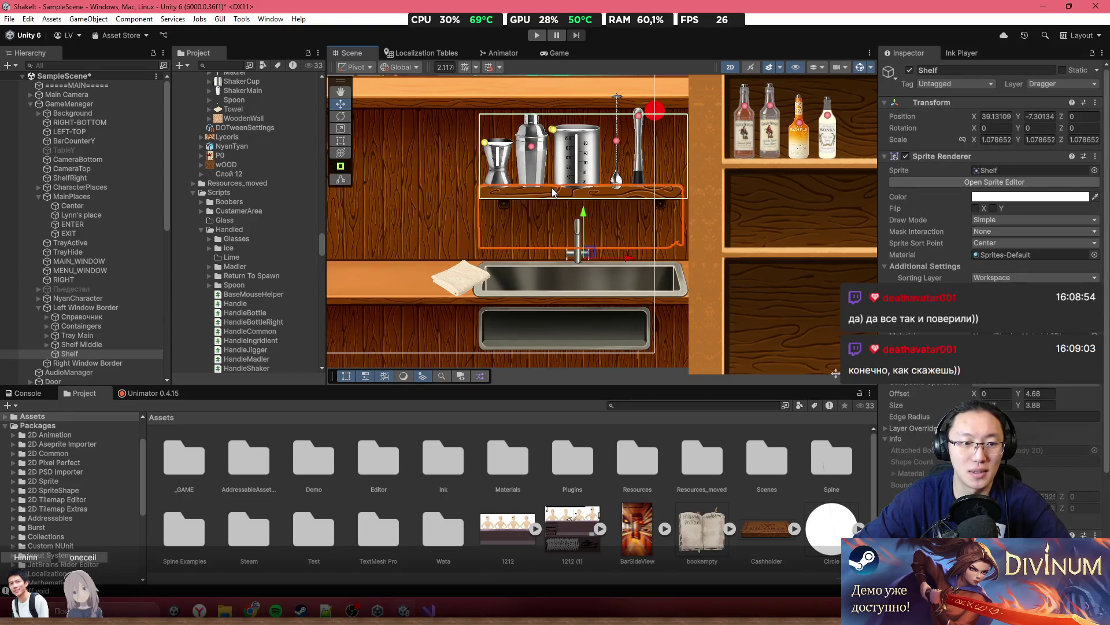
pyautogui.click(496, 149)
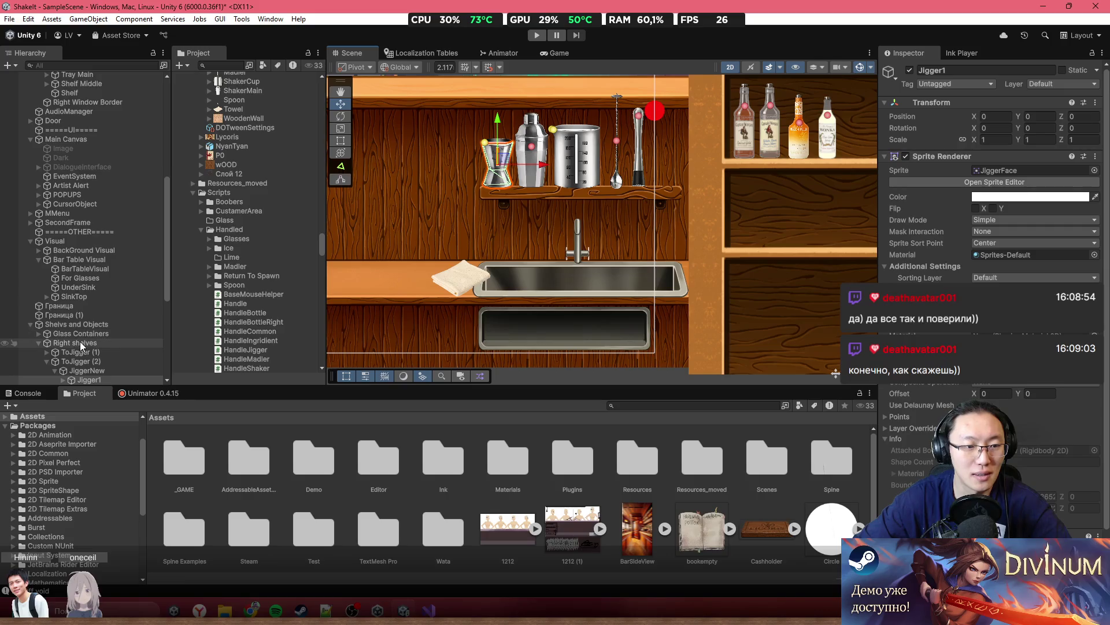
pyautogui.click(97, 361)
pyautogui.click(63, 342)
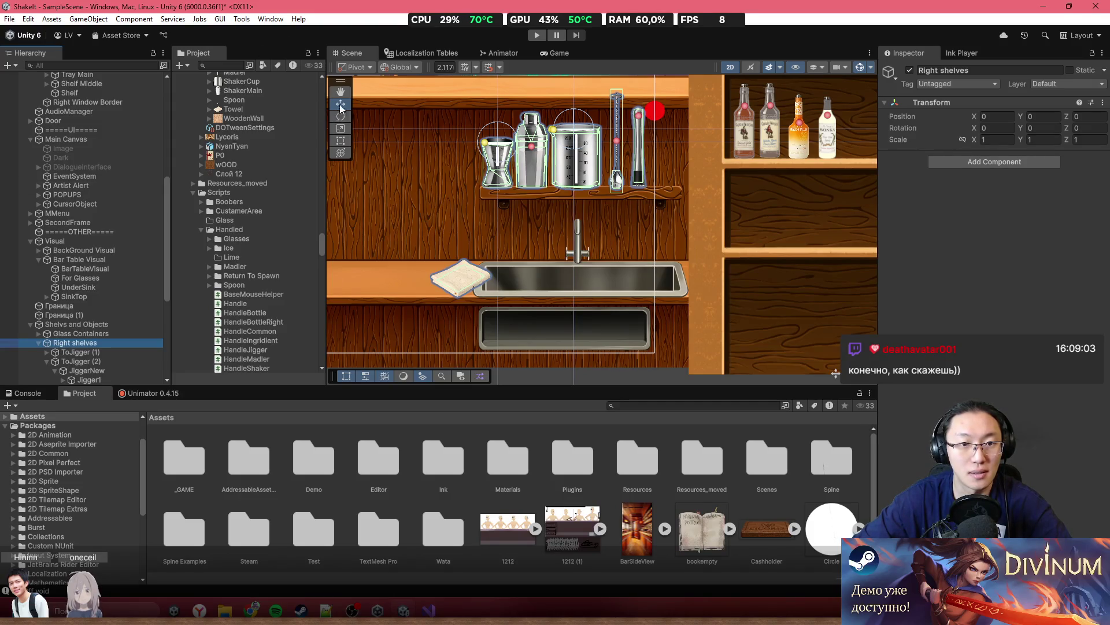
pyautogui.scroll(-5, 601, 214)
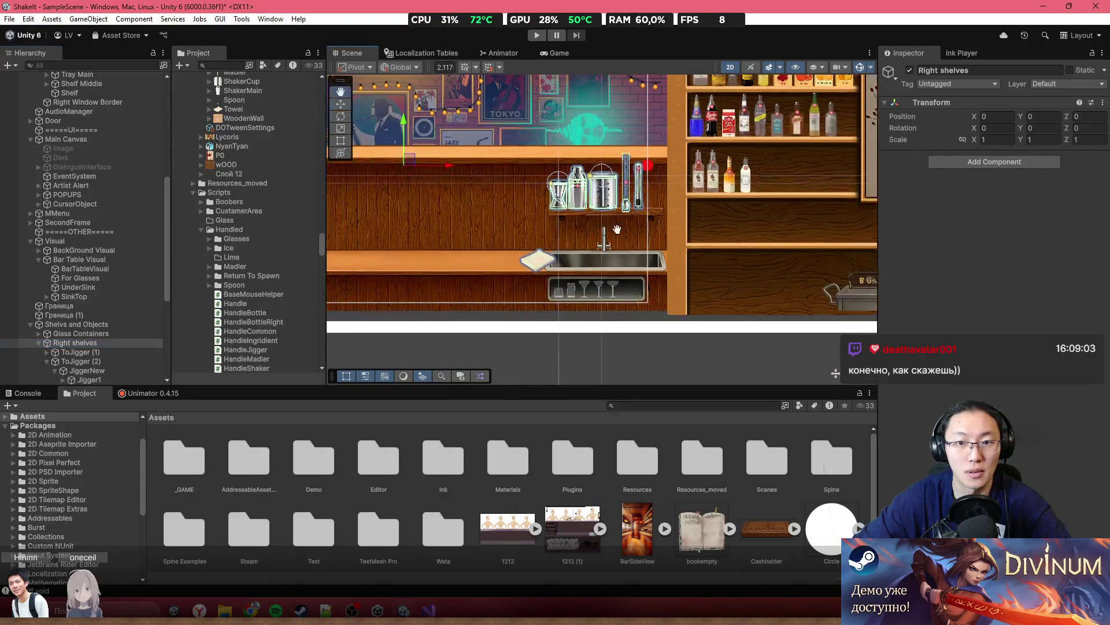
pyautogui.moveTo(476, 184)
pyautogui.mouseDown()
pyautogui.moveTo(489, 188)
pyautogui.moveTo(470, 165)
pyautogui.moveTo(498, 195)
pyautogui.mouseUp()
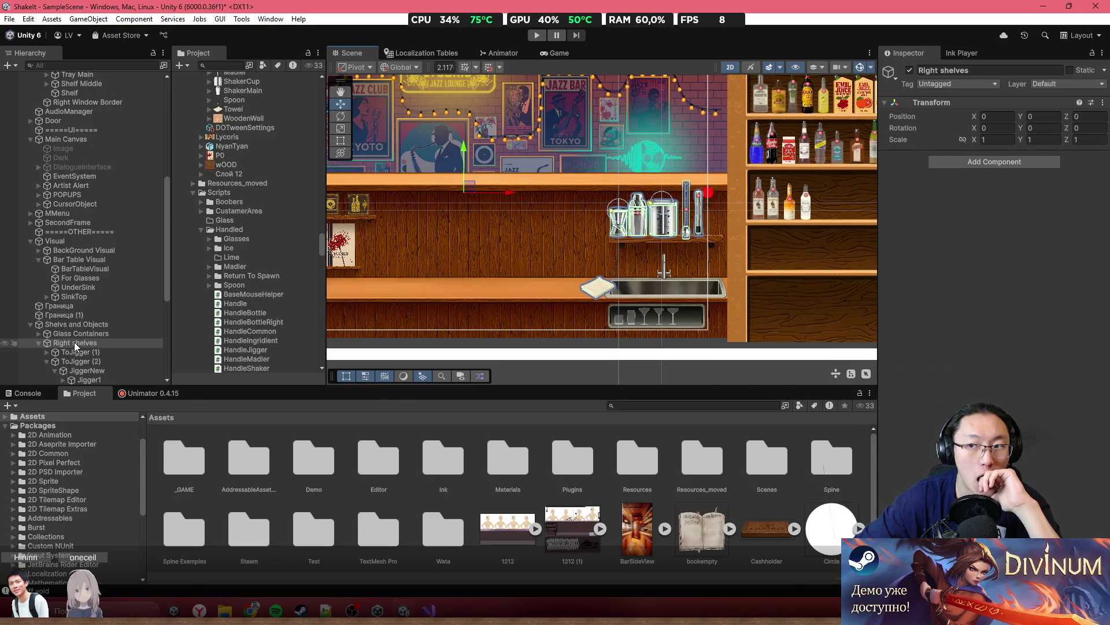
# Select ToJigger (1), ToJigger (2), ToShaker, ToTowel, To MadlerPoint and ToSpoon, and parent them to Right Window Border
pyautogui.click(46, 361)
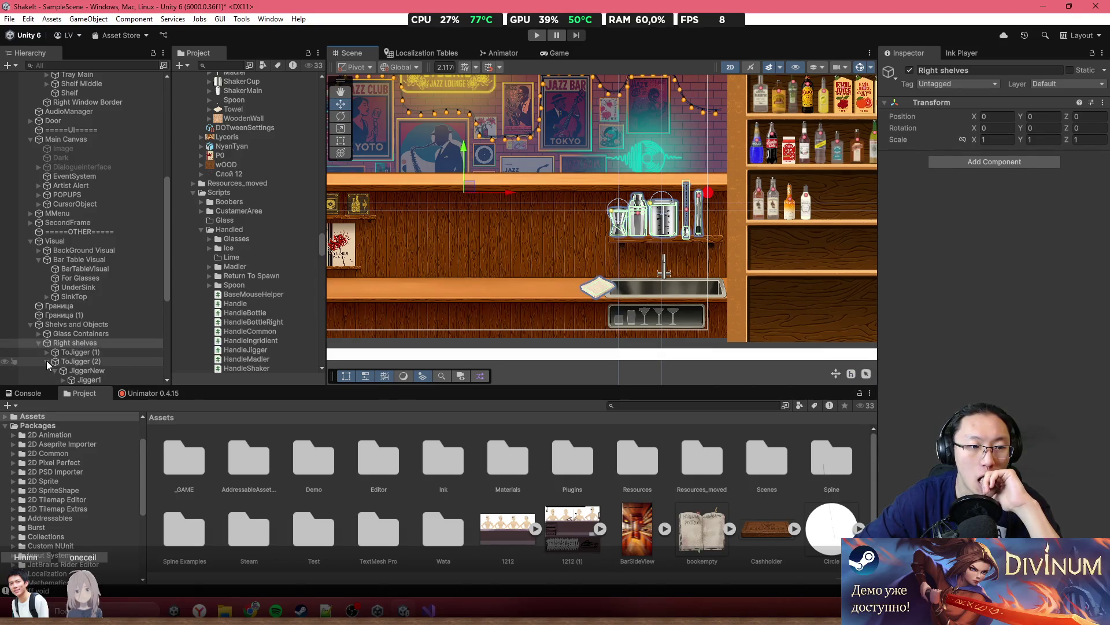
pyautogui.click(67, 340)
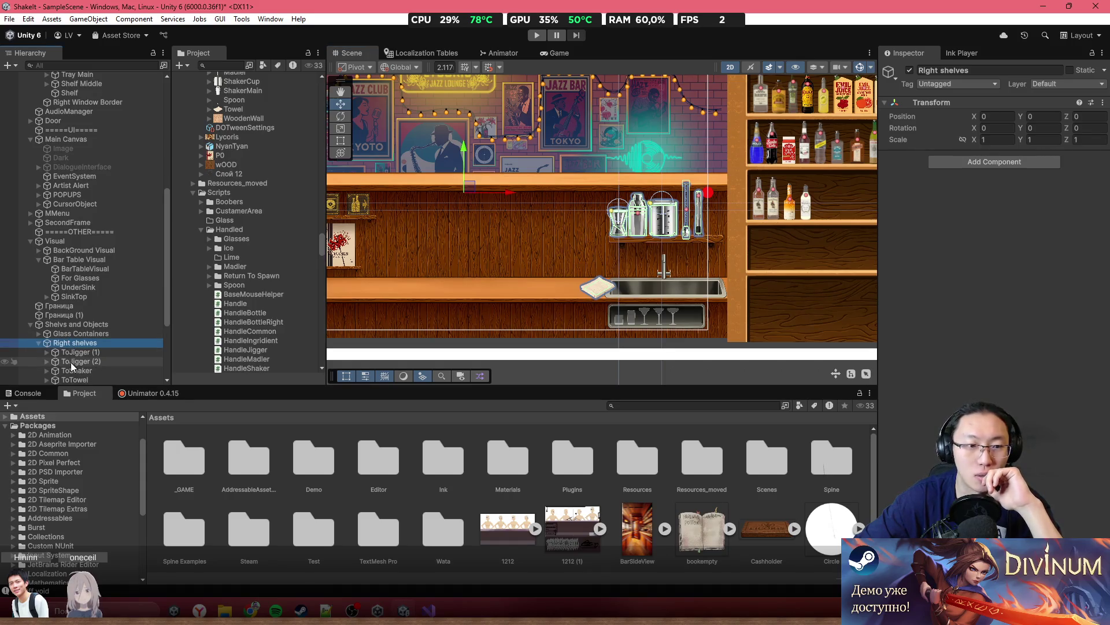
pyautogui.scroll(-3, 70, 362)
pyautogui.click(90, 328)
pyautogui.click(101, 316)
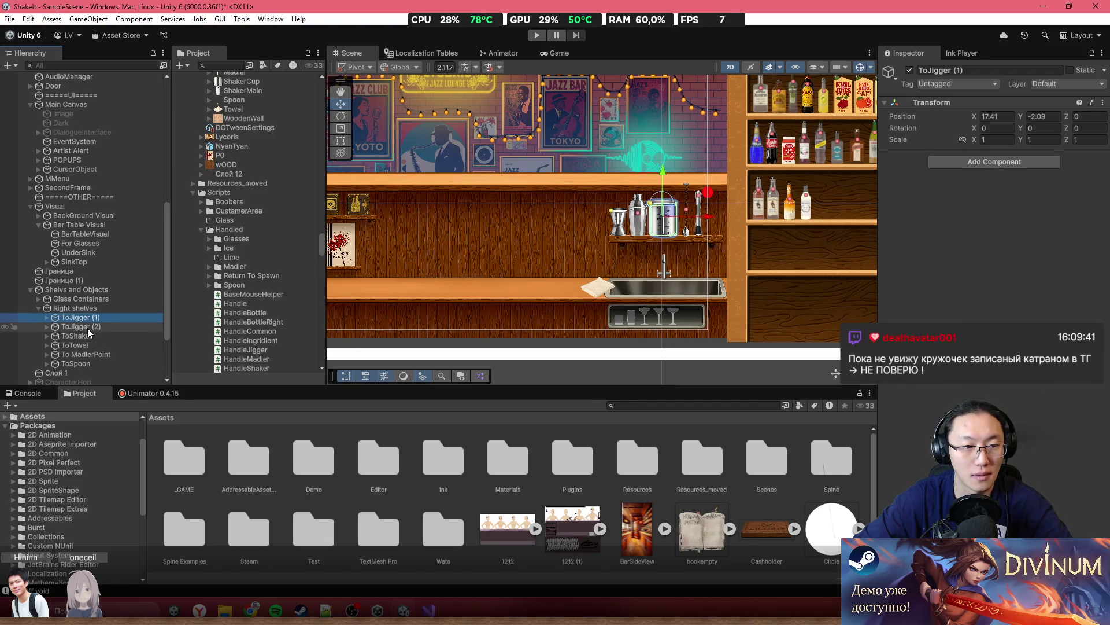
pyautogui.keyDown('ctrl'); pyautogui.click(88, 328); pyautogui.keyUp('ctrl')
pyautogui.keyDown('ctrl'); pyautogui.click(89, 343); pyautogui.keyUp('ctrl')
pyautogui.keyDown('ctrl'); pyautogui.click(92, 335); pyautogui.keyUp('ctrl')
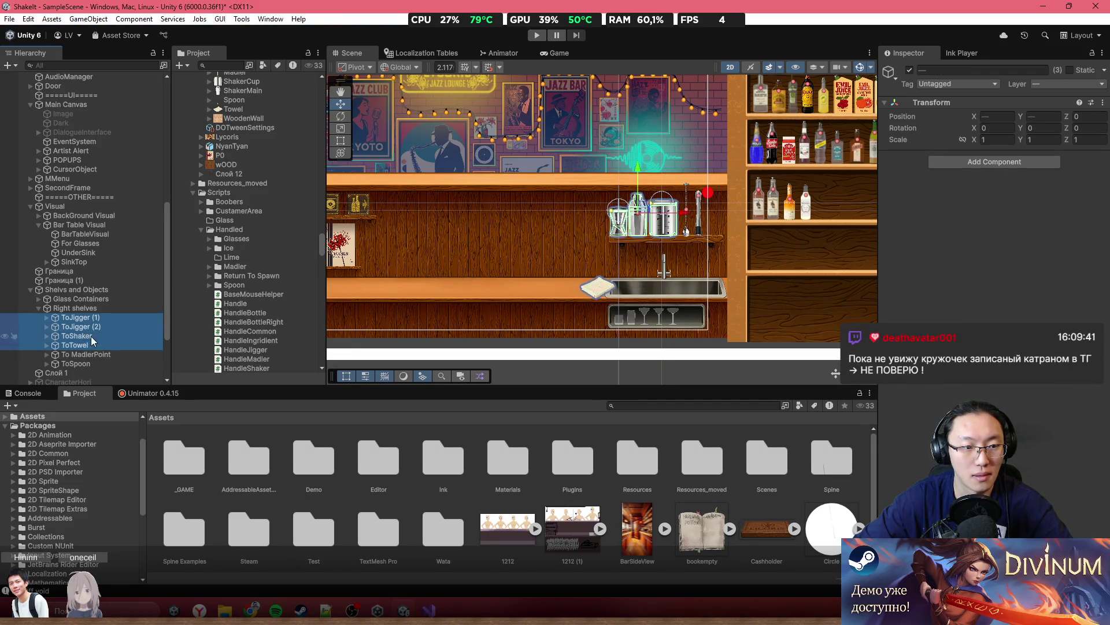
pyautogui.keyDown('ctrl'); pyautogui.click(88, 353); pyautogui.keyUp('ctrl')
pyautogui.keyDown('ctrl'); pyautogui.click(85, 363); pyautogui.keyUp('ctrl')
pyautogui.moveTo(77, 324)
pyautogui.mouseDown()
pyautogui.moveTo(84, 92)
pyautogui.moveTo(96, 187)
pyautogui.moveTo(82, 66)
pyautogui.moveTo(107, 296)
pyautogui.moveTo(98, 350)
pyautogui.moveTo(84, 319)
pyautogui.mouseUp()
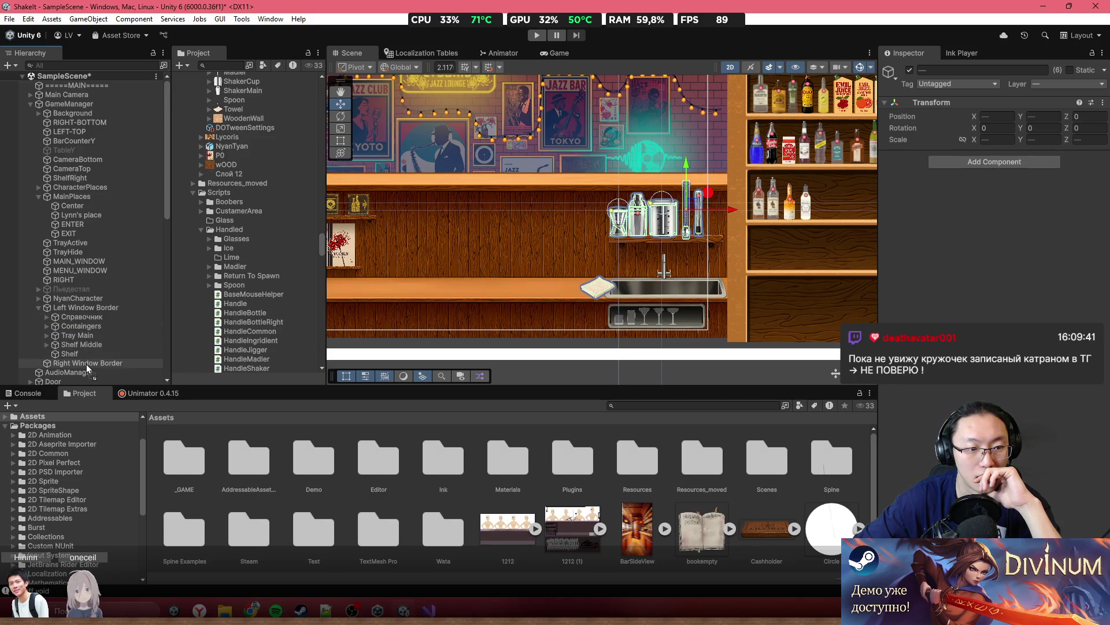
pyautogui.moveTo(85, 363); pyautogui.dragTo(85, 364)
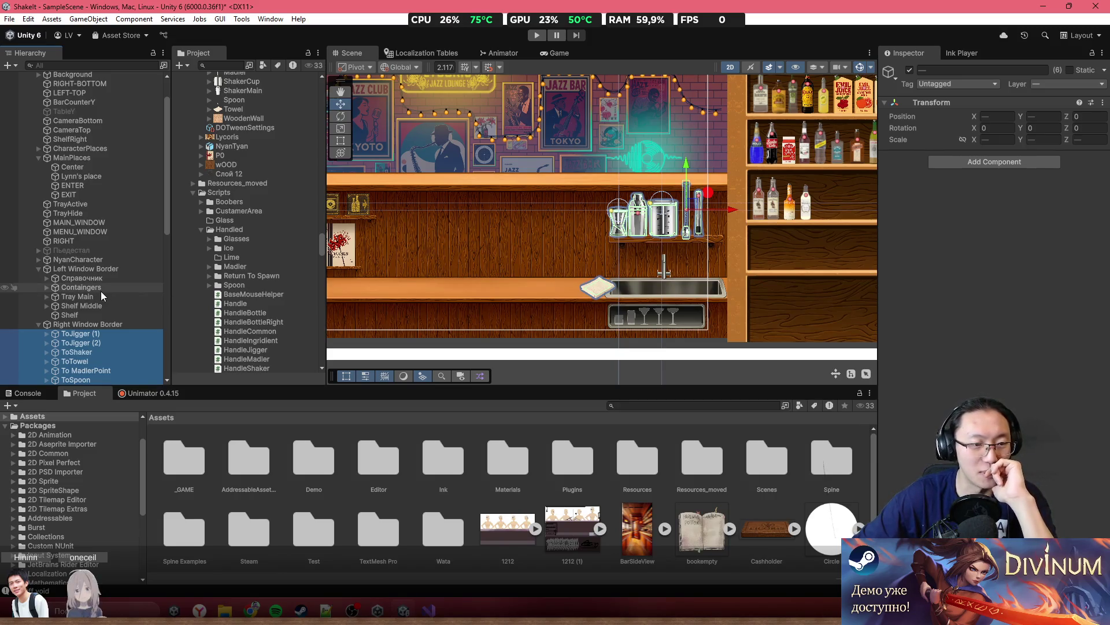
# Select Right Window Border and shift the right-side group slightly left in the scene
pyautogui.scroll(-5, 102, 290)
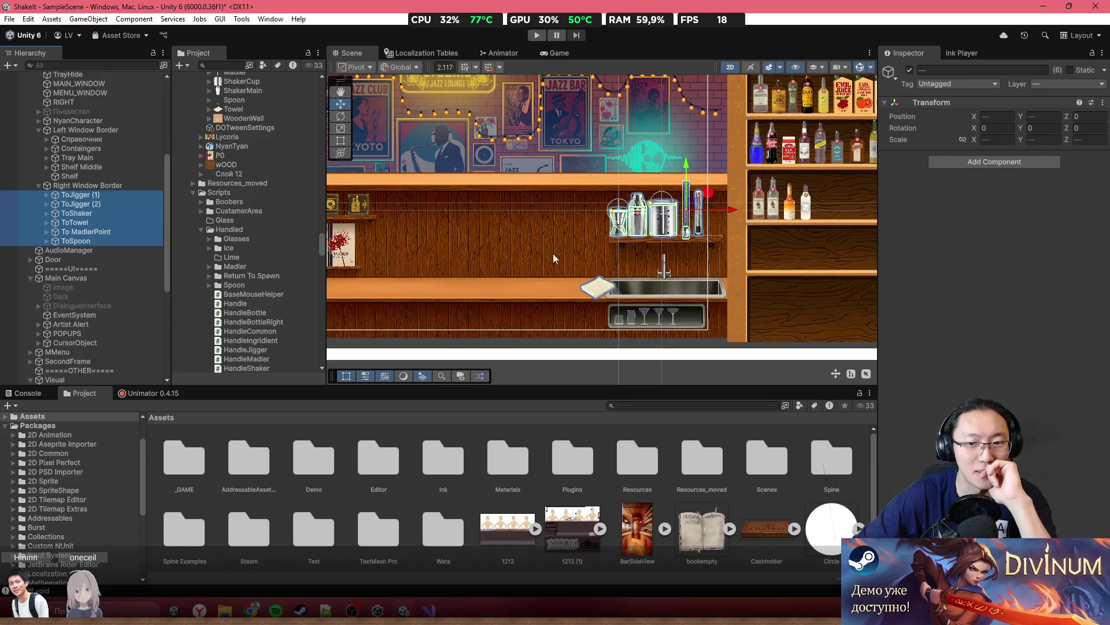
pyautogui.click(106, 185)
pyautogui.moveTo(721, 197)
pyautogui.mouseDown()
pyautogui.moveTo(669, 197)
pyautogui.moveTo(710, 200)
pyautogui.mouseUp()
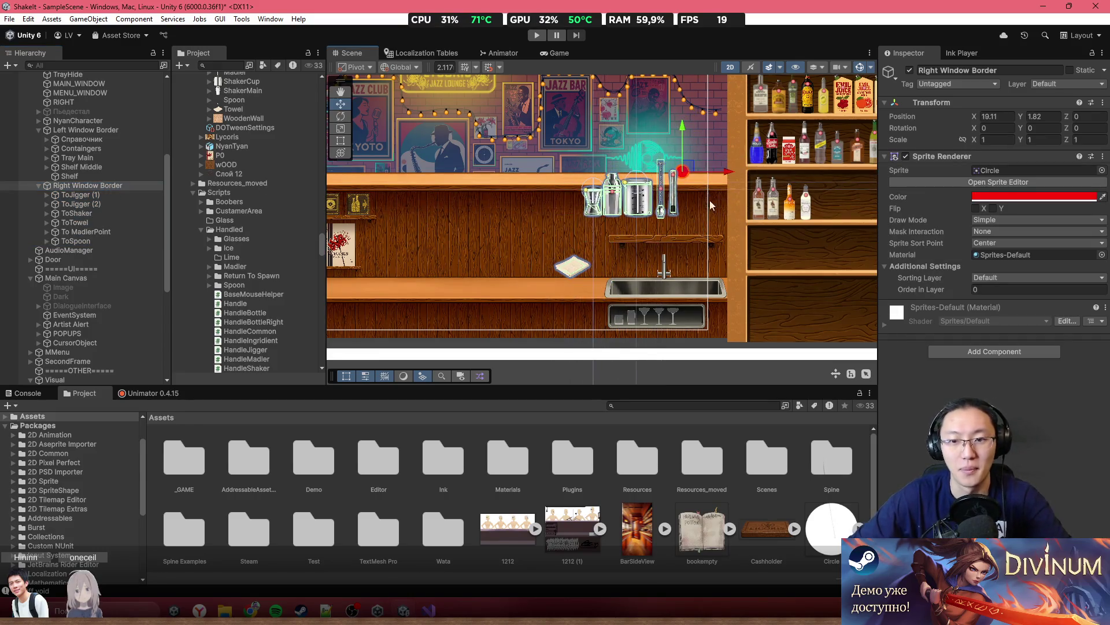
# Nest SinkTop under Right Window Border, undoing an accidental upward nudge first
pyautogui.click(660, 284)
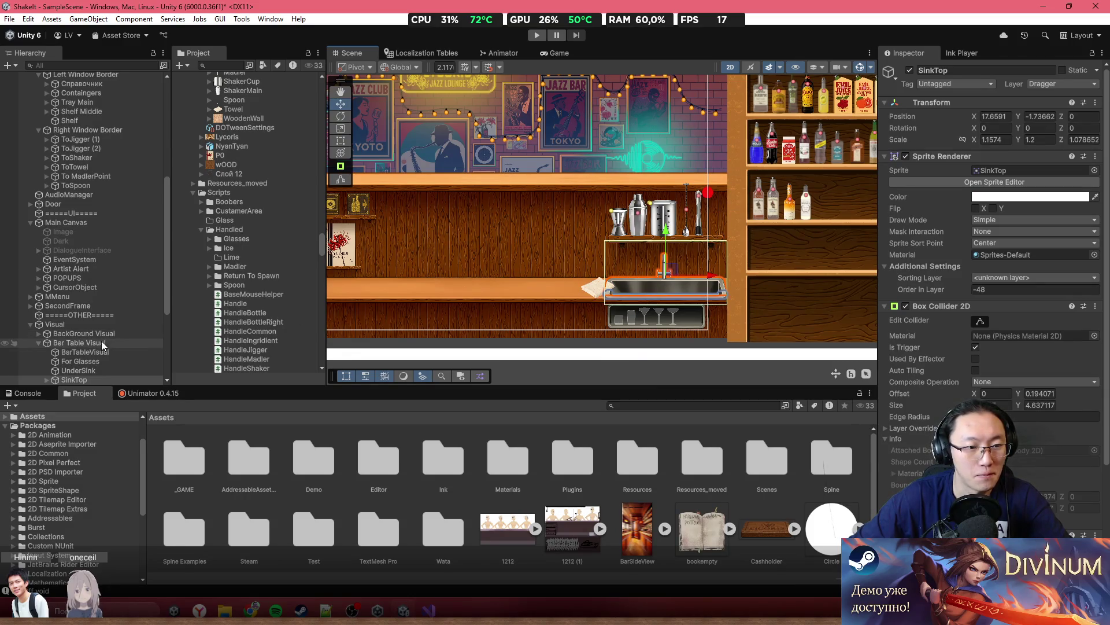
pyautogui.moveTo(669, 271); pyautogui.dragTo(671, 269)
pyautogui.hotkey('ctrl', 'z')
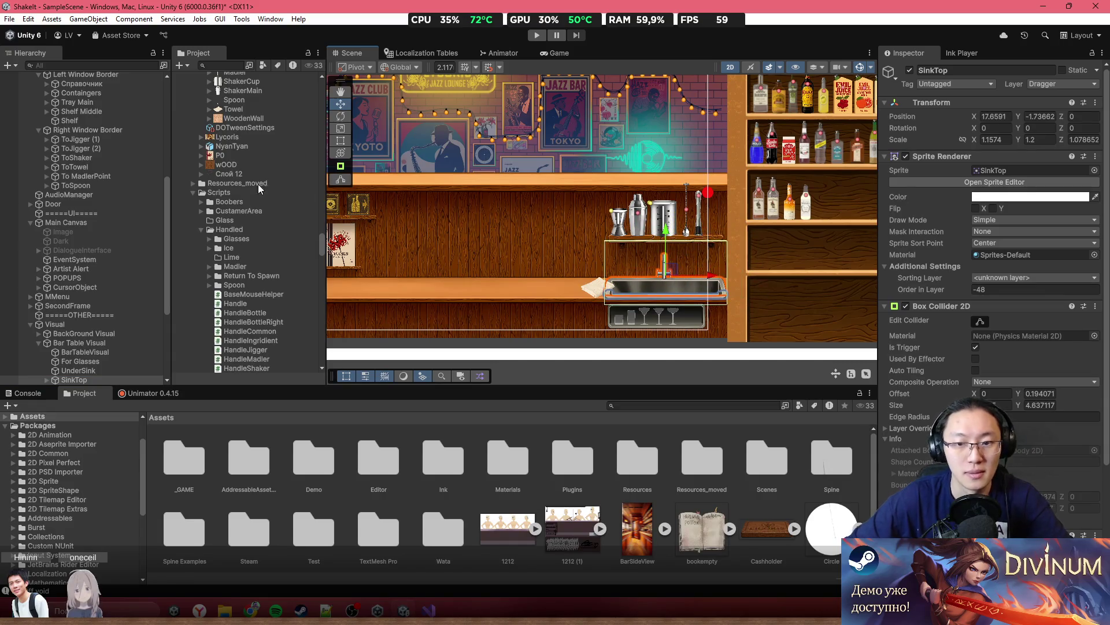
pyautogui.moveTo(107, 378)
pyautogui.mouseDown()
pyautogui.moveTo(93, 222)
pyautogui.moveTo(110, 130)
pyautogui.mouseUp()
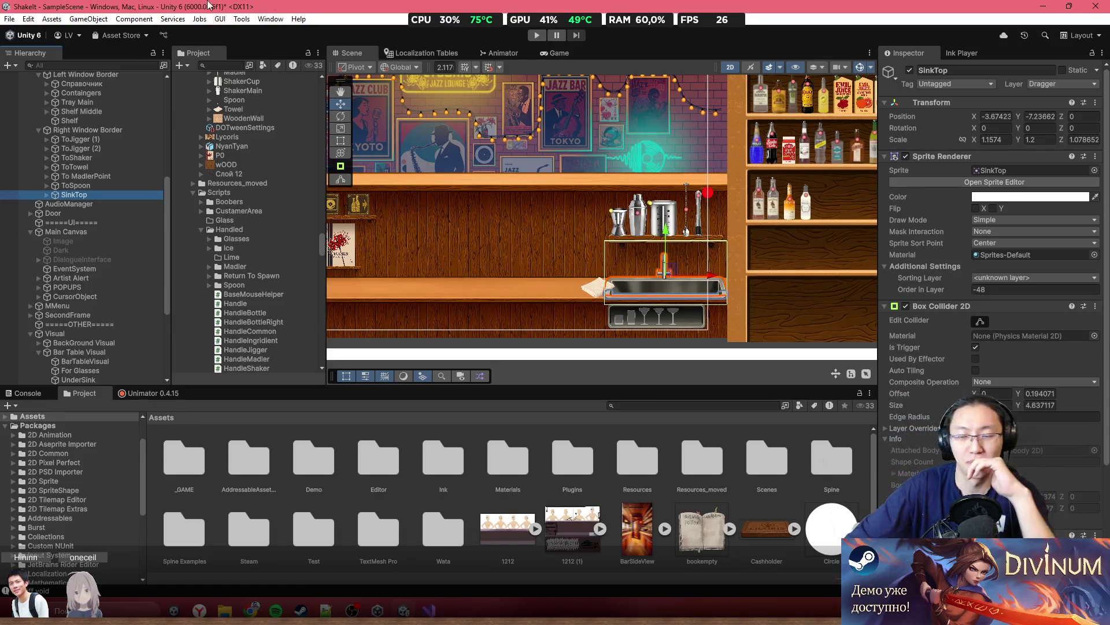
pyautogui.scroll(2, 690, 305)
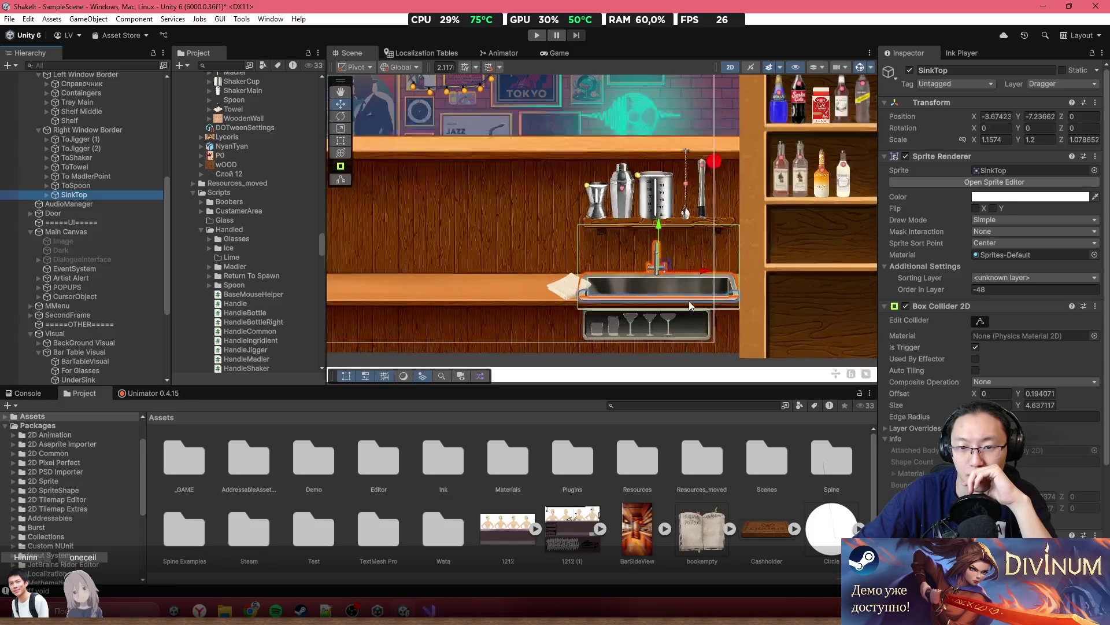
# Nest the five glasses, RoxContainger through Shampane, under For Glasses
pyautogui.click(706, 322)
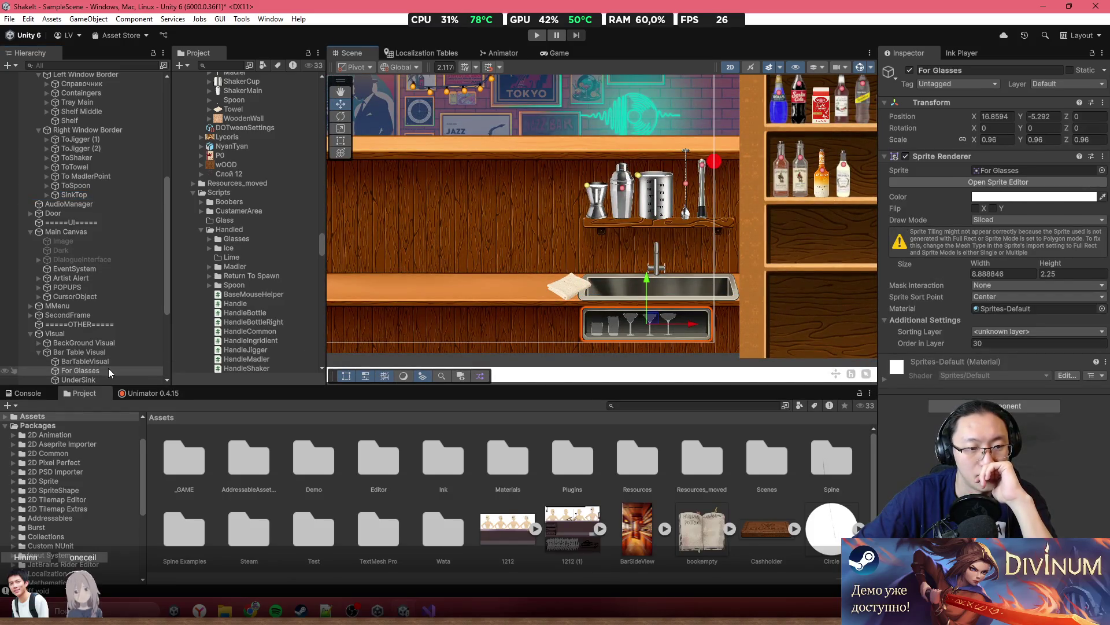
pyautogui.moveTo(667, 317)
pyautogui.mouseDown()
pyautogui.moveTo(666, 283)
pyautogui.moveTo(688, 300)
pyautogui.moveTo(639, 322)
pyautogui.mouseUp()
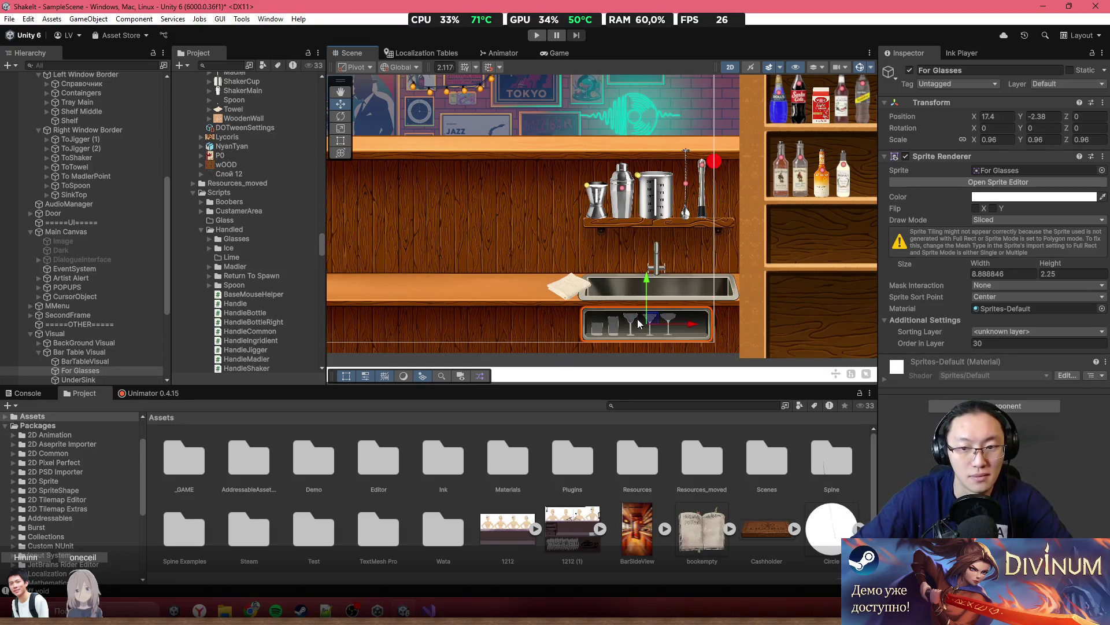
pyautogui.click(631, 322)
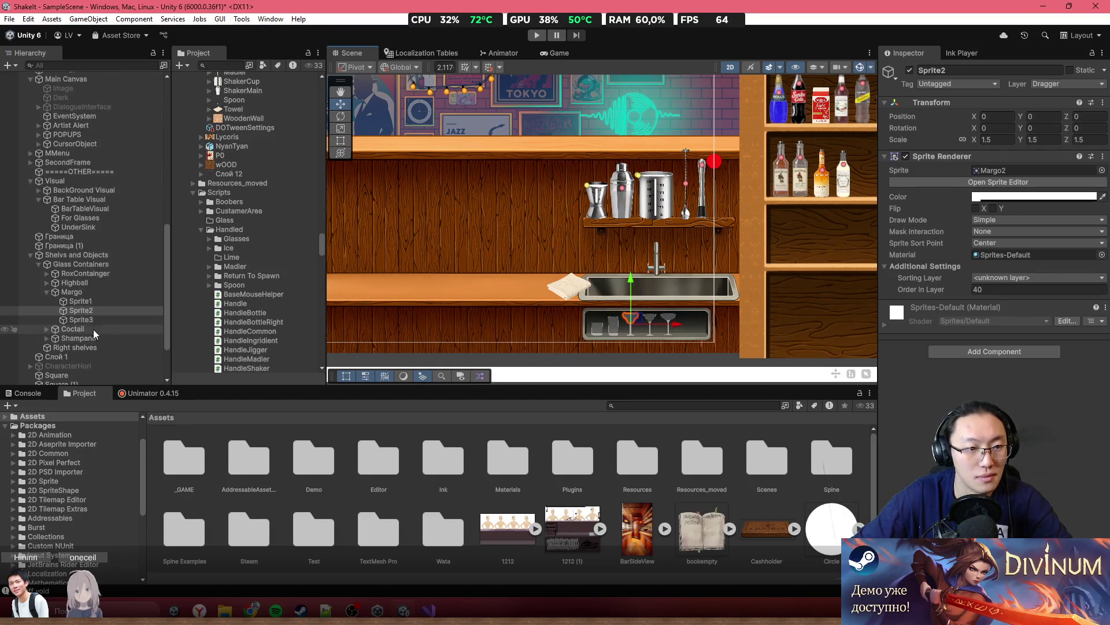
pyautogui.click(79, 264)
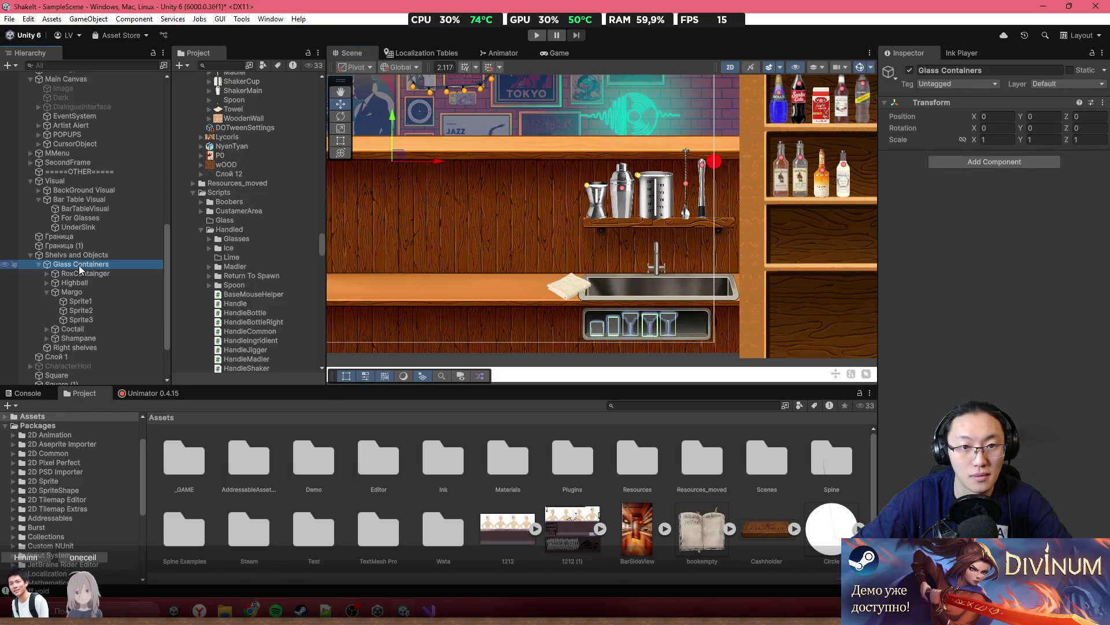
pyautogui.click(47, 292)
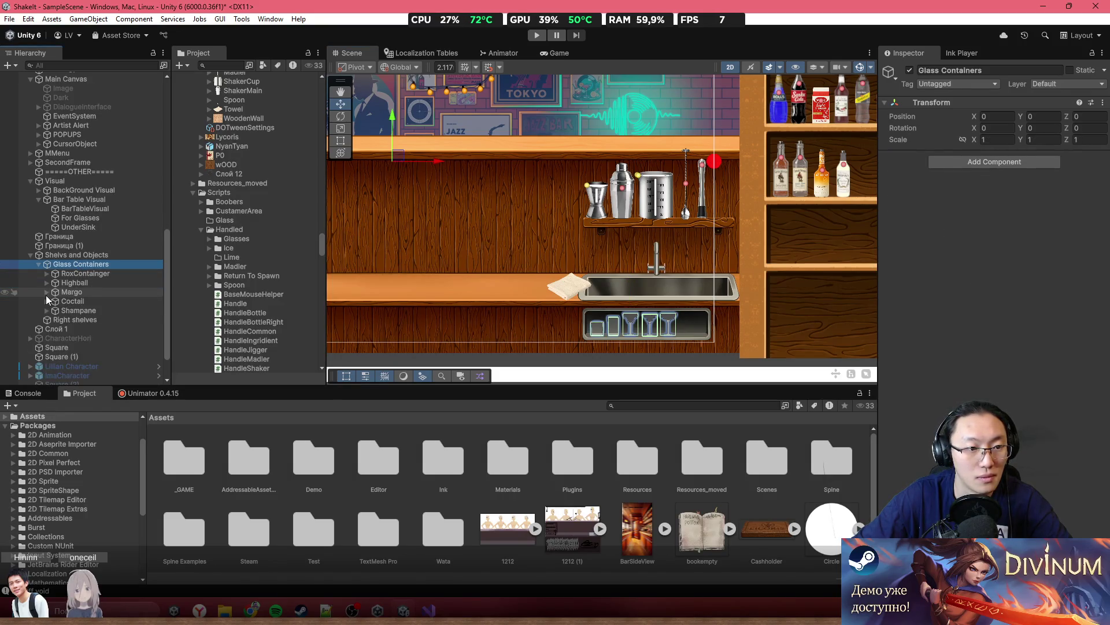
pyautogui.click(597, 318)
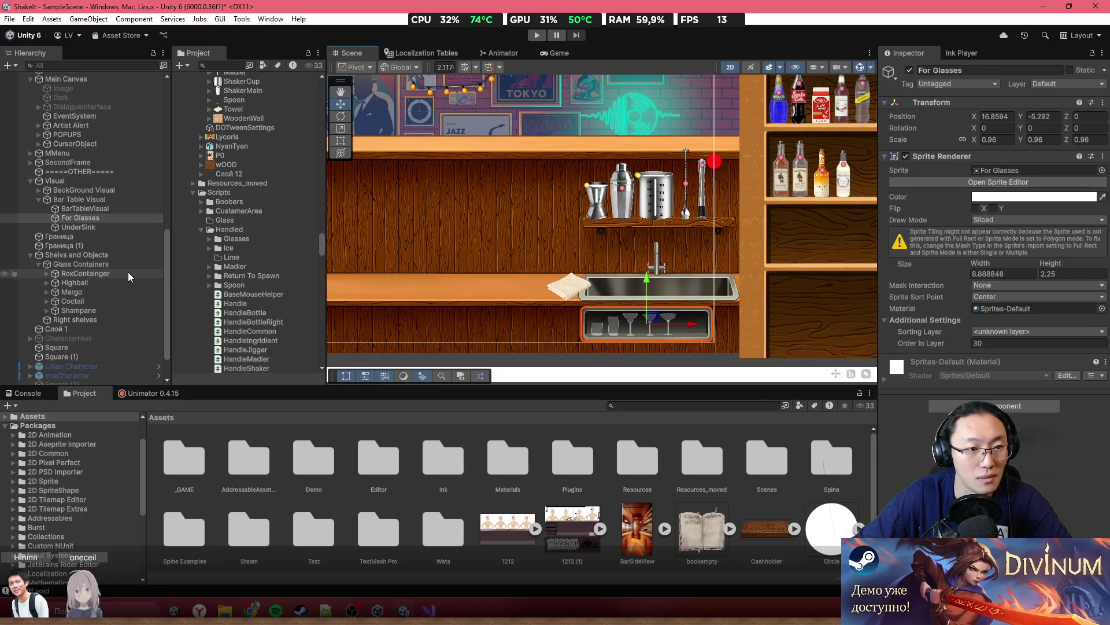
pyautogui.click(113, 276)
pyautogui.keyDown('shift'); pyautogui.click(94, 309); pyautogui.keyUp('shift')
pyautogui.moveTo(93, 309)
pyautogui.mouseDown()
pyautogui.moveTo(77, 269)
pyautogui.moveTo(92, 218)
pyautogui.mouseUp()
pyautogui.click(75, 221)
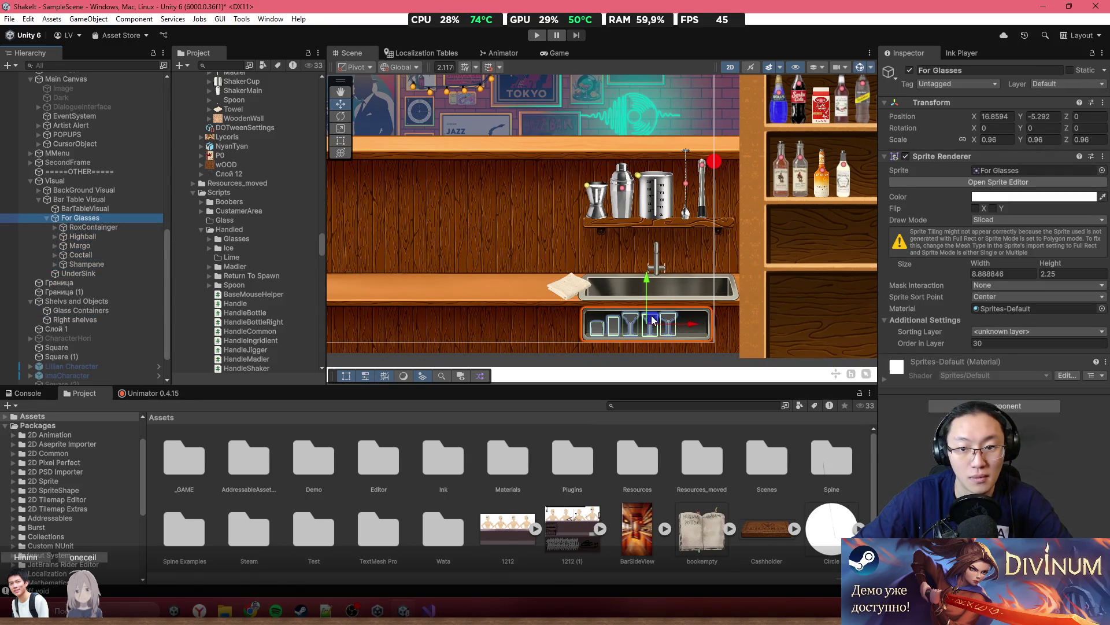
# Place For Glasses under Right Window Border below SinkTop and collapse its children
pyautogui.moveTo(76, 188); pyautogui.dragTo(96, 75)
pyautogui.moveTo(67, 290)
pyautogui.mouseDown()
pyautogui.moveTo(87, 384)
pyautogui.moveTo(87, 352)
pyautogui.mouseUp()
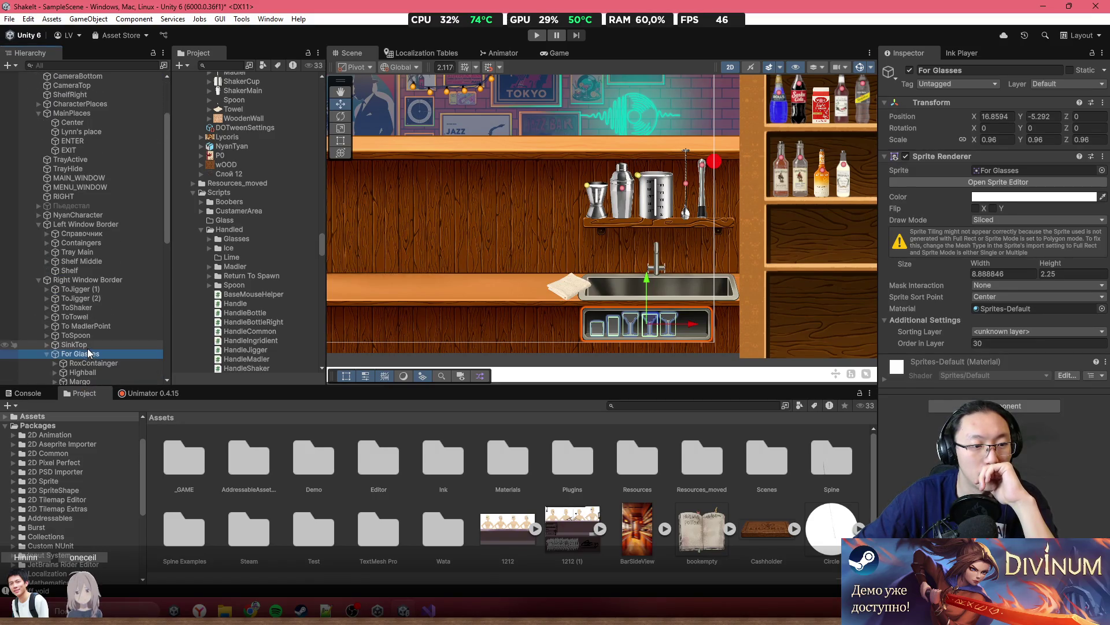
pyautogui.click(47, 354)
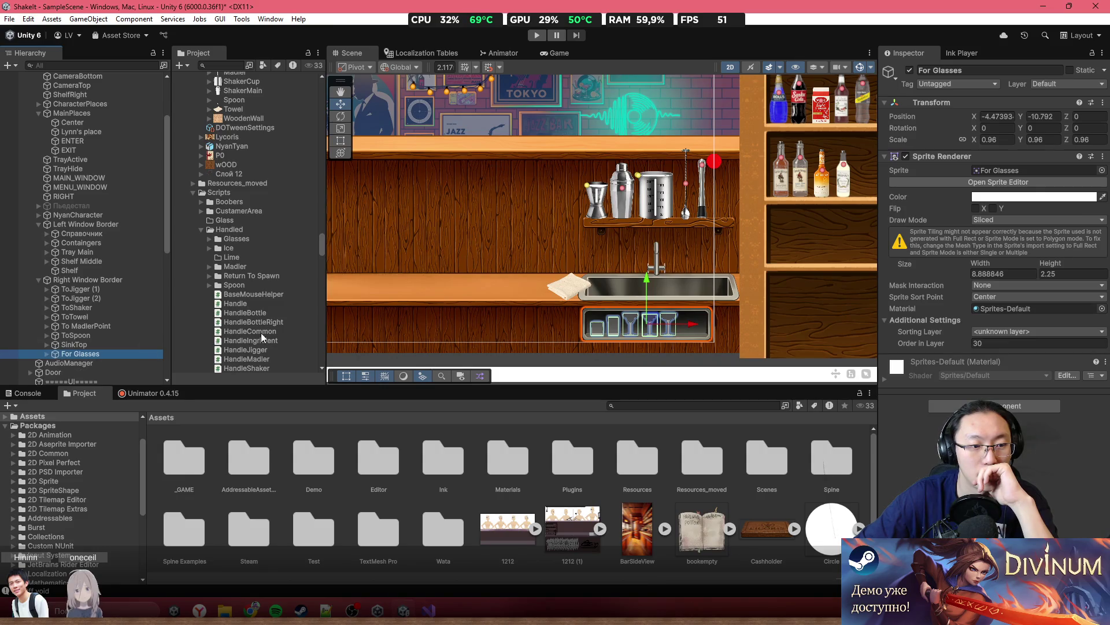
pyautogui.click(69, 281)
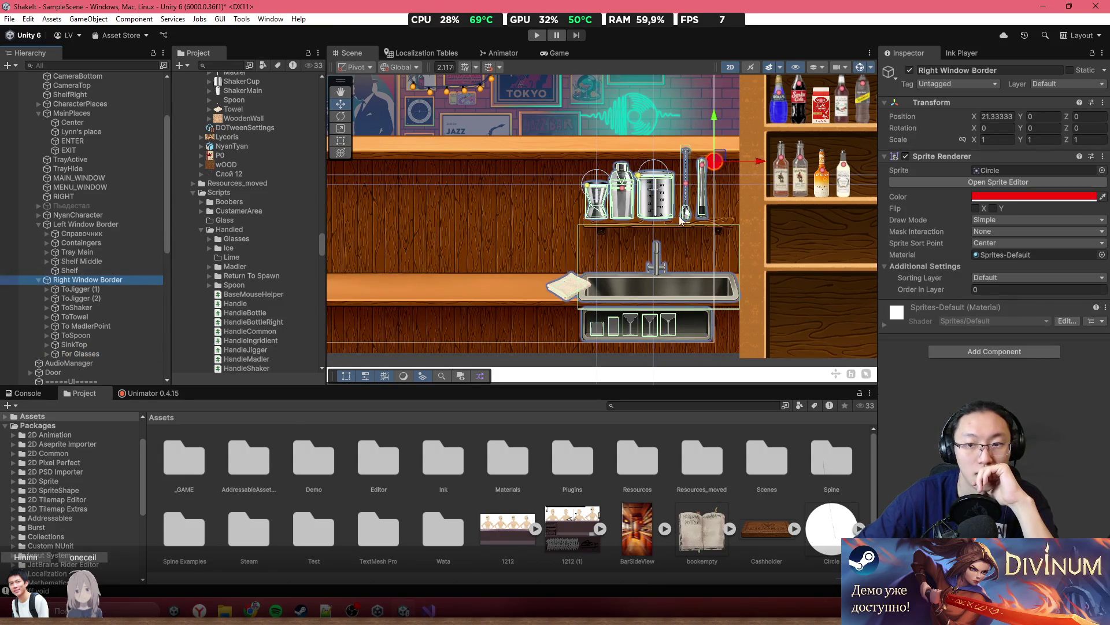
# Undo a test move of the group, then make Shelf the first child of Right Window Border
pyautogui.moveTo(723, 162)
pyautogui.mouseDown()
pyautogui.moveTo(688, 203)
pyautogui.moveTo(644, 211)
pyautogui.moveTo(763, 194)
pyautogui.mouseUp()
pyautogui.hotkey('ctrl', 'z')
pyautogui.hotkey('ctrl', 'z')
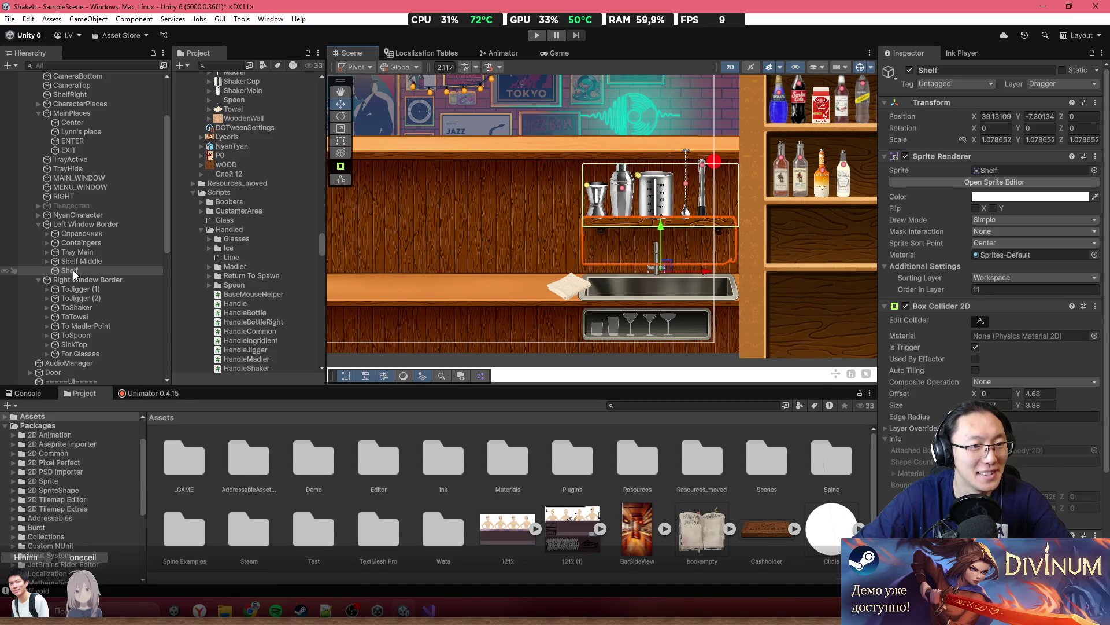
pyautogui.scroll(-3, 575, 249)
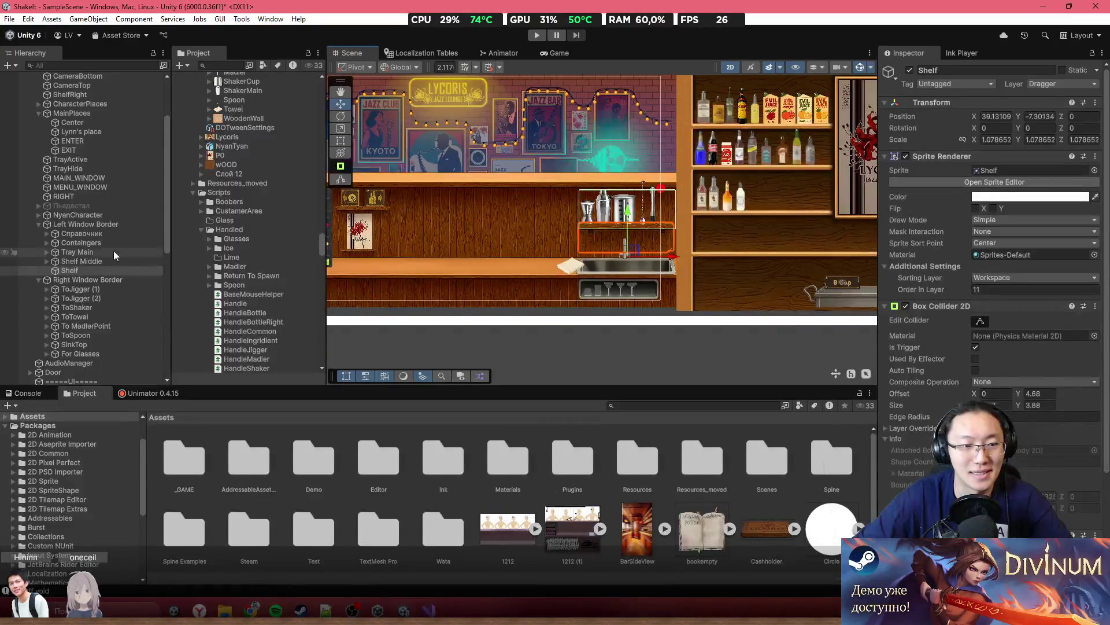
pyautogui.moveTo(82, 269); pyautogui.dragTo(79, 283)
pyautogui.click(87, 270)
# Undo another test move of the right-side group, clear the selection and enter Play mode
pyautogui.moveTo(658, 212); pyautogui.dragTo(675, 167)
pyautogui.hotkey('ctrl', 'z')
pyautogui.scroll(-2, 707, 269)
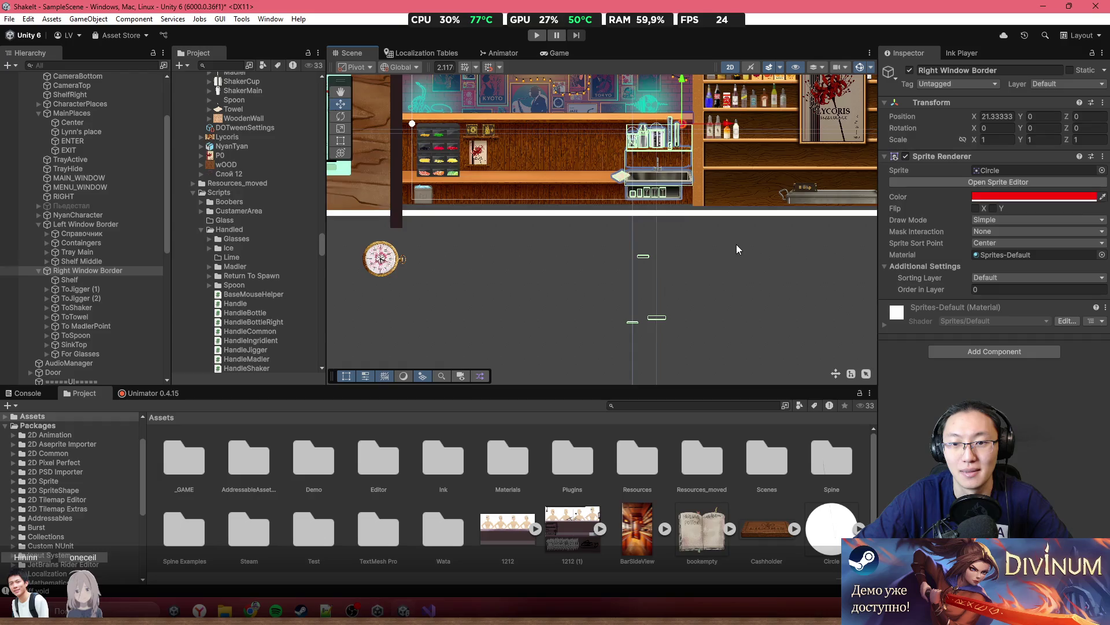
pyautogui.scroll(1, 737, 244)
pyautogui.click(709, 227)
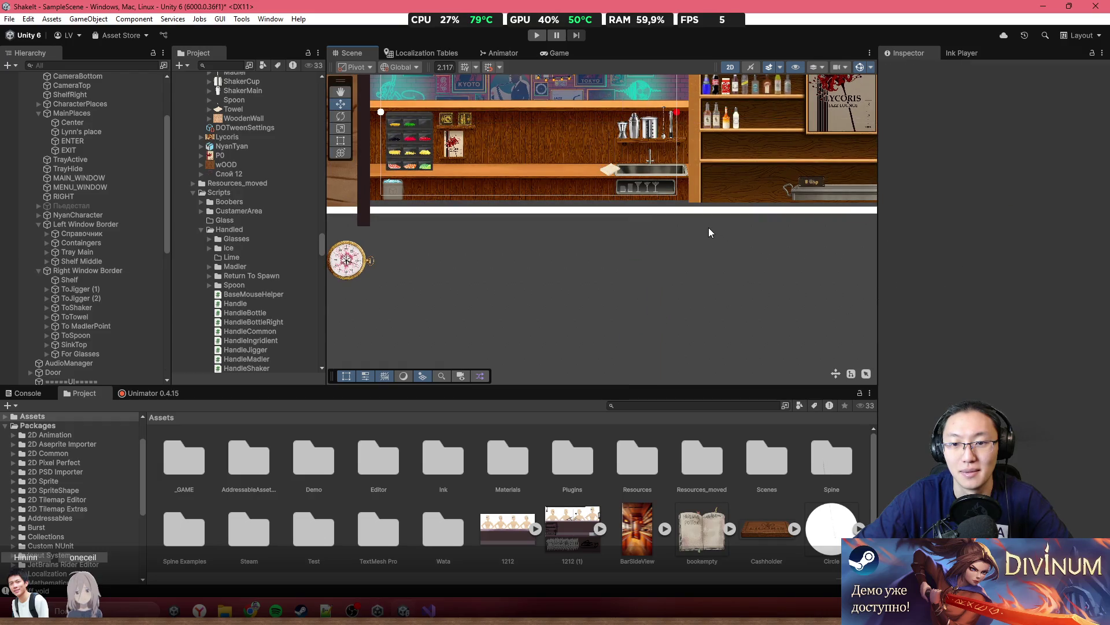
pyautogui.scroll(4, 665, 220)
pyautogui.scroll(-4, 616, 214)
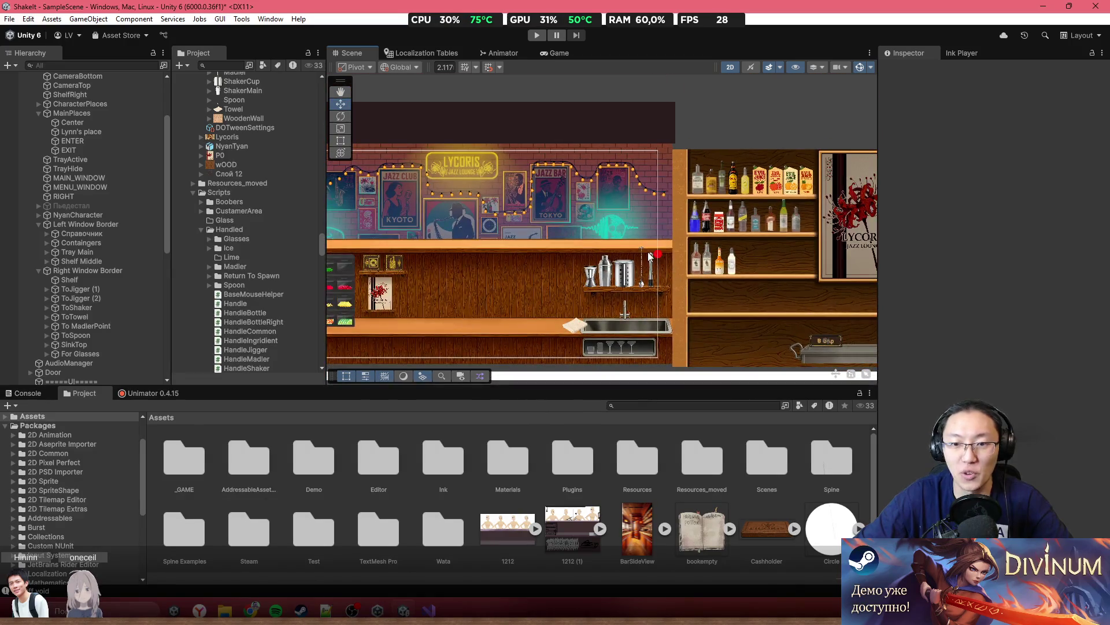
pyautogui.scroll(3, 647, 251)
pyautogui.scroll(-3, 516, 227)
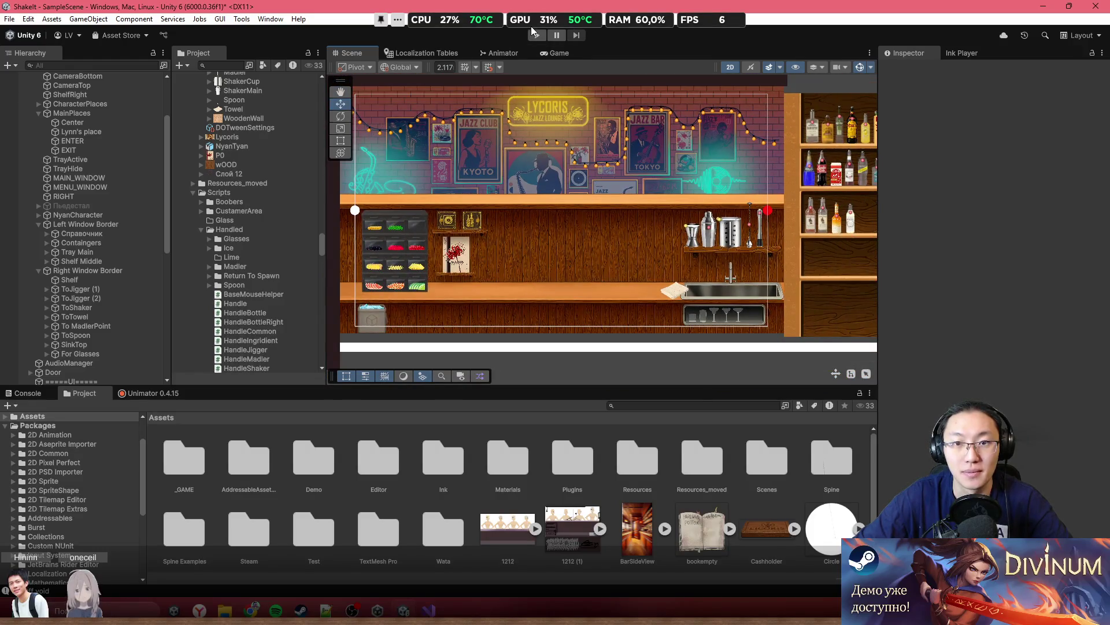
pyautogui.click(536, 34)
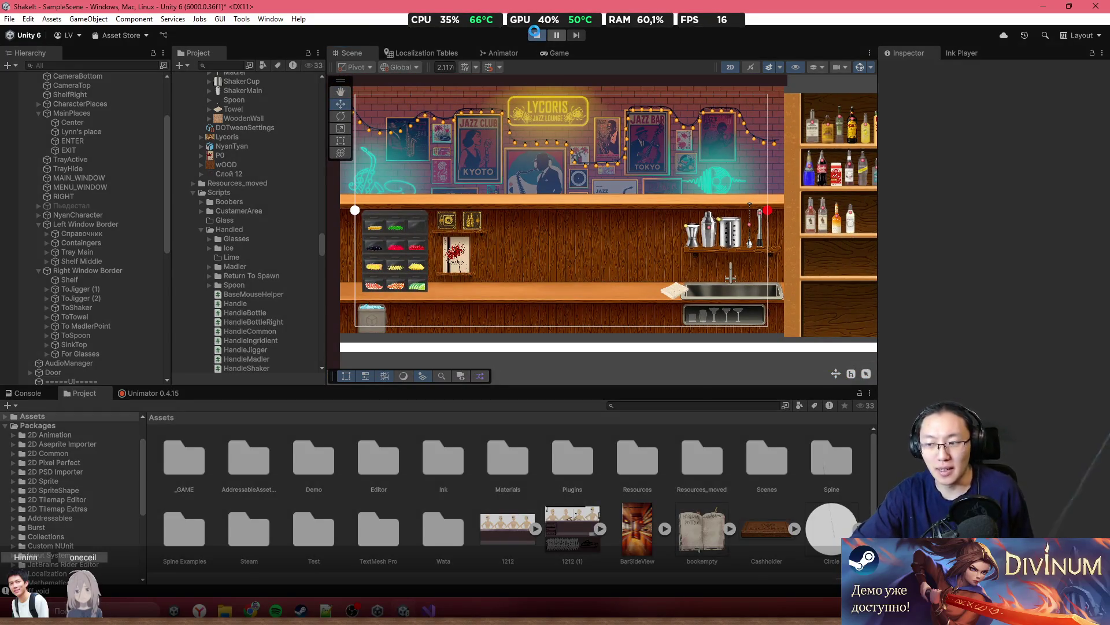
# Set the Game view to 4:3 and re-fit the layout with GameManager's Resize Window
pyautogui.click(555, 54)
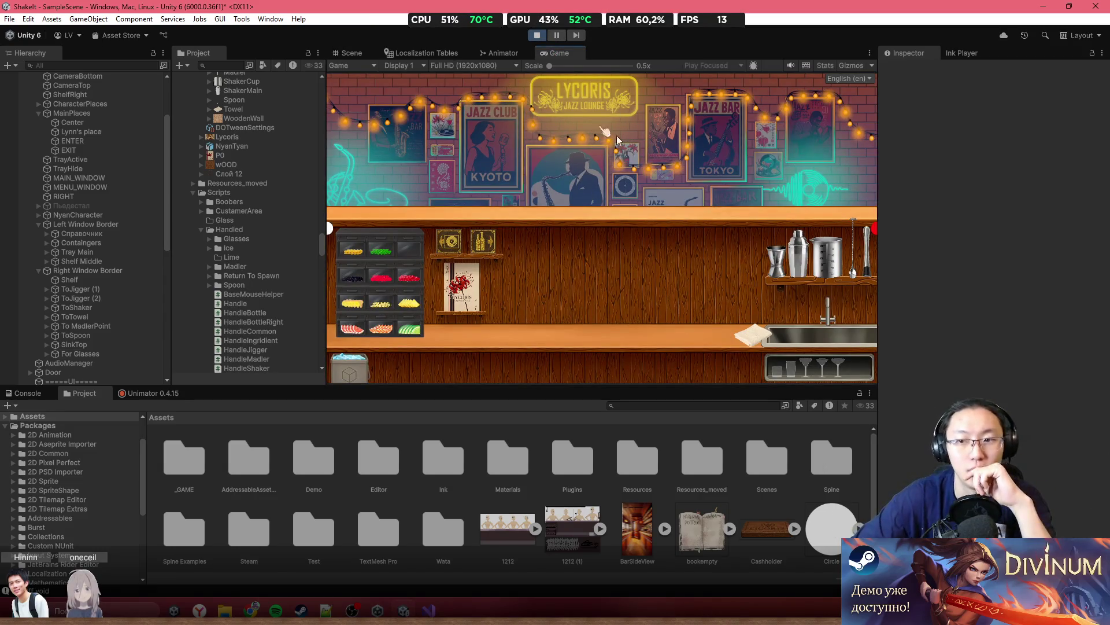
pyautogui.click(471, 65)
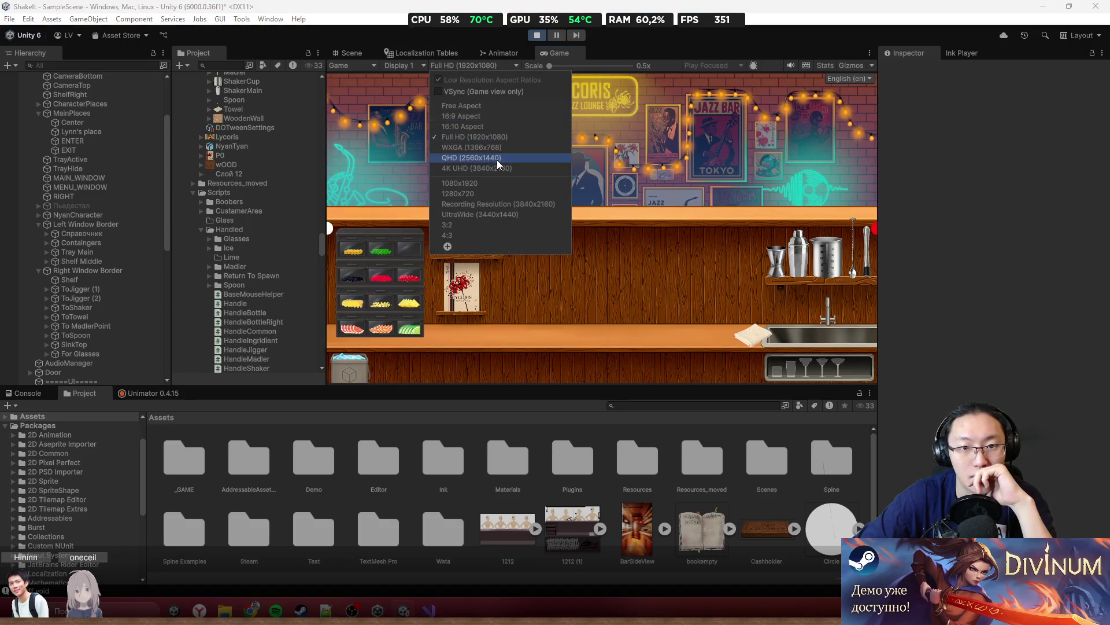
pyautogui.click(502, 234)
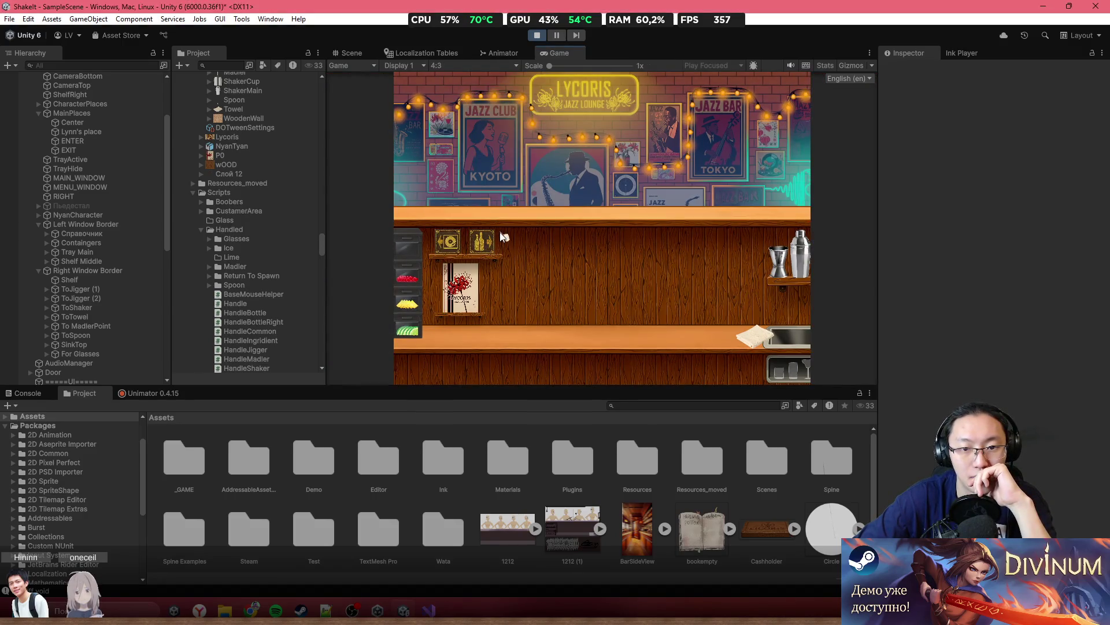
pyautogui.scroll(3, 110, 103)
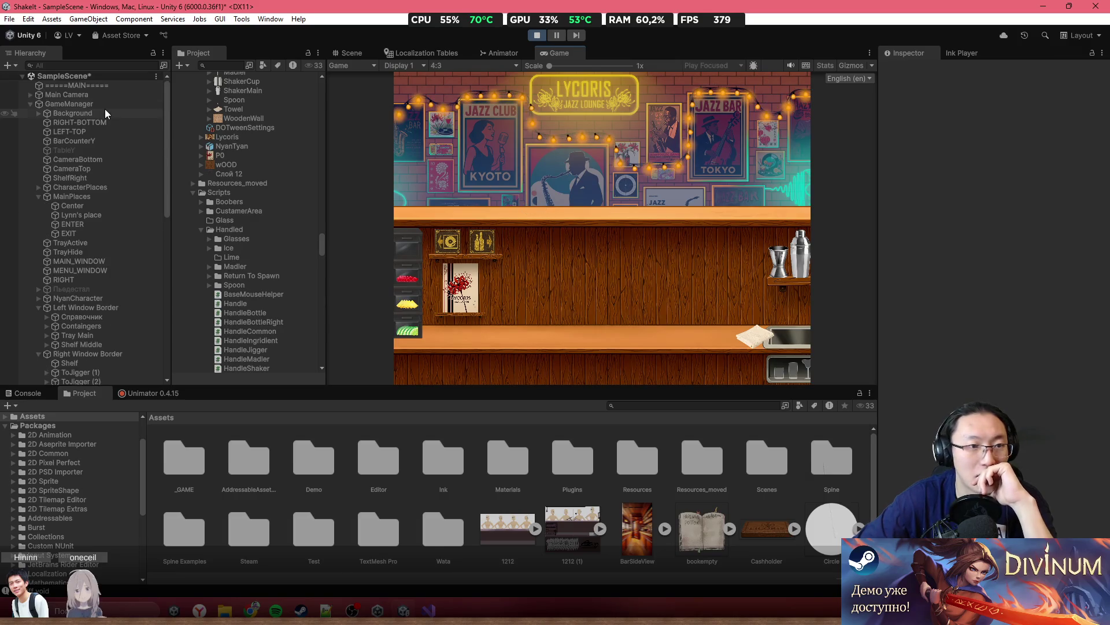
pyautogui.click(126, 104)
pyautogui.scroll(-5, 1032, 299)
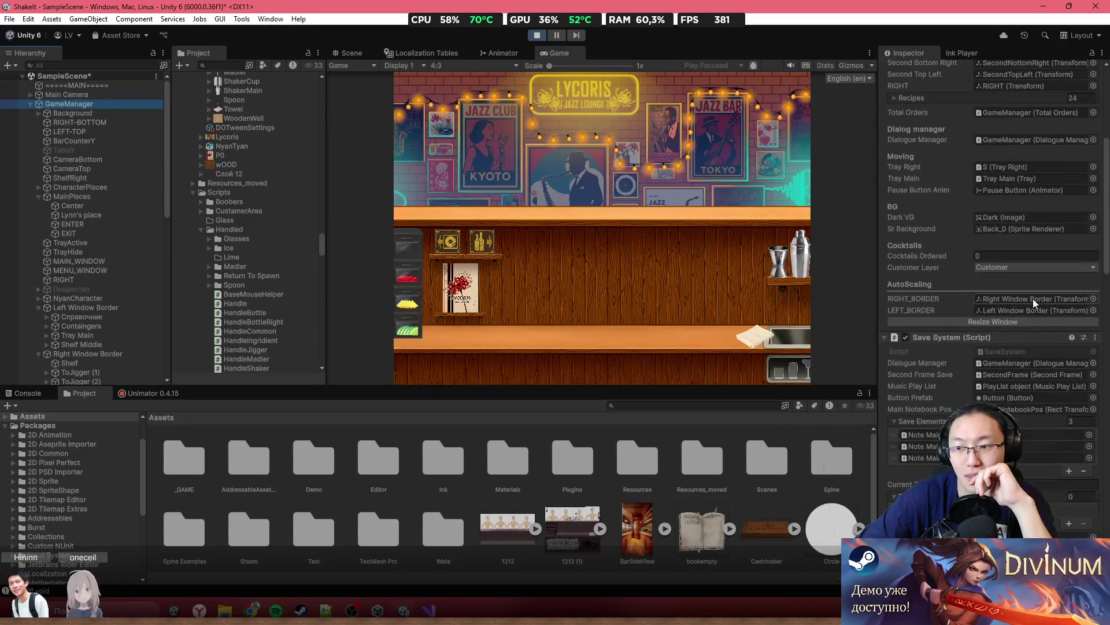
pyautogui.click(1029, 321)
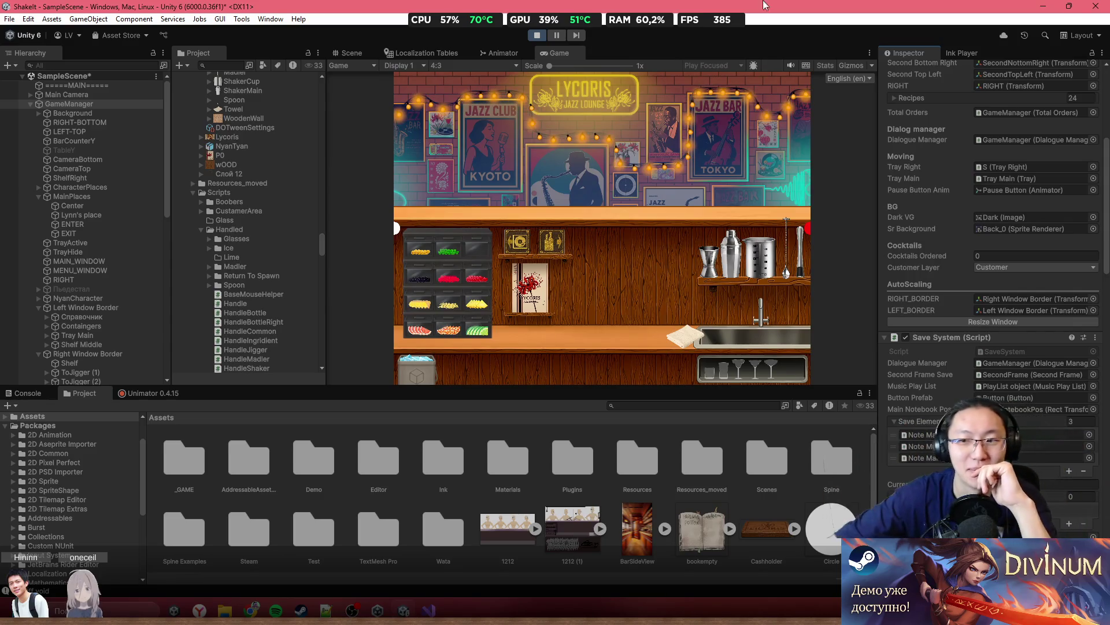
# Preview at 3:2 and UltraWide 3440x1440, resizing after each, then finish on Full HD 1920x1080
pyautogui.click(466, 63)
pyautogui.click(481, 224)
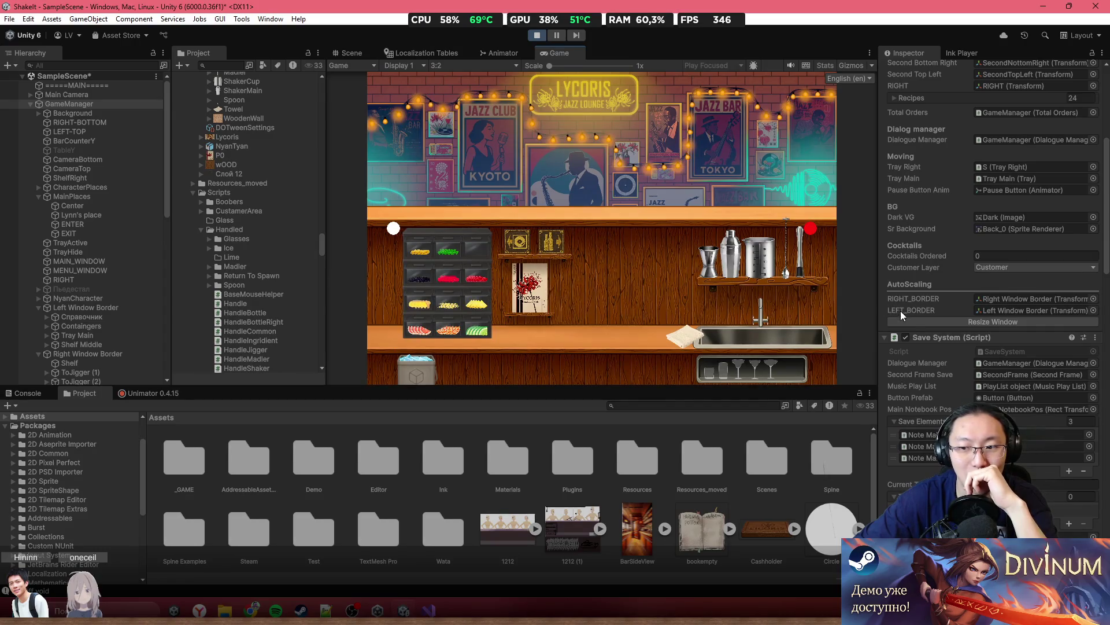
pyautogui.click(915, 320)
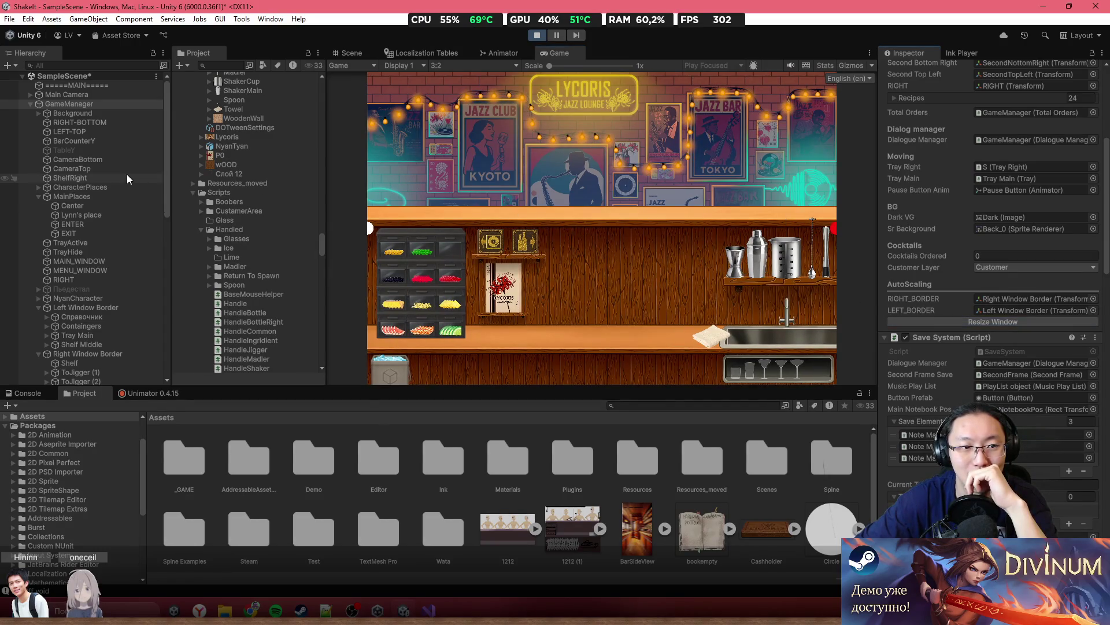
pyautogui.click(445, 67)
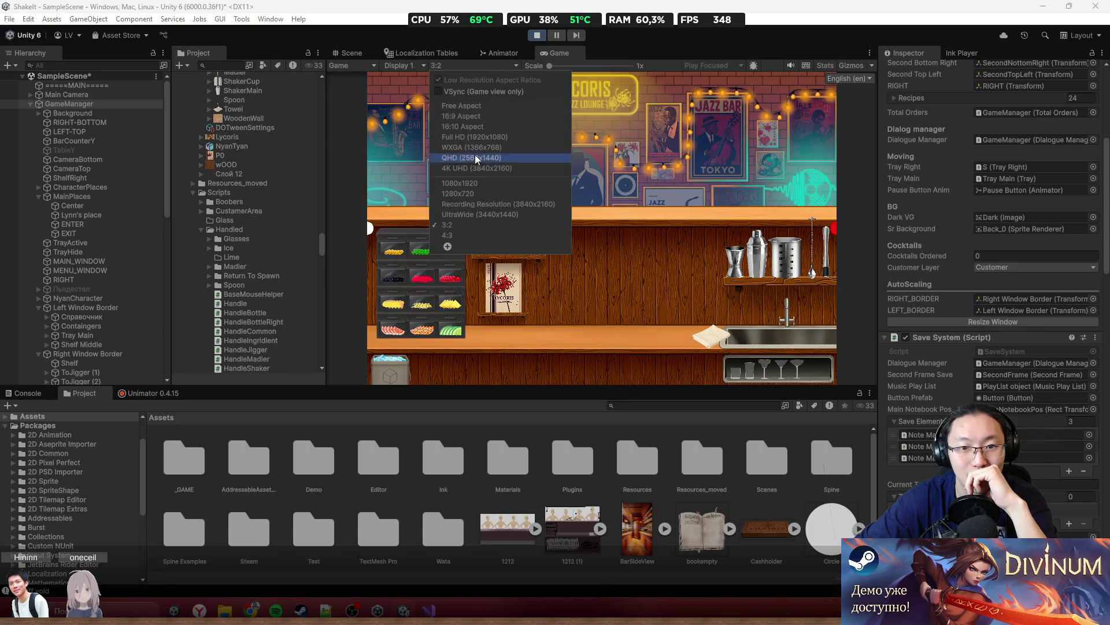
pyautogui.click(488, 215)
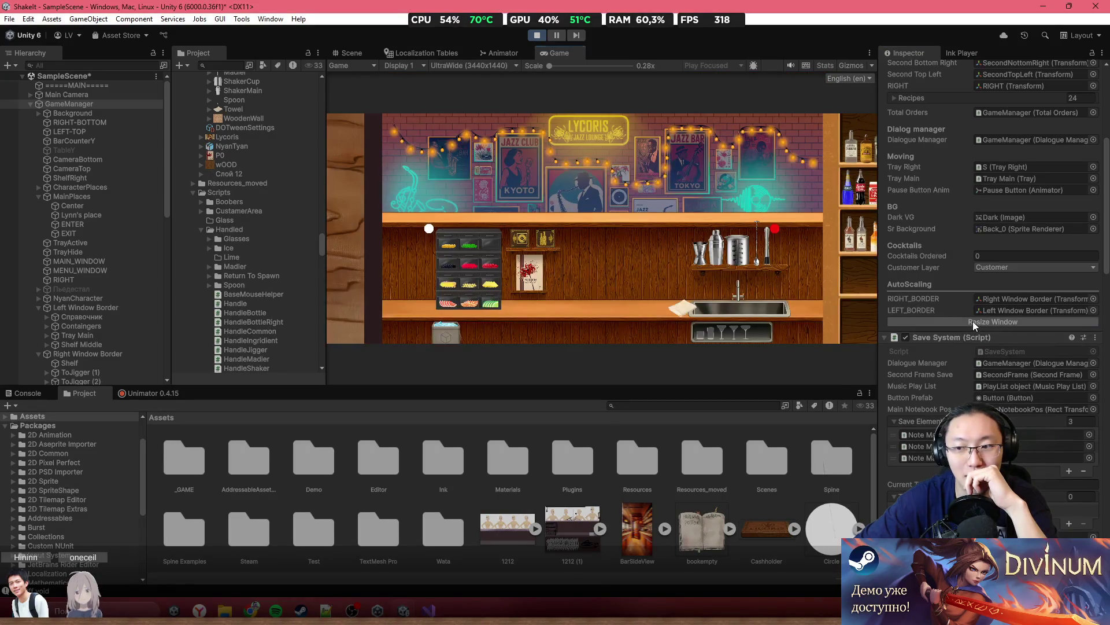
pyautogui.click(972, 321)
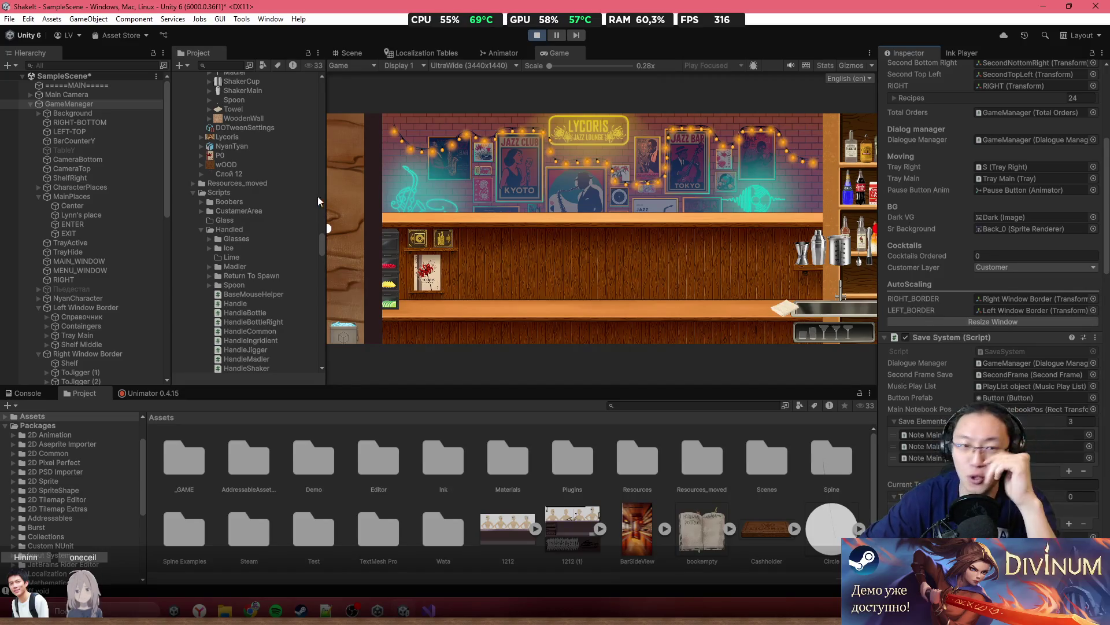
pyautogui.click(453, 66)
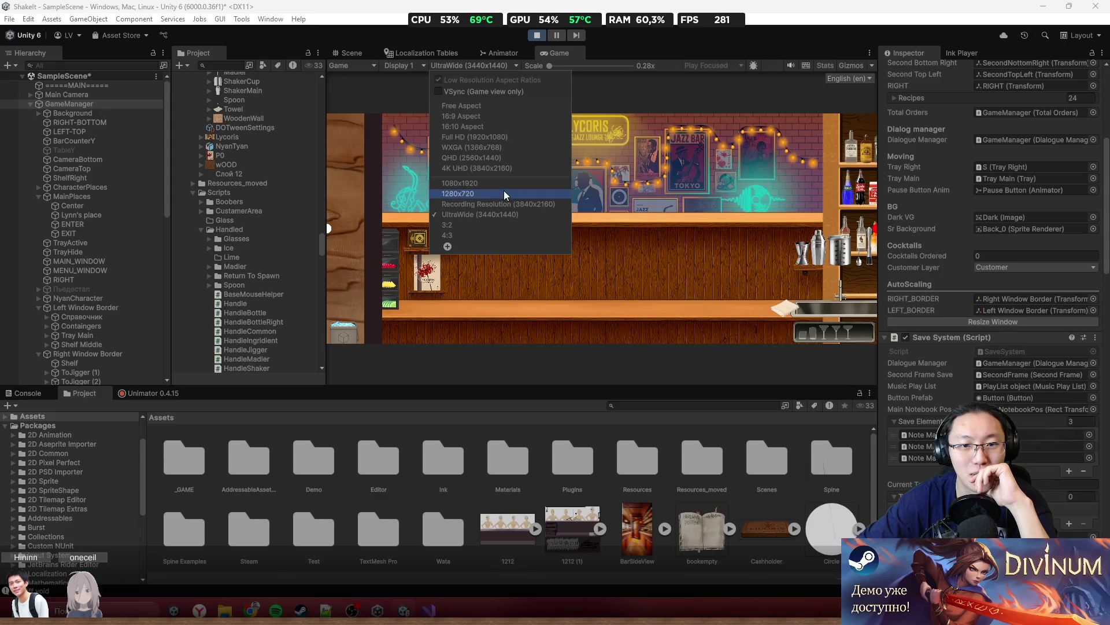
pyautogui.click(492, 137)
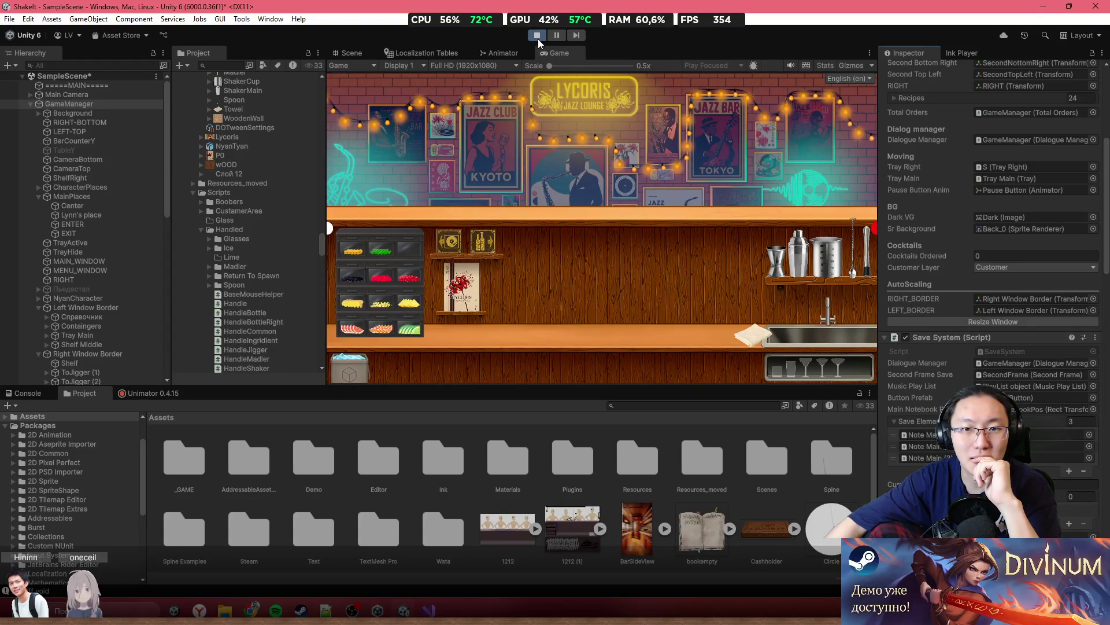
# Stop Play mode and select the bar table in the Scene view
pyautogui.click(537, 36)
pyautogui.scroll(-3, 510, 245)
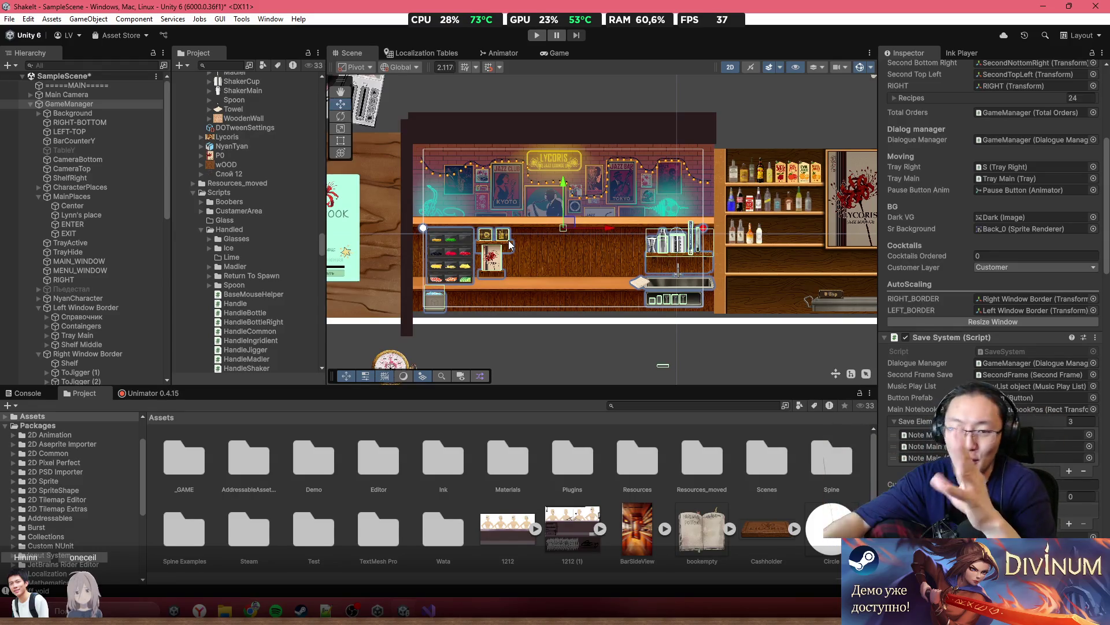
pyautogui.click(608, 255)
pyautogui.scroll(2, 608, 252)
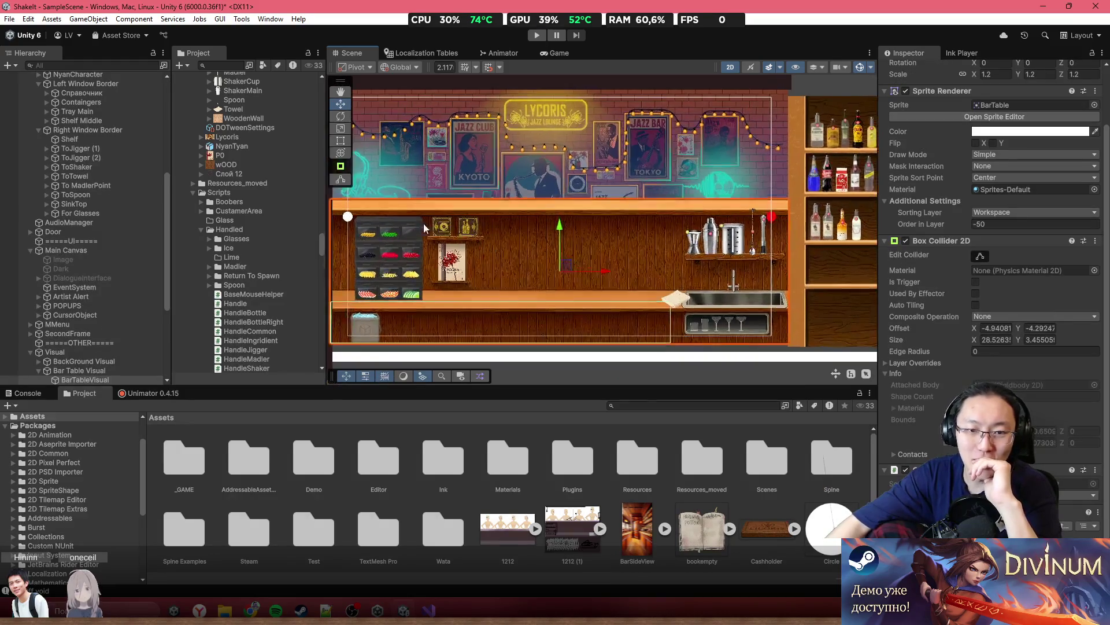
pyautogui.scroll(2, 437, 295)
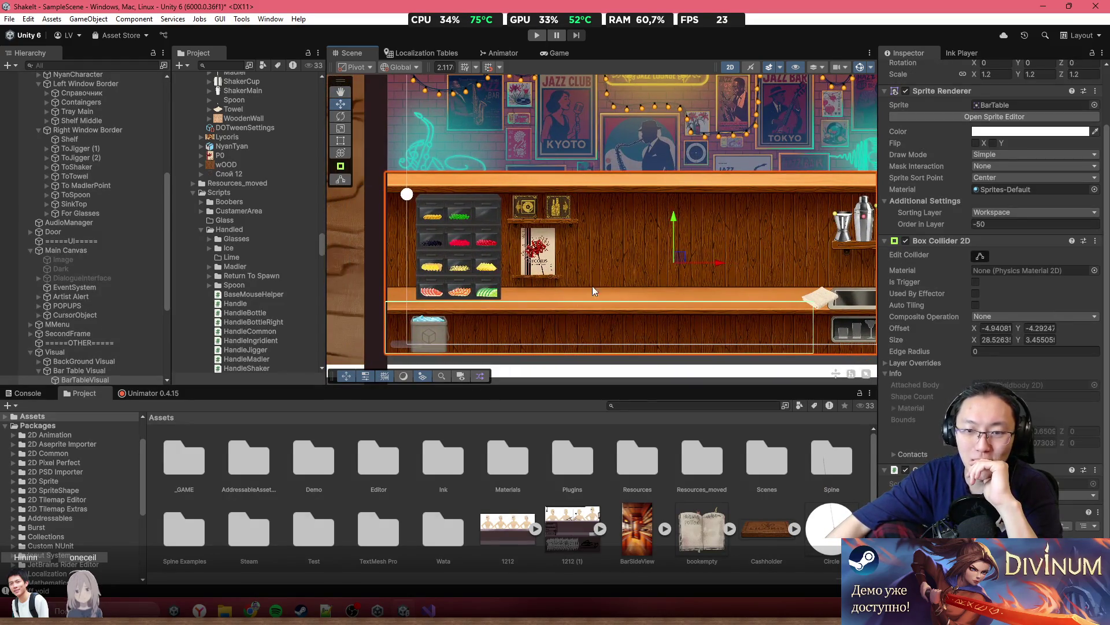
pyautogui.scroll(-2, 592, 286)
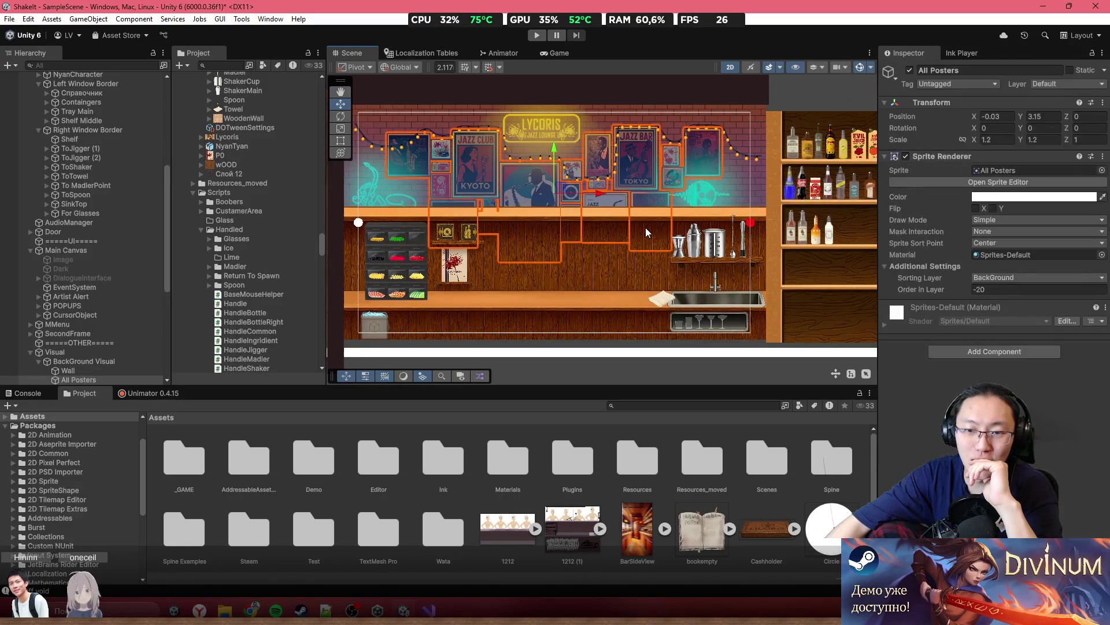
# Select the wall posters, pan toward the notebooks, and duplicate the bar table with Ctrl+D
pyautogui.click(604, 255)
pyautogui.moveTo(602, 256)
pyautogui.mouseDown()
pyautogui.moveTo(768, 233)
pyautogui.moveTo(631, 237)
pyautogui.mouseUp()
pyautogui.scroll(-2, 613, 254)
pyautogui.scroll(2, 608, 259)
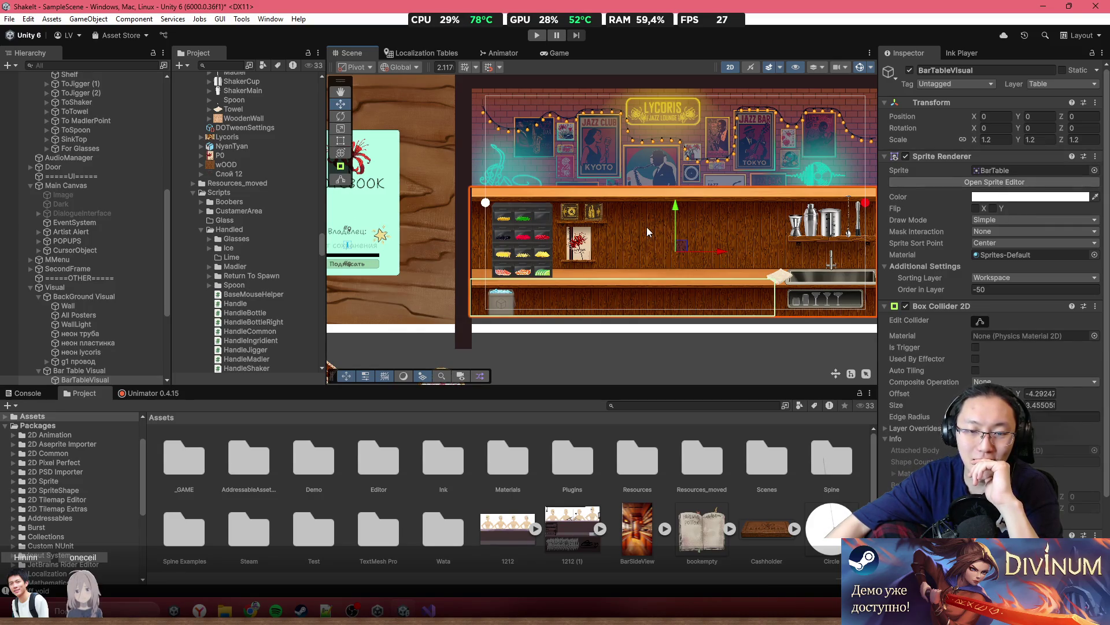
pyautogui.scroll(-3, 650, 231)
pyautogui.scroll(-2, 650, 231)
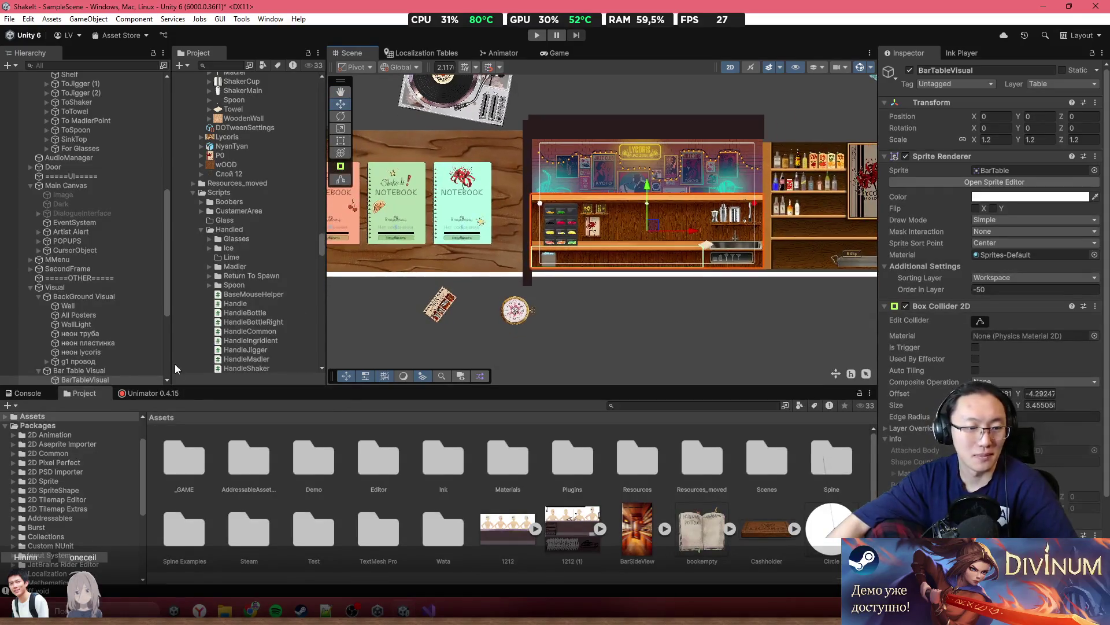
pyautogui.hotkey('ctrl', 'd')
pyautogui.moveTo(642, 231); pyautogui.dragTo(668, 356)
pyautogui.moveTo(667, 318); pyautogui.dragTo(668, 217)
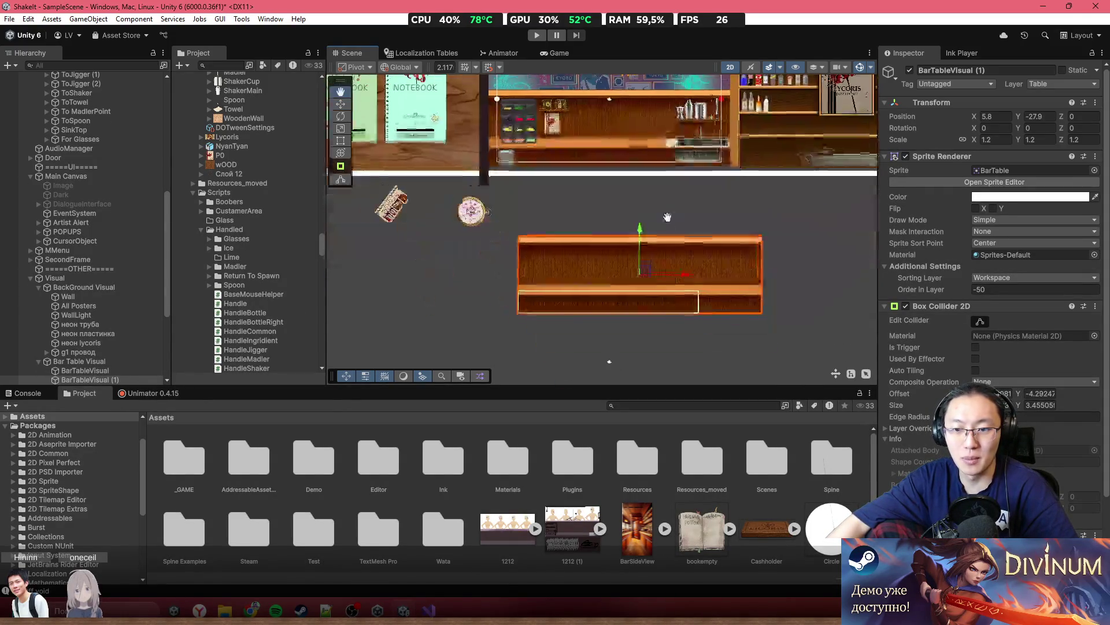
pyautogui.scroll(2, 648, 243)
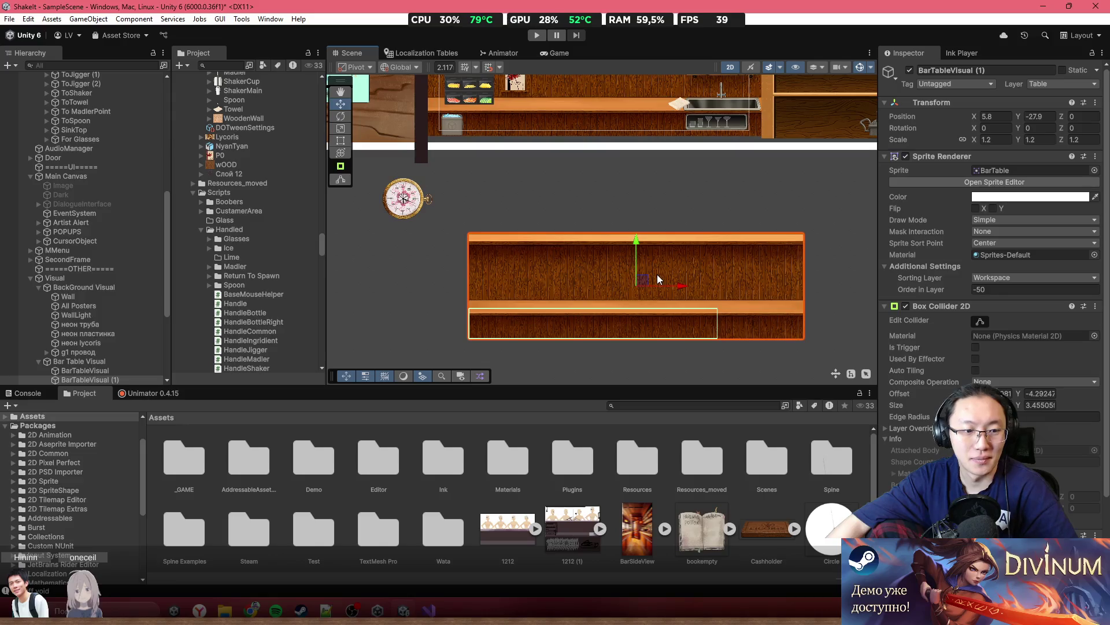
pyautogui.scroll(1, 657, 275)
pyautogui.scroll(1, 639, 293)
pyautogui.scroll(-3, 1062, 408)
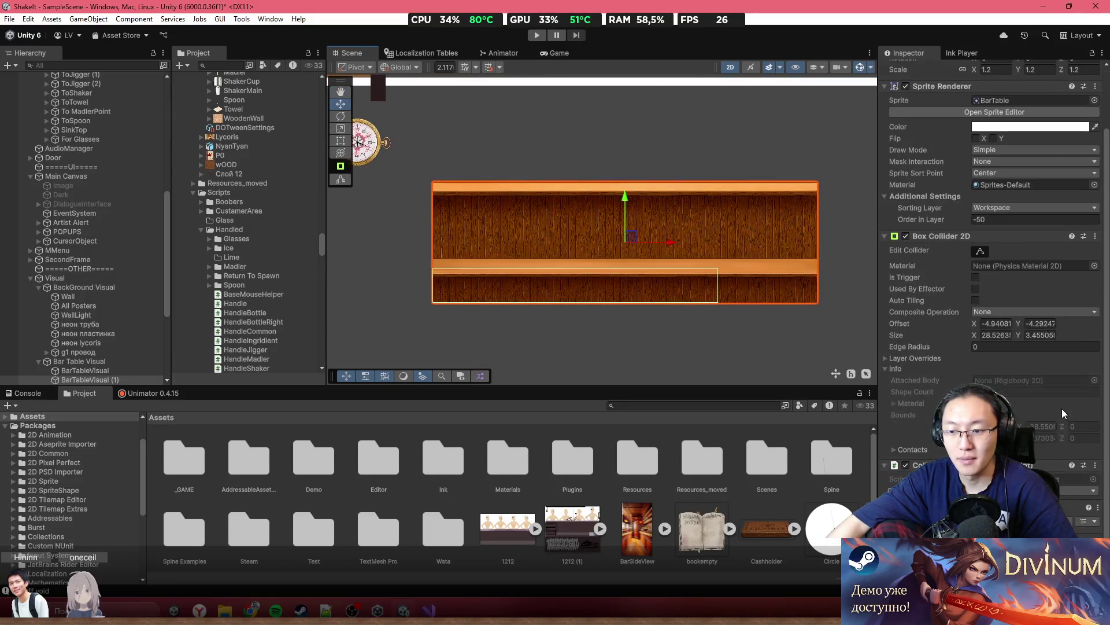
pyautogui.scroll(1, 644, 221)
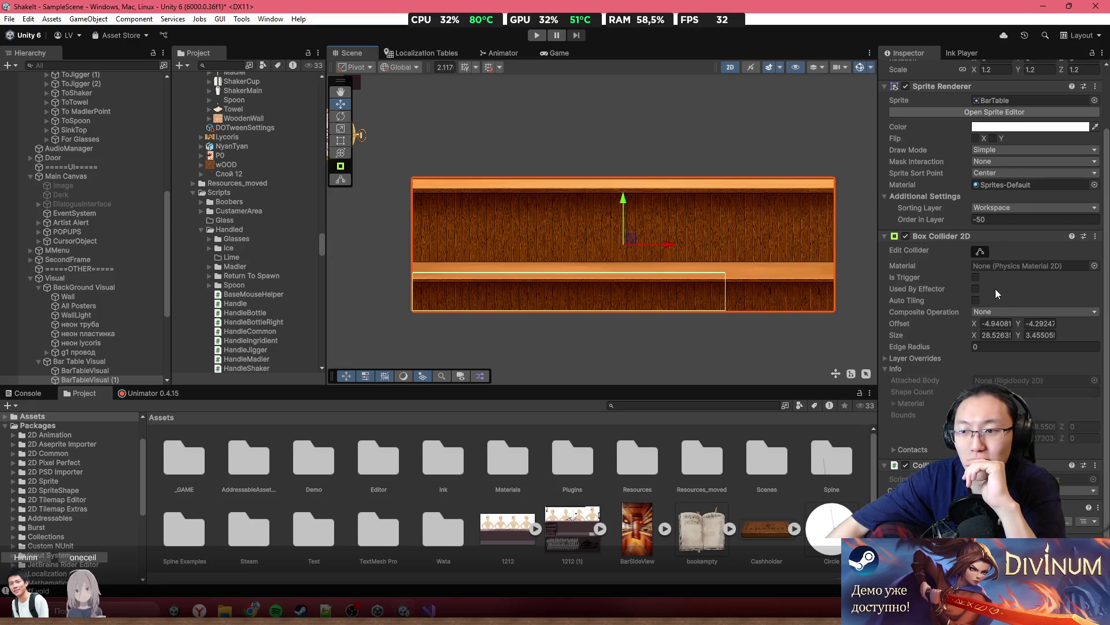
pyautogui.click(1012, 312)
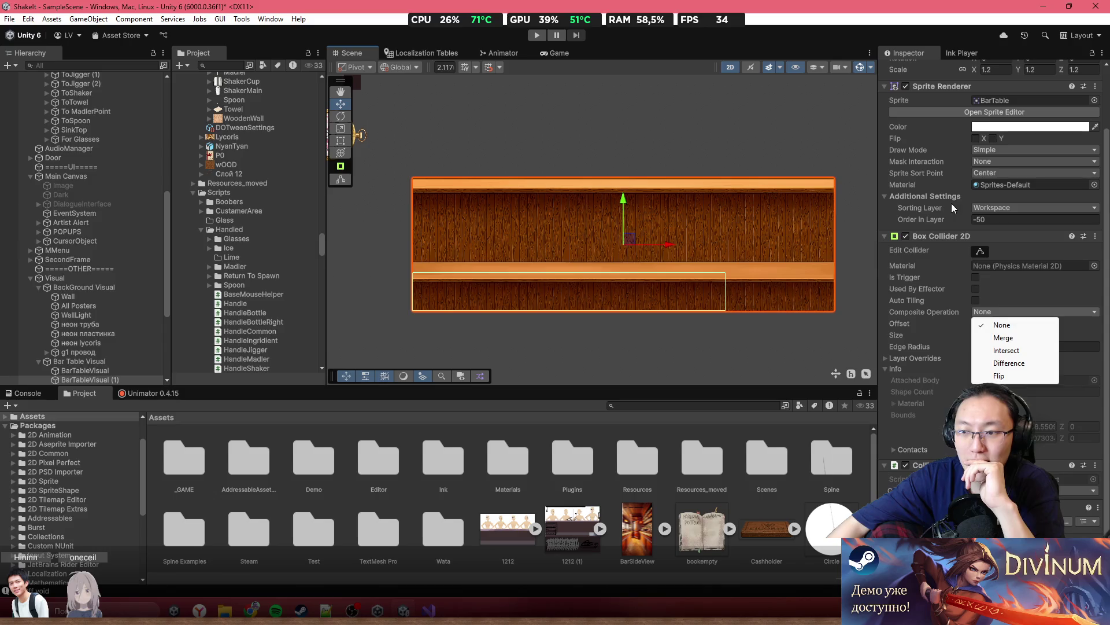
pyautogui.click(1001, 161)
pyautogui.click(1016, 152)
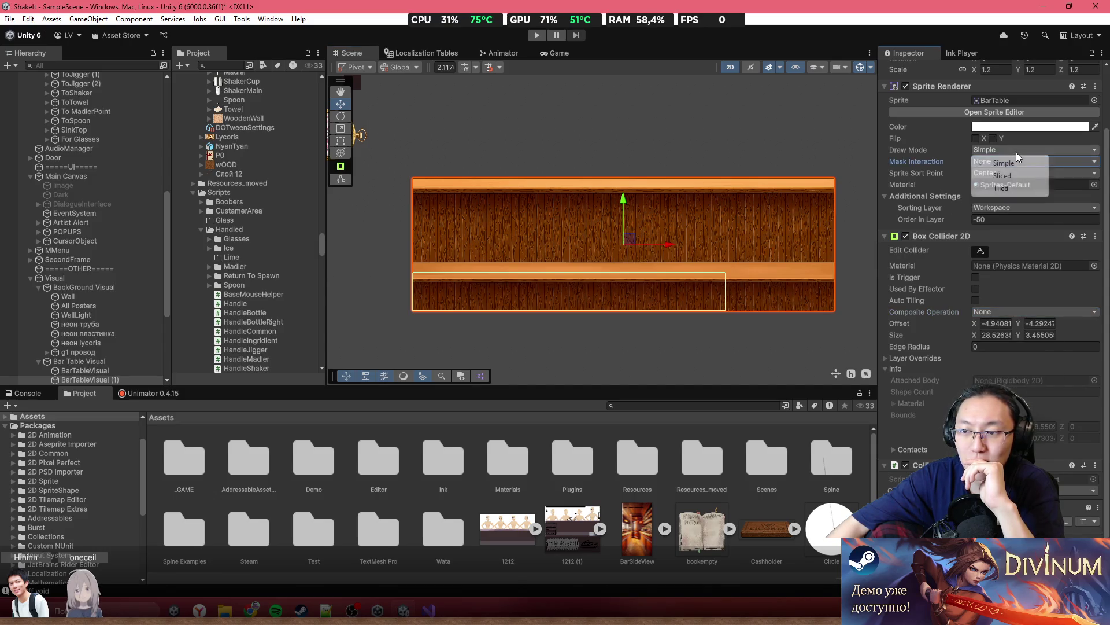
pyautogui.click(1018, 190)
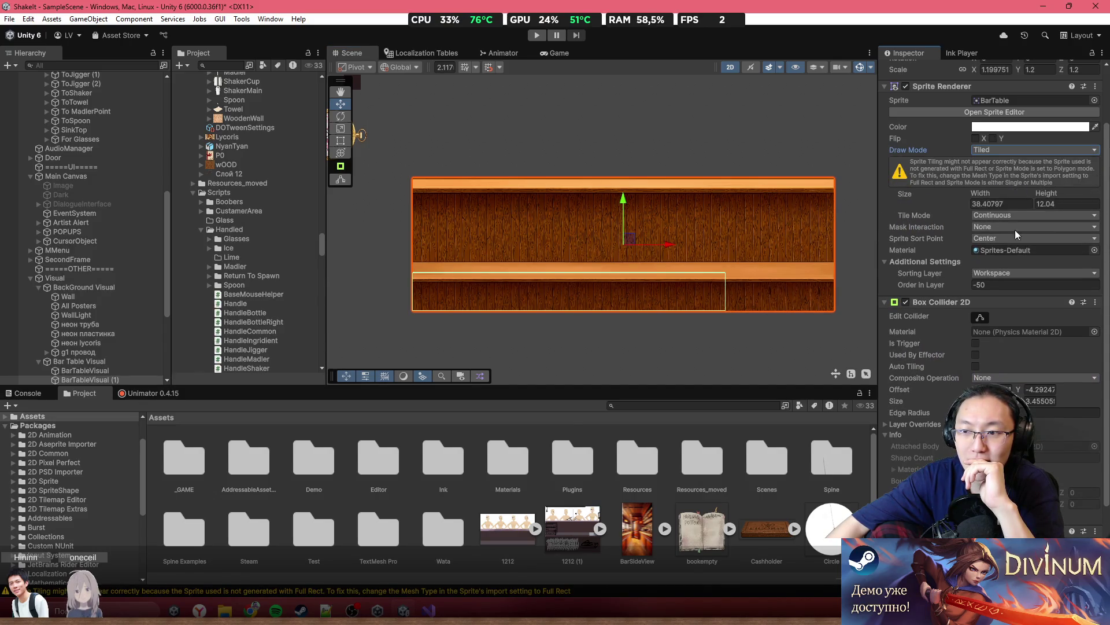
pyautogui.moveTo(981, 192)
pyautogui.mouseDown()
pyautogui.moveTo(1107, 199)
pyautogui.moveTo(83, 200)
pyautogui.moveTo(256, 211)
pyautogui.moveTo(245, 220)
pyautogui.mouseUp()
pyautogui.scroll(3, 783, 276)
pyautogui.scroll(4, 783, 276)
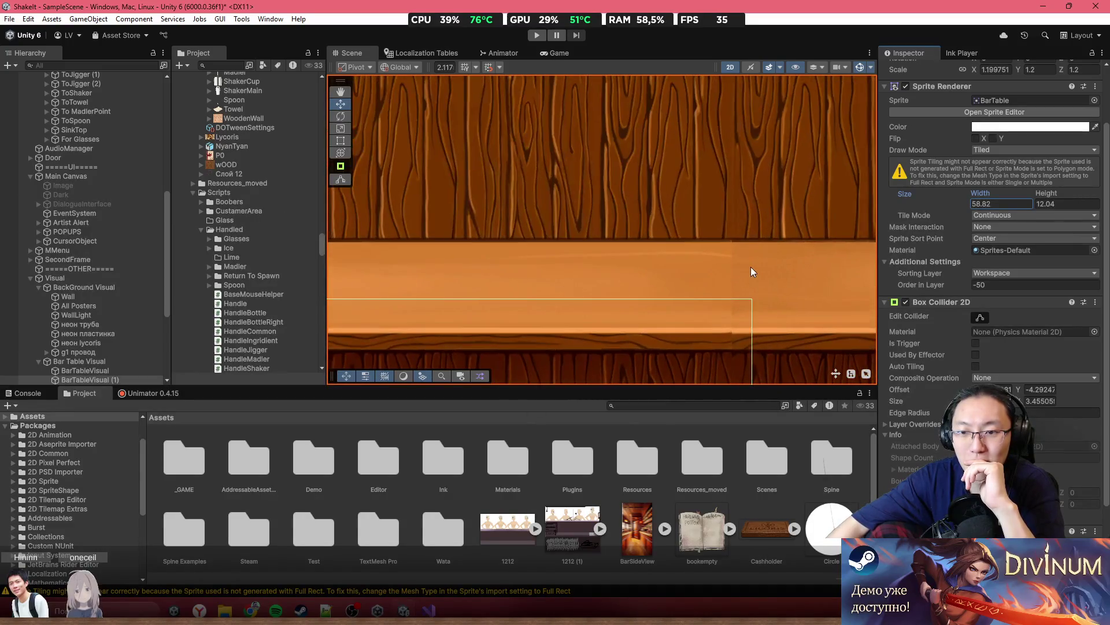
pyautogui.scroll(-7, 735, 183)
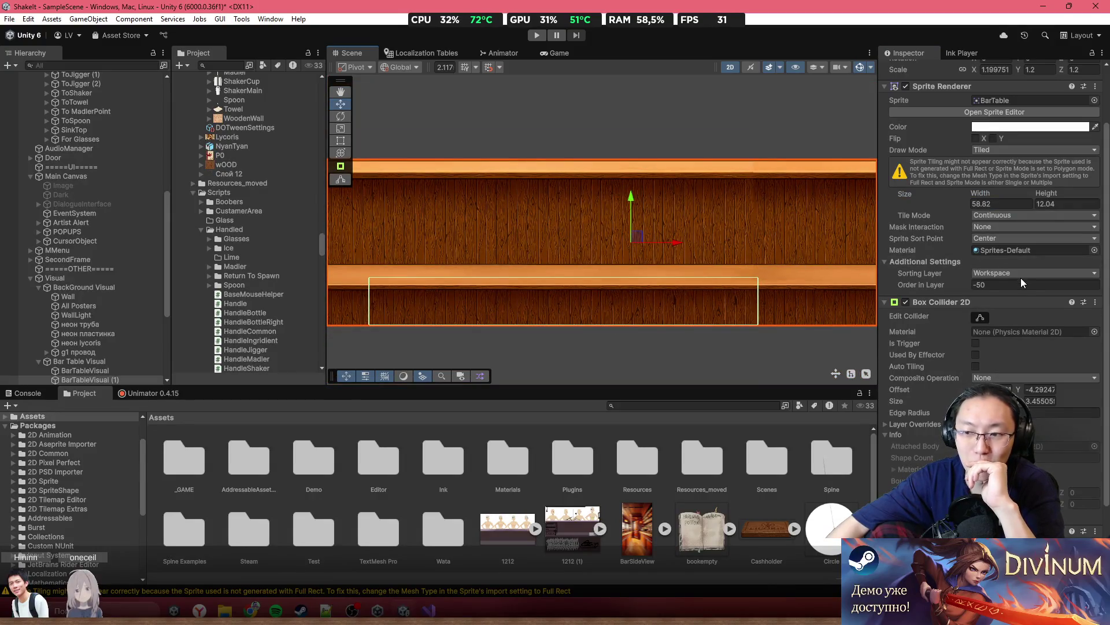
pyautogui.scroll(-3, 750, 339)
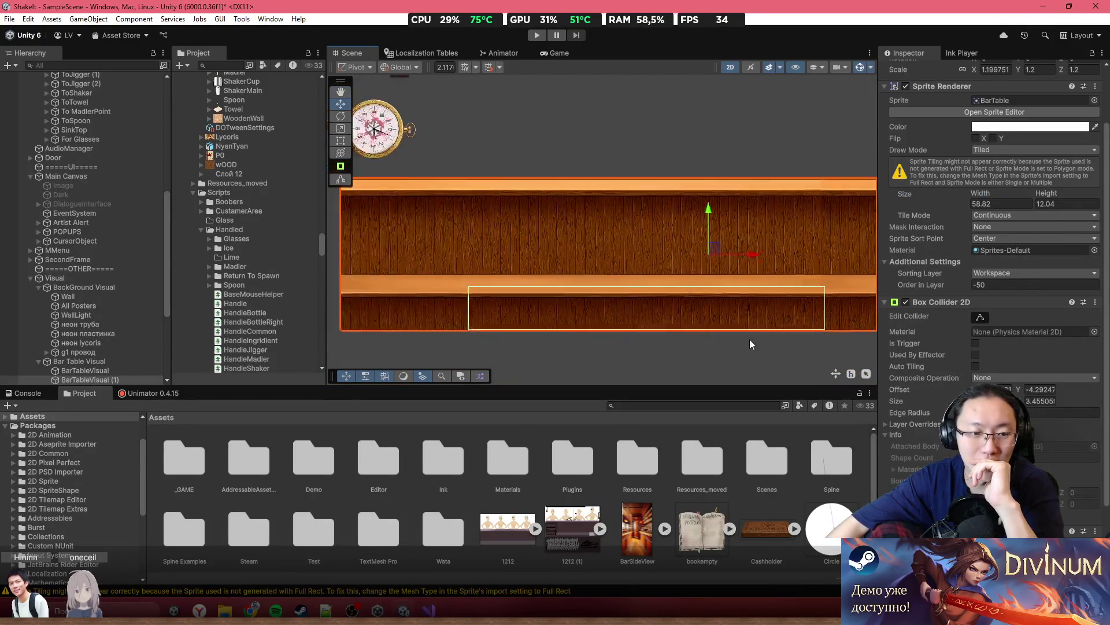
pyautogui.press('Delete')
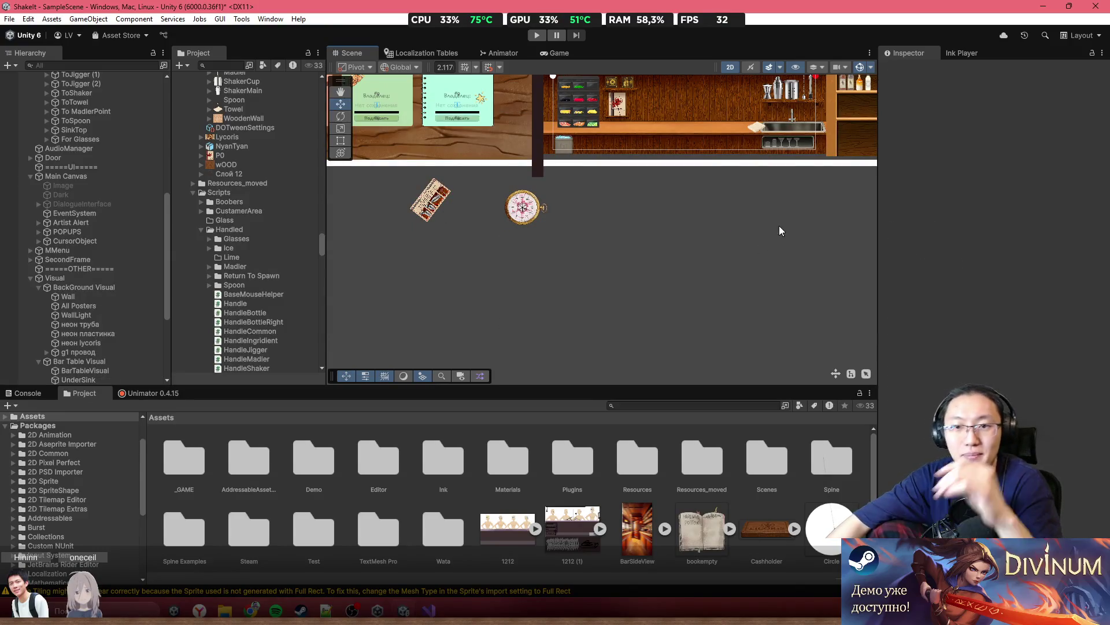
# Restore the deleted bar table, then reveal the BarTable sprite asset in Explorer
pyautogui.hotkey('ctrl', 'z')
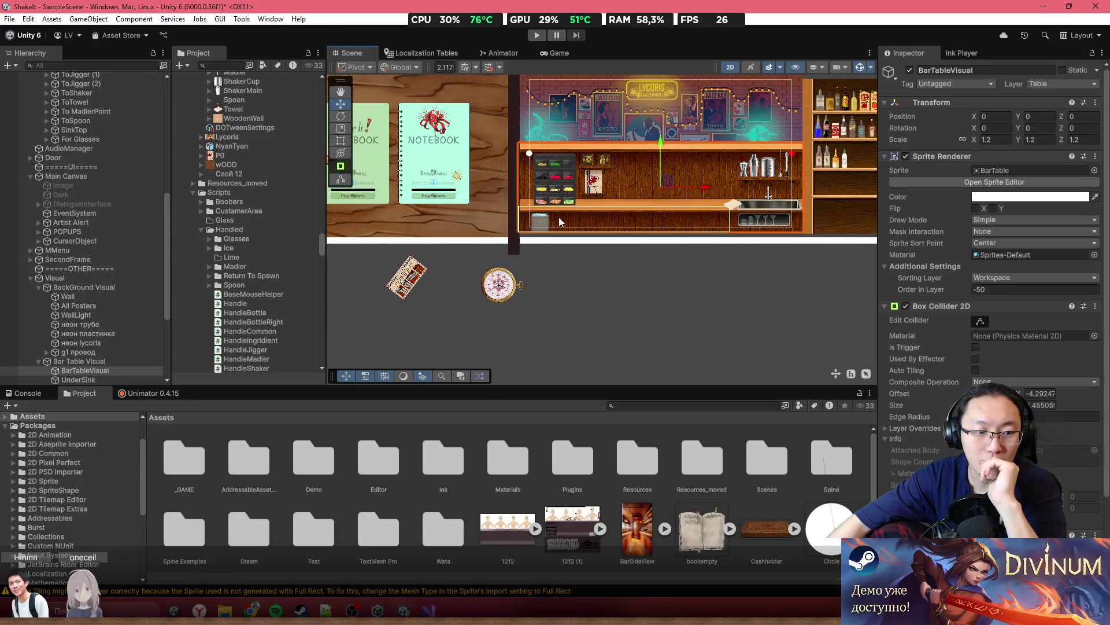
pyautogui.click(1003, 170)
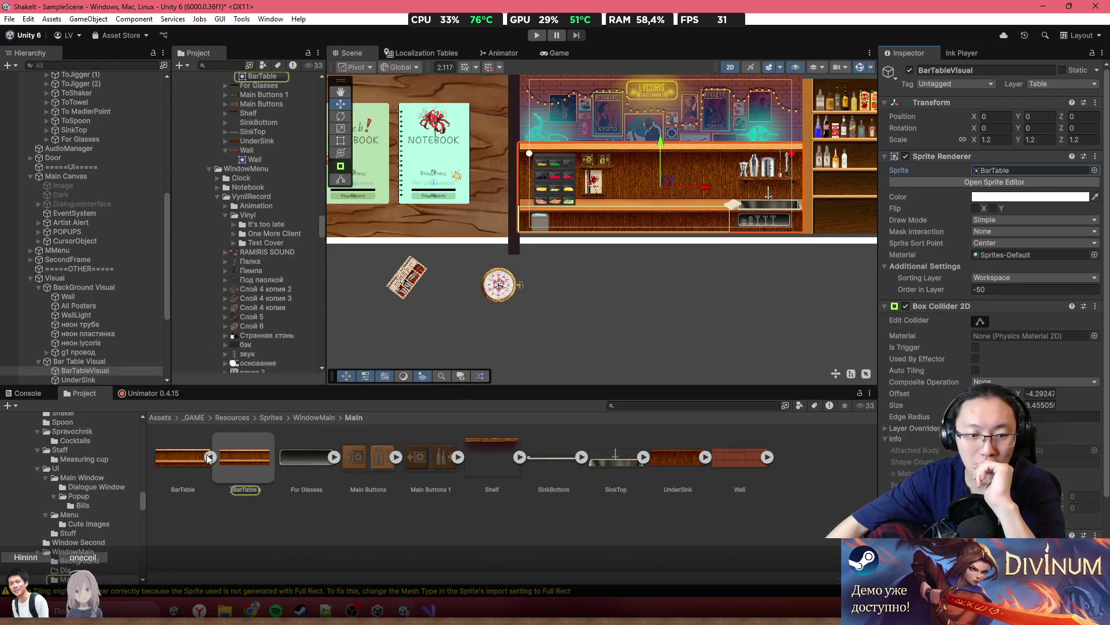
pyautogui.click(210, 457)
pyautogui.rightClick(181, 454)
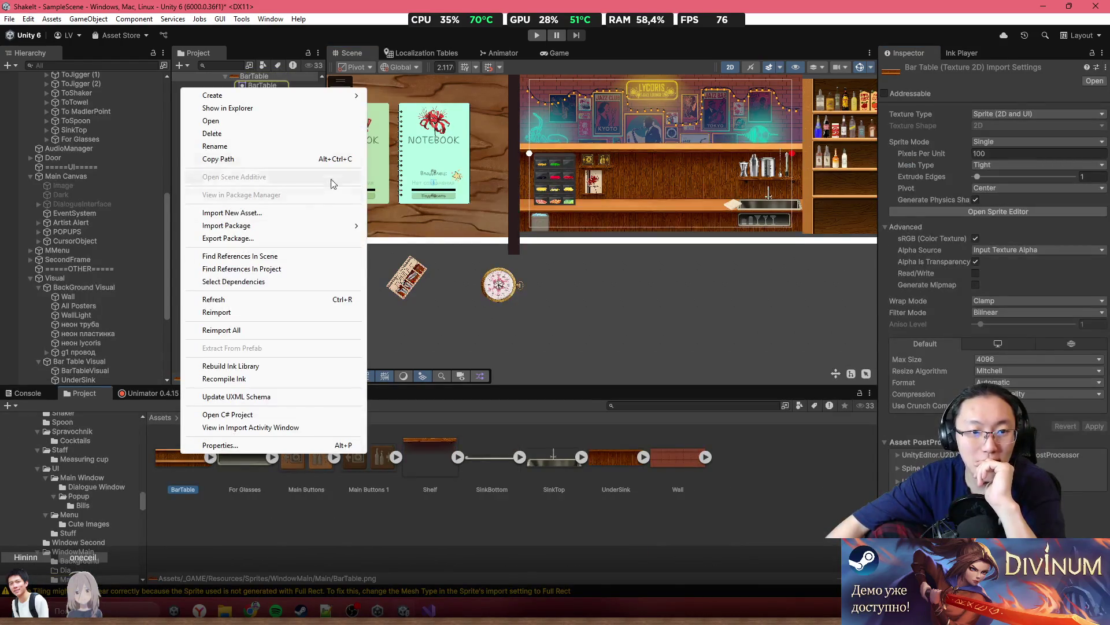
pyautogui.moveTo(327, 99)
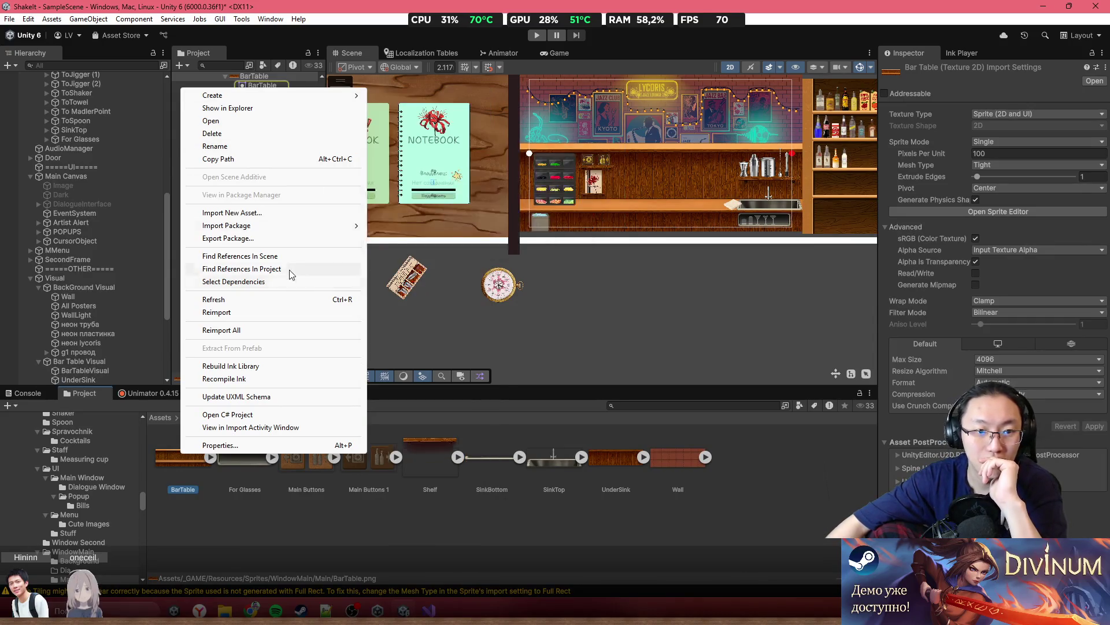
pyautogui.click(303, 109)
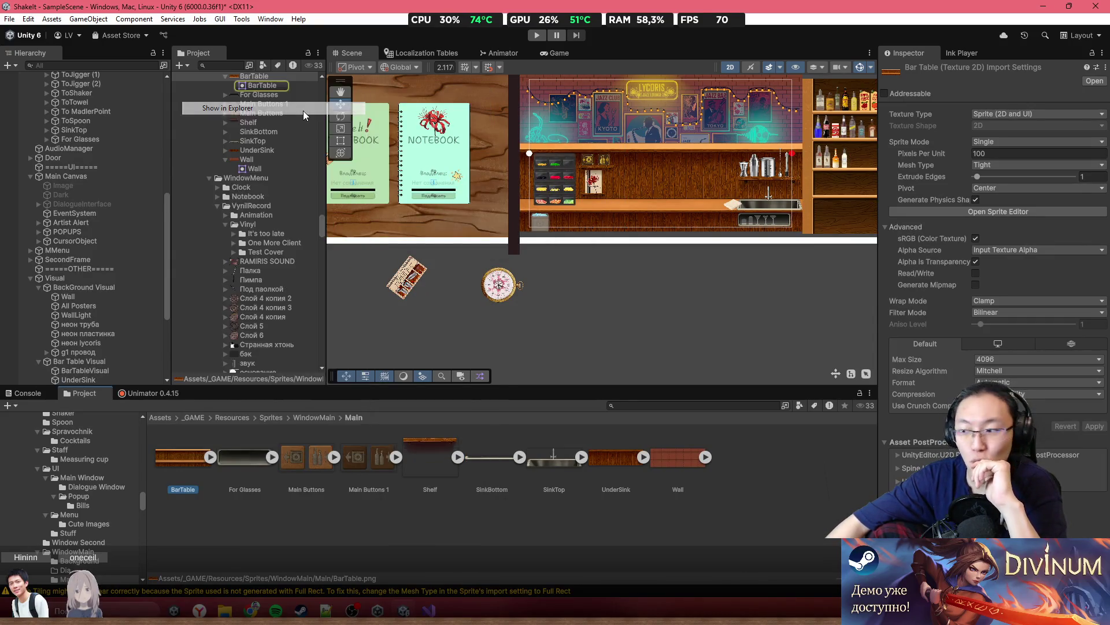
# Open BarTable.png in Adobe Photoshop 2025, assigning the sRGB working profile
pyautogui.rightClick(209, 102)
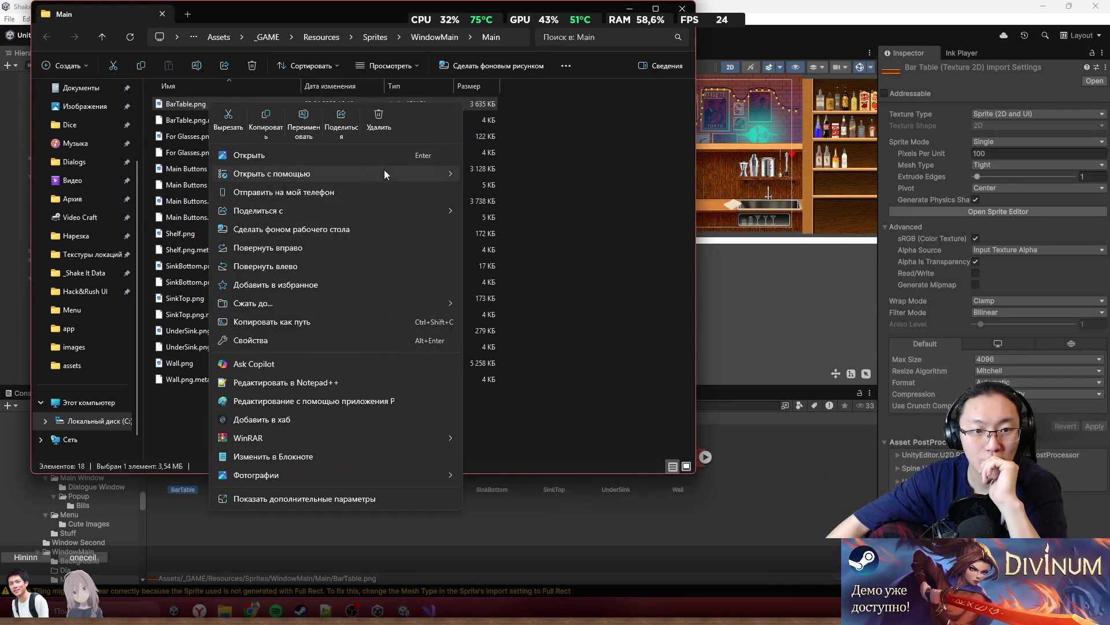
pyautogui.moveTo(387, 166)
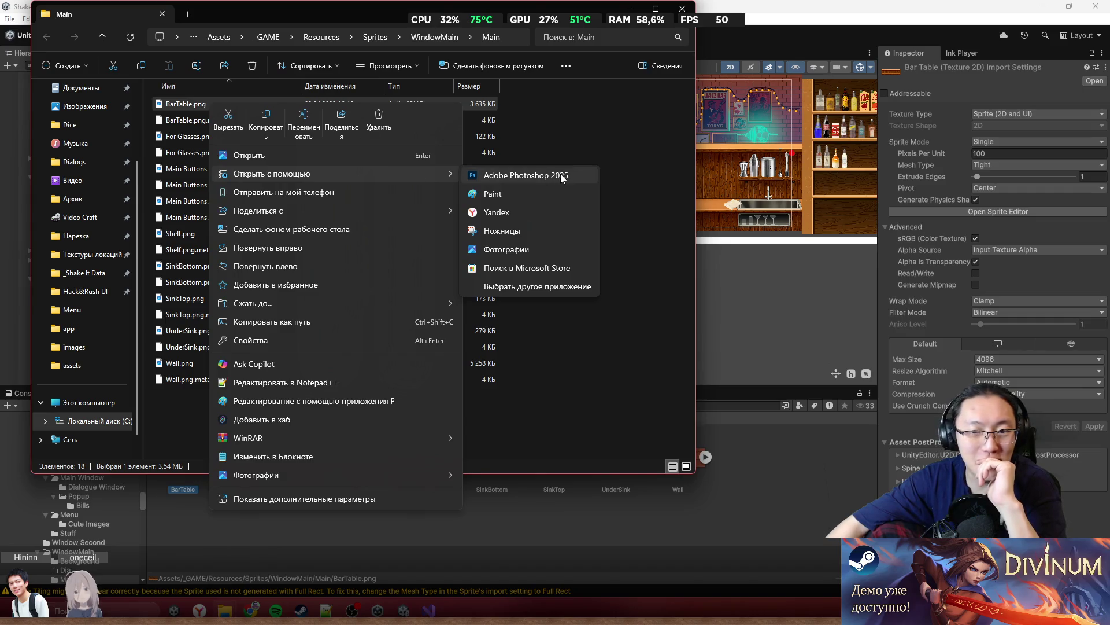
pyautogui.click(566, 176)
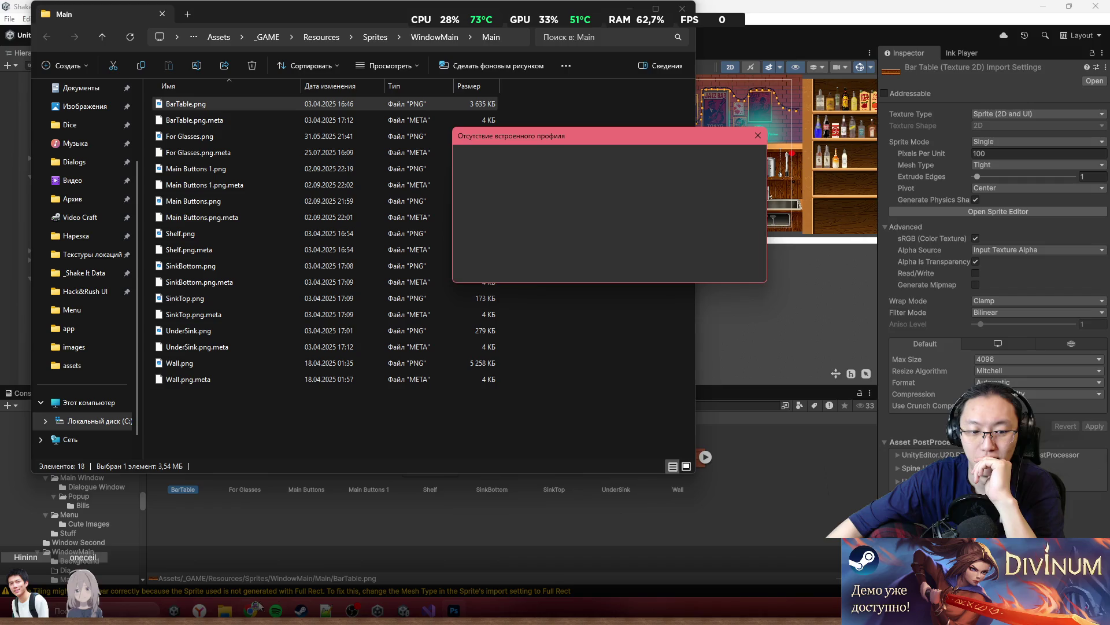
pyautogui.moveTo(258, 606)
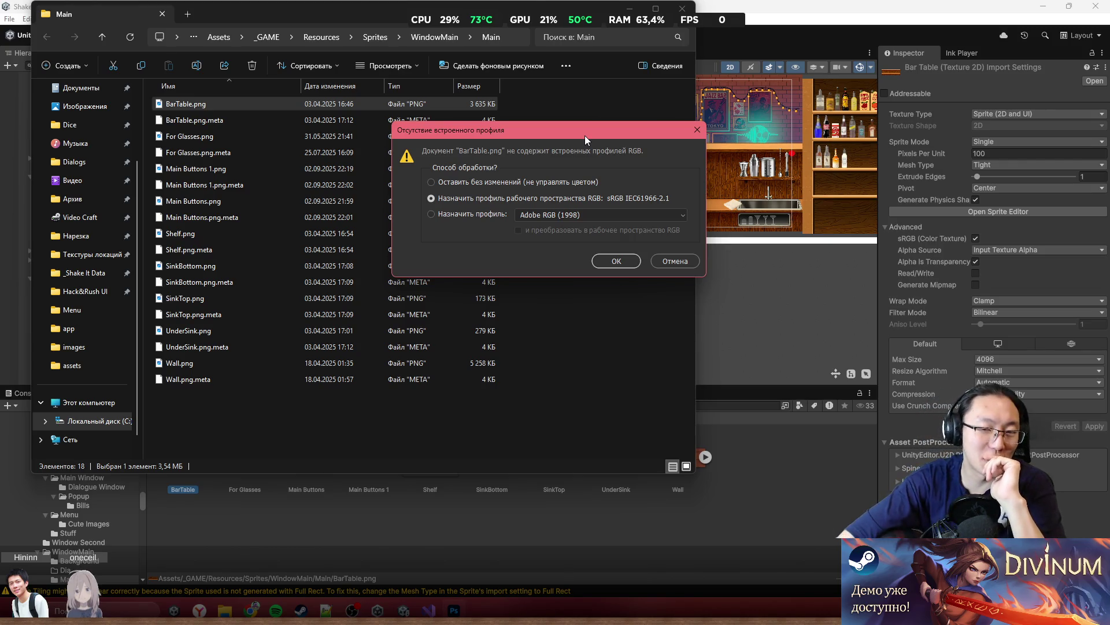
pyautogui.click(613, 260)
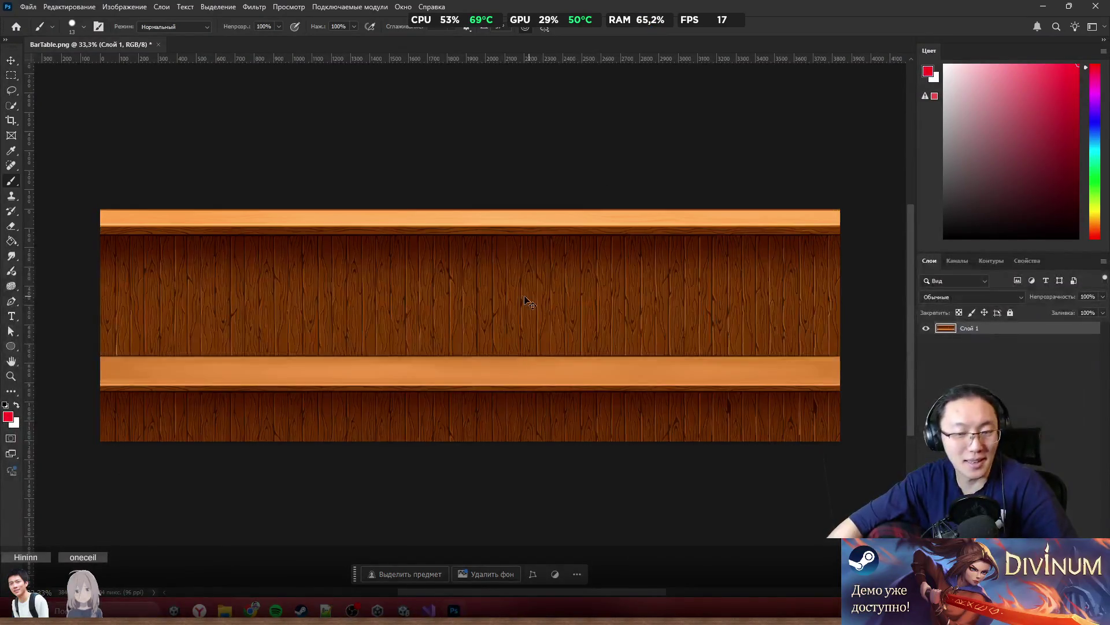
# Draw a Rectangular Marquee over the right part of the bar table, from top to bottom
pyautogui.scroll(3, 508, 350)
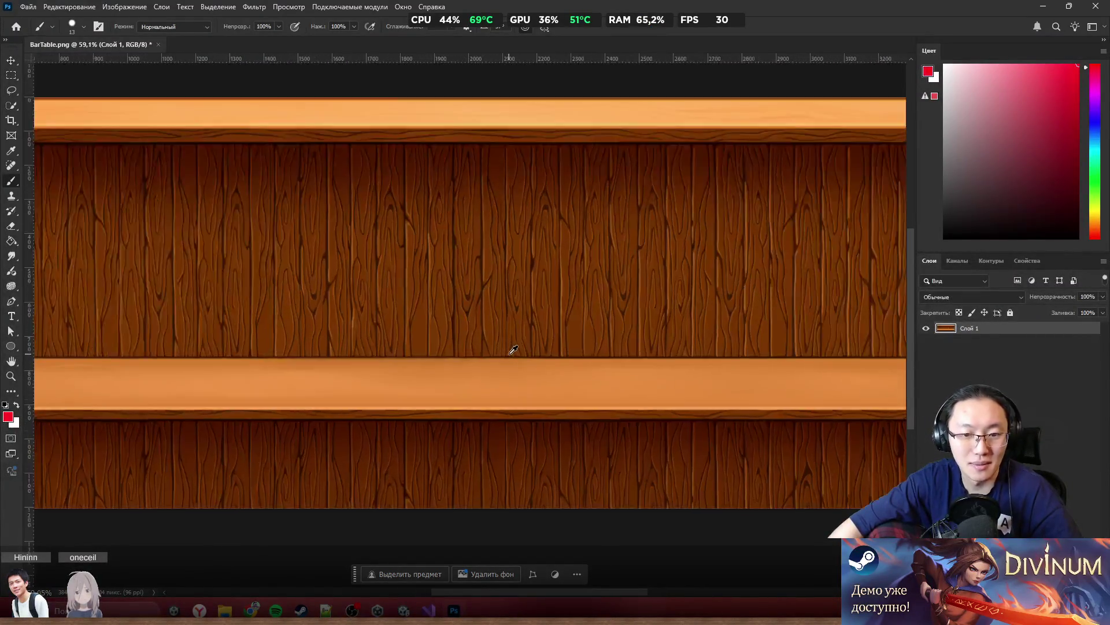
pyautogui.scroll(-3, 516, 354)
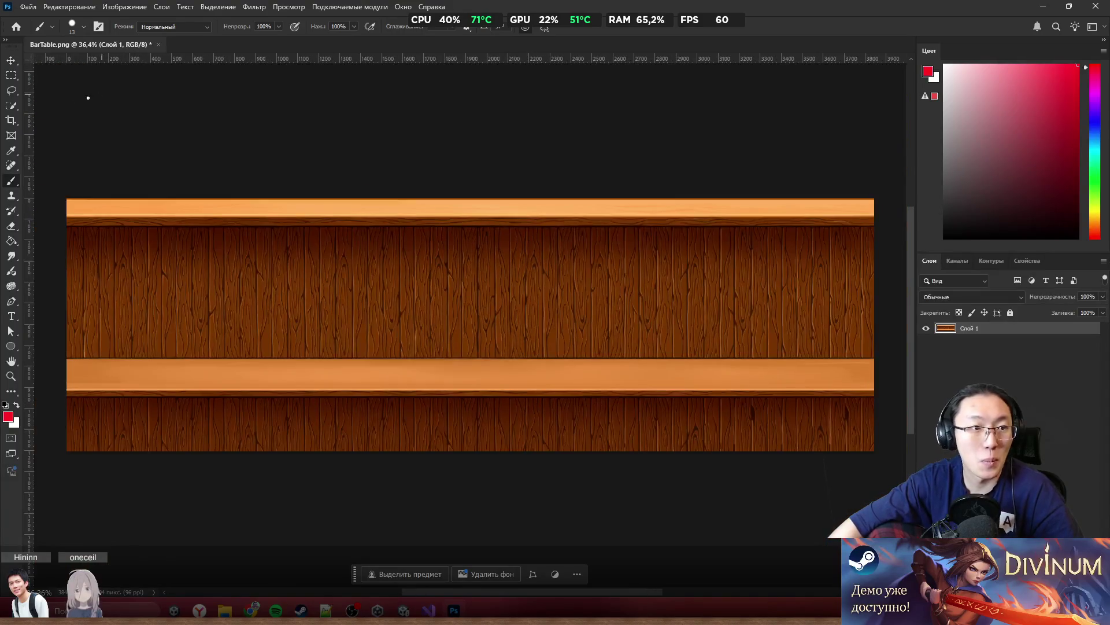
pyautogui.scroll(-1, 294, 225)
pyautogui.click(10, 76)
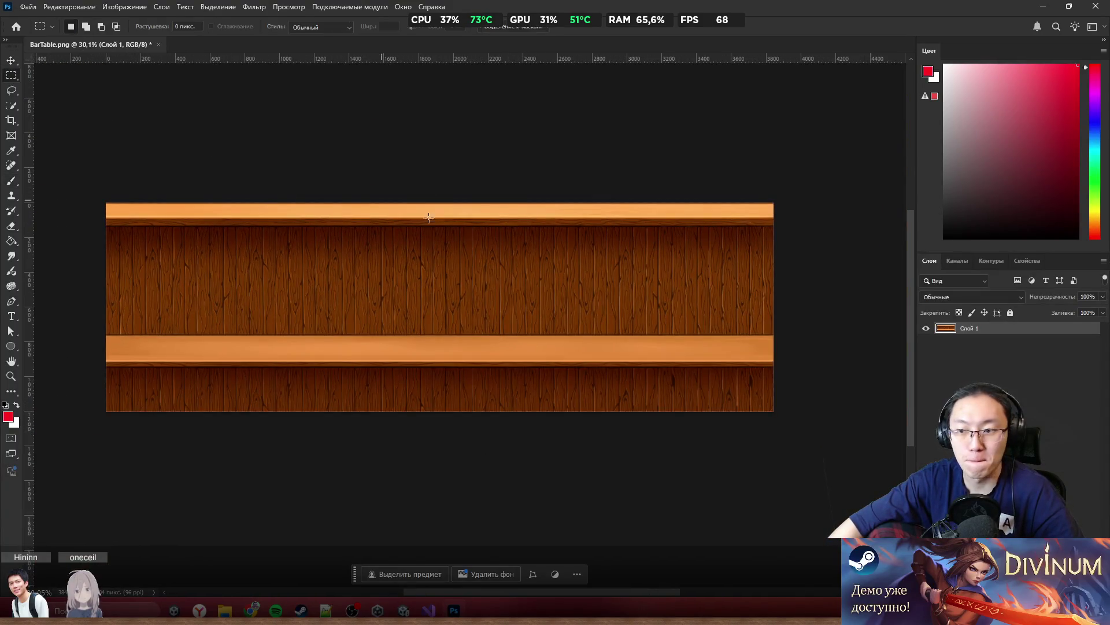
pyautogui.moveTo(408, 206)
pyautogui.mouseDown()
pyautogui.moveTo(571, 410)
pyautogui.moveTo(752, 523)
pyautogui.mouseUp()
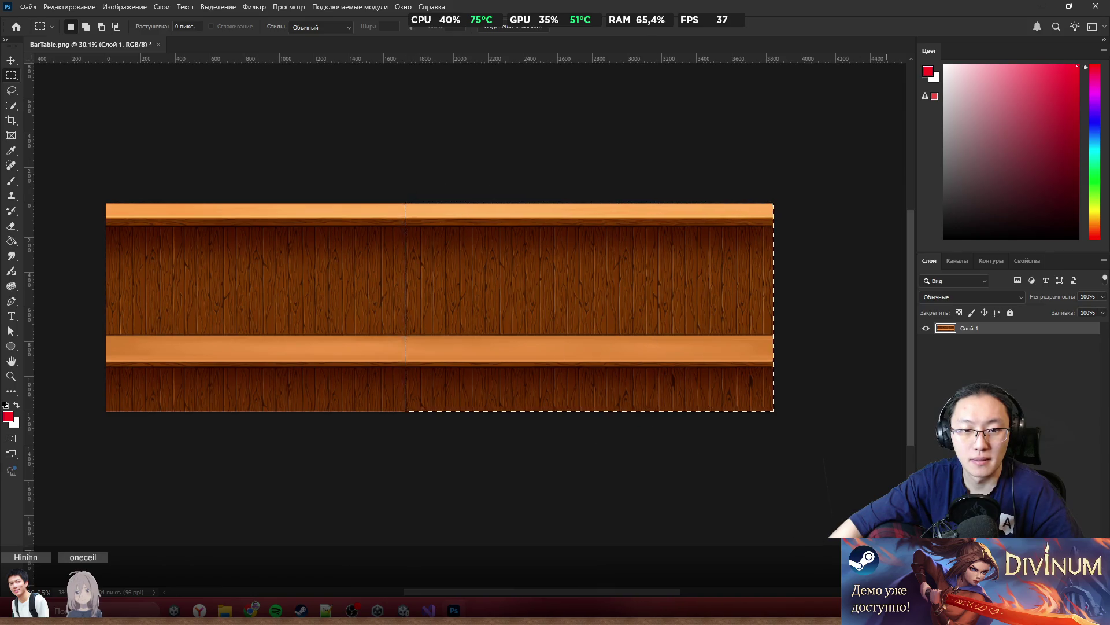
pyautogui.scroll(7, 373, 281)
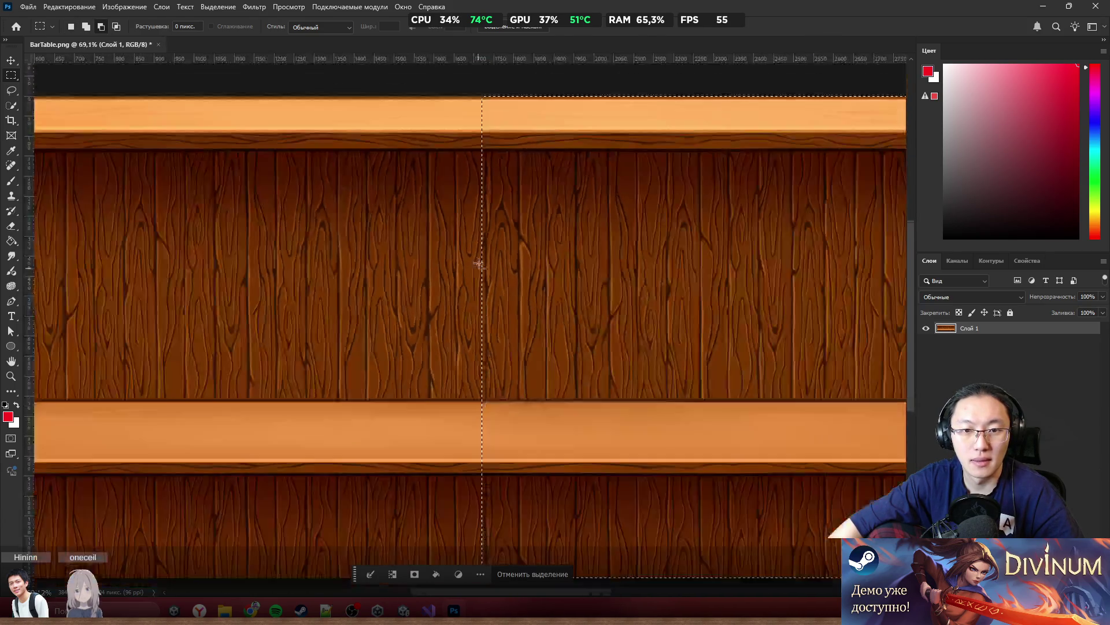
pyautogui.scroll(-3, 478, 262)
pyautogui.moveTo(468, 92)
pyautogui.mouseDown()
pyautogui.moveTo(486, 538)
pyautogui.moveTo(466, 558)
pyautogui.moveTo(493, 451)
pyautogui.moveTo(503, 592)
pyautogui.mouseUp()
pyautogui.scroll(3, 489, 463)
pyautogui.scroll(-4, 503, 538)
pyautogui.scroll(-5, 523, 424)
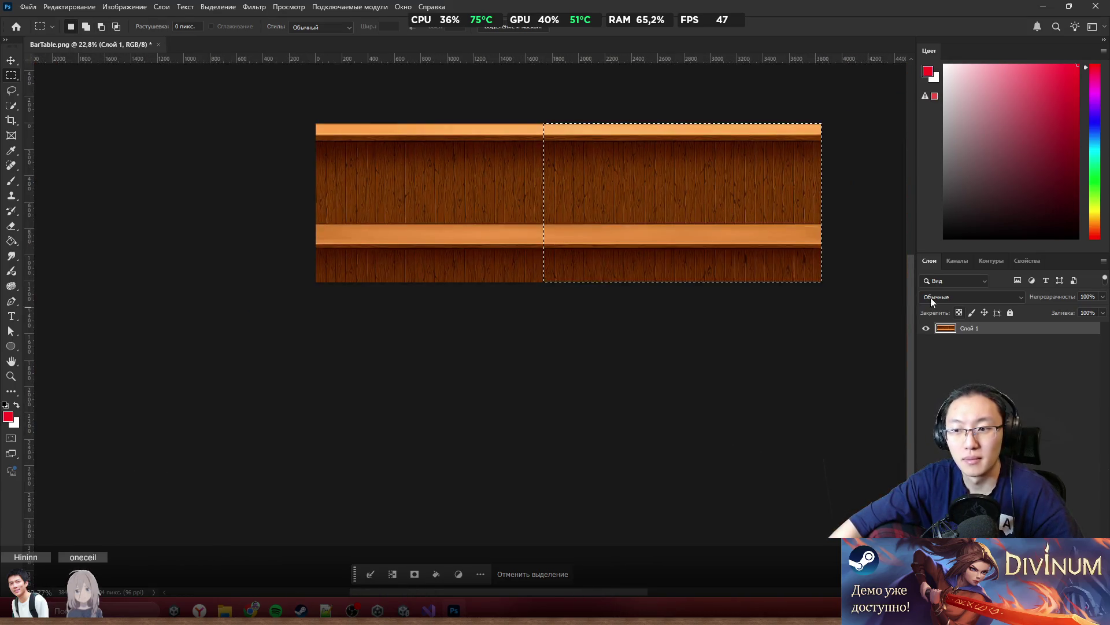
pyautogui.rightClick(680, 223)
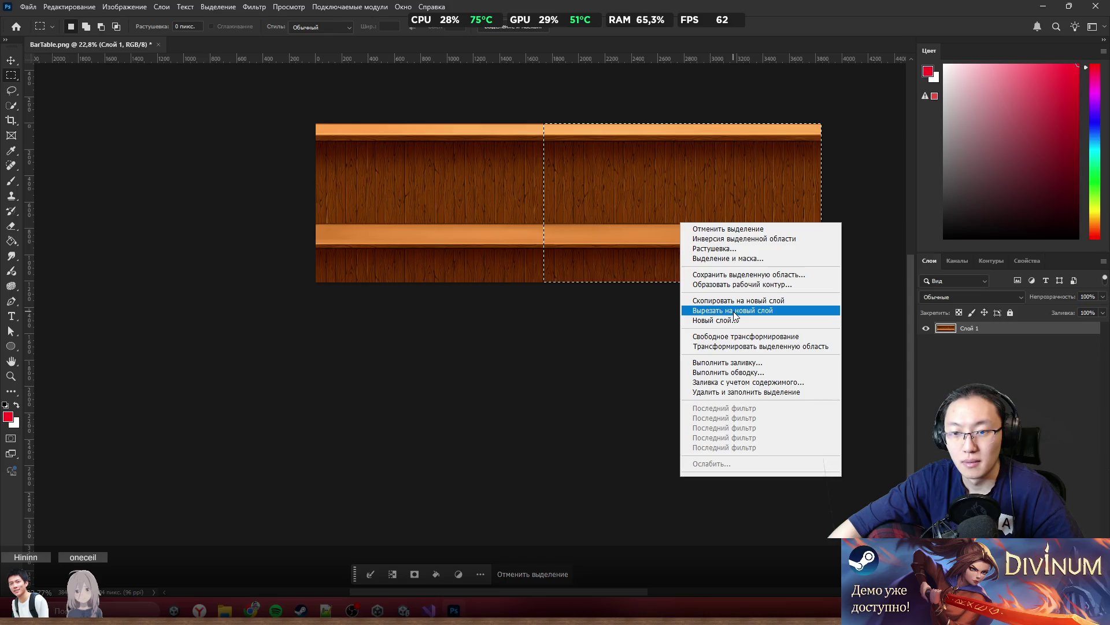
# Cut the selected right portion onto its own layer with Layer via Cut
pyautogui.click(735, 313)
pyautogui.scroll(5, 705, 178)
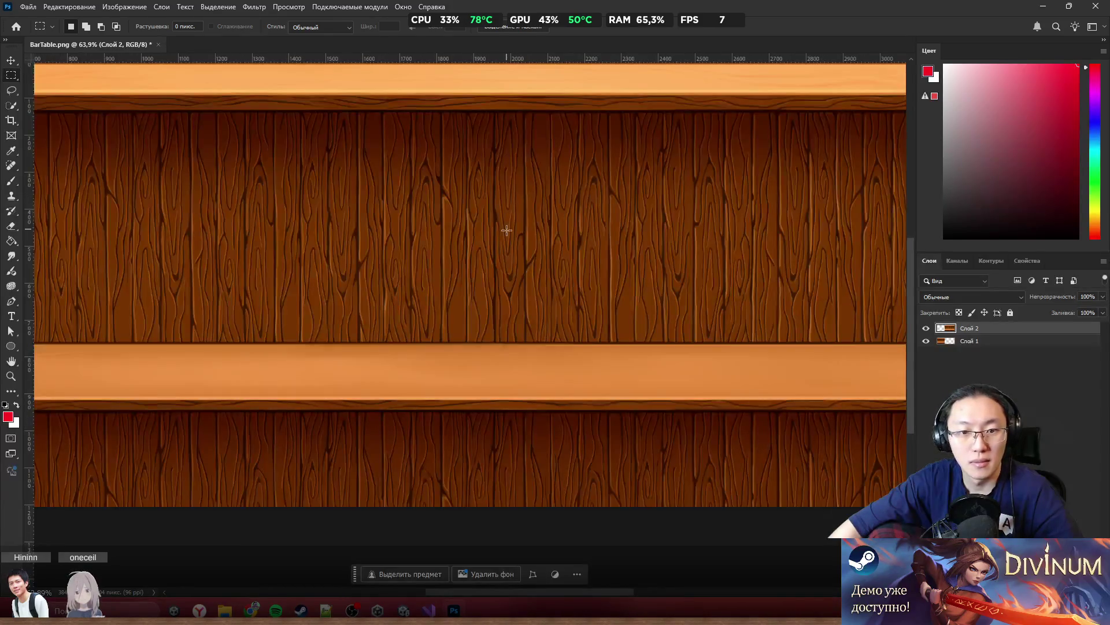
pyautogui.scroll(3, 394, 259)
pyautogui.scroll(-5, 394, 259)
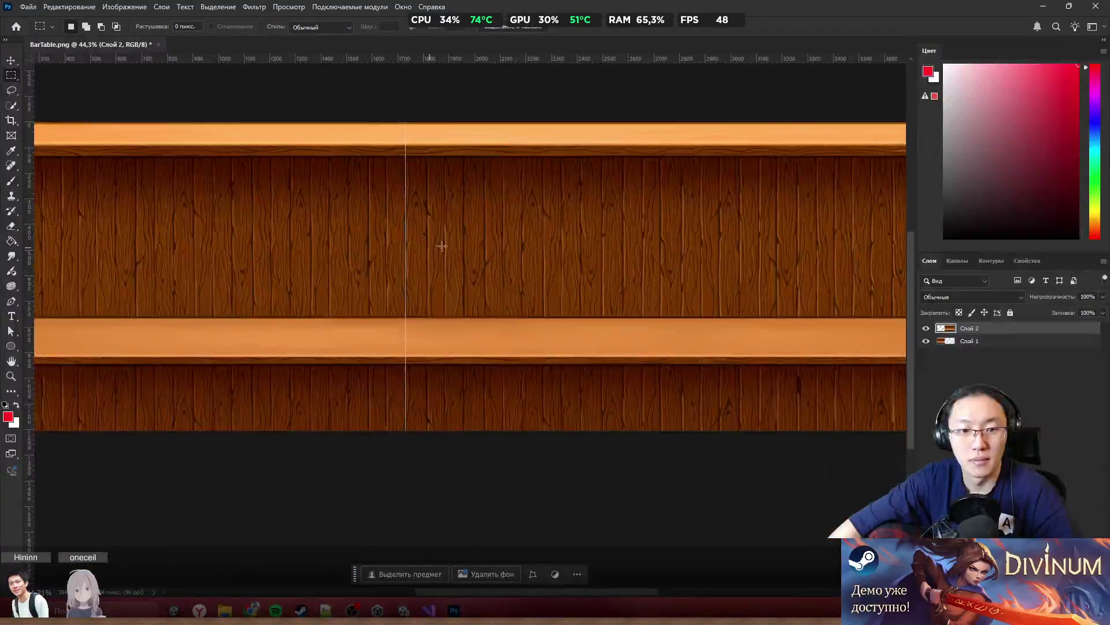
pyautogui.scroll(-2, 528, 249)
pyautogui.scroll(1, 540, 243)
# With the Move tool, swap the two parts: original part right, cut part left, closing the gap
pyautogui.press('v')
pyautogui.moveTo(451, 285)
pyautogui.mouseDown()
pyautogui.moveTo(663, 297)
pyautogui.moveTo(782, 278)
pyautogui.mouseUp()
pyautogui.moveTo(620, 196)
pyautogui.mouseDown()
pyautogui.moveTo(440, 231)
pyautogui.moveTo(317, 199)
pyautogui.moveTo(328, 195)
pyautogui.mouseUp()
pyautogui.scroll(7, 278, 208)
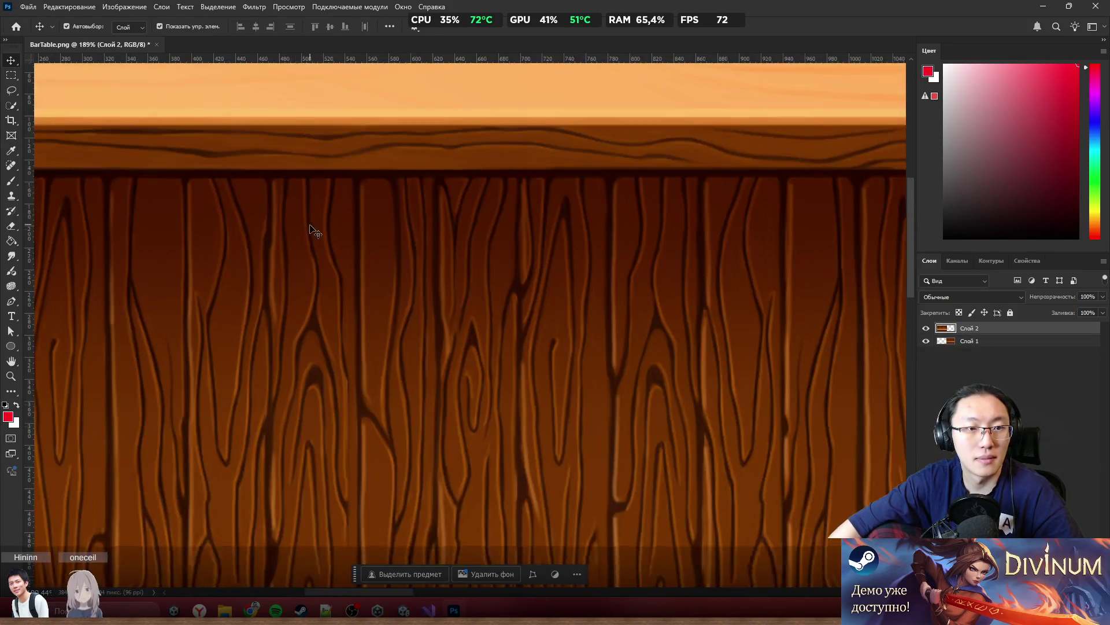
pyautogui.scroll(3, 318, 230)
pyautogui.hscroll(-8, 186, 205)
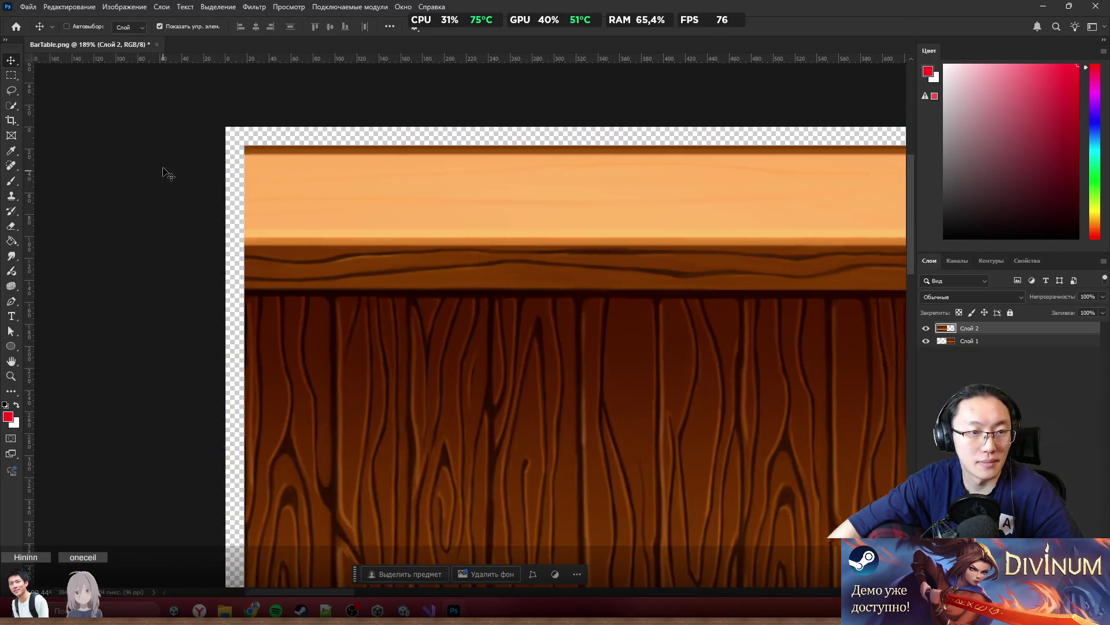
pyautogui.scroll(4, 171, 169)
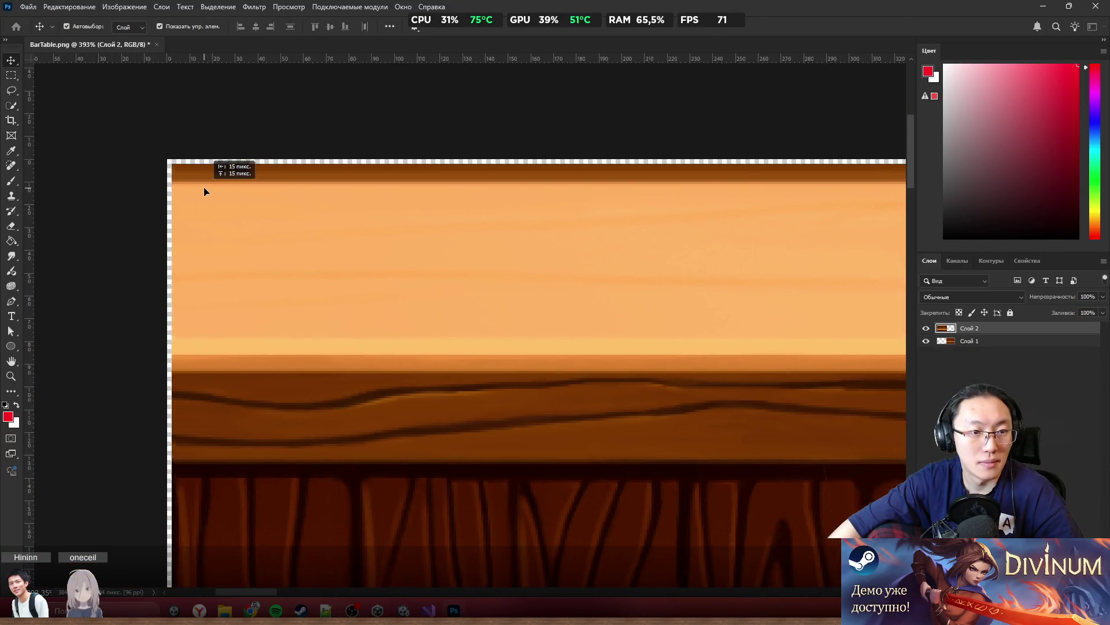
pyautogui.scroll(-3, 173, 185)
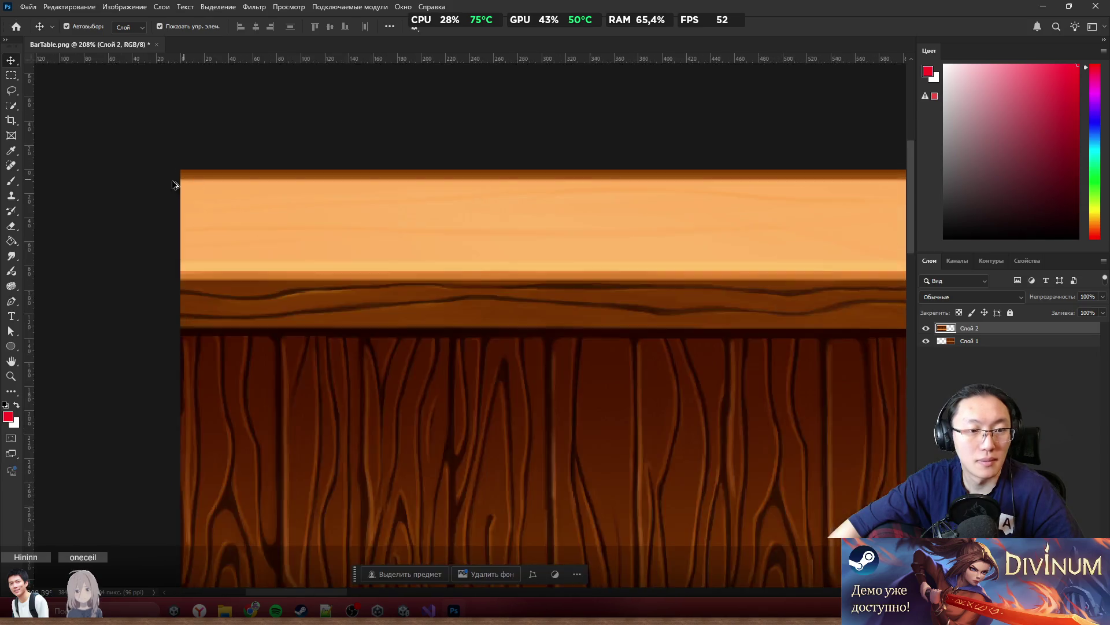
pyautogui.scroll(-5, 173, 185)
pyautogui.scroll(4, 751, 379)
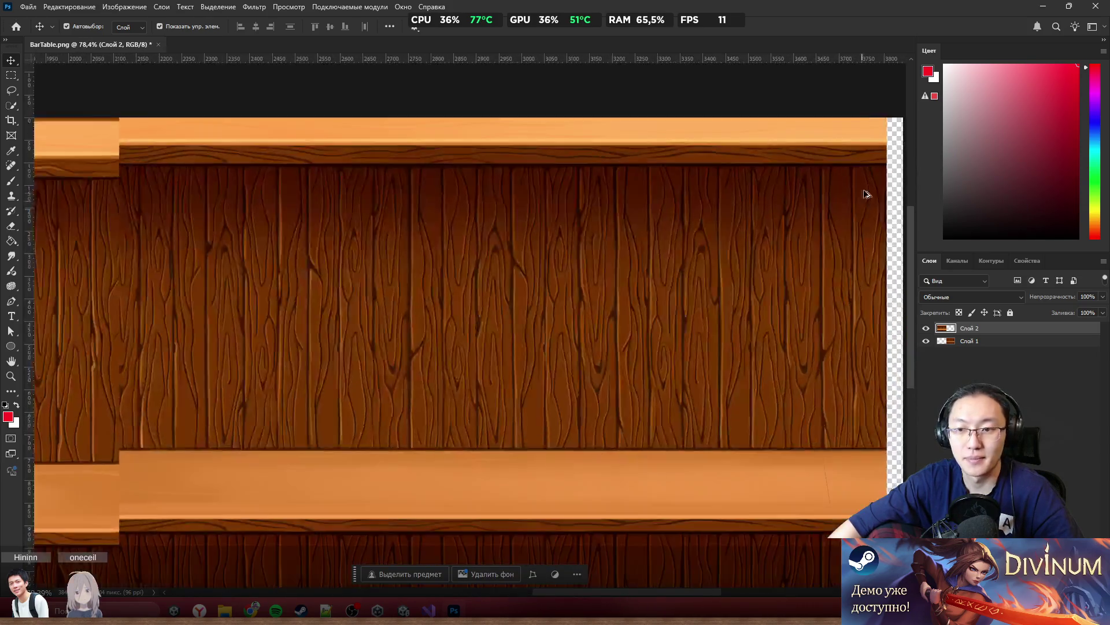
pyautogui.scroll(2, 866, 193)
pyautogui.hscroll(3, 830, 179)
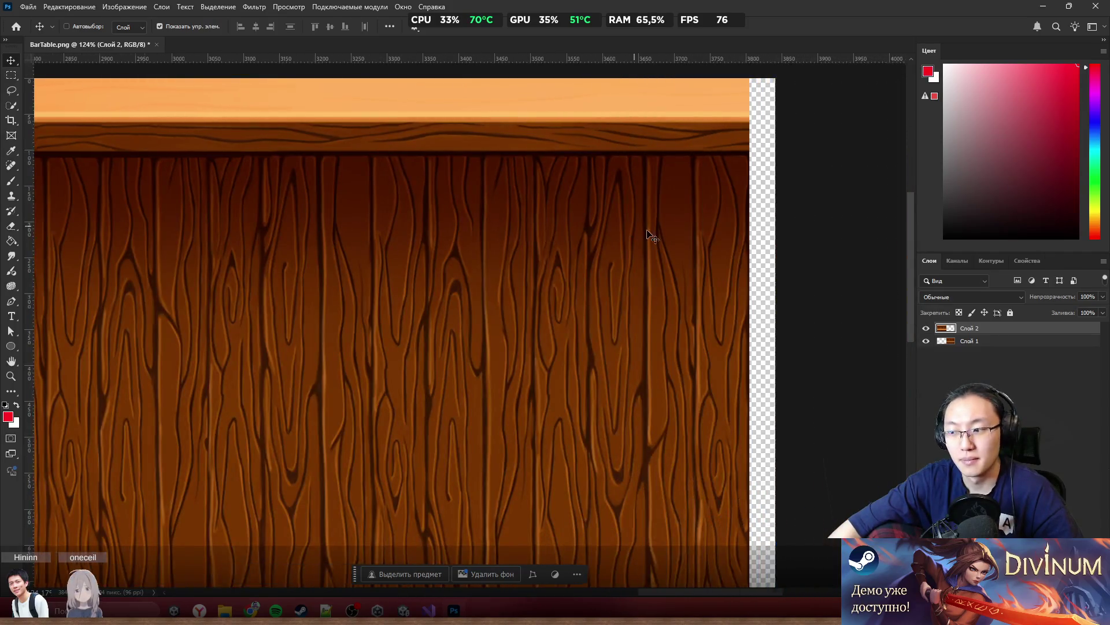
pyautogui.scroll(5, 684, 255)
pyautogui.scroll(-3, 689, 255)
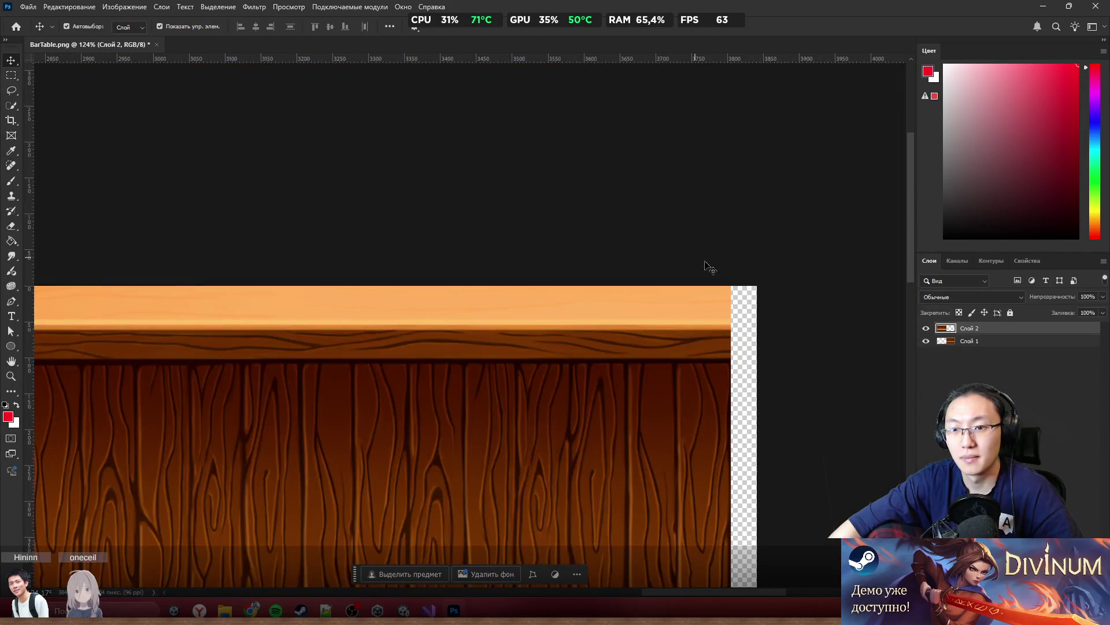
pyautogui.scroll(3, 728, 301)
pyautogui.moveTo(695, 295); pyautogui.dragTo(751, 338)
# Align the halves by lowering the cut layer 1 pixel and shifting the original layer 2 pixels right
pyautogui.scroll(-5, 775, 294)
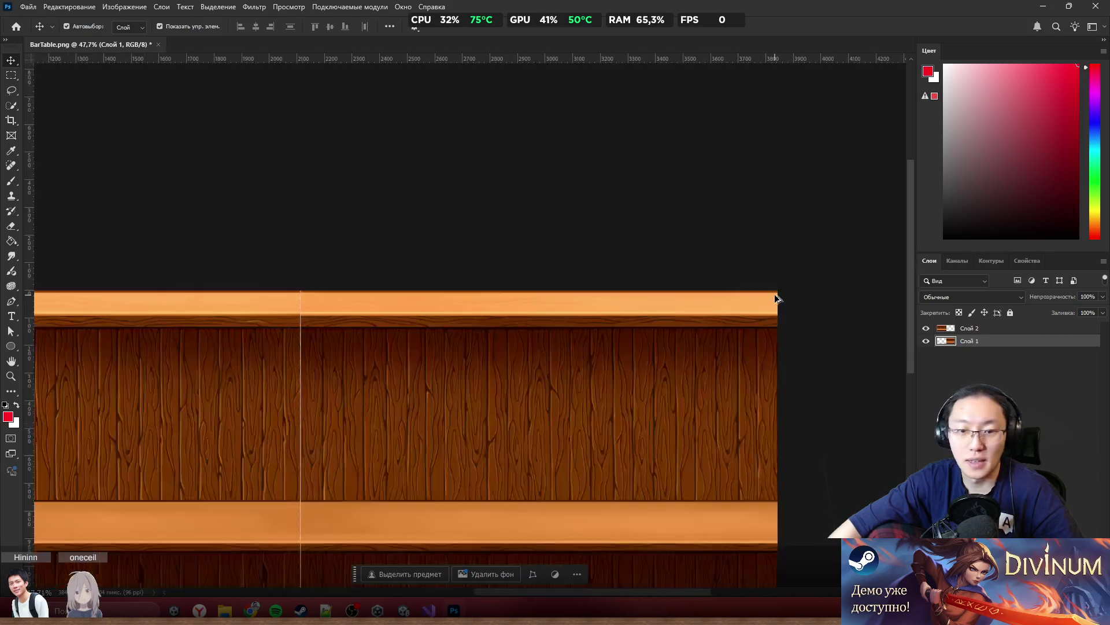
pyautogui.scroll(7, 545, 322)
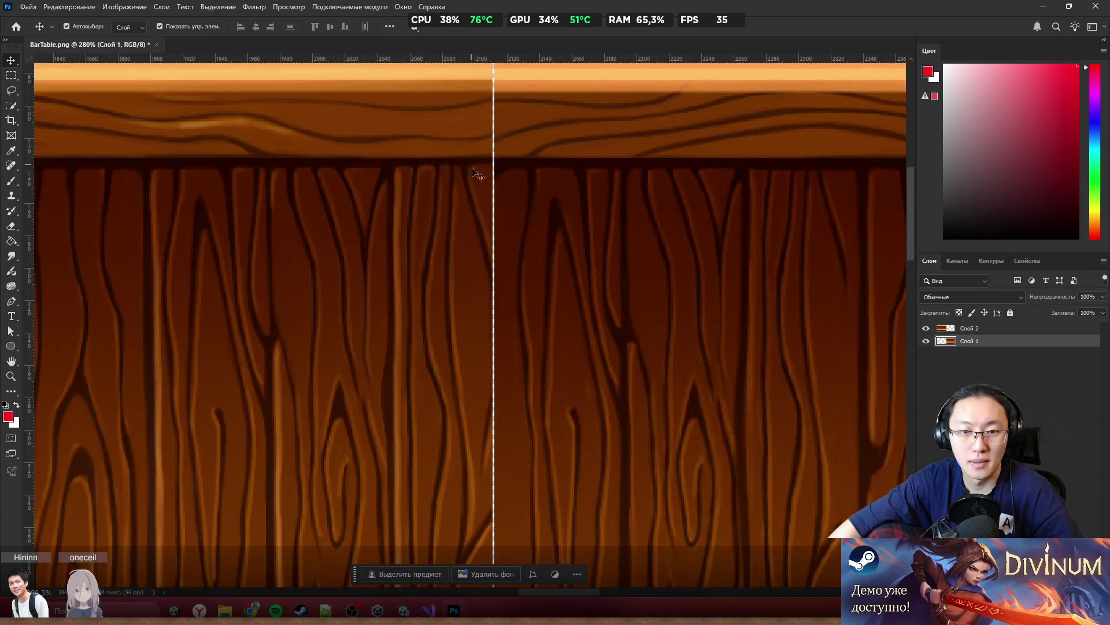
pyautogui.scroll(3, 477, 174)
pyautogui.scroll(-6, 643, 248)
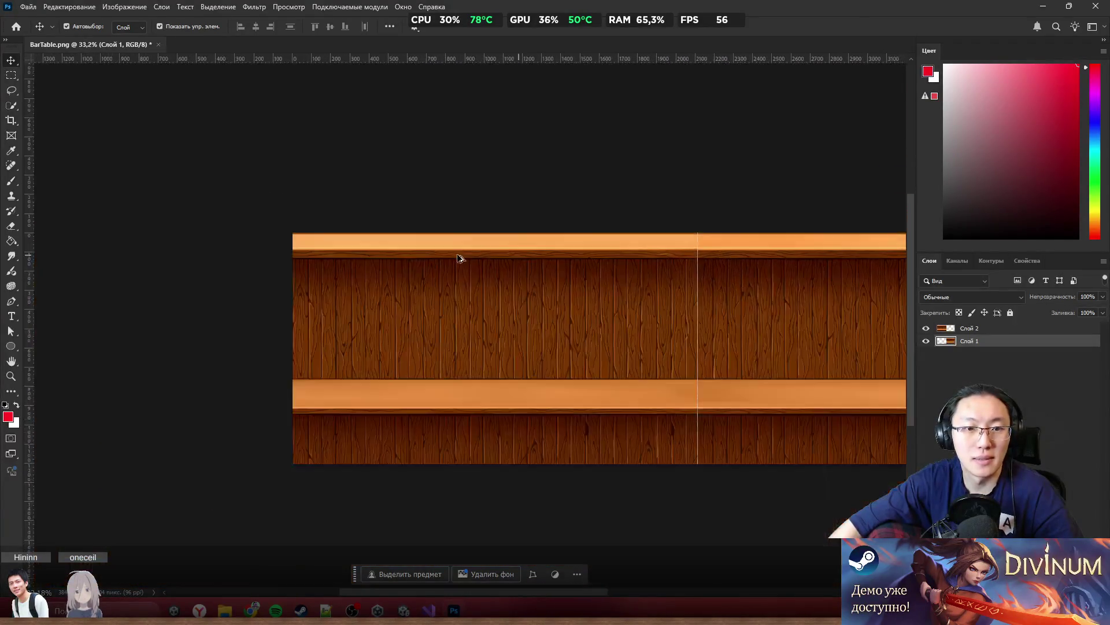
pyautogui.scroll(3, 238, 216)
pyautogui.scroll(4, 188, 119)
pyautogui.click(139, 163)
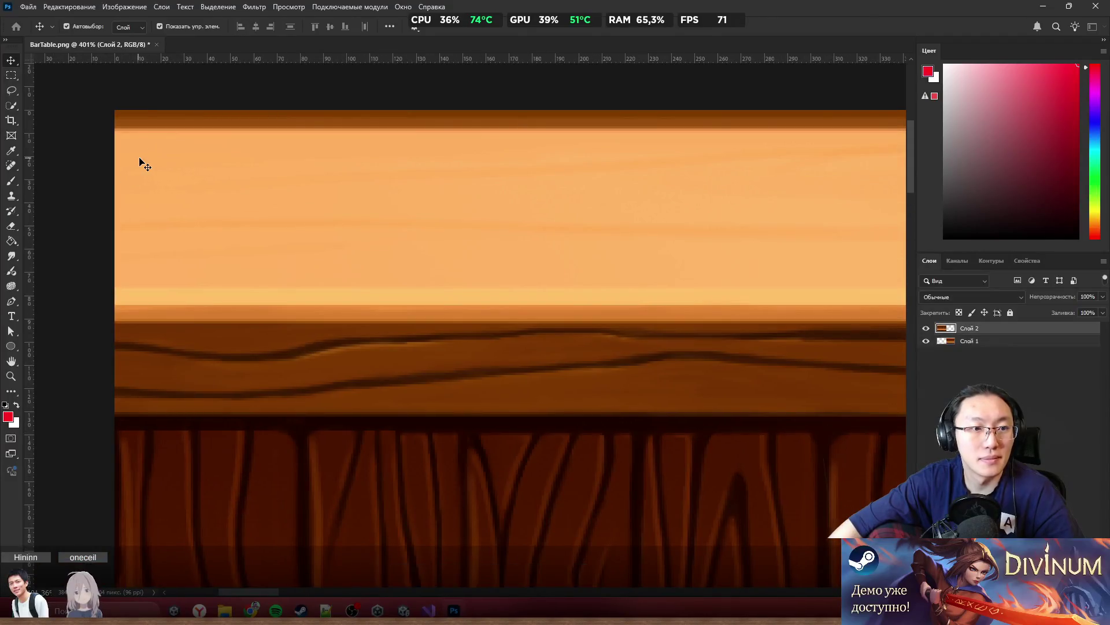
pyautogui.moveTo(139, 162); pyautogui.dragTo(139, 162)
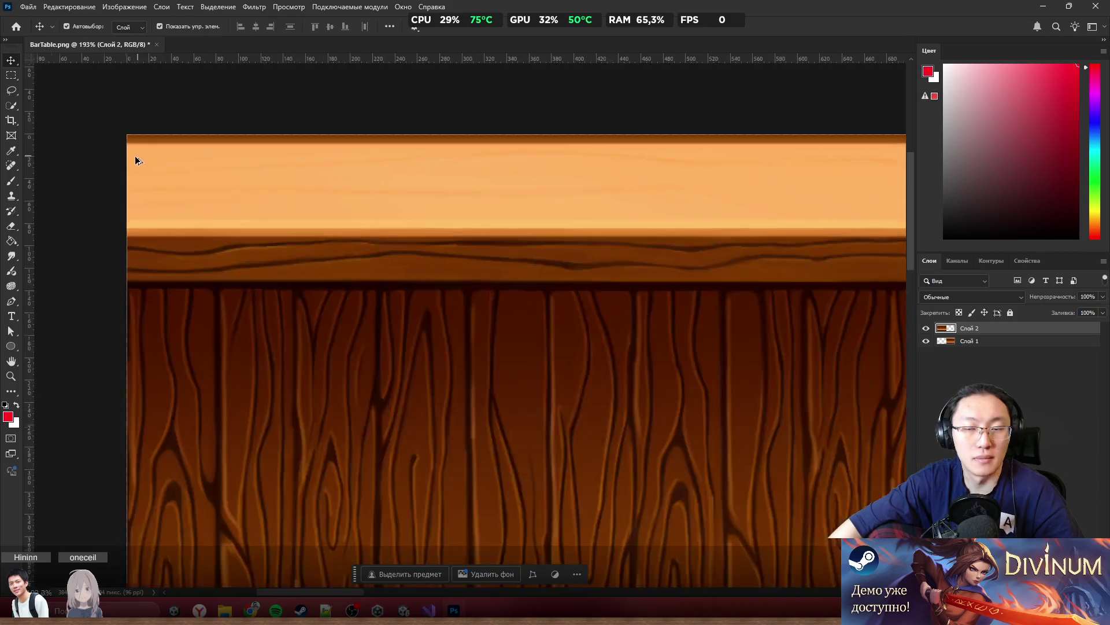
pyautogui.scroll(-5, 133, 161)
pyautogui.scroll(5, 833, 295)
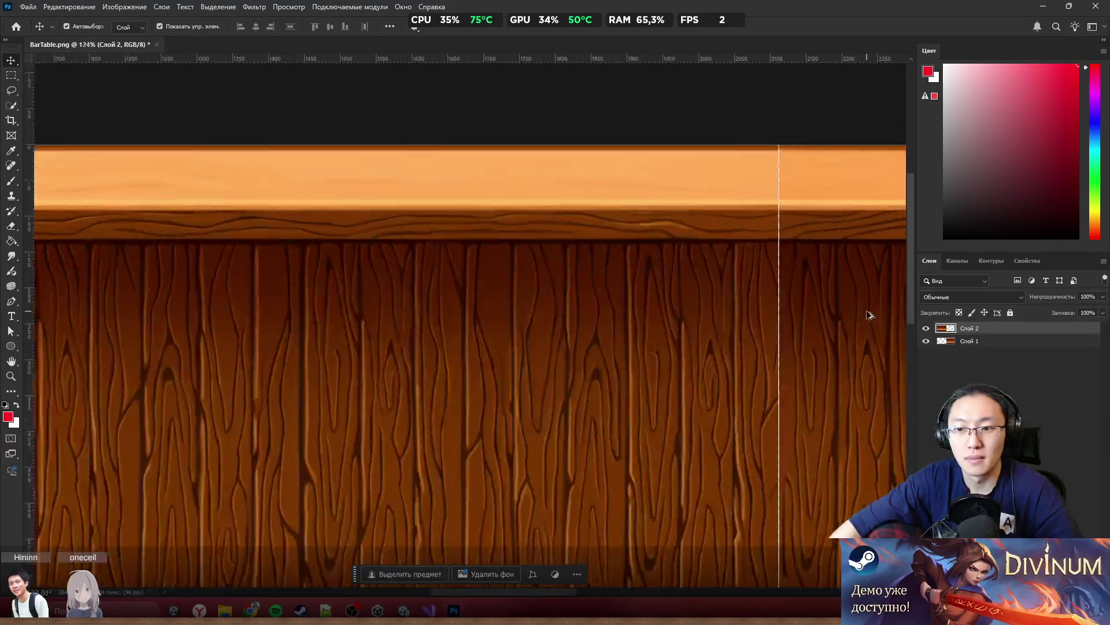
pyautogui.scroll(3, 831, 308)
pyautogui.scroll(-10, 287, 231)
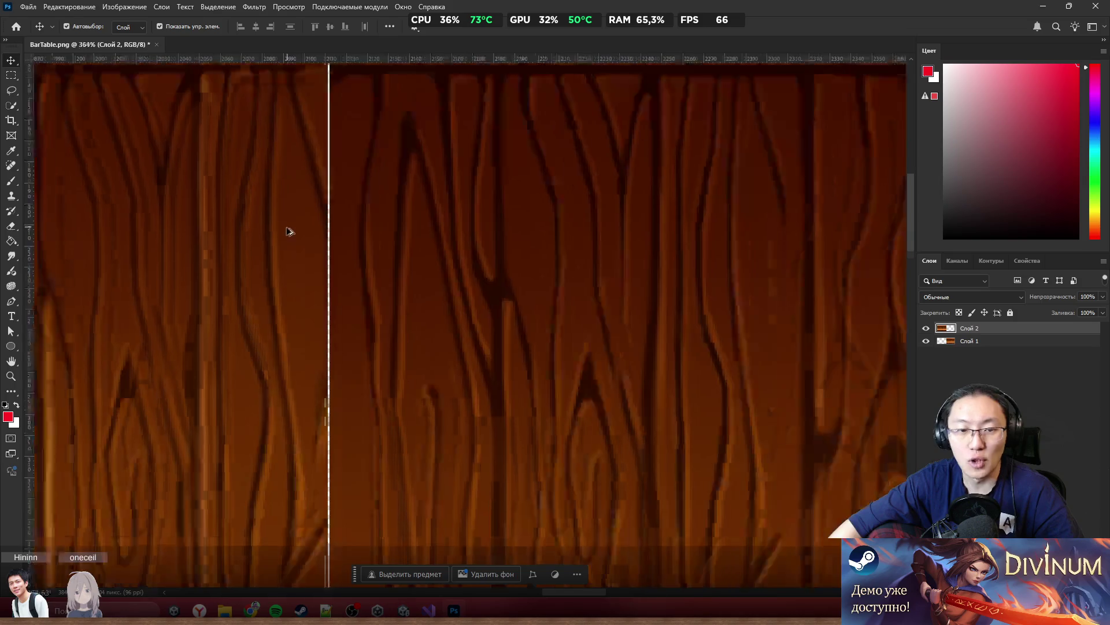
pyautogui.scroll(5, 483, 119)
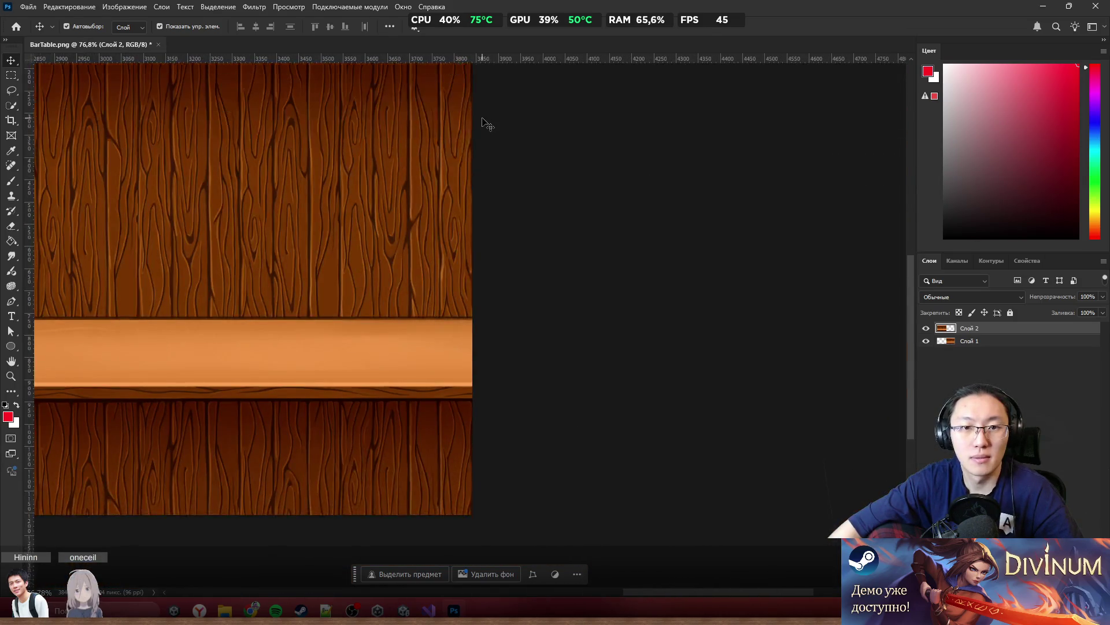
pyautogui.scroll(1, 469, 119)
pyautogui.moveTo(466, 166); pyautogui.dragTo(469, 166)
# Select Слой 1 and Слой 2 and merge them into one layer with Ctrl+E
pyautogui.scroll(-5, 617, 198)
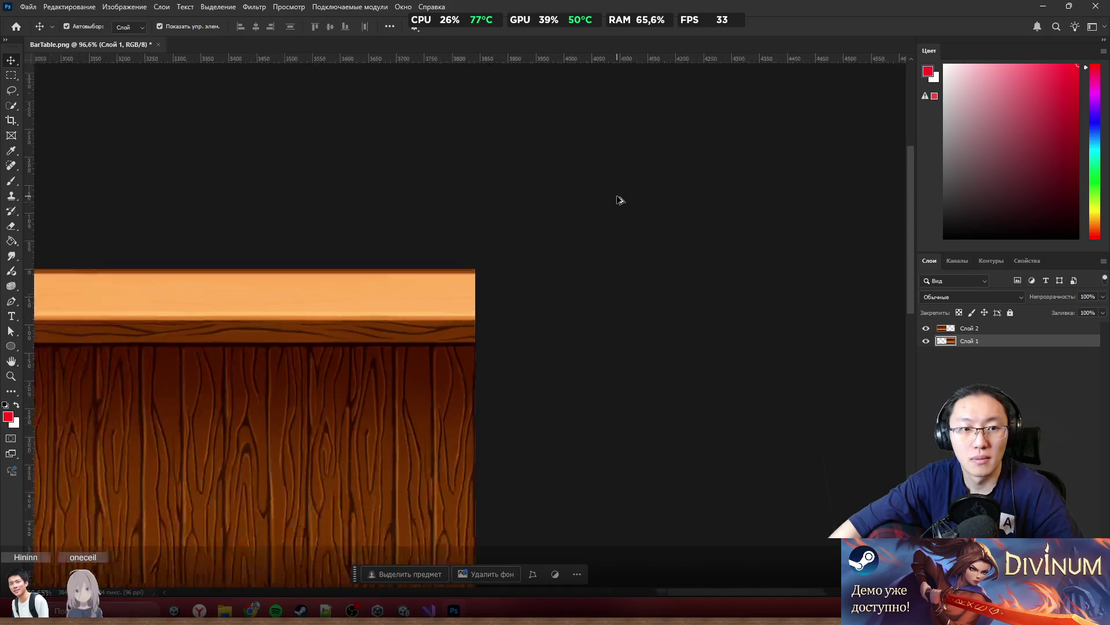
pyautogui.scroll(4, 330, 288)
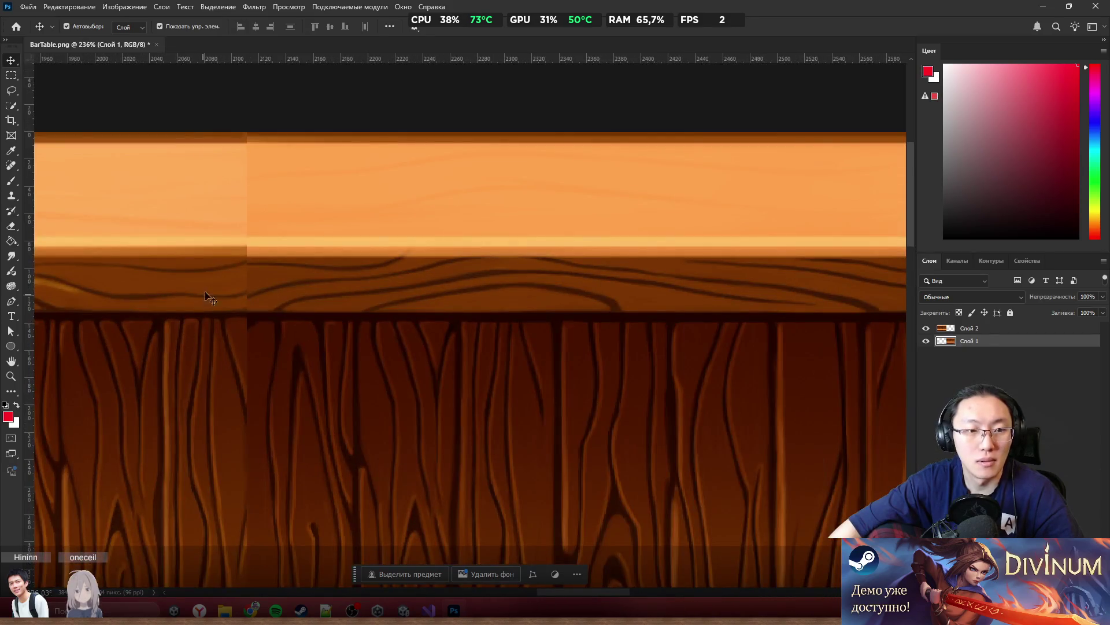
pyautogui.scroll(-8, 456, 215)
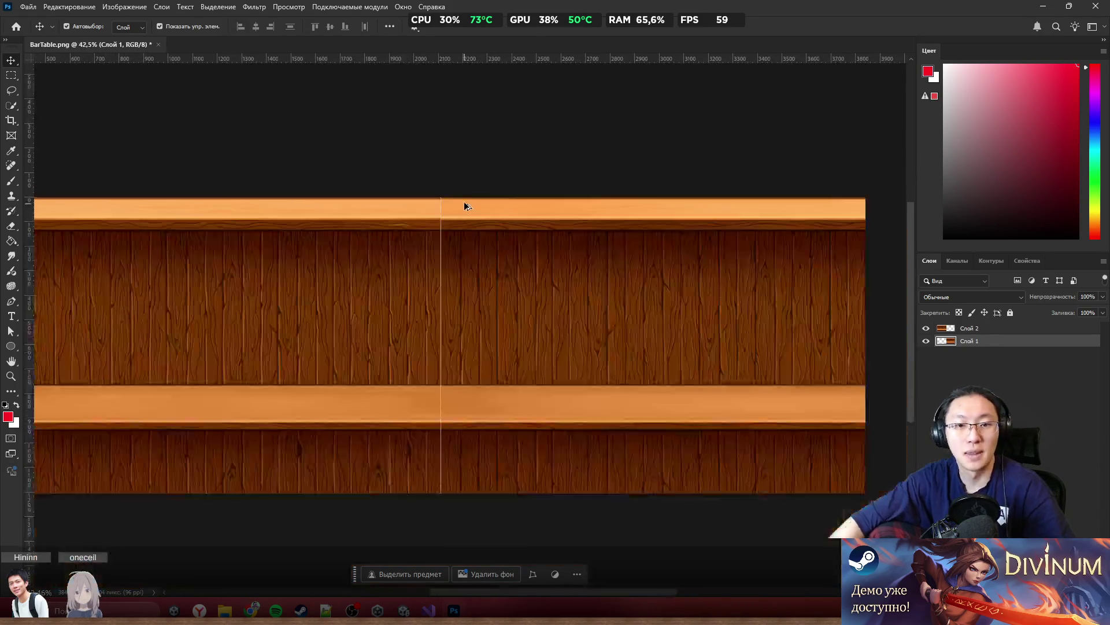
pyautogui.scroll(5, 430, 284)
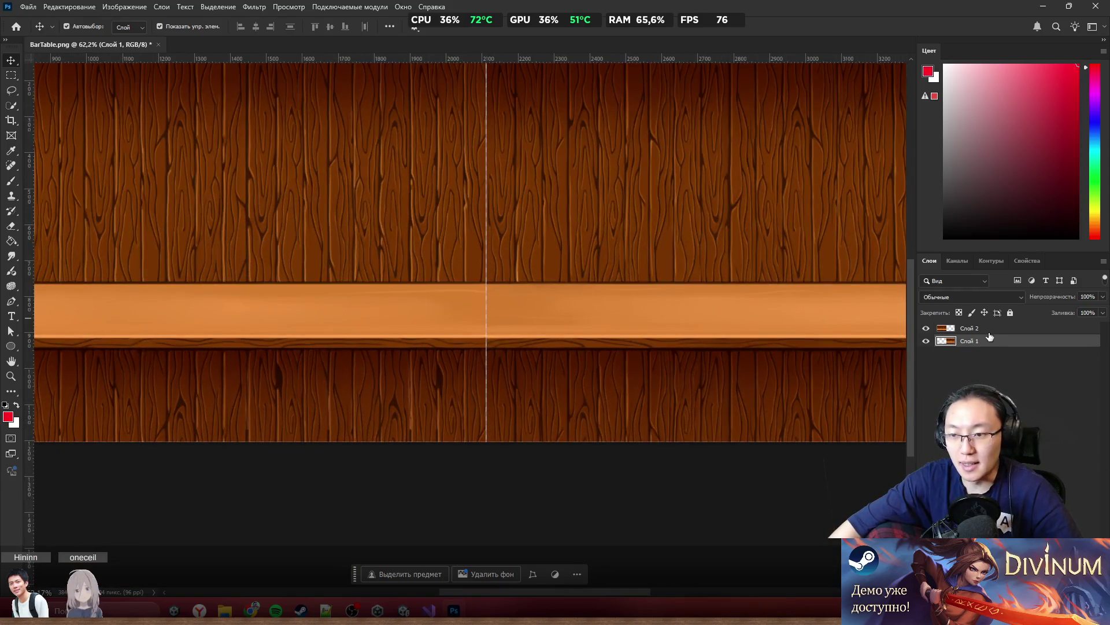
pyautogui.keyDown('shift'); pyautogui.click(990, 330); pyautogui.keyUp('shift')
pyautogui.hotkey('ctrl', 'e')
pyautogui.scroll(3, 453, 185)
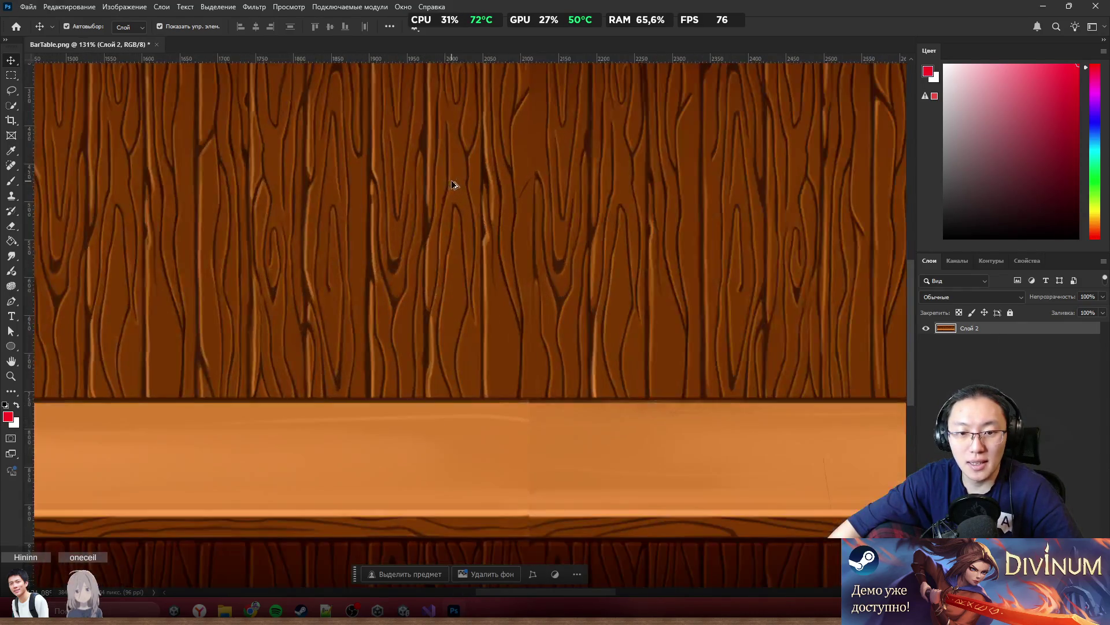
pyautogui.scroll(-3, 597, 248)
pyautogui.scroll(3, 604, 320)
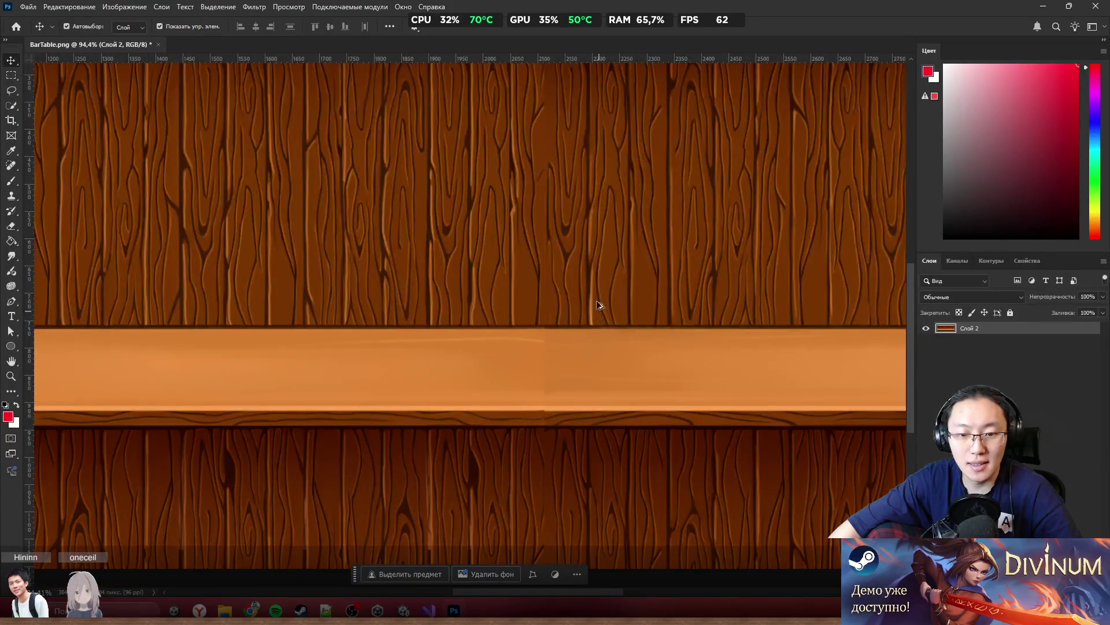
pyautogui.scroll(4, 590, 261)
pyautogui.scroll(-3, 587, 256)
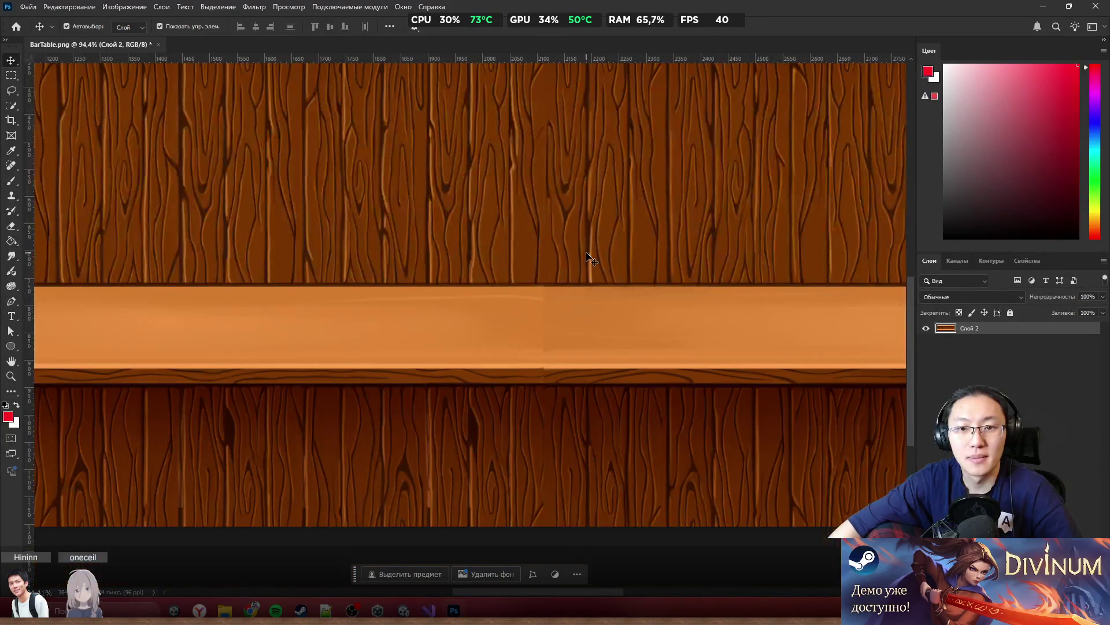
pyautogui.scroll(3, 587, 256)
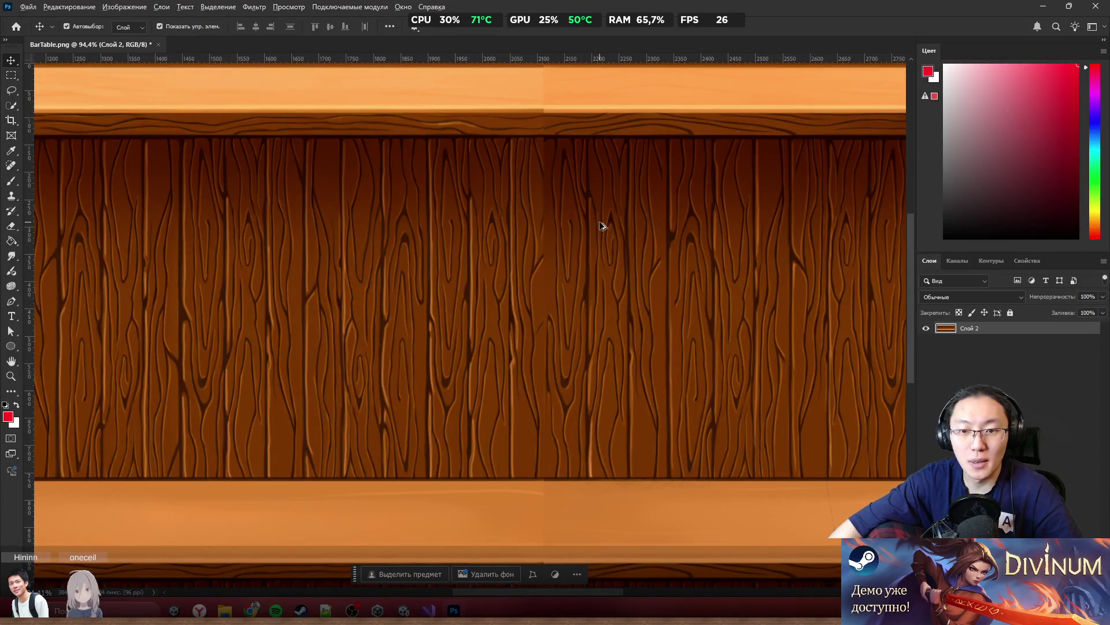
pyautogui.scroll(-3, 543, 225)
pyautogui.scroll(3, 538, 226)
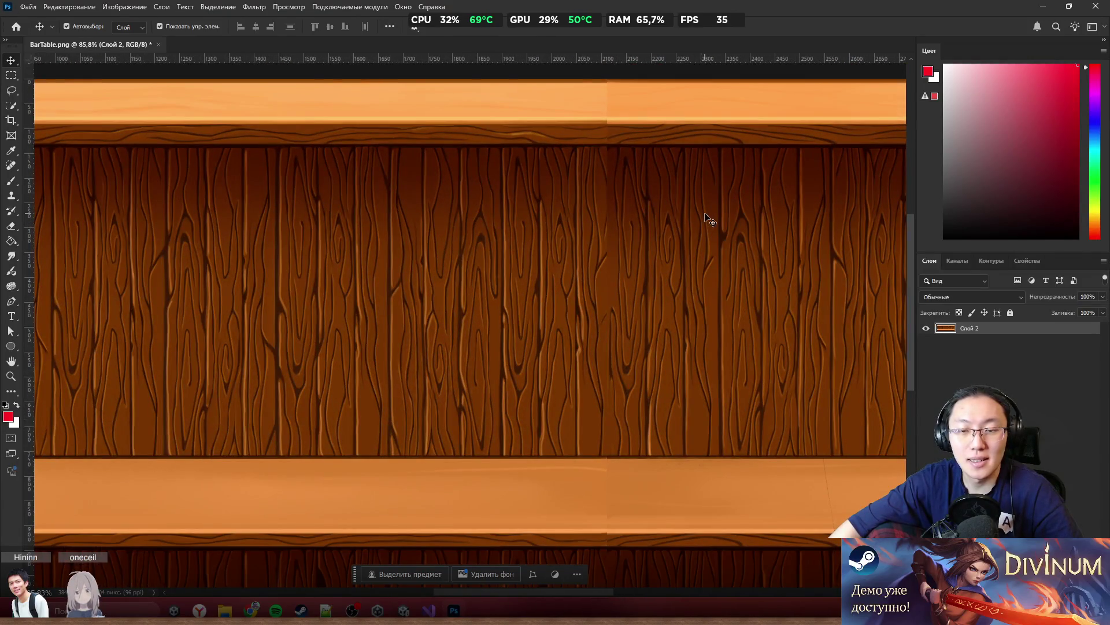
pyautogui.scroll(3, 677, 205)
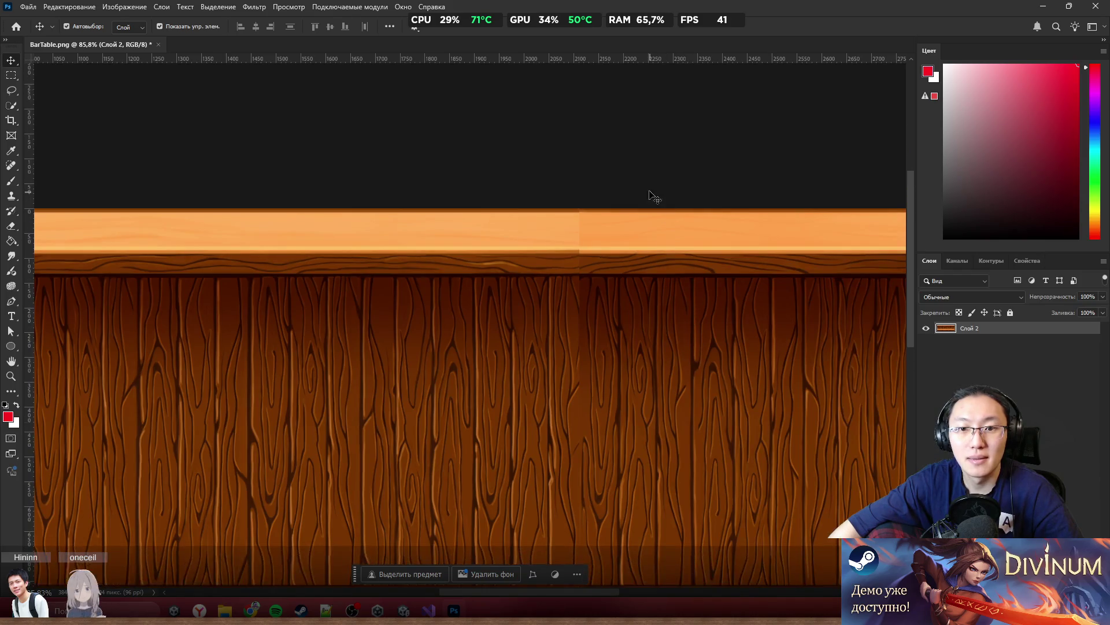
pyautogui.scroll(2, 649, 190)
pyautogui.scroll(-5, 636, 190)
pyautogui.scroll(-2, 594, 209)
pyautogui.scroll(3, 617, 218)
pyautogui.scroll(-1, 616, 216)
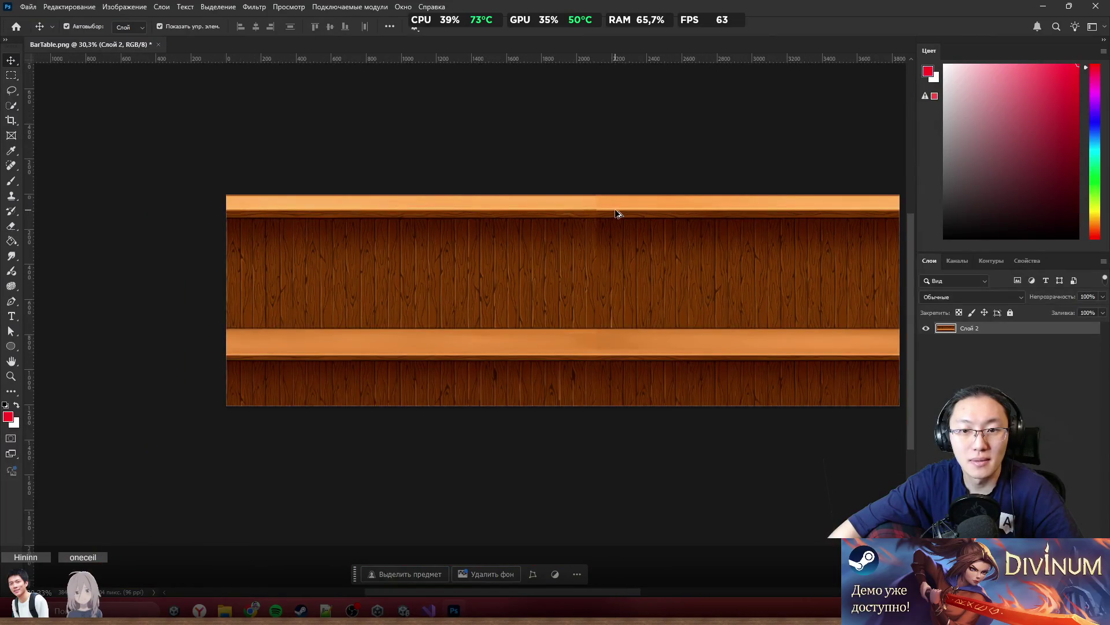
pyautogui.scroll(1, 487, 213)
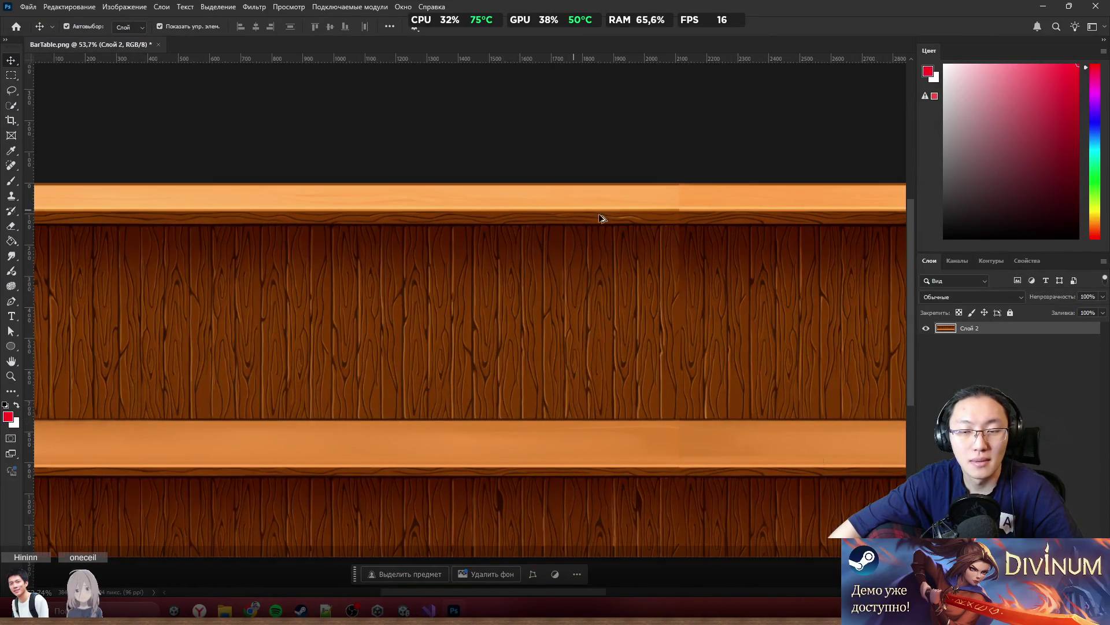
pyautogui.scroll(-2, 602, 218)
pyautogui.scroll(2, 770, 293)
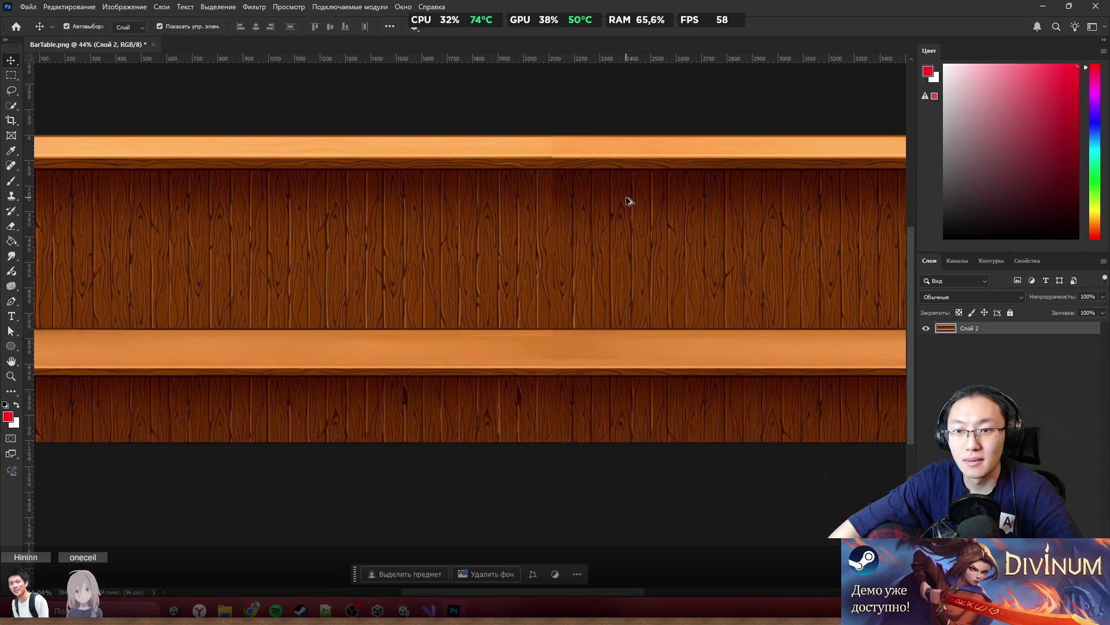
pyautogui.scroll(5, 550, 315)
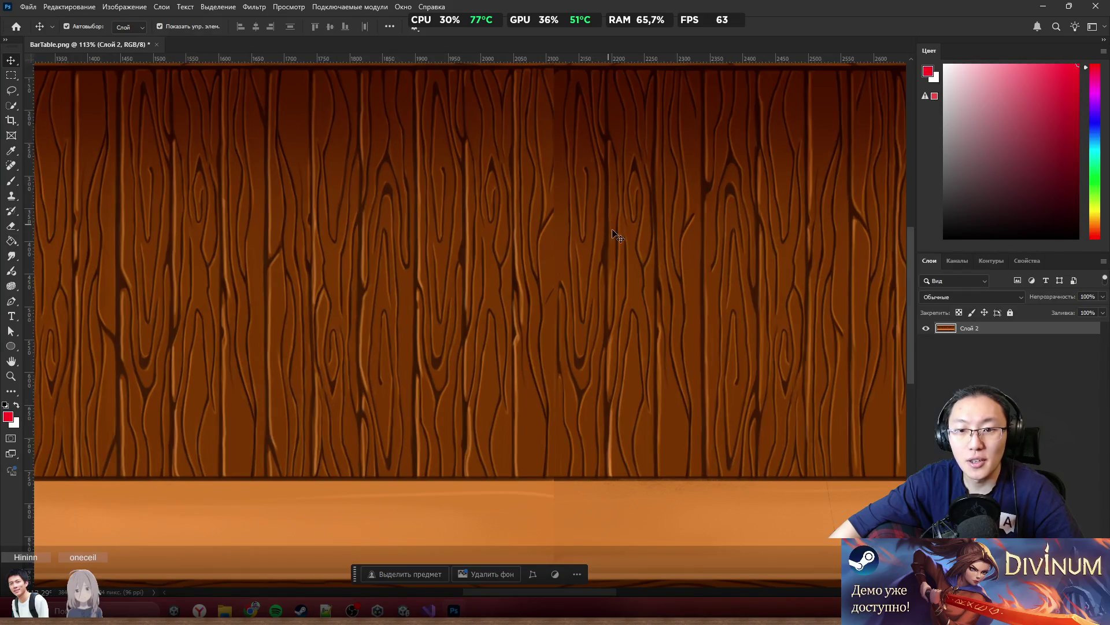
pyautogui.hscroll(2, 631, 249)
pyautogui.hscroll(2, 639, 301)
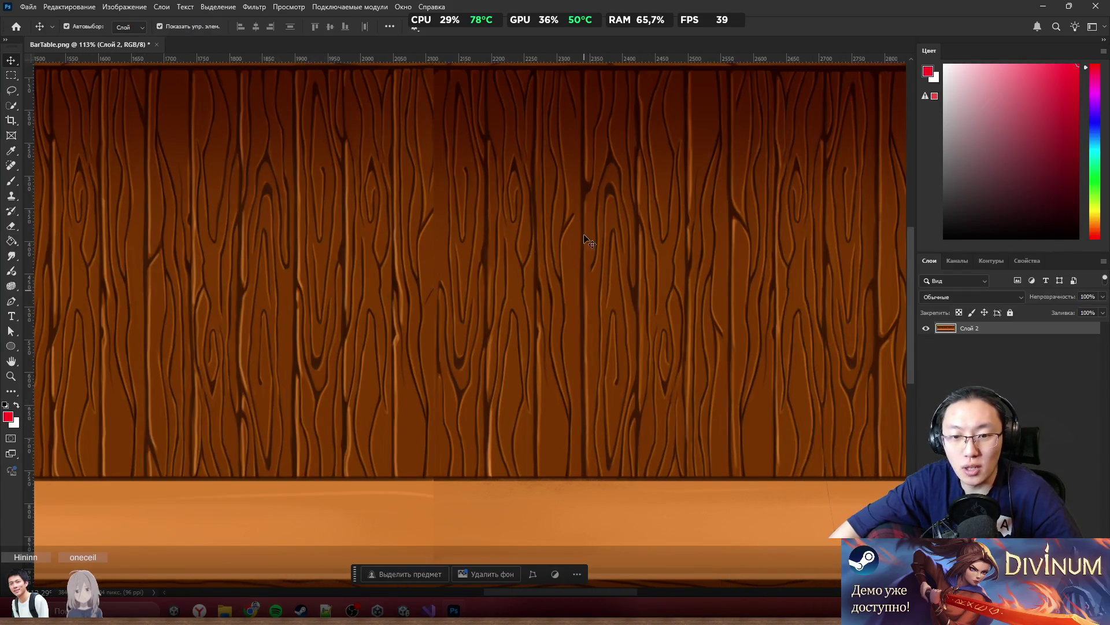
pyautogui.scroll(2, 599, 222)
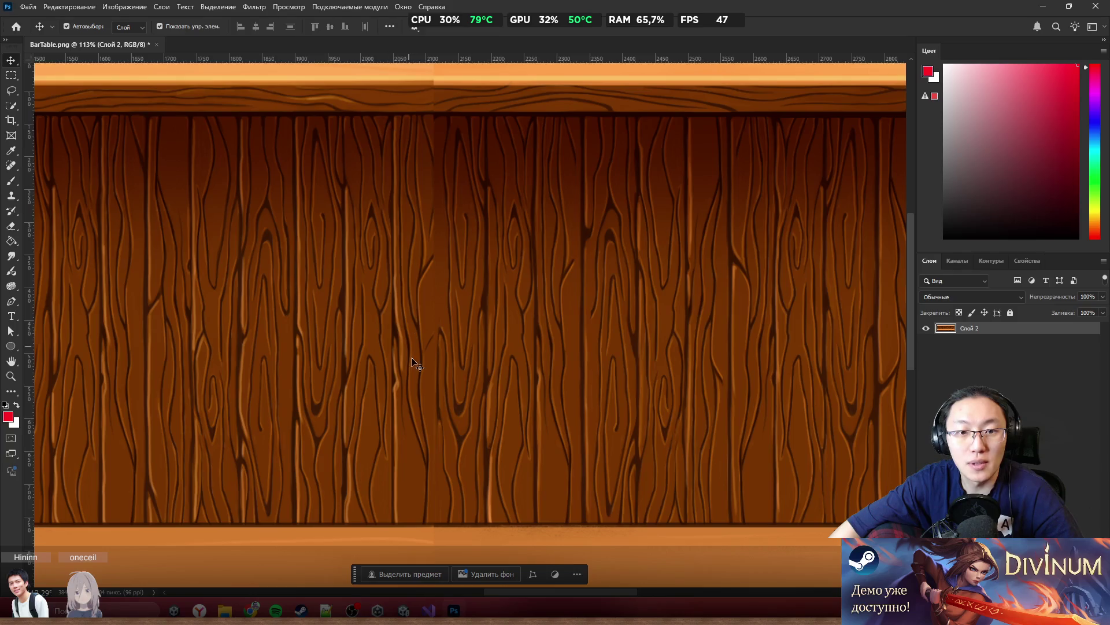
pyautogui.hscroll(2, 448, 282)
pyautogui.hscroll(2, 455, 284)
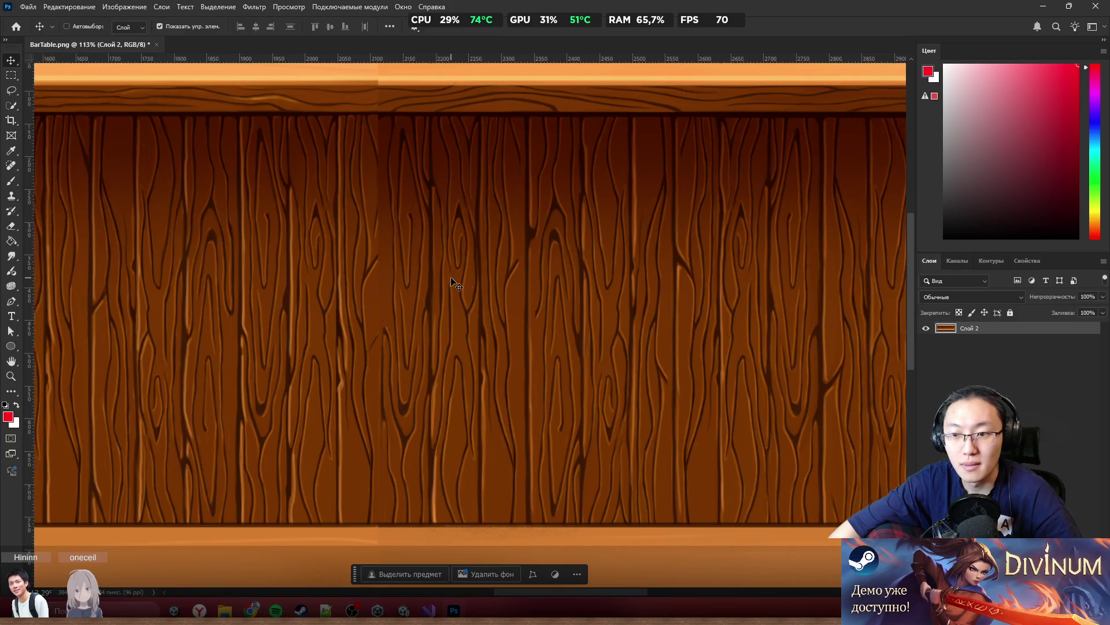
pyautogui.hscroll(4, 454, 283)
pyautogui.hscroll(3, 604, 250)
pyautogui.hscroll(5, 604, 251)
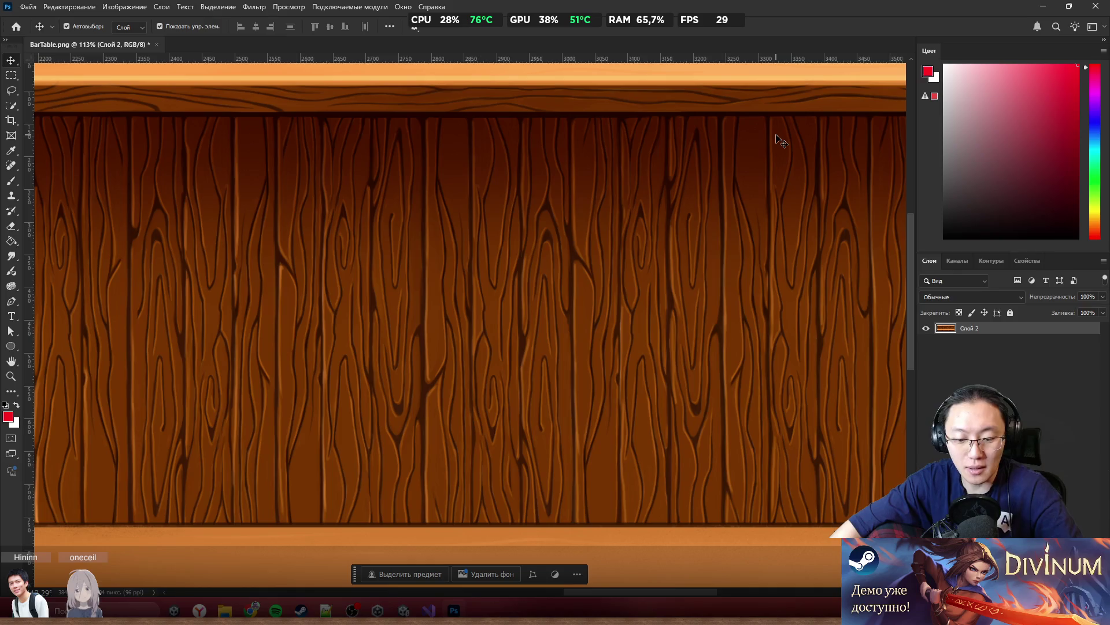
pyautogui.press('m')
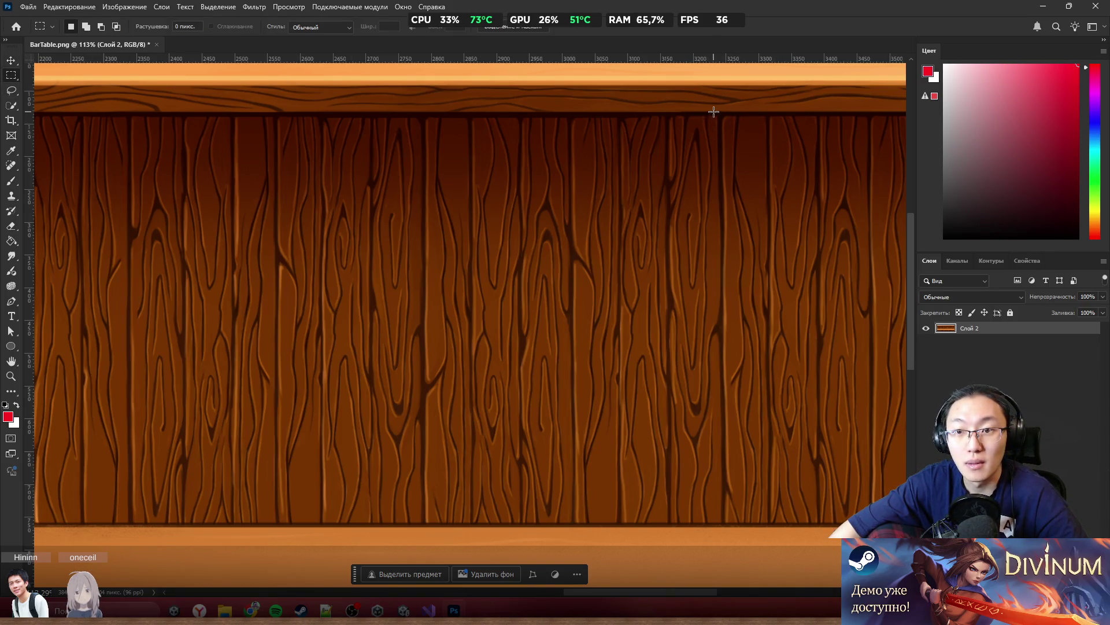
# Copy a tall narrow plank strip onto its own new layer, Слой 3
pyautogui.moveTo(714, 114)
pyautogui.mouseDown()
pyautogui.moveTo(732, 225)
pyautogui.moveTo(732, 529)
pyautogui.mouseUp()
pyautogui.hscroll(-5, 739, 442)
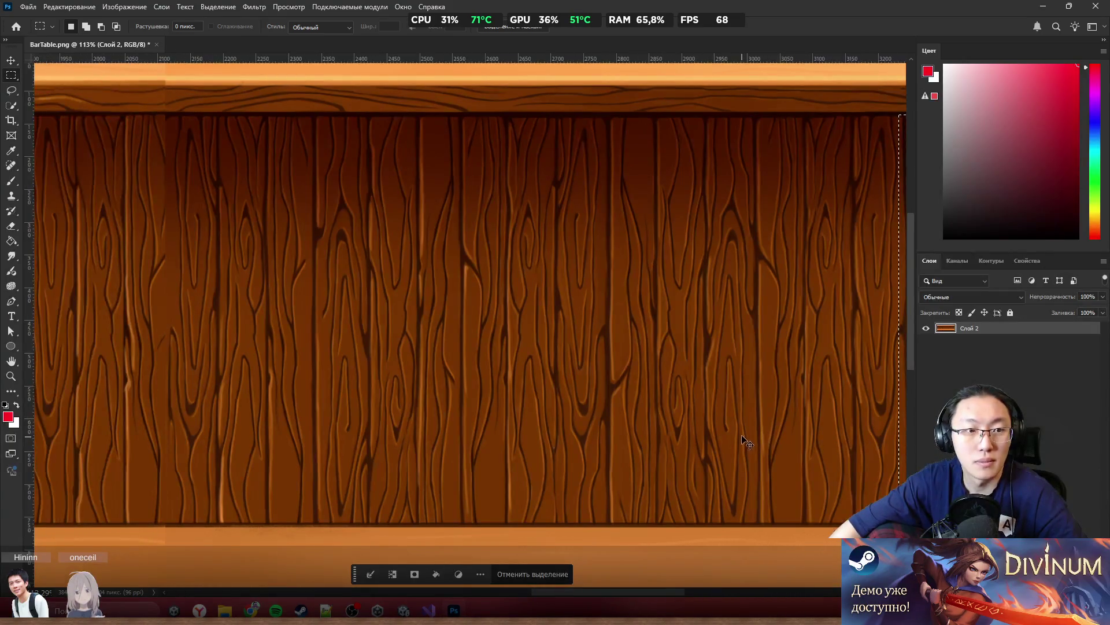
pyautogui.hscroll(-5, 718, 428)
pyautogui.hscroll(-3, 701, 424)
pyautogui.hotkey('ctrl', 'j')
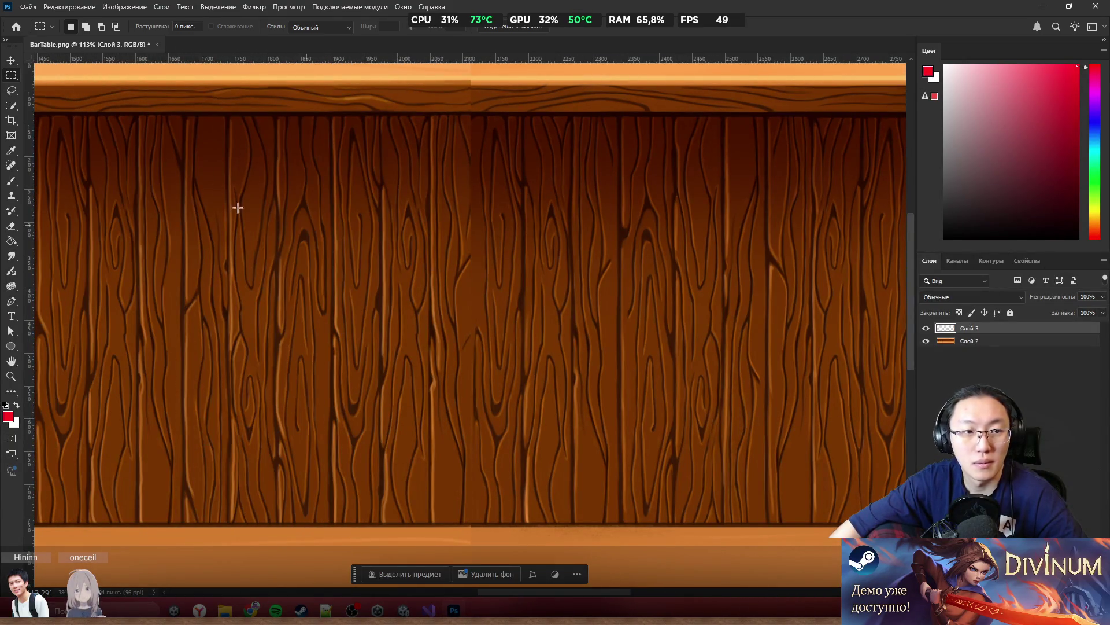
pyautogui.scroll(-5, 510, 294)
pyautogui.scroll(1, 403, 272)
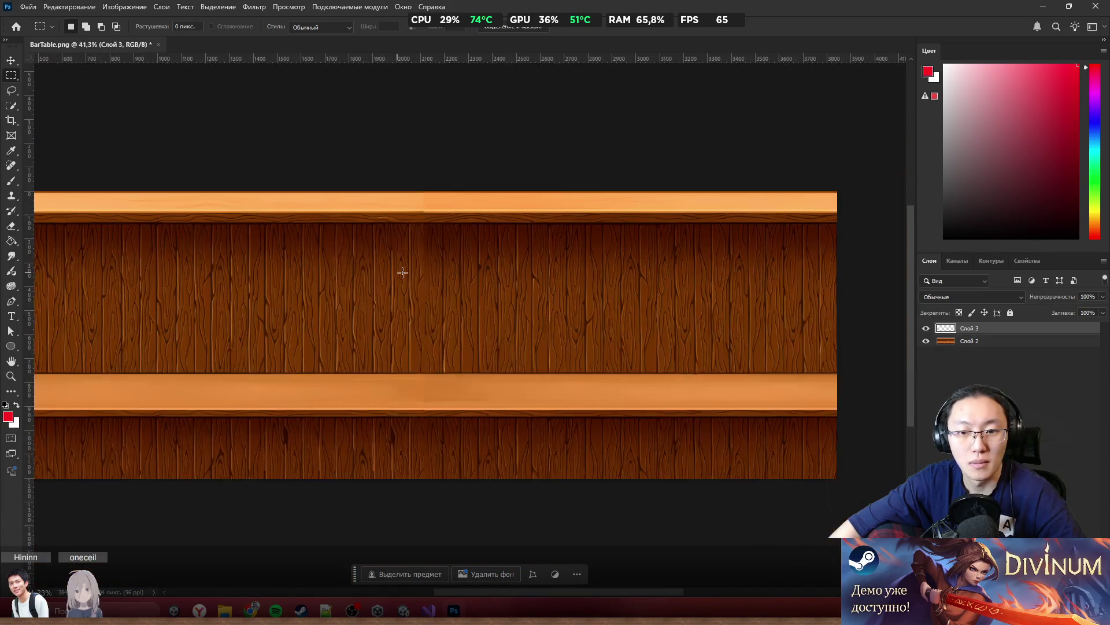
# Give Слой 3 a Stroke outline and slide the strip left onto the mid-image seam
pyautogui.press('v')
pyautogui.moveTo(569, 163)
pyautogui.mouseDown()
pyautogui.moveTo(434, 198)
pyautogui.moveTo(578, 231)
pyautogui.mouseUp()
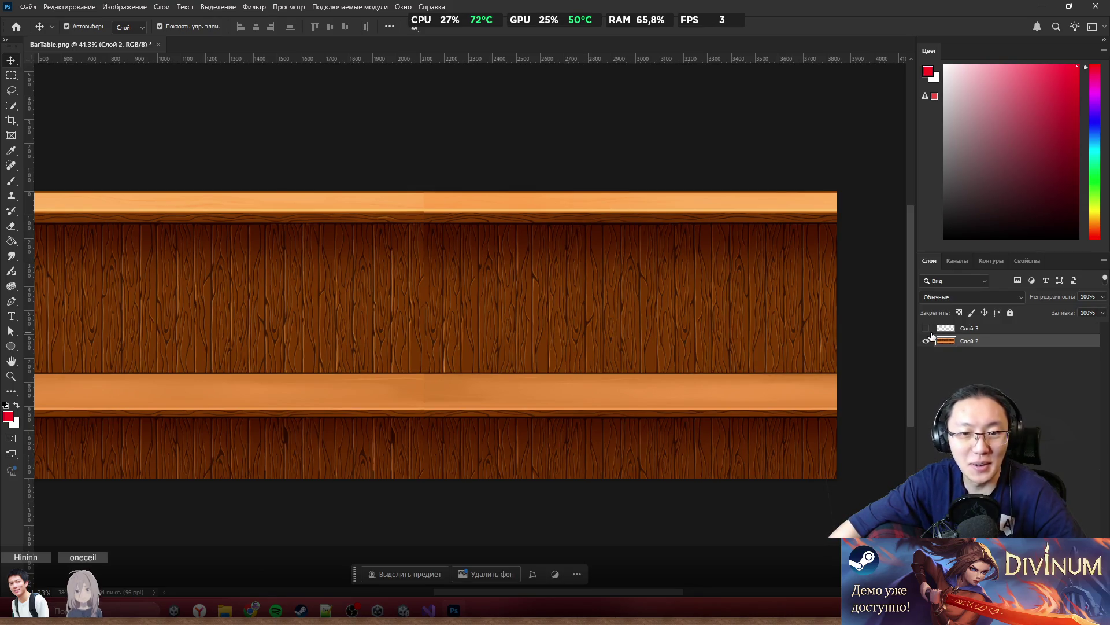
pyautogui.click(965, 328)
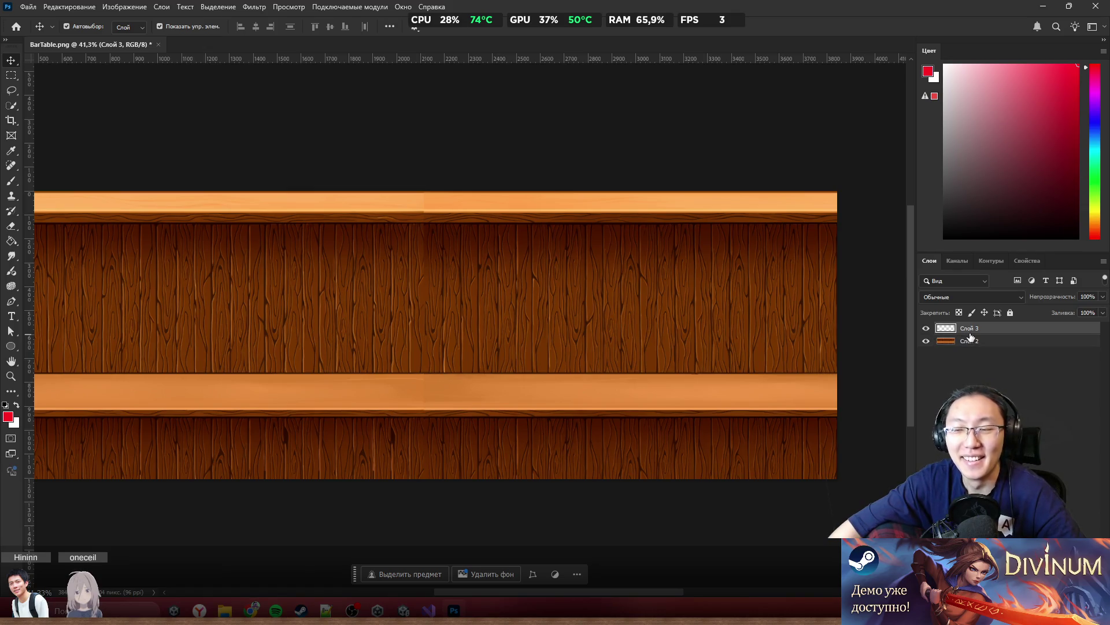
pyautogui.doubleClick(1010, 331)
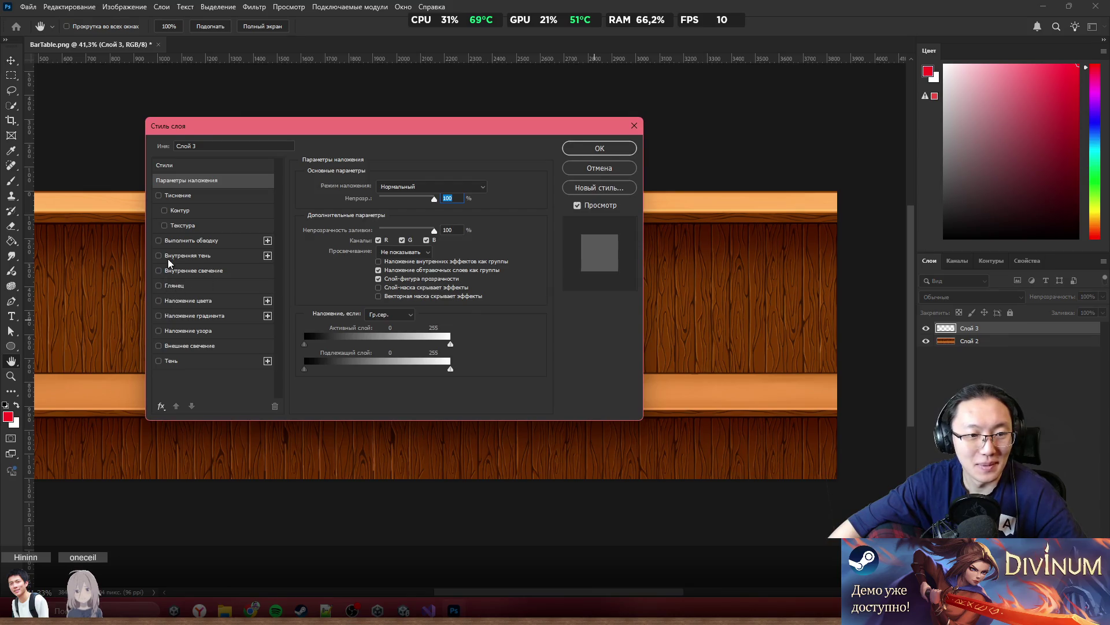
pyautogui.click(159, 240)
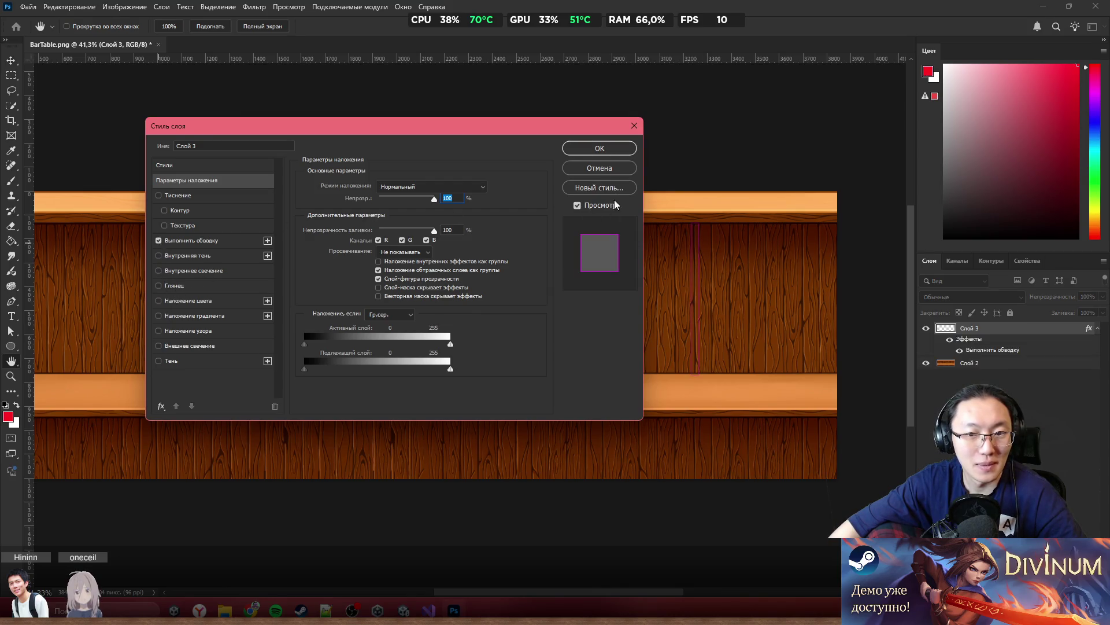
pyautogui.click(600, 149)
pyautogui.press('v')
pyautogui.moveTo(697, 254); pyautogui.dragTo(420, 254)
pyautogui.scroll(10, 421, 255)
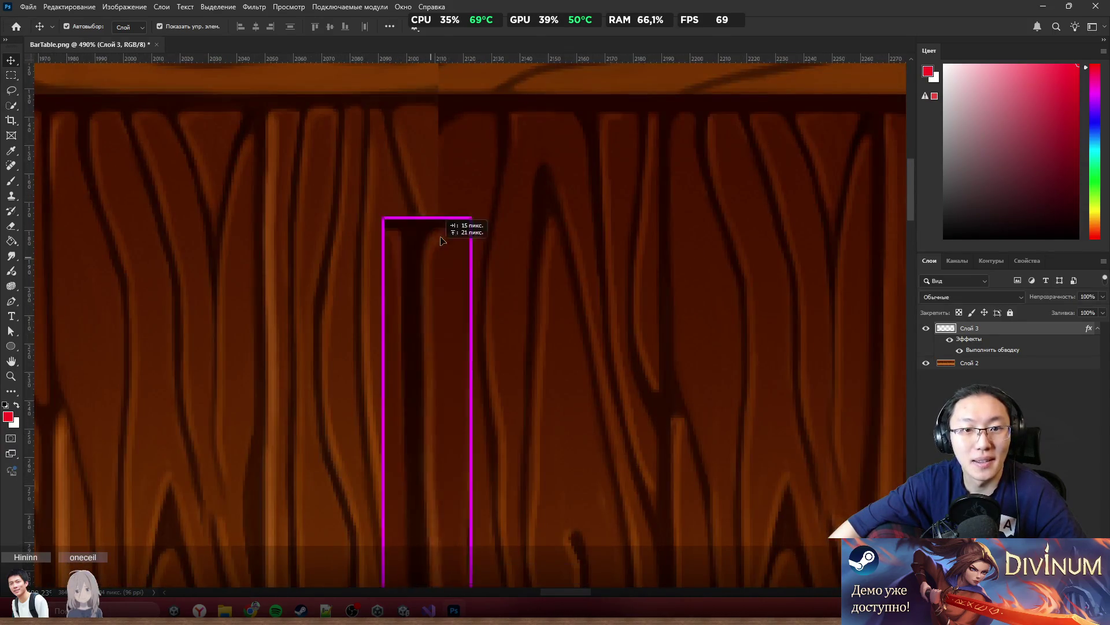
pyautogui.moveTo(445, 163)
pyautogui.mouseDown()
pyautogui.moveTo(436, 225)
pyautogui.moveTo(439, 145)
pyautogui.mouseUp()
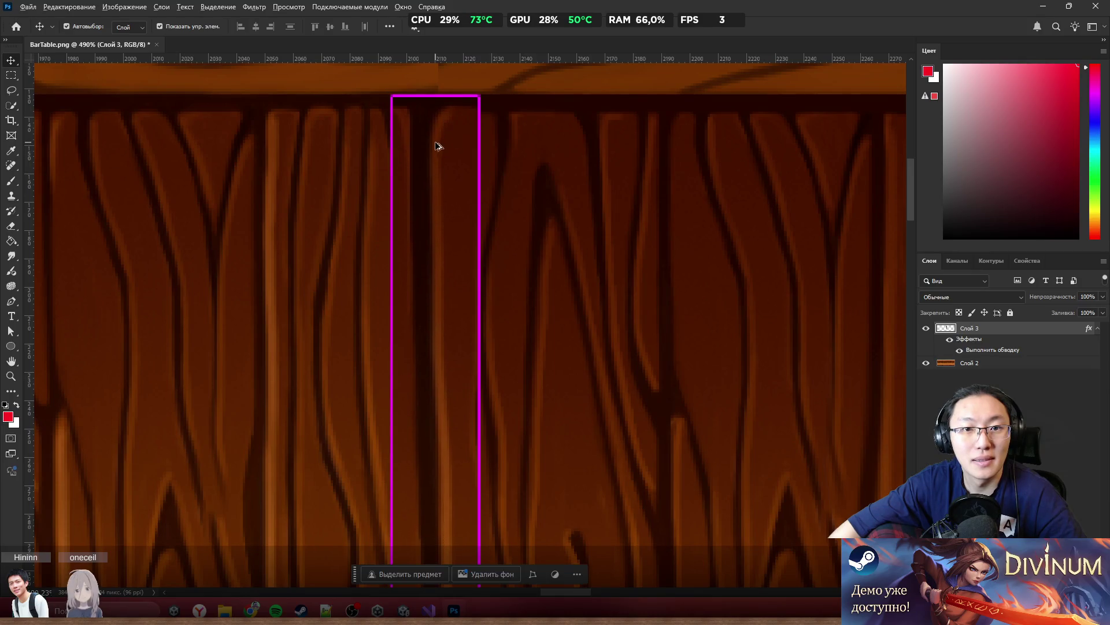
pyautogui.scroll(-6, 494, 166)
pyautogui.scroll(3, 474, 90)
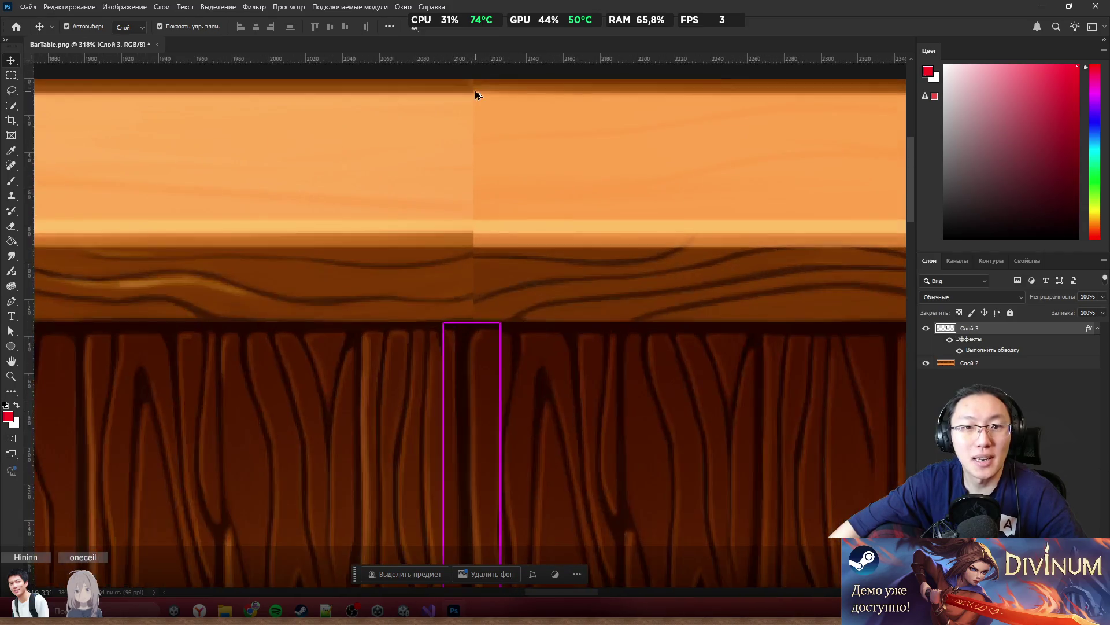
pyautogui.scroll(-5, 688, 161)
pyautogui.scroll(-10, 521, 290)
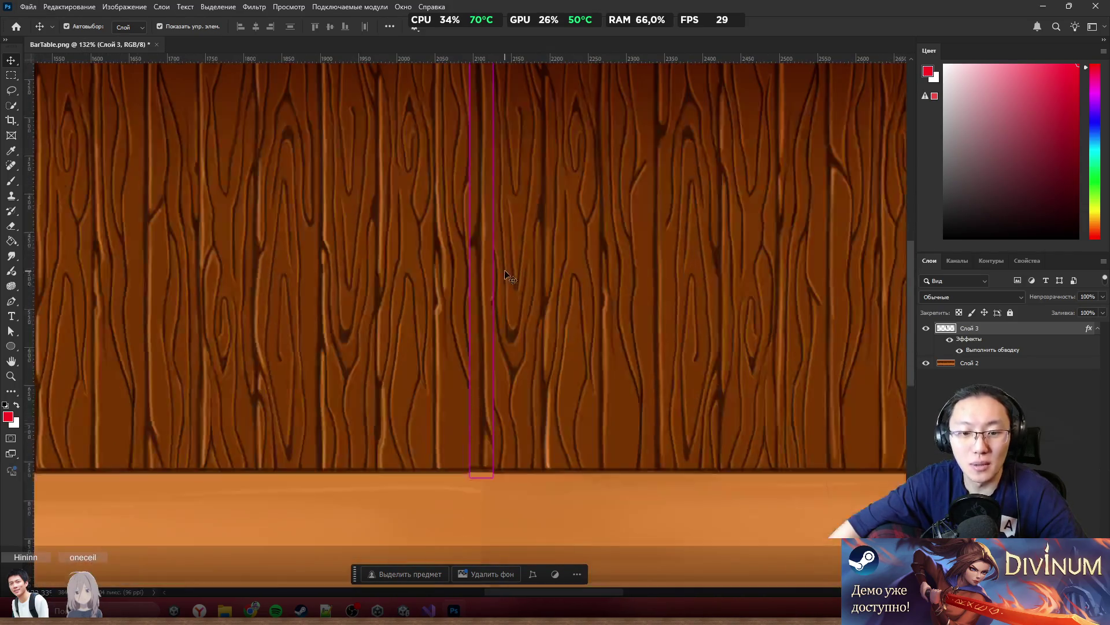
pyautogui.scroll(4, 497, 518)
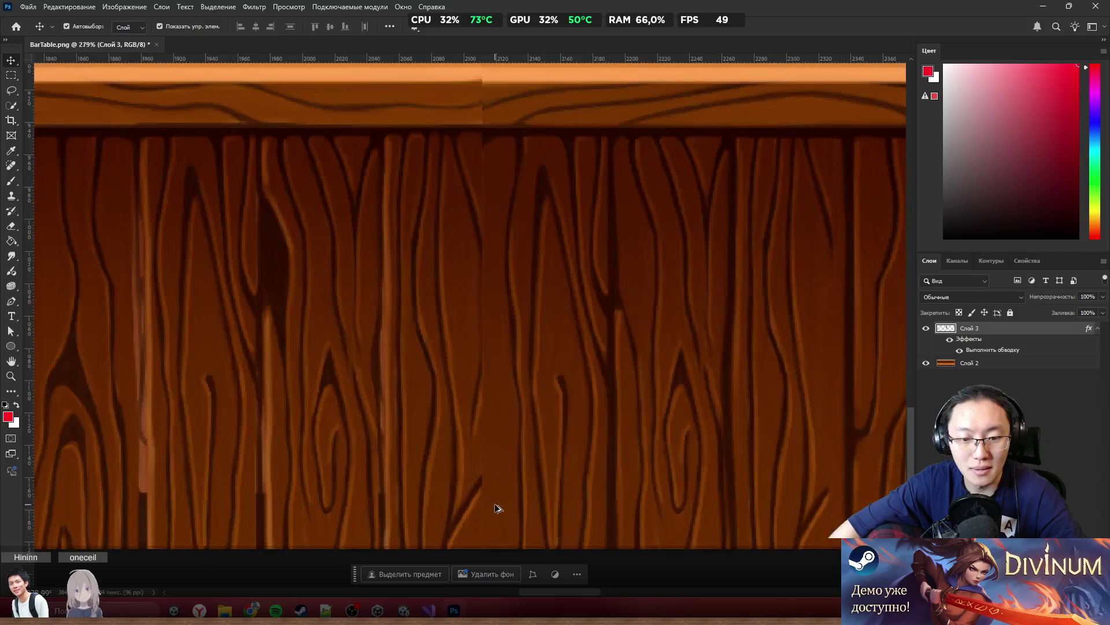
pyautogui.scroll(-8, 520, 405)
pyautogui.scroll(-2, 544, 158)
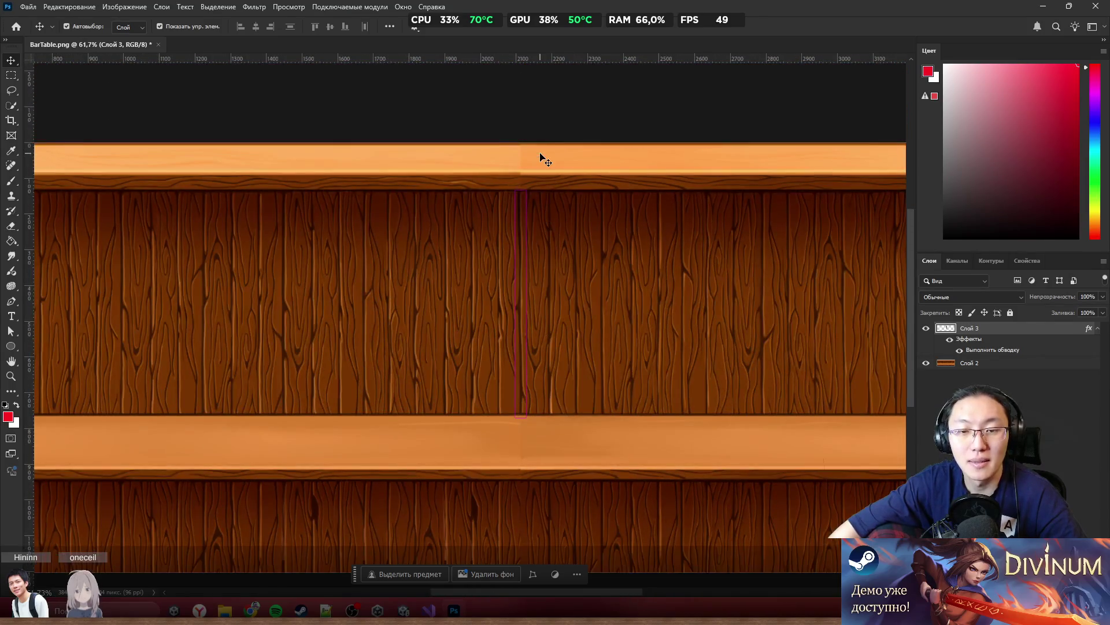
pyautogui.scroll(3, 525, 225)
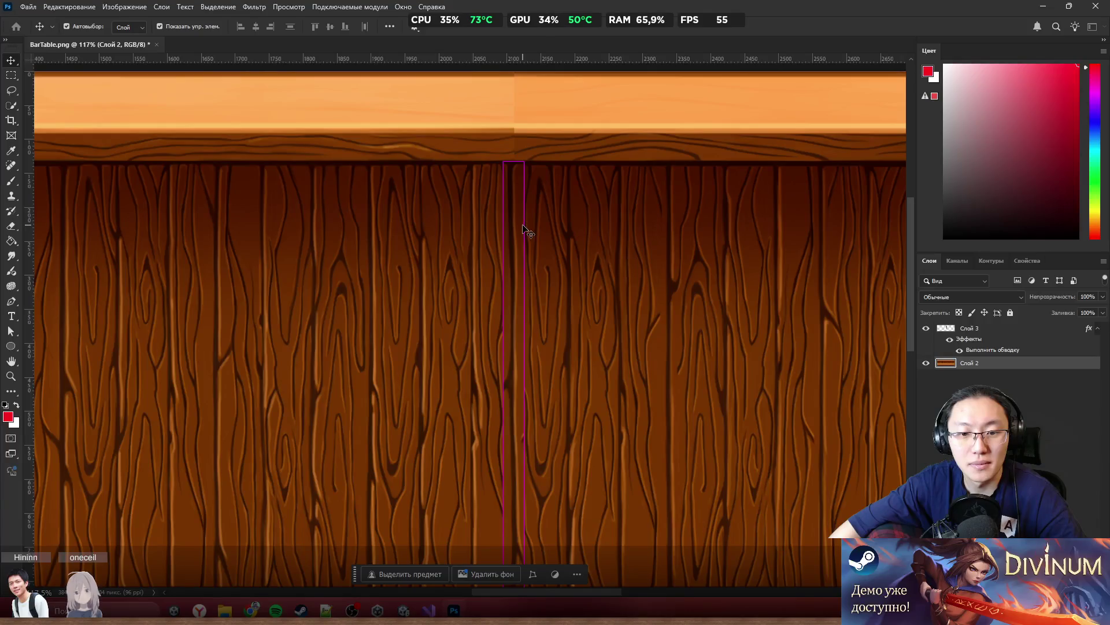
pyautogui.scroll(2, 525, 226)
pyautogui.scroll(4, 538, 220)
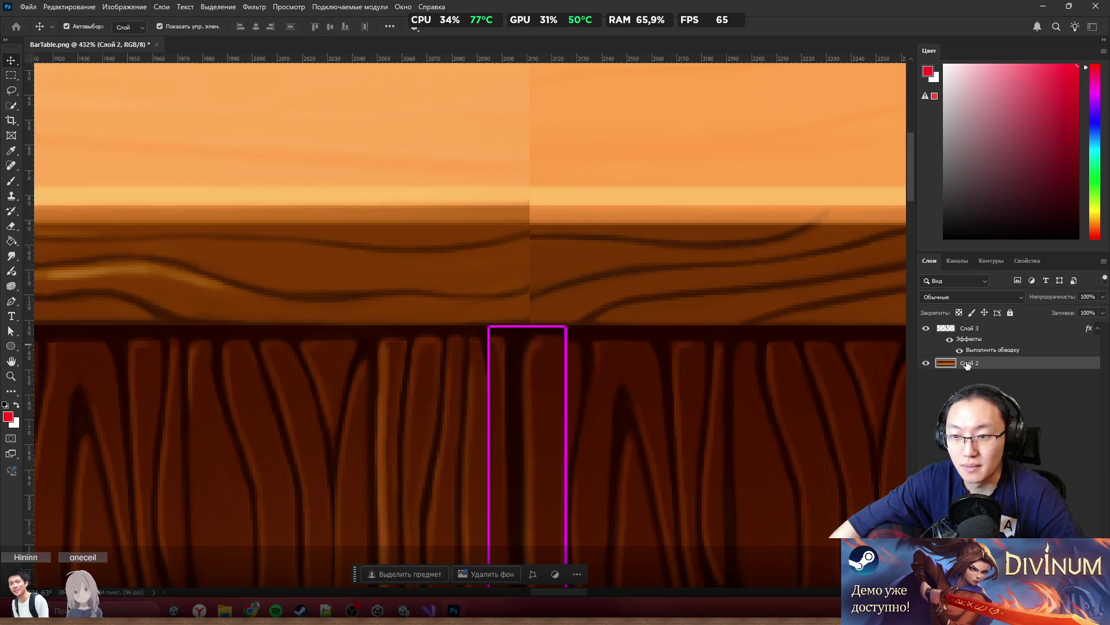
pyautogui.scroll(-5, 627, 323)
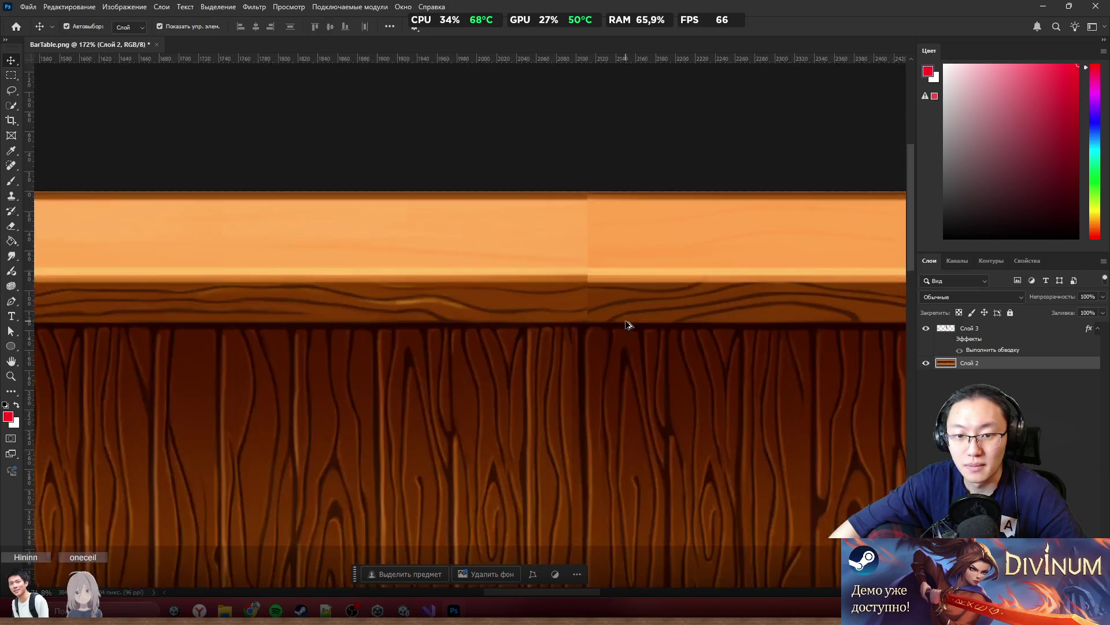
pyautogui.scroll(-1, 626, 323)
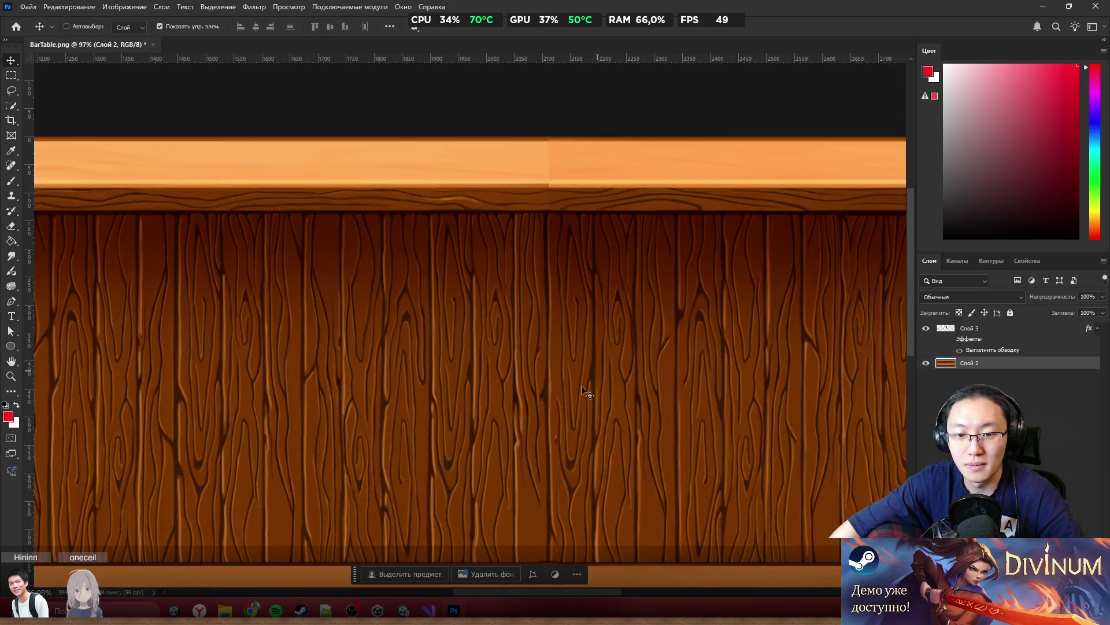
pyautogui.scroll(6, 565, 410)
pyautogui.scroll(-2, 561, 399)
pyautogui.press('b')
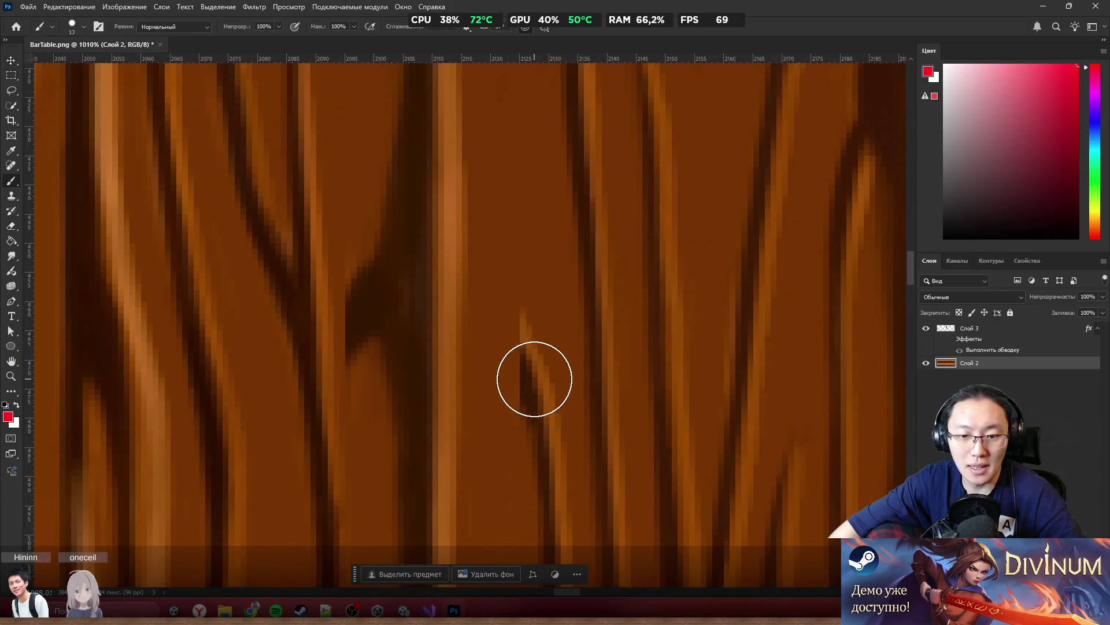
# Merge the outlined strip down and content-aware fill a large tabletop area around the seam
pyautogui.scroll(-1, 529, 368)
pyautogui.scroll(-4, 529, 367)
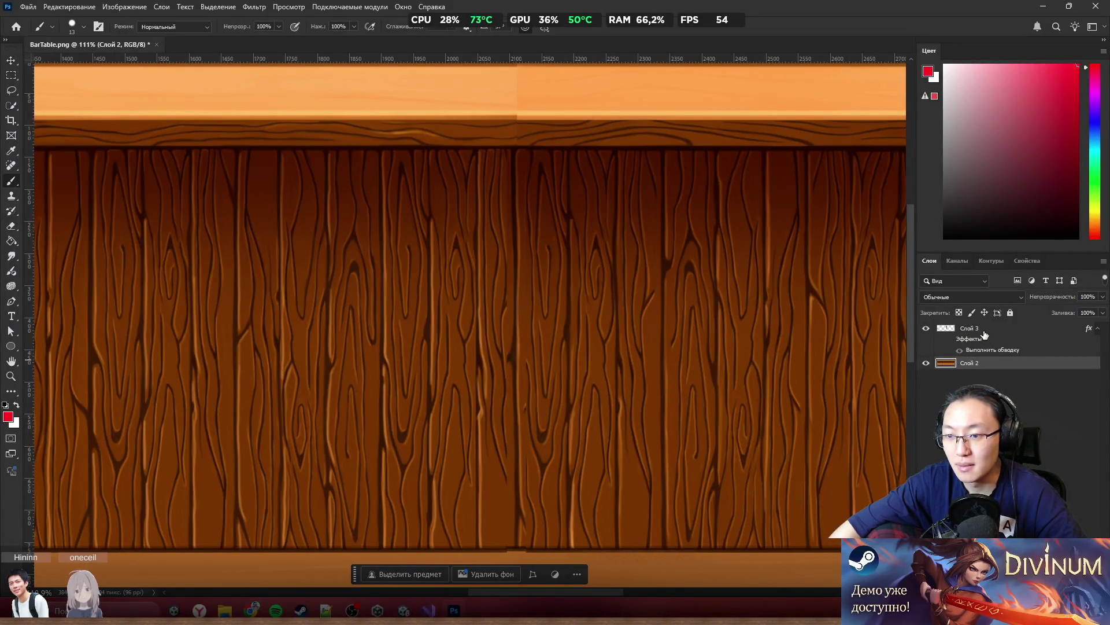
pyautogui.hotkey('ctrl', 'e')
pyautogui.scroll(5, 548, 144)
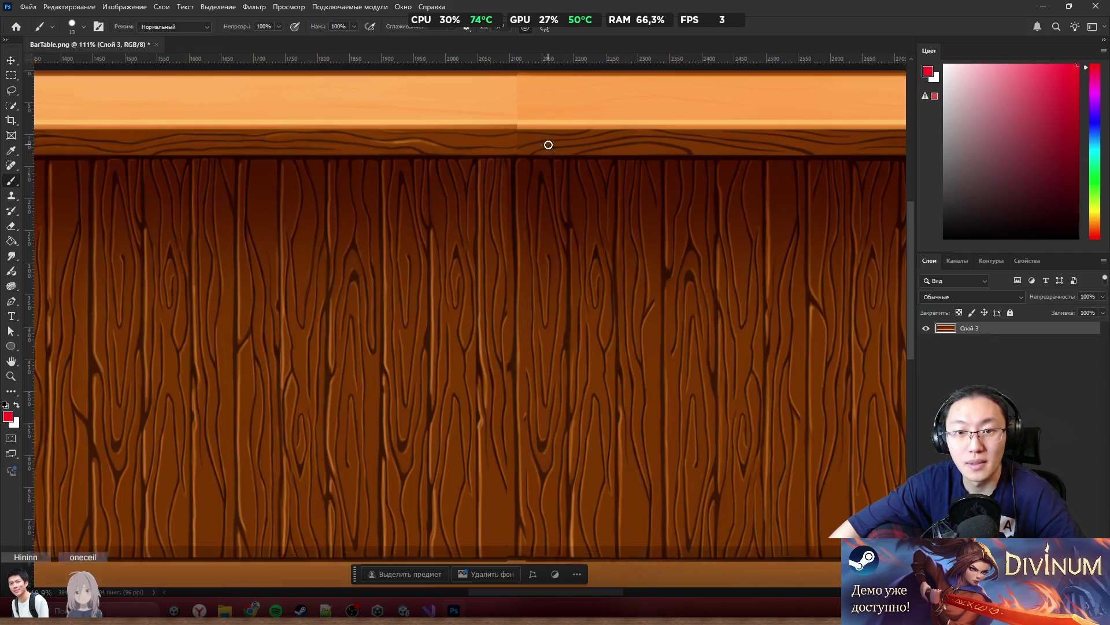
pyautogui.scroll(1, 483, 185)
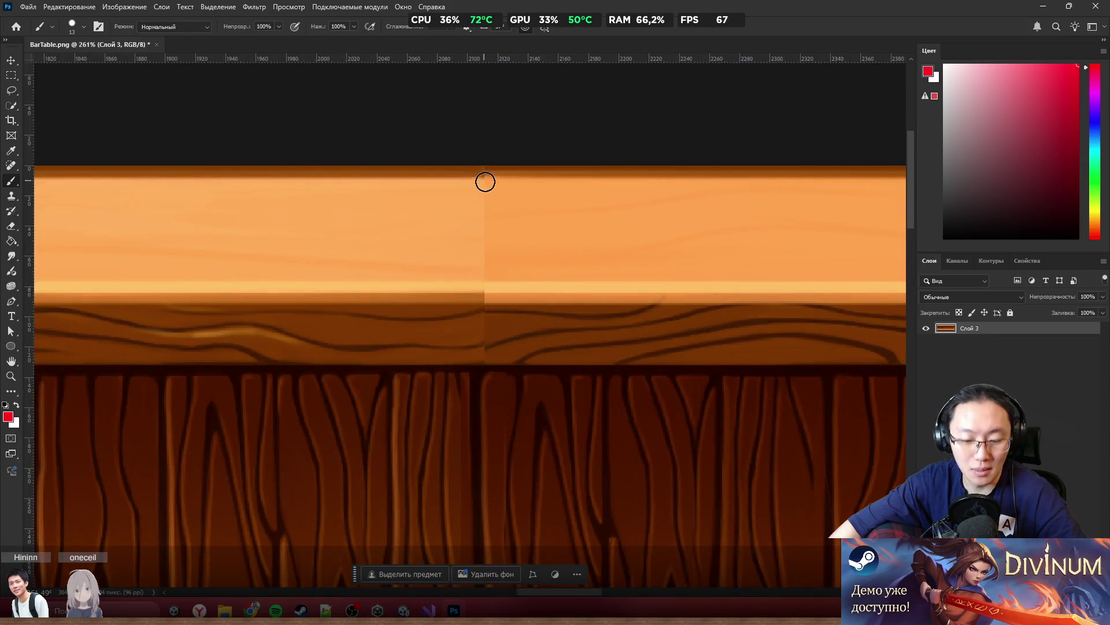
pyautogui.click(10, 75)
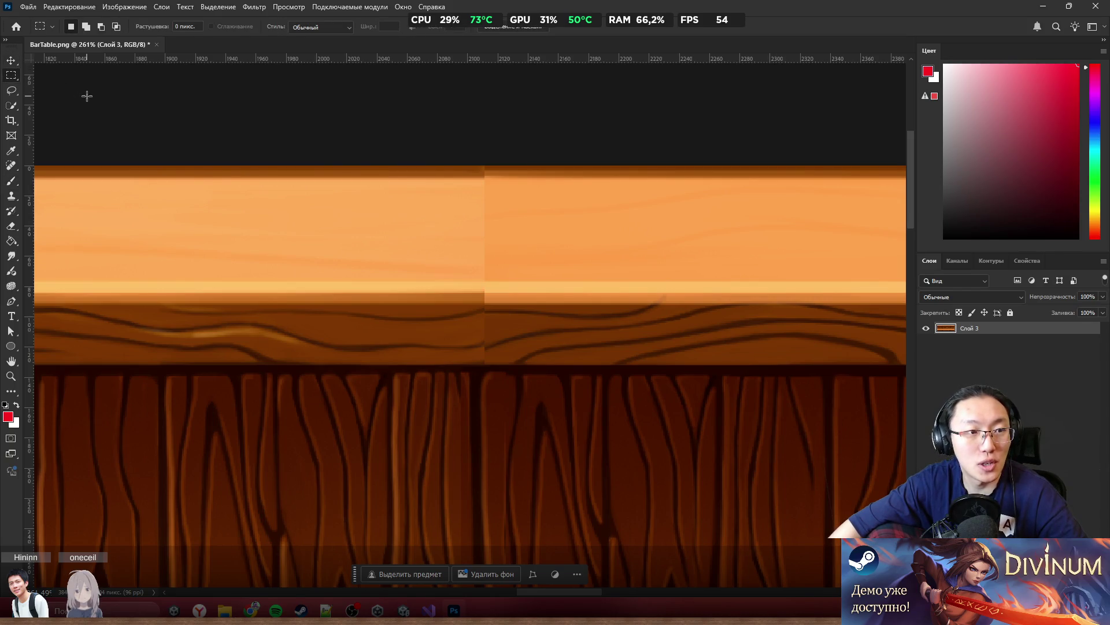
pyautogui.moveTo(165, 166)
pyautogui.mouseDown()
pyautogui.moveTo(843, 354)
pyautogui.moveTo(837, 368)
pyautogui.mouseUp()
pyautogui.rightClick(481, 248)
pyautogui.click(734, 276)
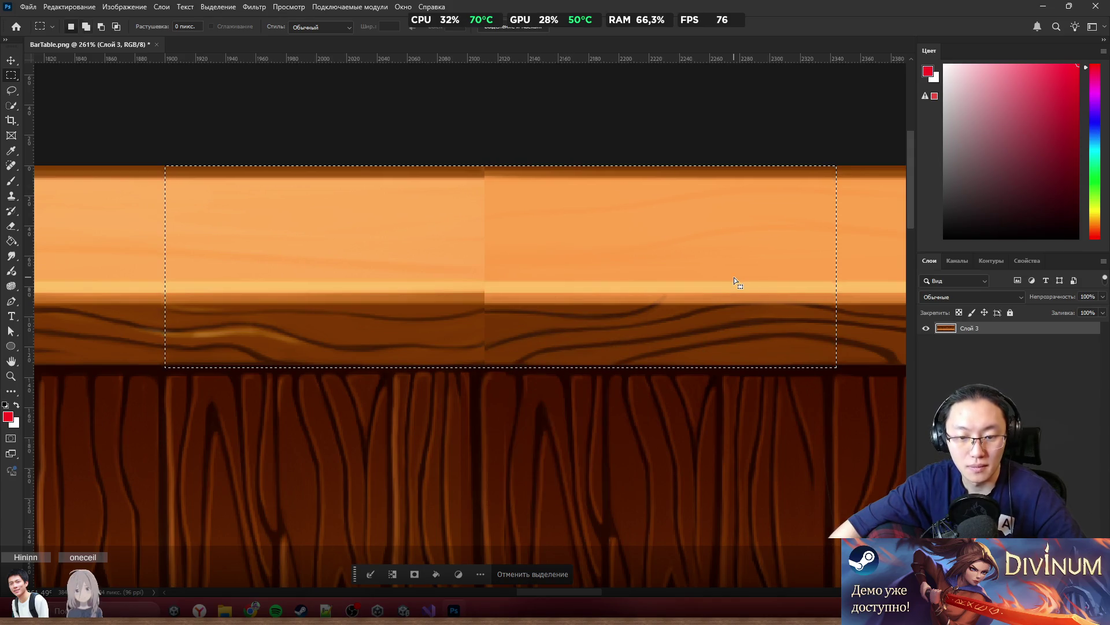
pyautogui.hotkey('shift', 'F5')
pyautogui.click(233, 116)
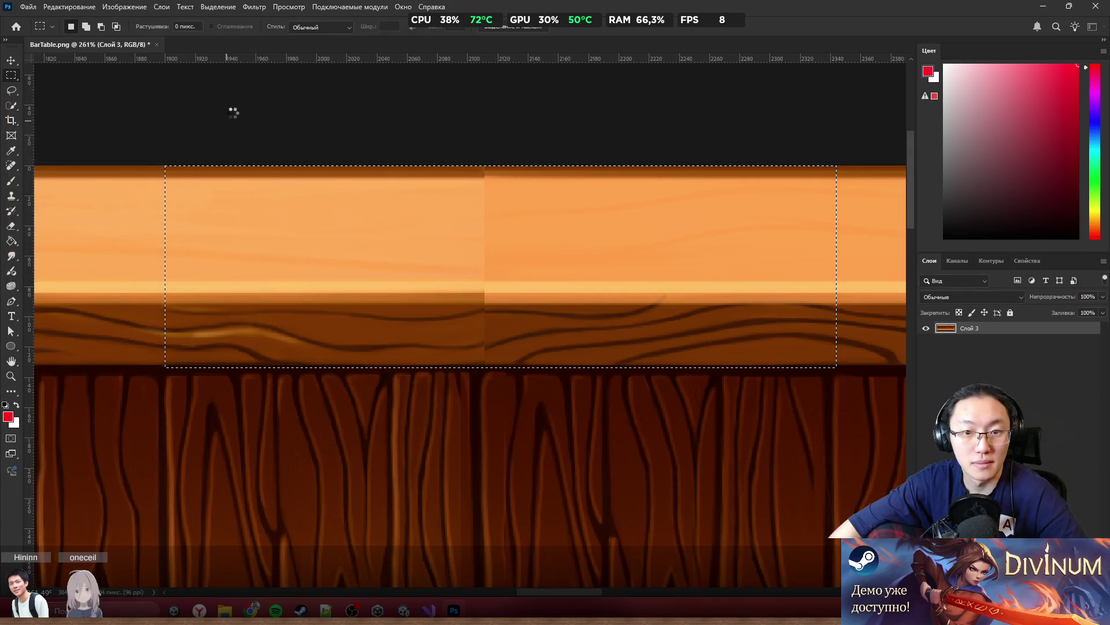
# Content-aware fill a tabletop band across the seam, then deselect
pyautogui.scroll(-5, 679, 179)
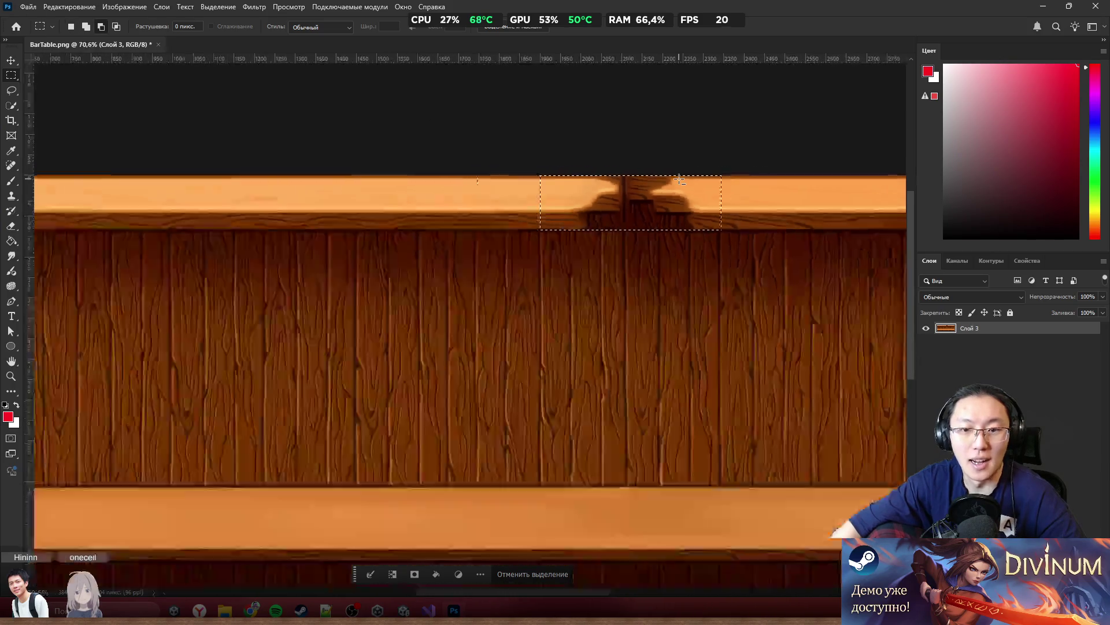
pyautogui.scroll(2, 723, 140)
pyautogui.scroll(3, 723, 140)
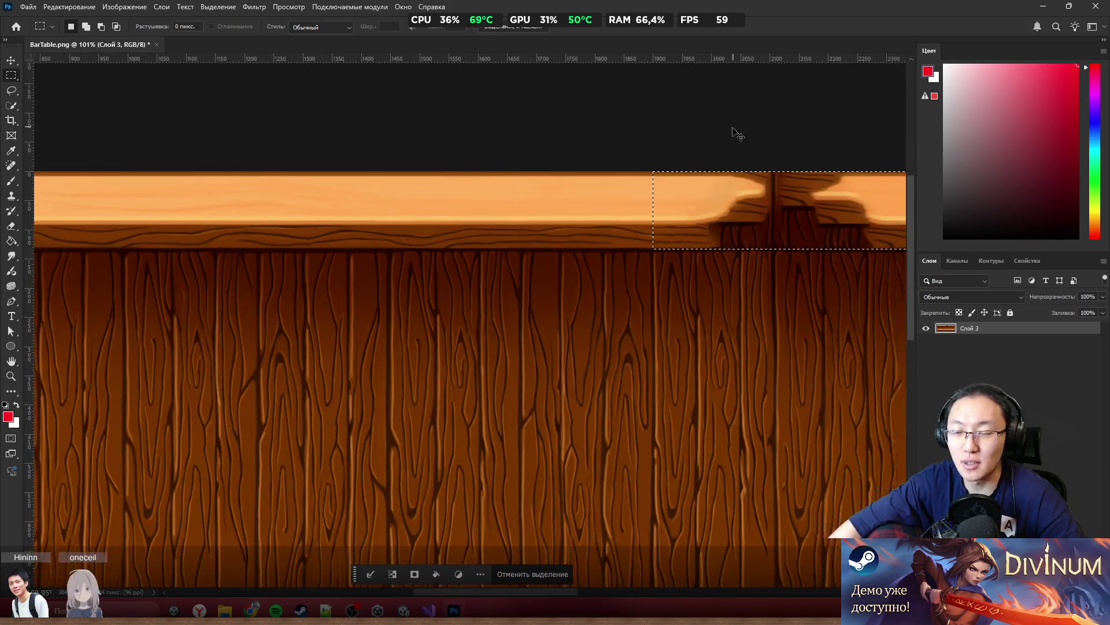
pyautogui.hscroll(3, 706, 168)
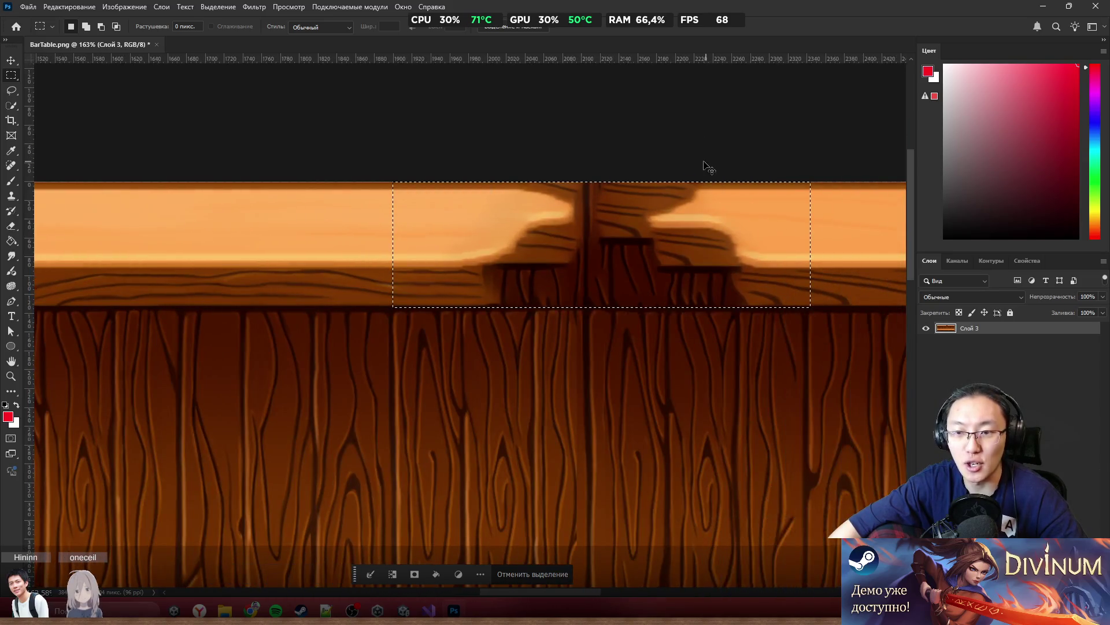
pyautogui.scroll(2, 692, 158)
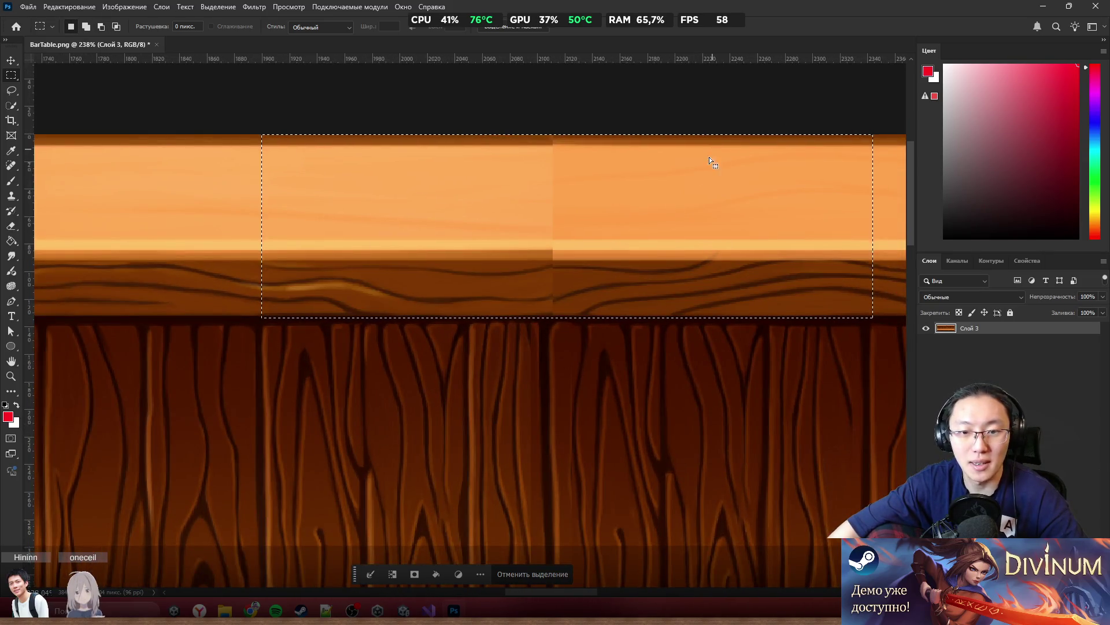
pyautogui.click(342, 138)
pyautogui.moveTo(341, 151)
pyautogui.mouseDown()
pyautogui.moveTo(707, 236)
pyautogui.moveTo(723, 301)
pyautogui.mouseUp()
pyautogui.hotkey('shift', 'F5')
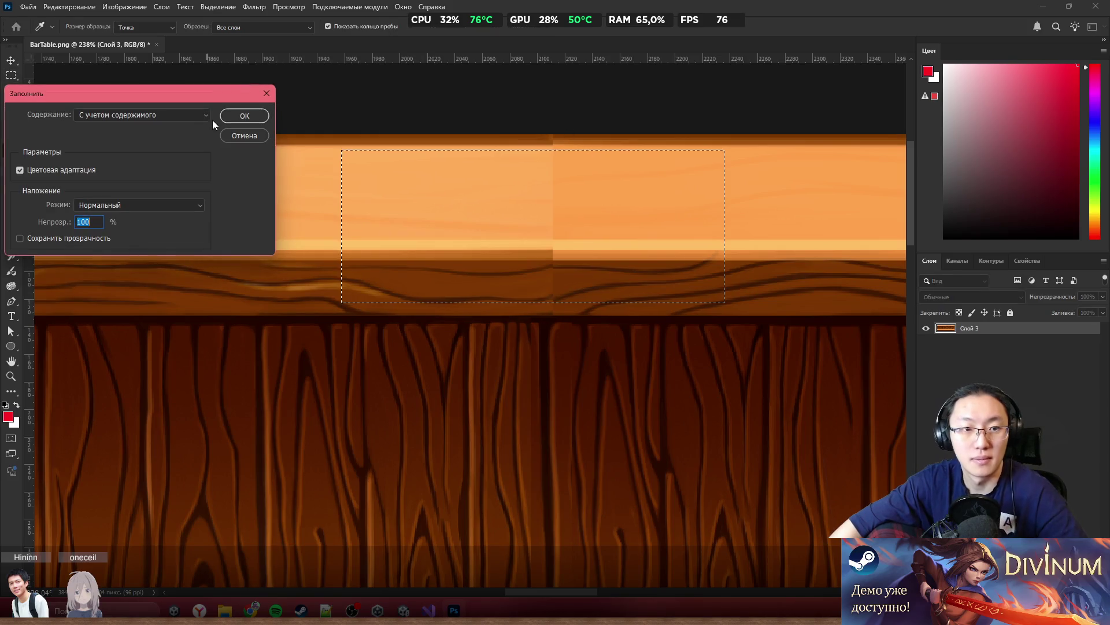
pyautogui.click(245, 109)
pyautogui.hotkey('ctrl', 'd')
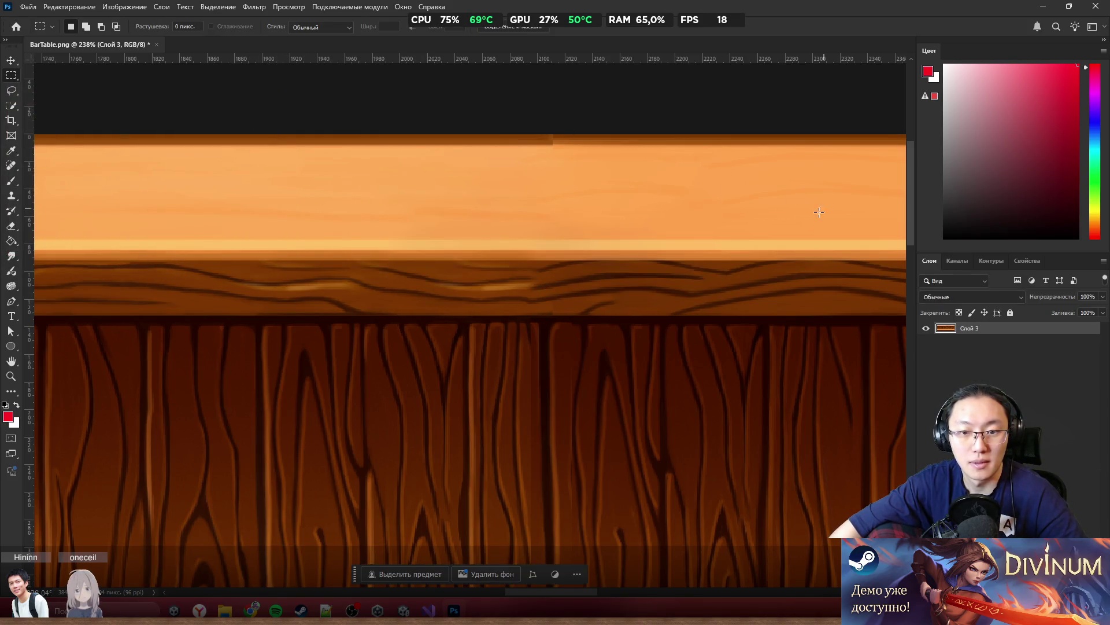
# Content-aware fill a strip along the left part of the tabletop's top edge
pyautogui.scroll(4, 578, 280)
pyautogui.moveTo(438, 315); pyautogui.dragTo(616, 370)
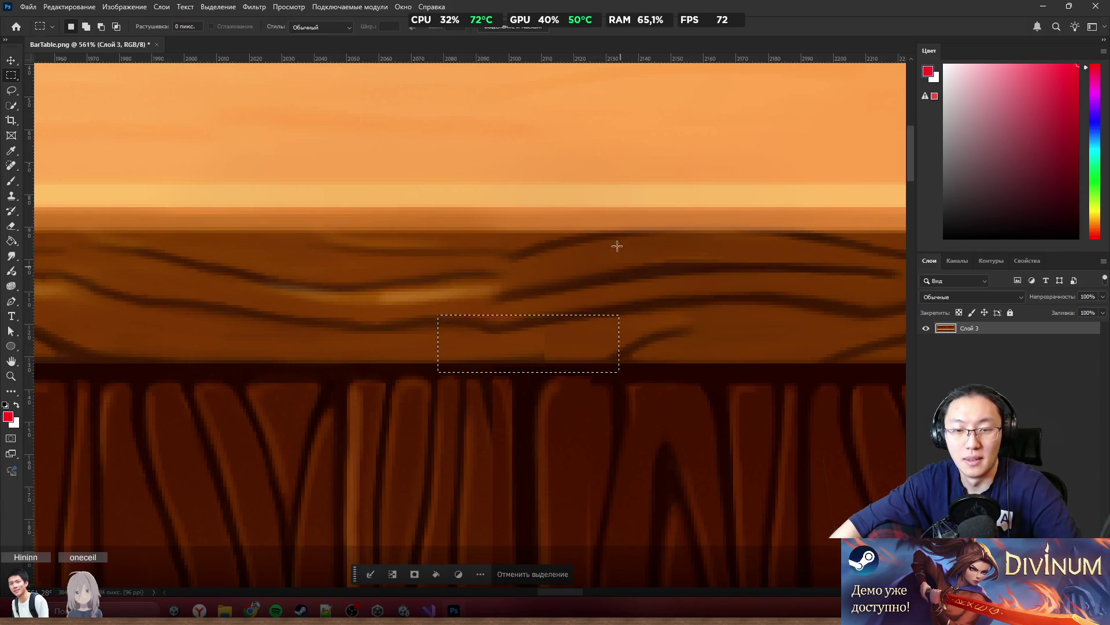
pyautogui.hotkey('ctrl', 'd')
pyautogui.scroll(5, 630, 263)
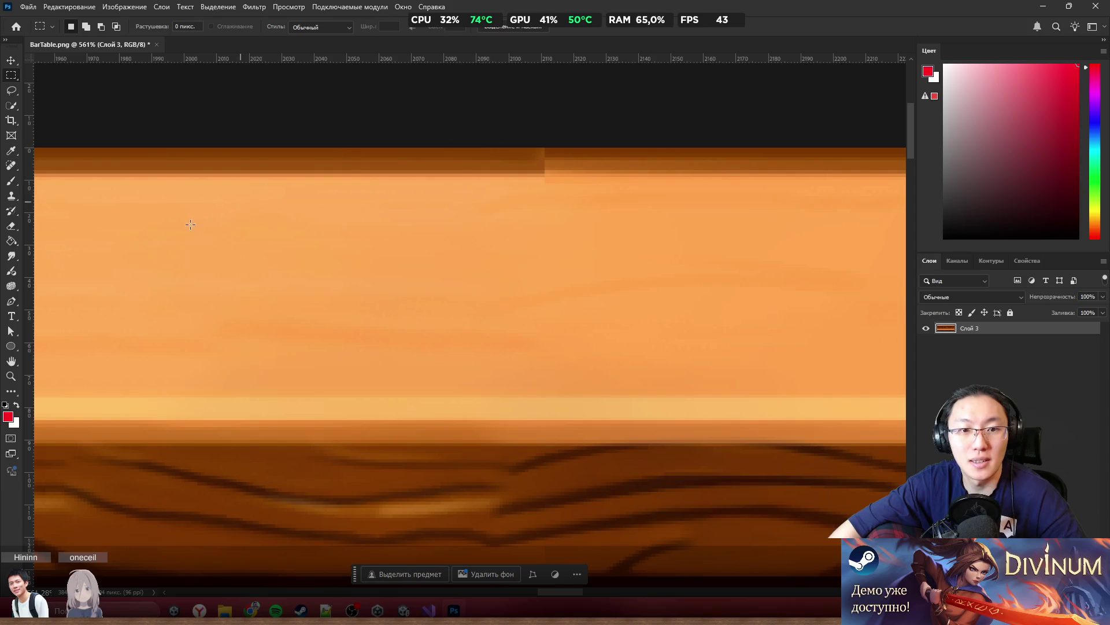
pyautogui.scroll(-5, 190, 224)
pyautogui.moveTo(141, 227); pyautogui.dragTo(479, 170)
pyautogui.hotkey('shift', 'F5')
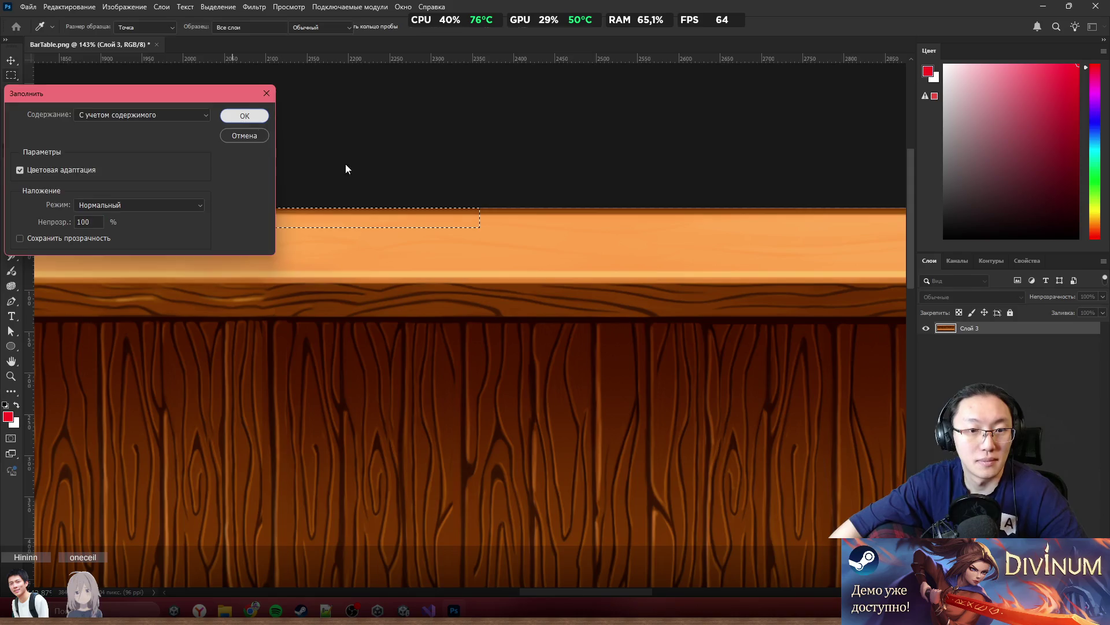
pyautogui.press('Return')
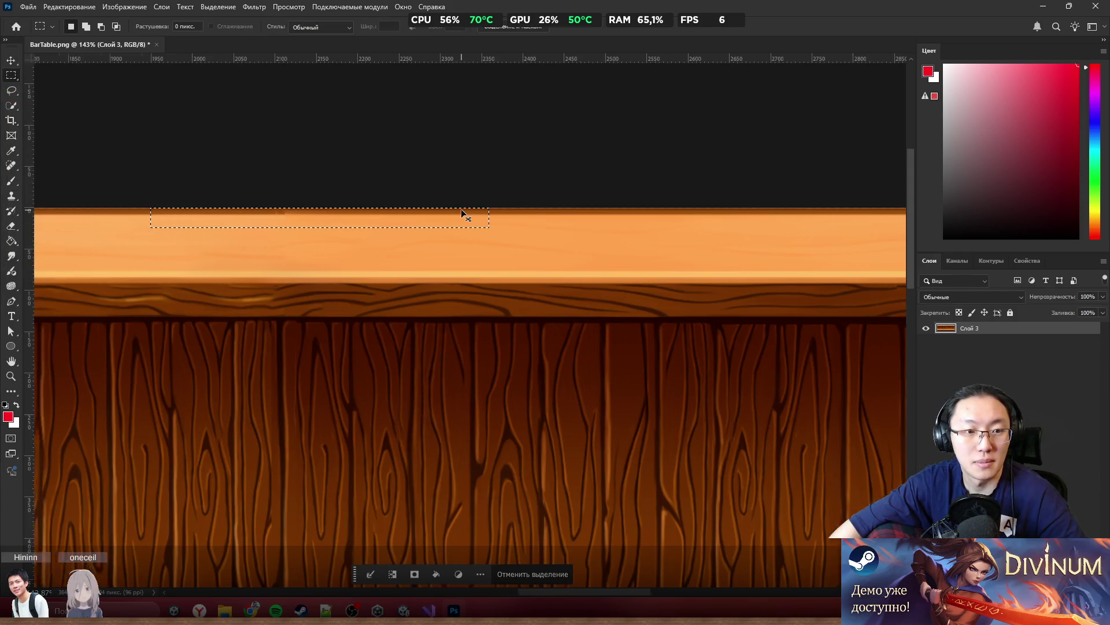
# Content-aware fill a wider strip along the tabletop's top edge and deselect
pyautogui.hscroll(-4, 467, 215)
pyautogui.moveTo(129, 235); pyautogui.dragTo(718, 119)
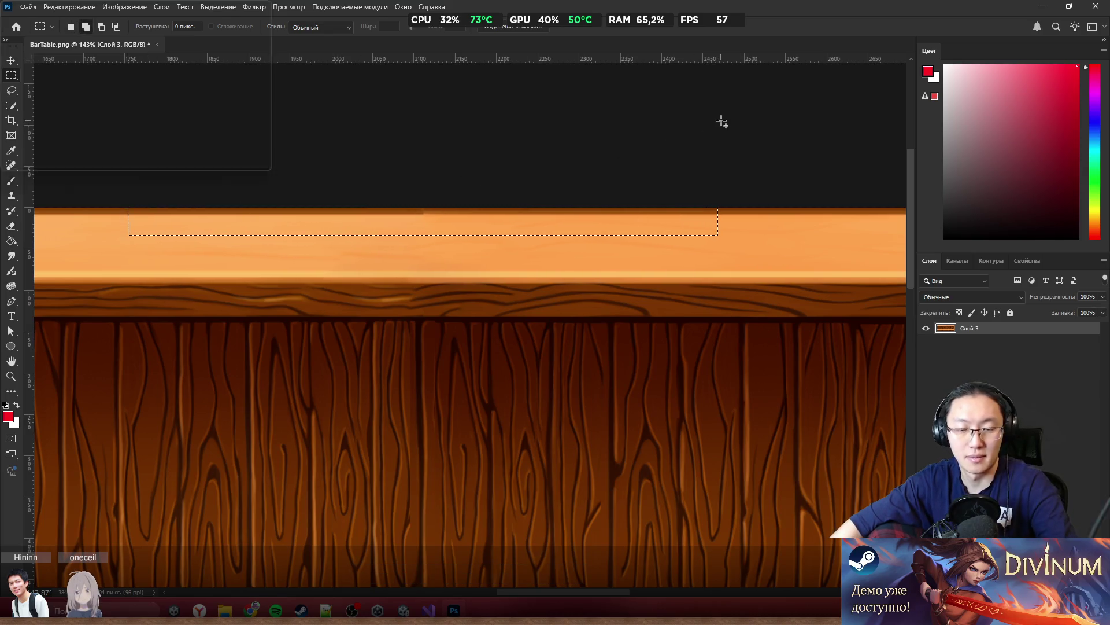
pyautogui.hotkey('shift', 'F5')
pyautogui.click(225, 119)
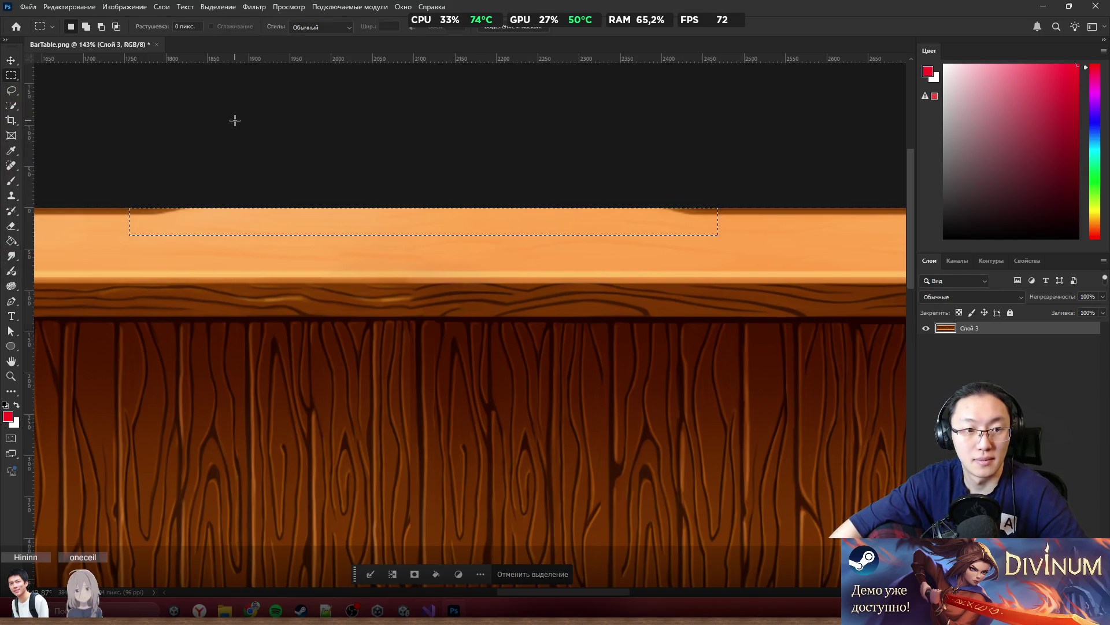
pyautogui.hotkey('ctrl', 'd')
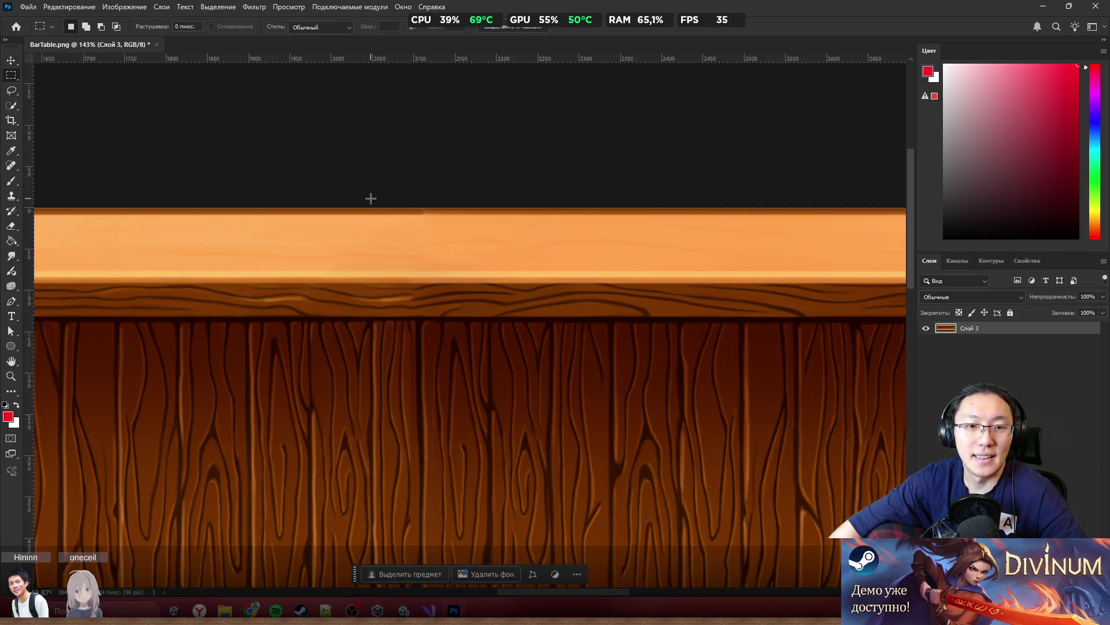
pyautogui.scroll(3, 407, 192)
pyautogui.scroll(2, 407, 192)
# Smooth the dark blob on the tabletop's top edge with a size-38 Smudge brush
pyautogui.press('b')
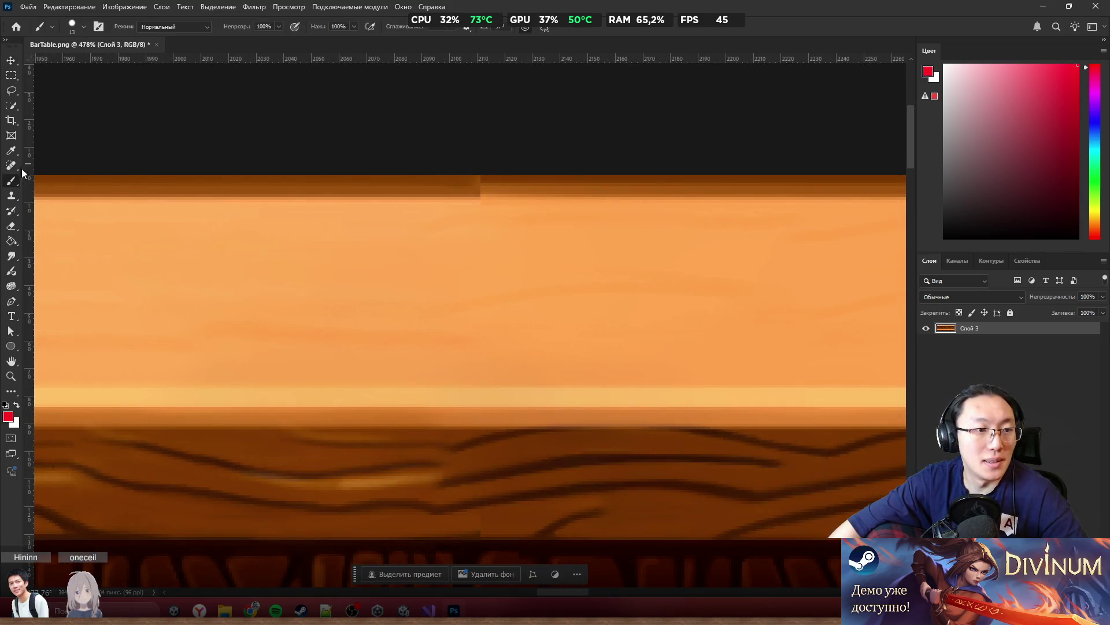
pyautogui.click(12, 256)
pyautogui.press(']')
pyautogui.press(']')
pyautogui.press(']')
pyautogui.moveTo(502, 198)
pyautogui.mouseDown()
pyautogui.moveTo(426, 188)
pyautogui.moveTo(746, 188)
pyautogui.moveTo(716, 184)
pyautogui.mouseUp()
pyautogui.scroll(-5, 446, 258)
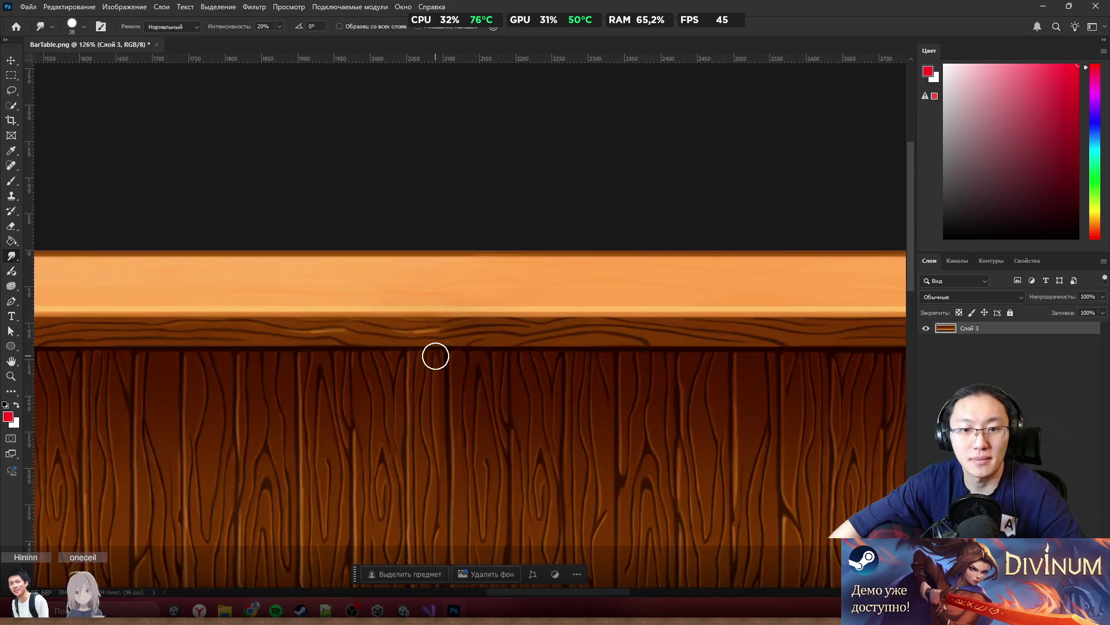
pyautogui.scroll(-3, 438, 355)
pyautogui.scroll(-1, 438, 357)
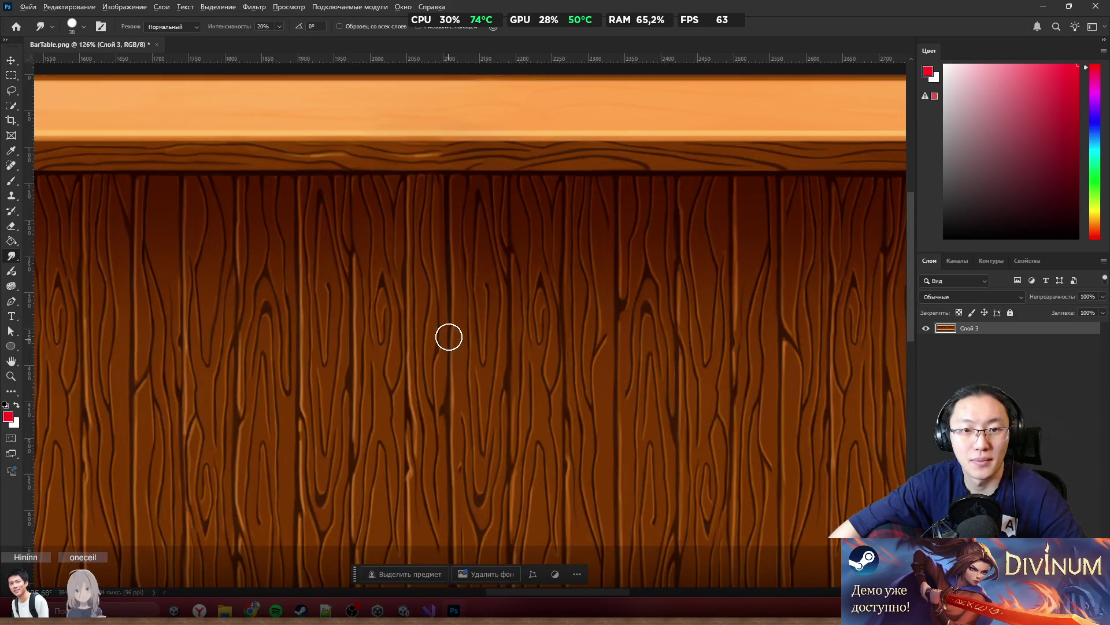
pyautogui.scroll(15, 428, 117)
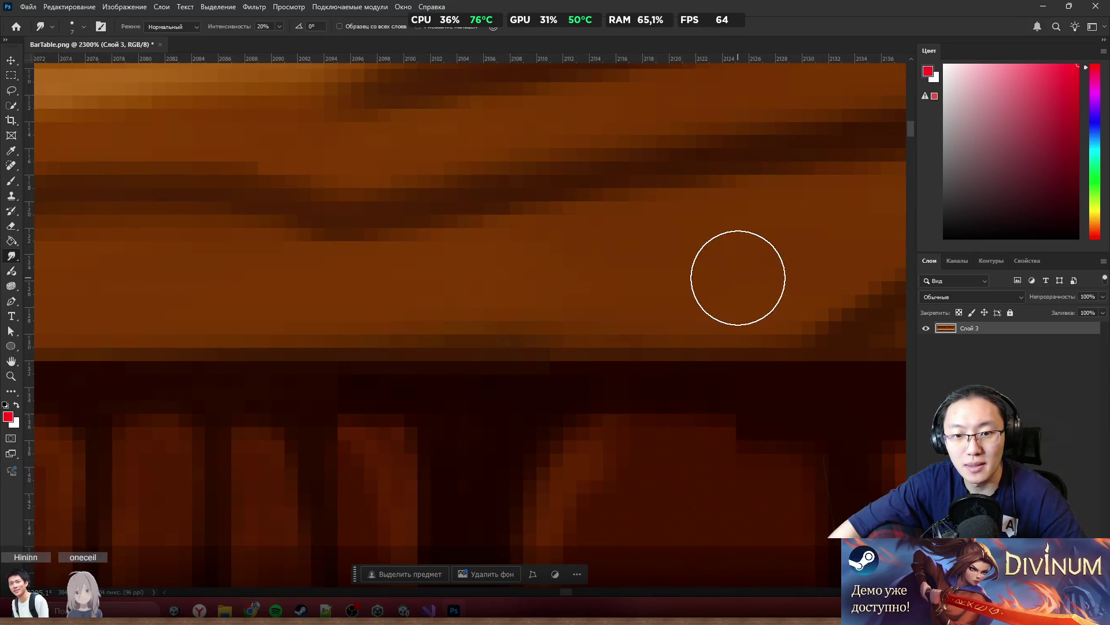
pyautogui.scroll(-6, 592, 276)
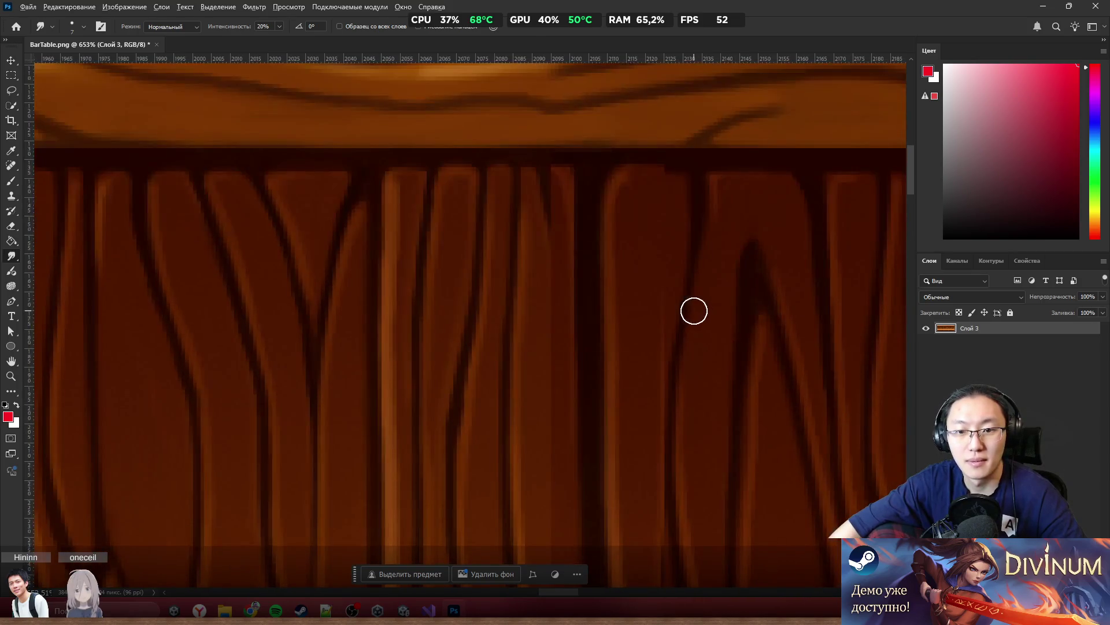
pyautogui.scroll(-5, 595, 280)
pyautogui.scroll(6, 544, 215)
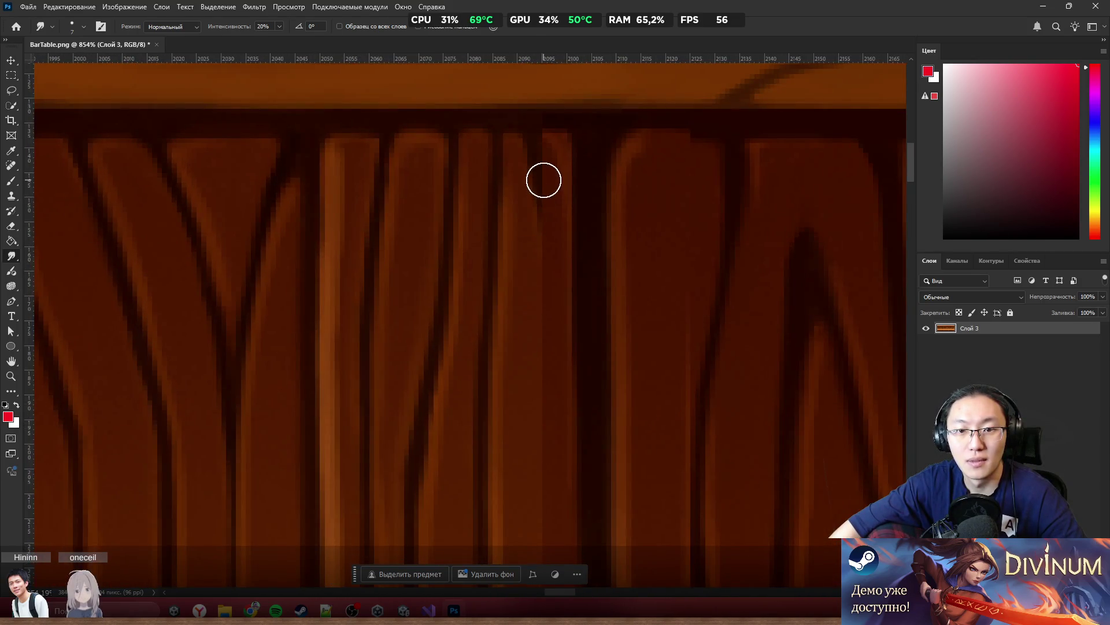
pyautogui.scroll(3, 552, 252)
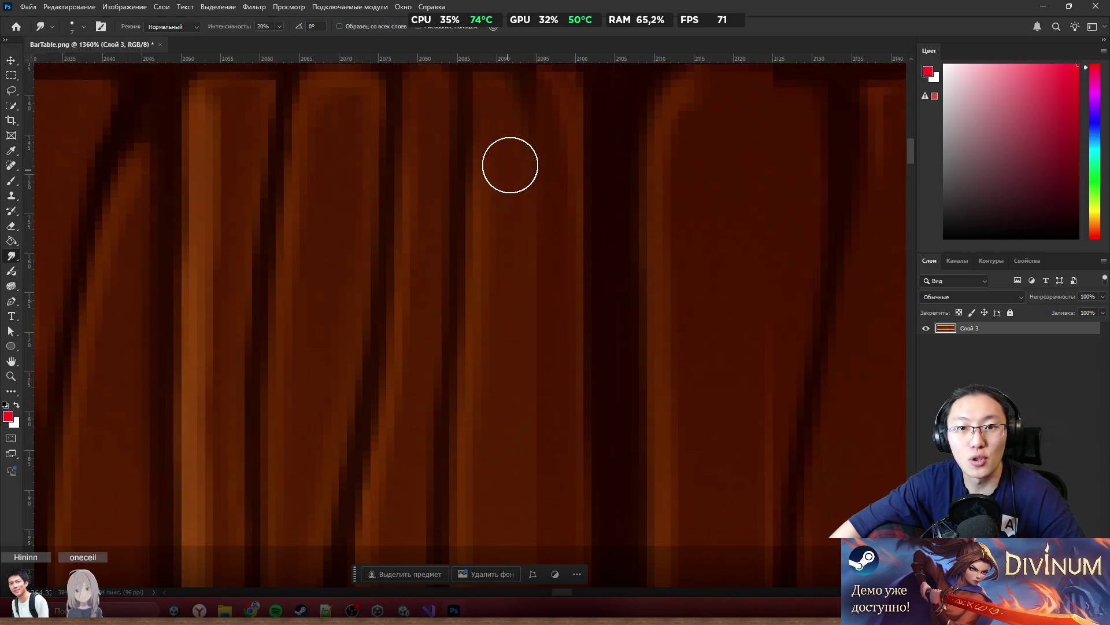
pyautogui.scroll(-3, 557, 221)
pyautogui.scroll(-5, 617, 158)
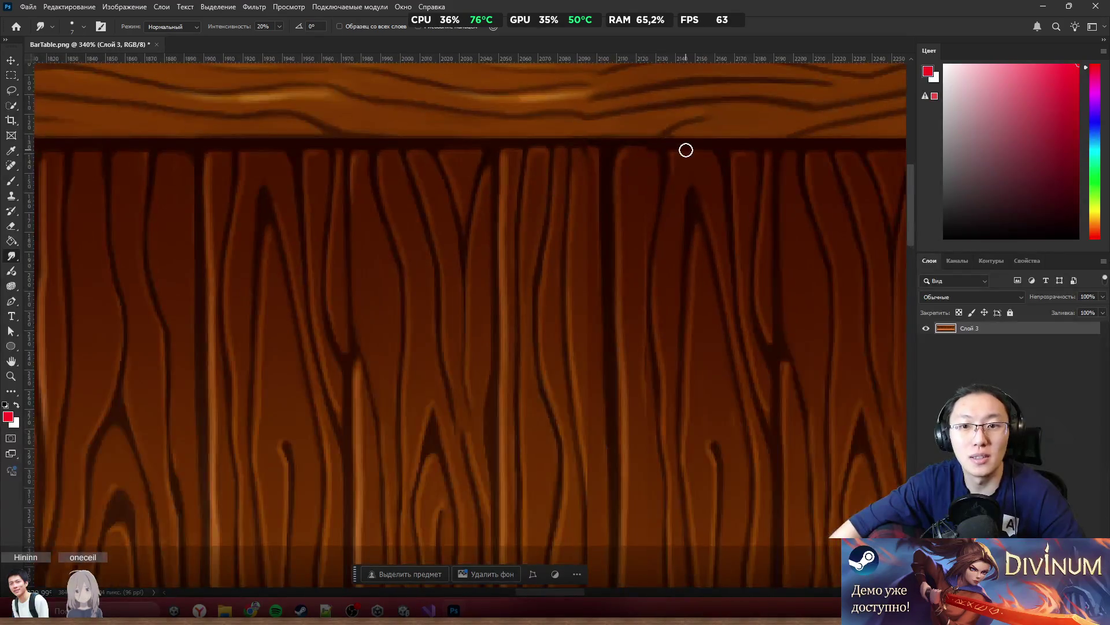
pyautogui.scroll(3, 651, 151)
# With the Brush tool, sample dark, red-brown and finally a lighter brown from the plank grain
pyautogui.press('b')
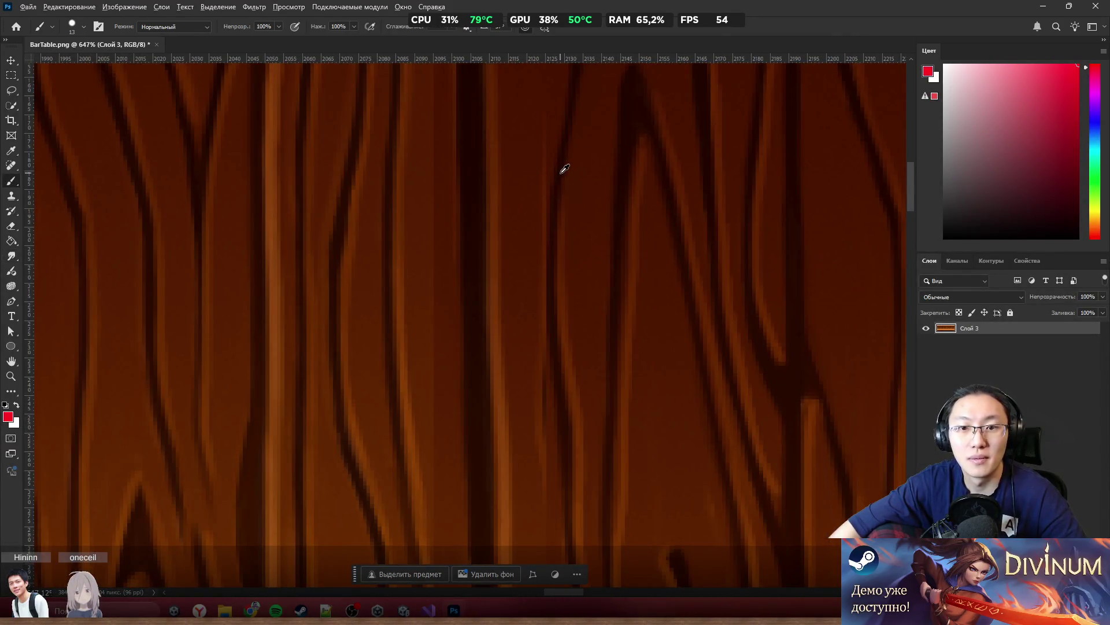
pyautogui.keyDown('alt'); pyautogui.click(560, 173); pyautogui.keyUp('alt')
pyautogui.scroll(2, 577, 208)
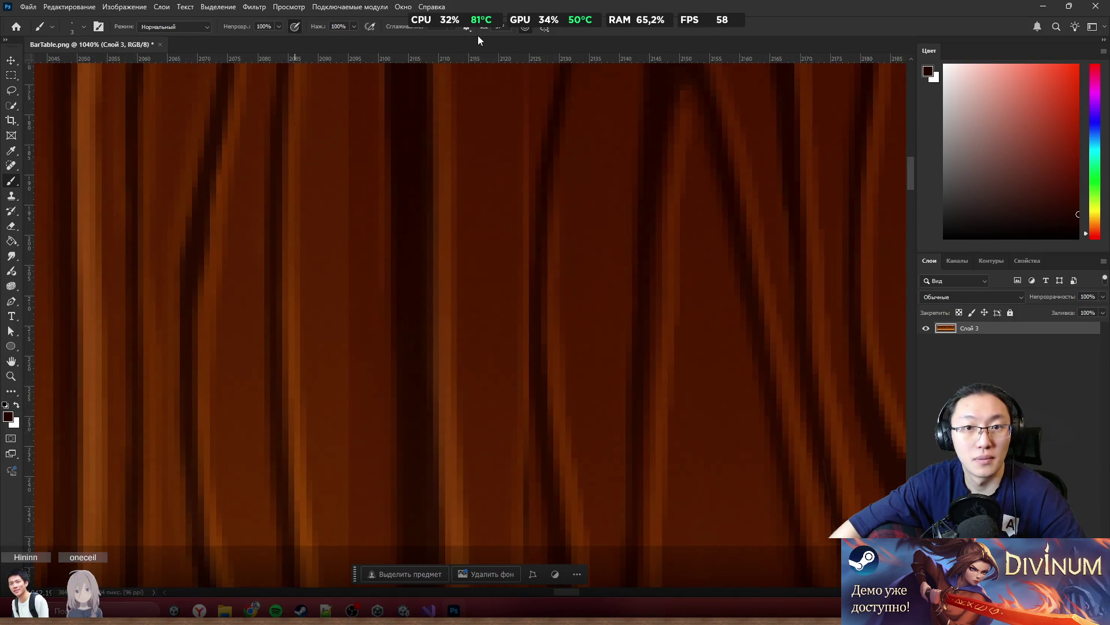
pyautogui.click(452, 25)
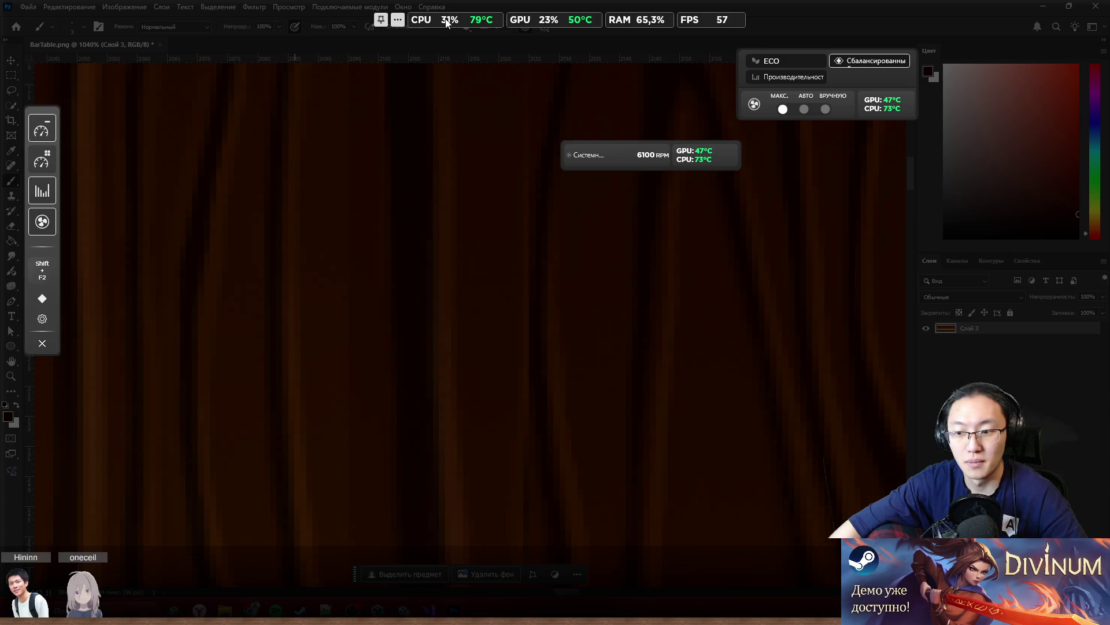
pyautogui.click(473, 95)
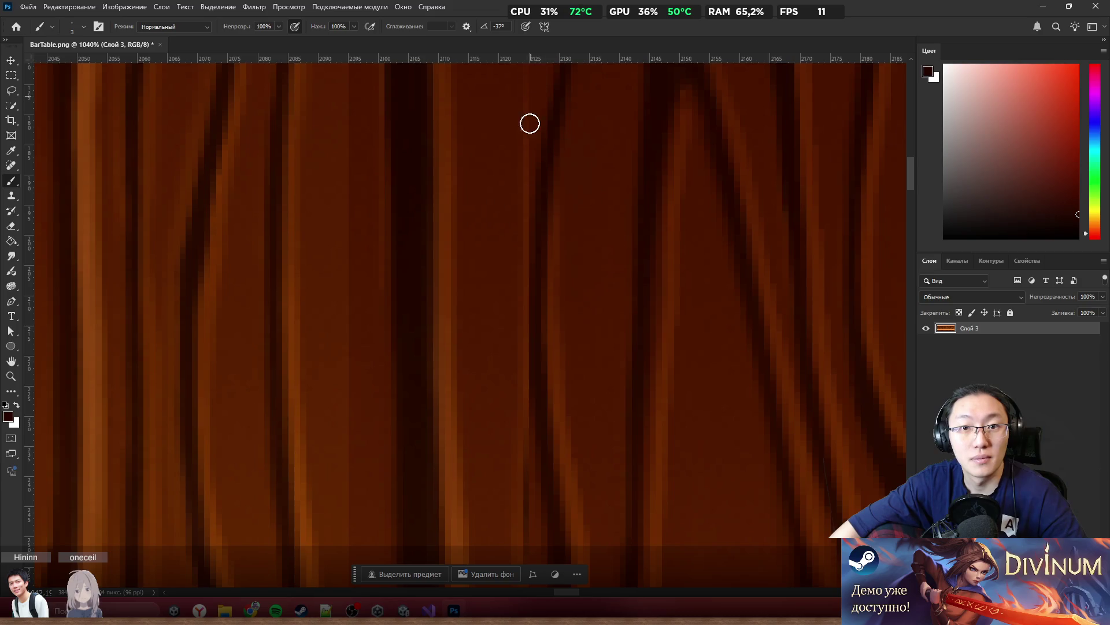
pyautogui.scroll(-3, 559, 260)
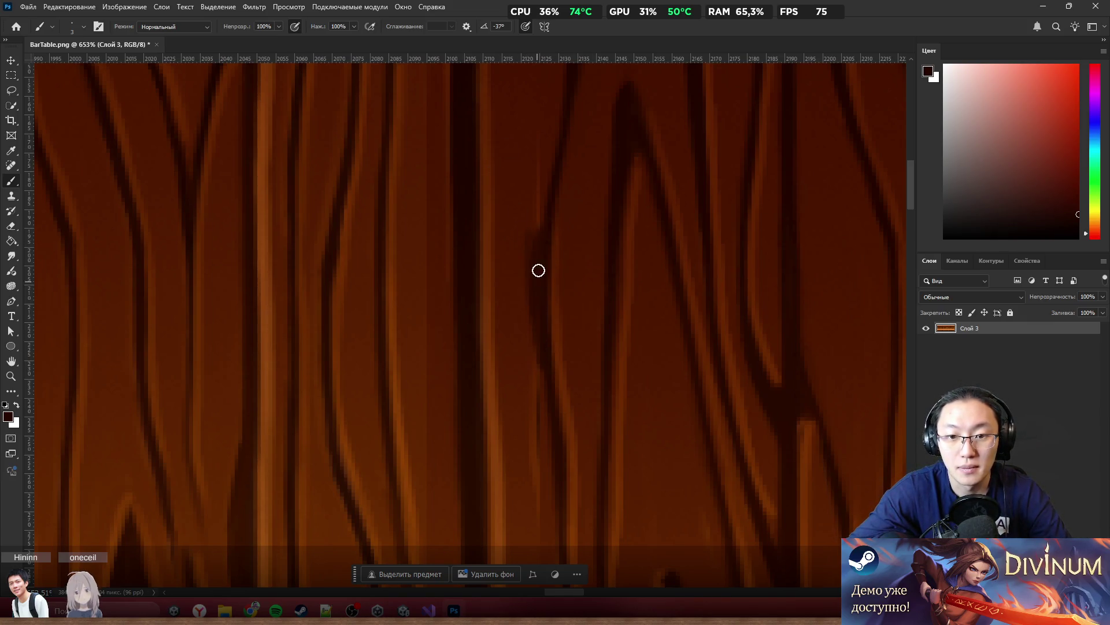
pyautogui.keyDown('alt'); pyautogui.click(524, 206); pyautogui.keyUp('alt')
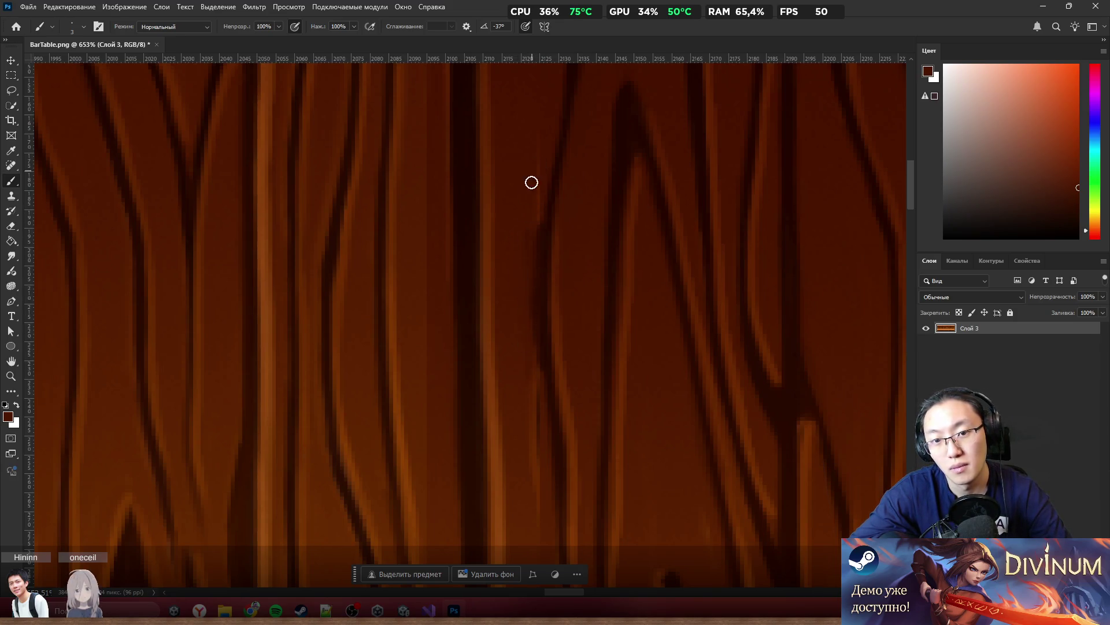
pyautogui.keyDown('alt'); pyautogui.scroll(-4, 636, 133); pyautogui.keyUp('alt')
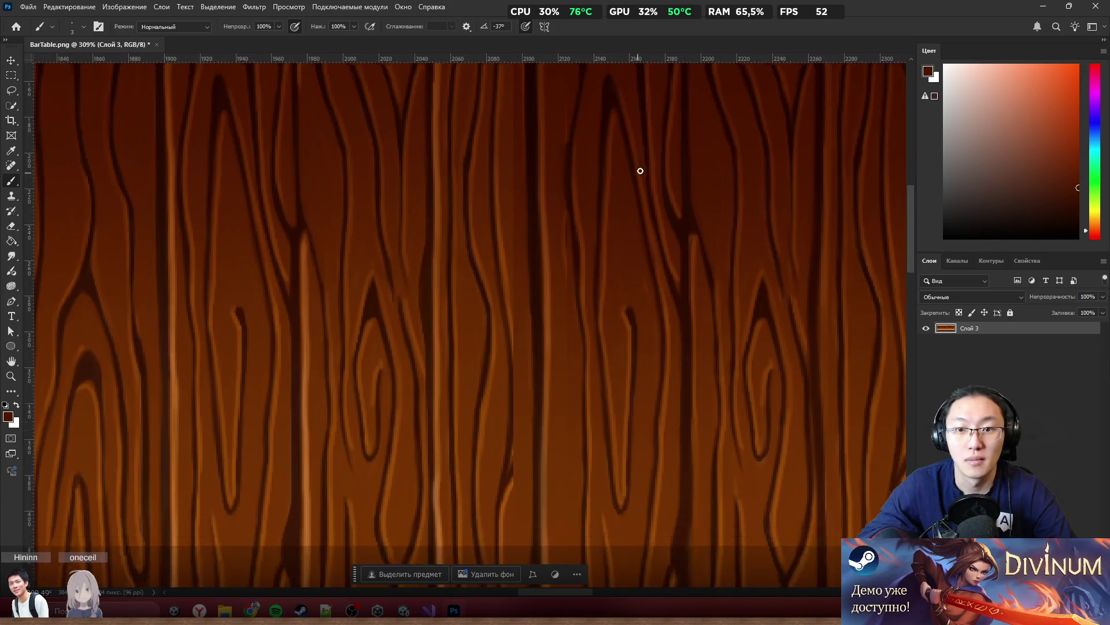
pyautogui.keyDown('alt'); pyautogui.scroll(5, 612, 122); pyautogui.keyUp('alt')
pyautogui.keyDown('alt'); pyautogui.scroll(3, 550, 218); pyautogui.keyUp('alt')
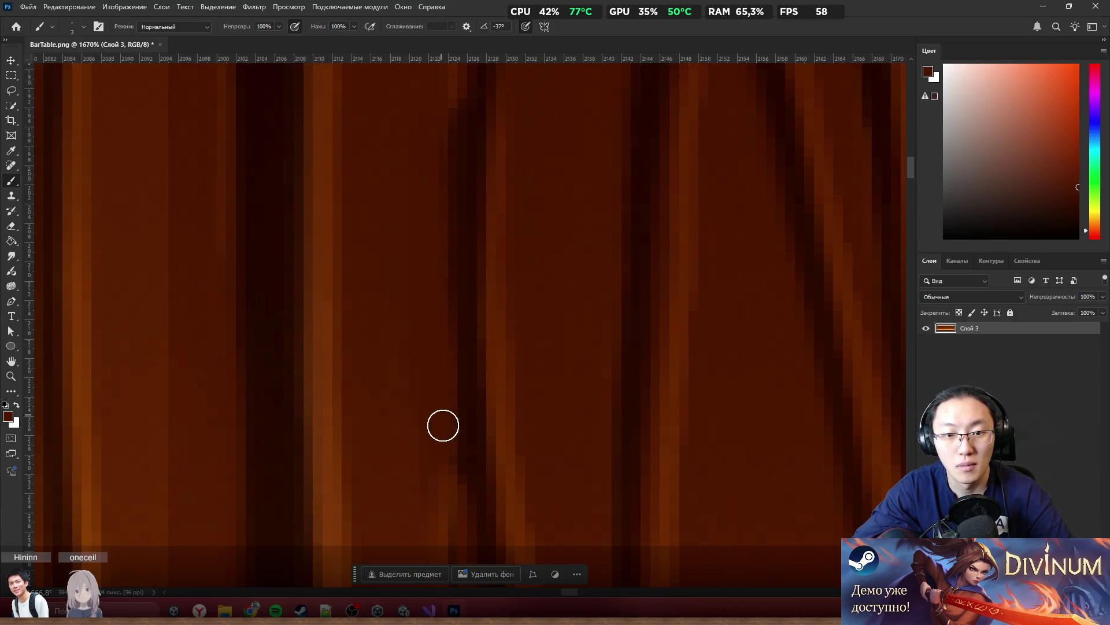
pyautogui.scroll(-8, 438, 86)
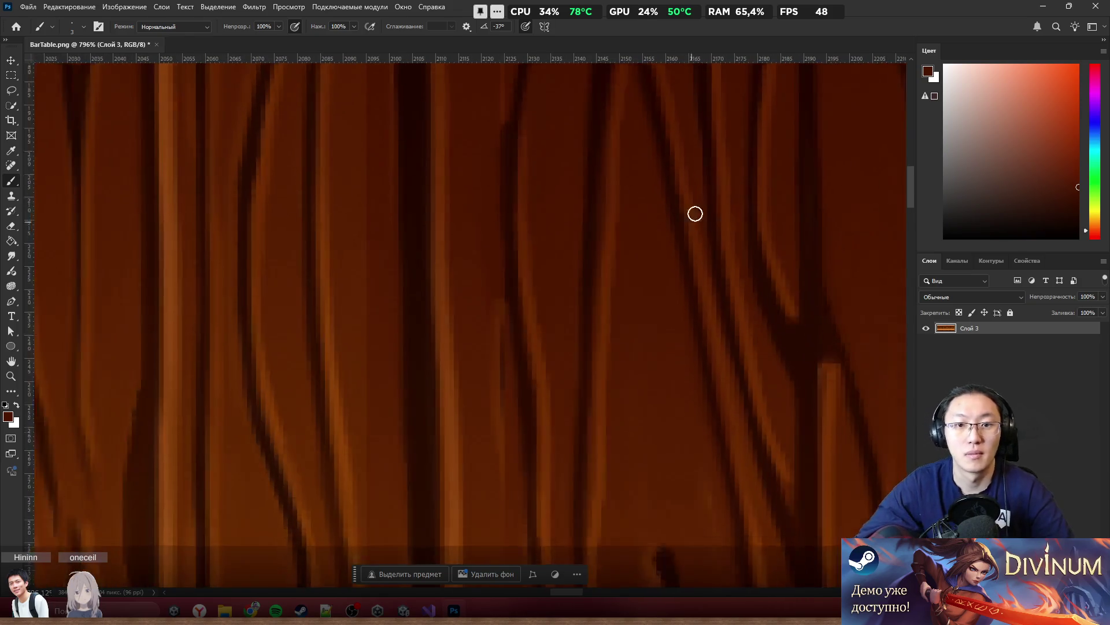
pyautogui.scroll(4, 630, 196)
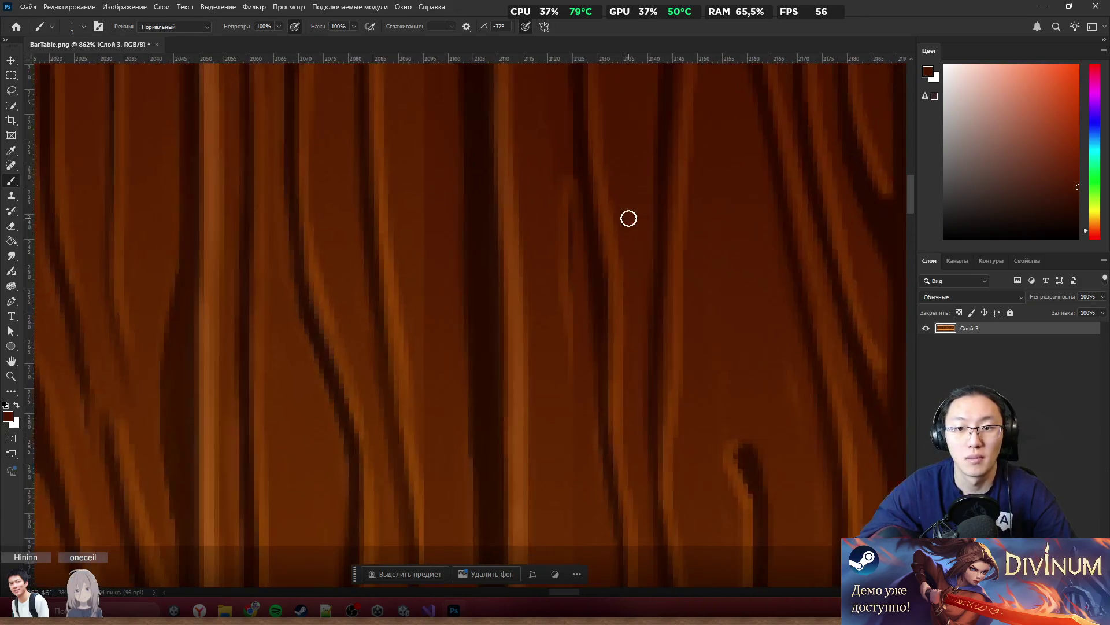
pyautogui.keyDown('alt'); pyautogui.click(560, 277); pyautogui.keyUp('alt')
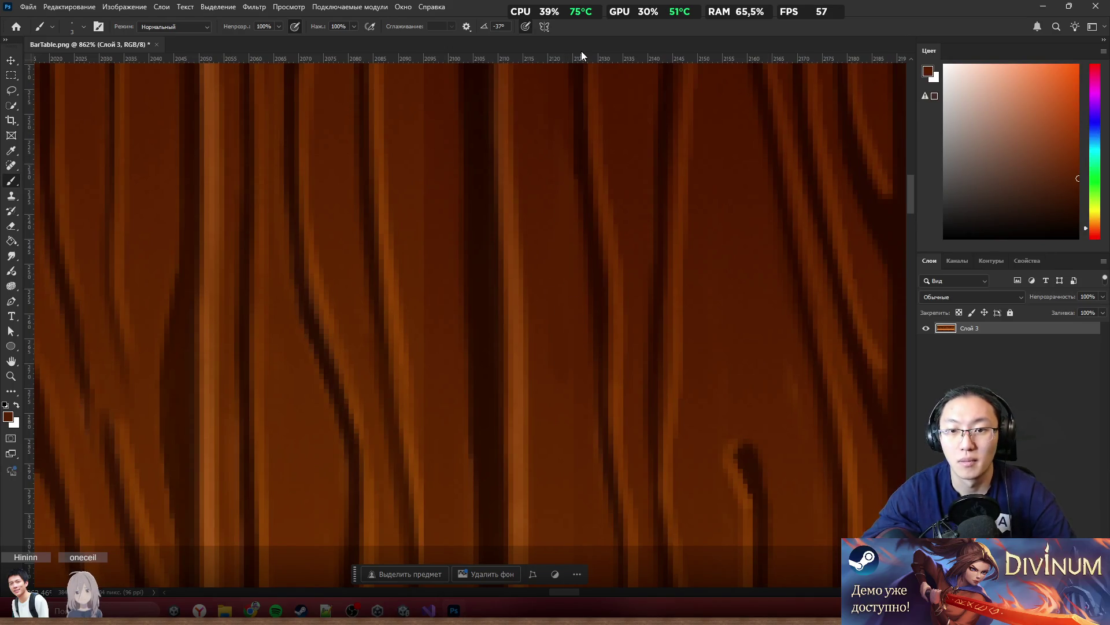
pyautogui.scroll(-5, 636, 174)
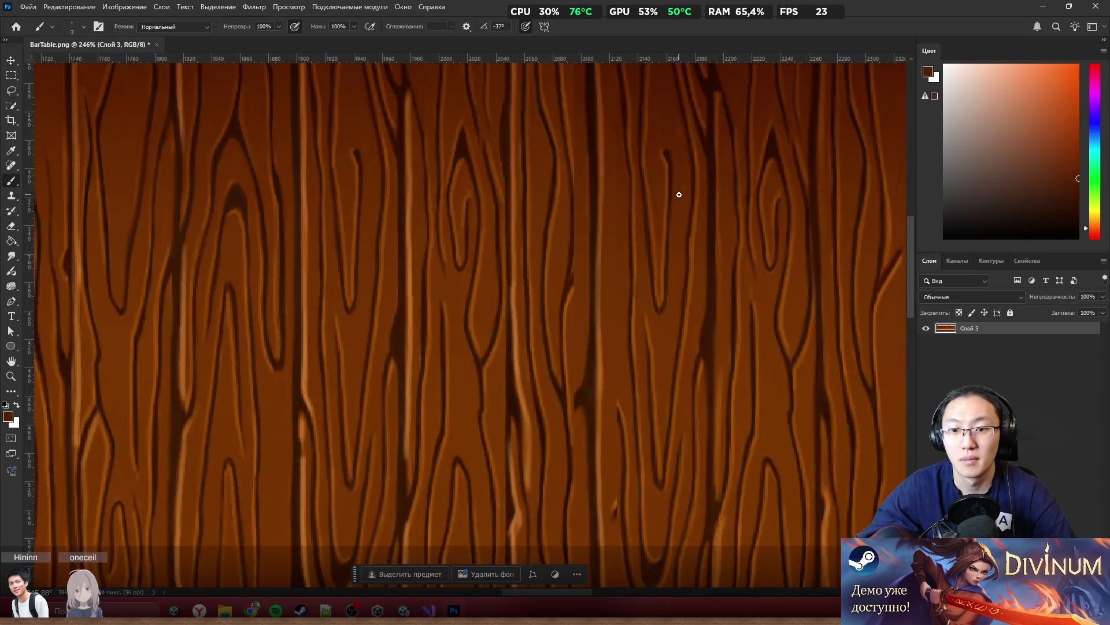
pyautogui.scroll(3, 652, 189)
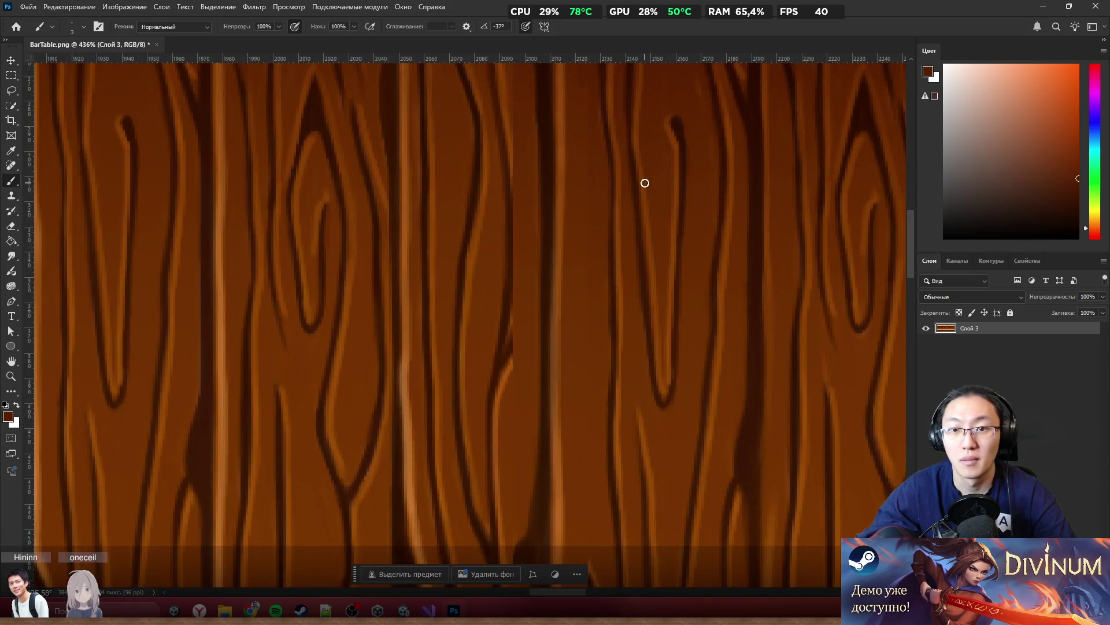
pyautogui.click(12, 258)
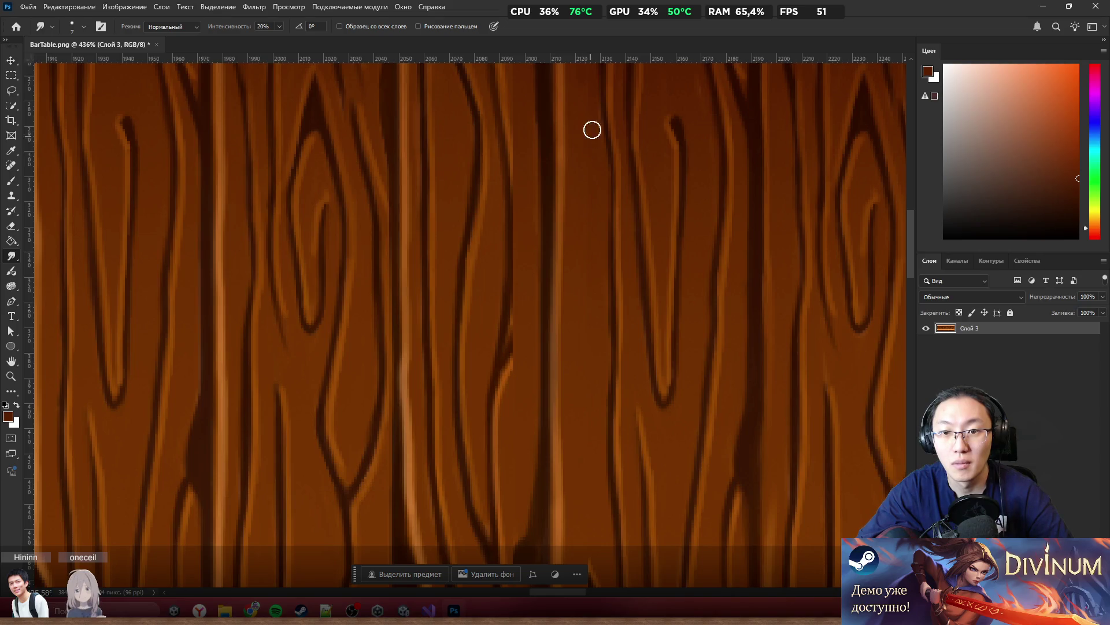
pyautogui.scroll(-5, 629, 266)
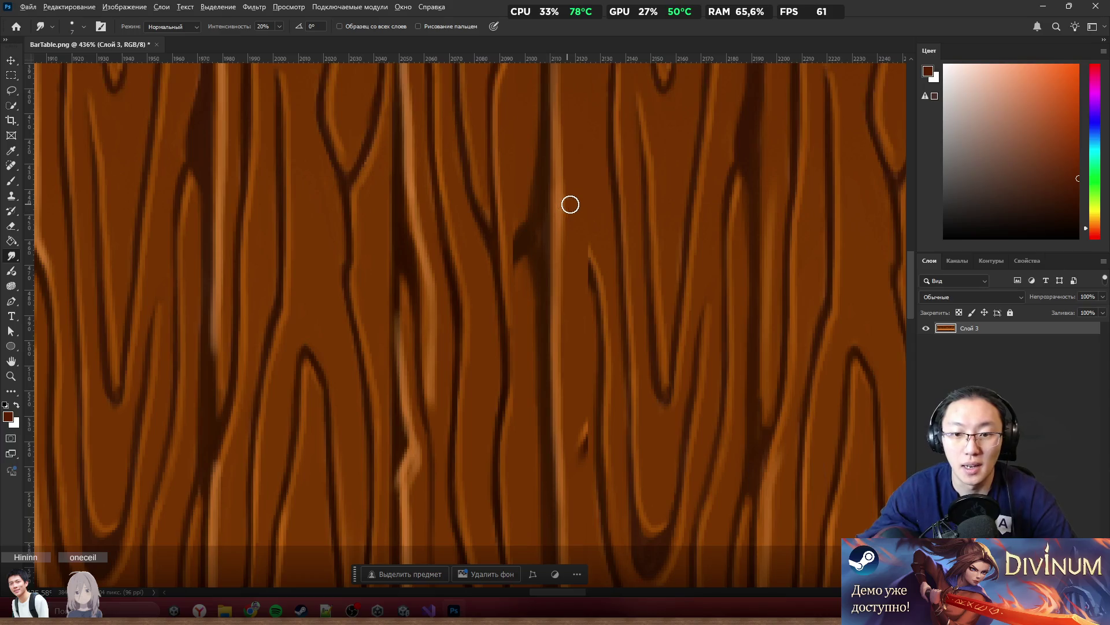
pyautogui.scroll(3, 590, 220)
pyautogui.scroll(2, 603, 240)
pyautogui.press('b')
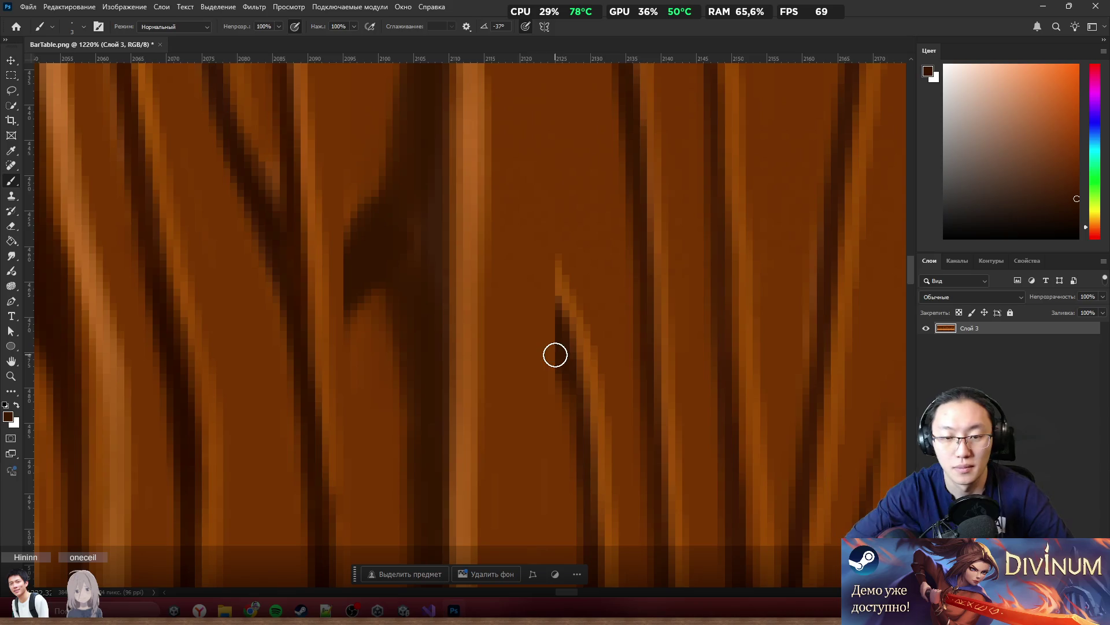
# Paint a dark diagonal grain line across the seam, undoing a bad branch stroke
pyautogui.moveTo(568, 347)
pyautogui.mouseDown()
pyautogui.moveTo(483, 253)
pyautogui.moveTo(456, 187)
pyautogui.mouseUp()
pyautogui.moveTo(494, 231)
pyautogui.mouseDown()
pyautogui.moveTo(546, 320)
pyautogui.moveTo(466, 158)
pyautogui.mouseUp()
pyautogui.keyDown('alt'); pyautogui.click(567, 300); pyautogui.keyUp('alt')
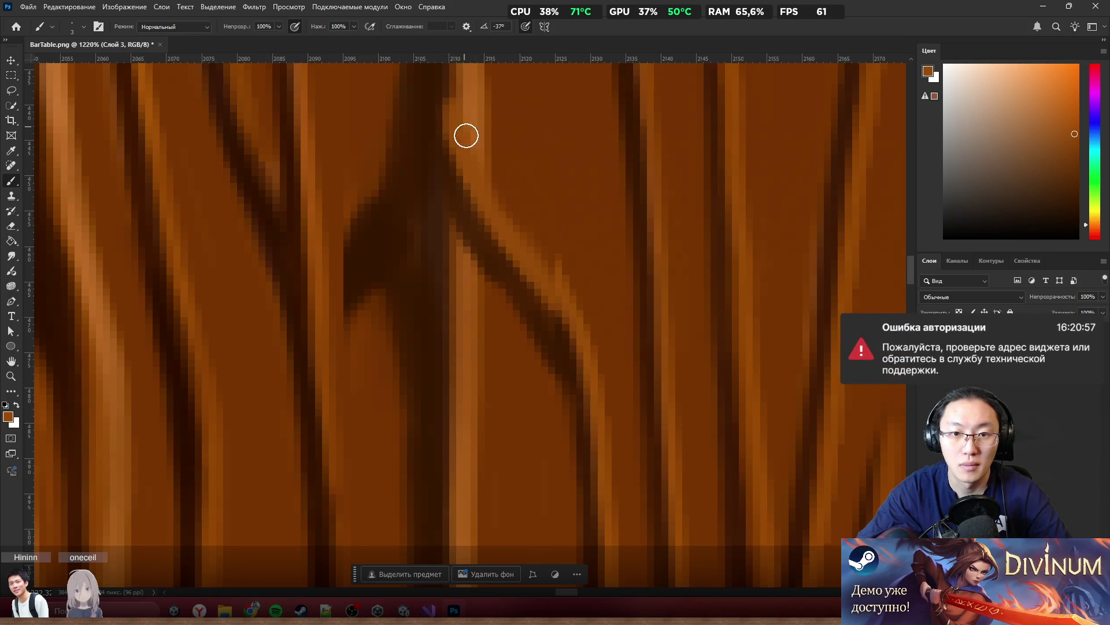
pyautogui.keyDown('alt'); pyautogui.click(436, 113); pyautogui.keyUp('alt')
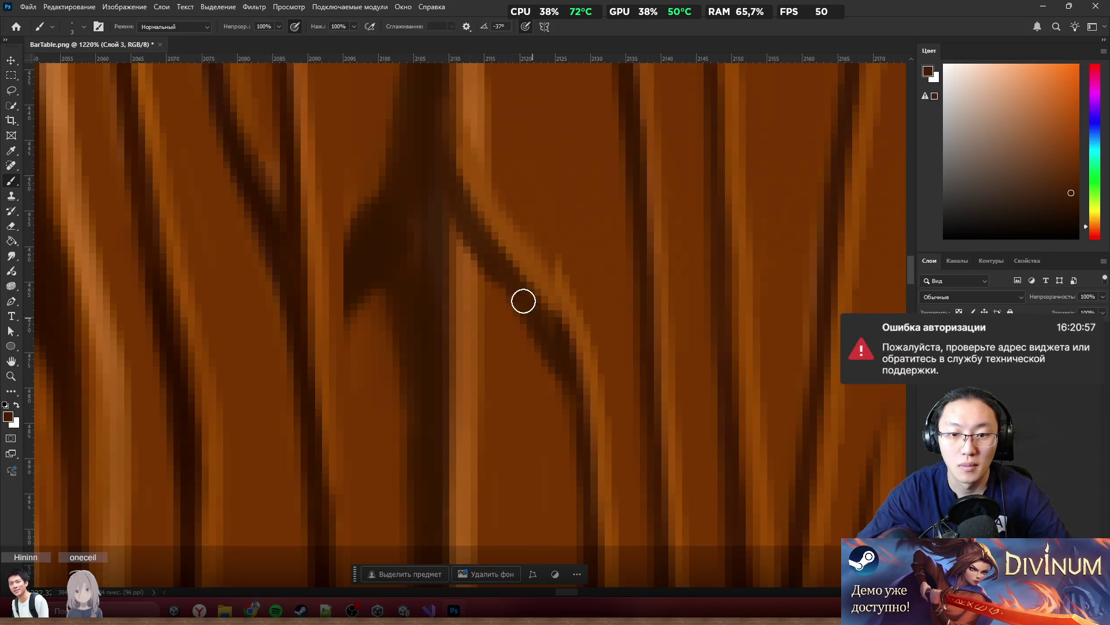
pyautogui.moveTo(475, 225); pyautogui.dragTo(535, 344)
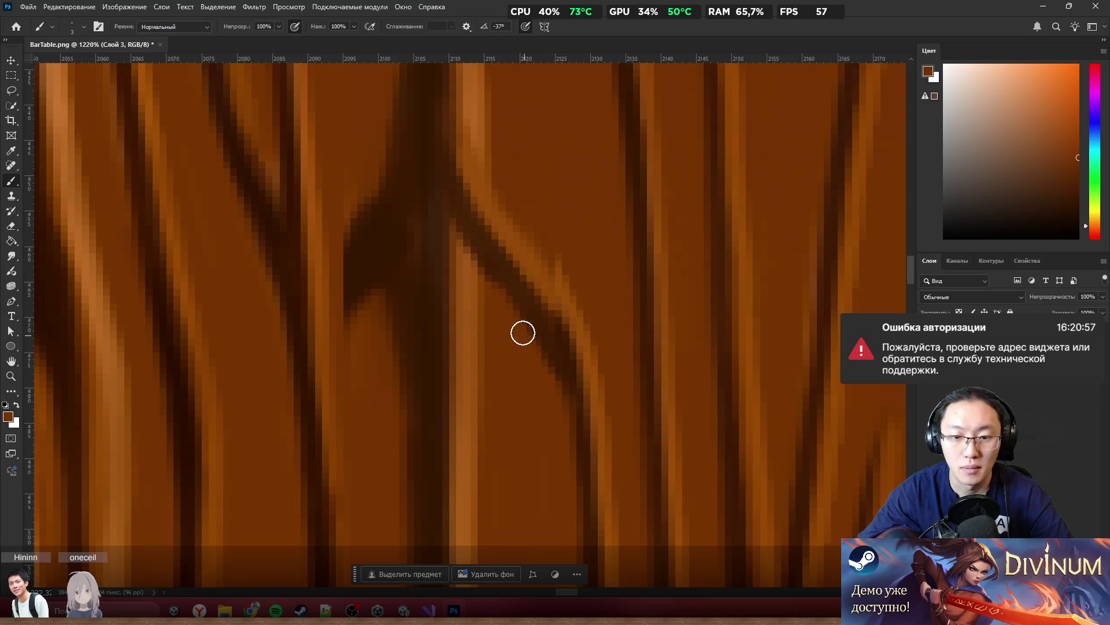
pyautogui.hotkey('ctrl', 'z')
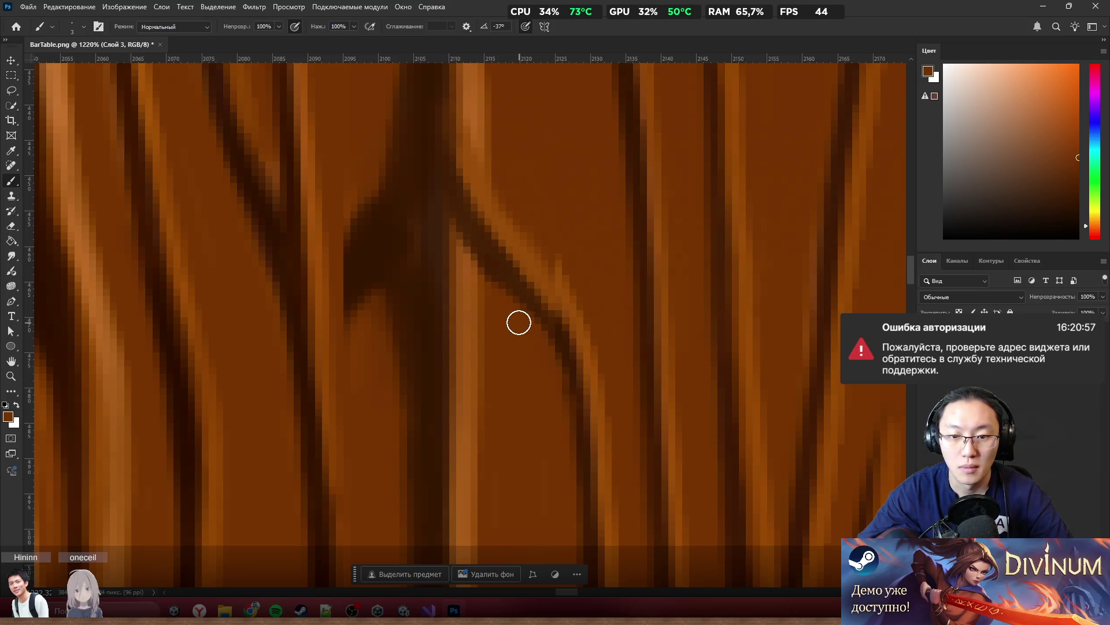
# Resample browns and paint more grain lines down-left and across to meet the seam
pyautogui.scroll(-4, 558, 179)
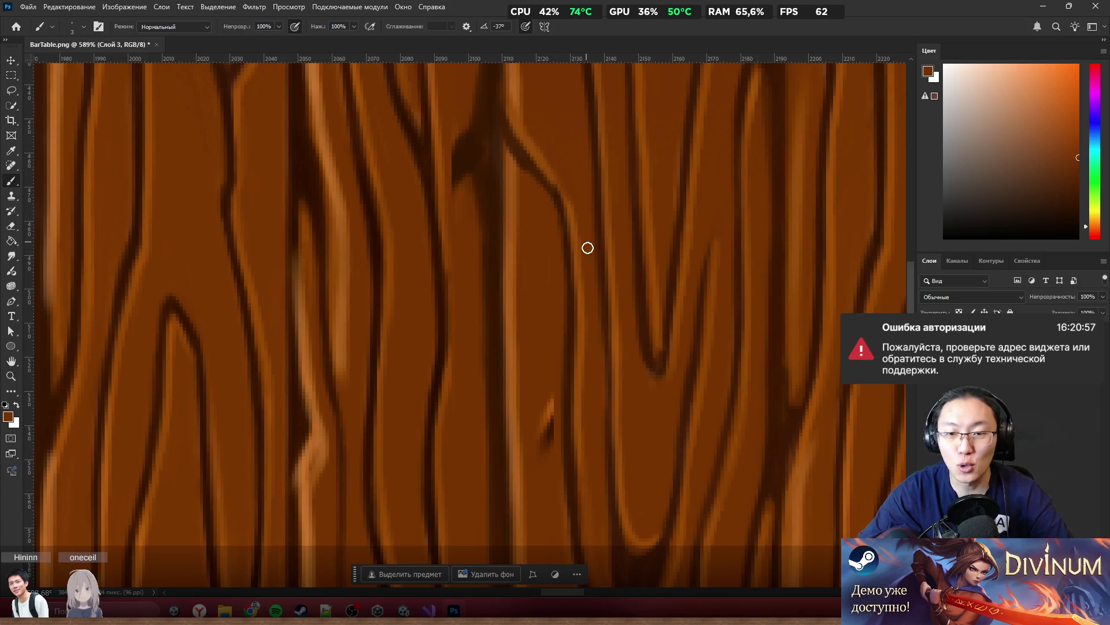
pyautogui.scroll(-3, 559, 117)
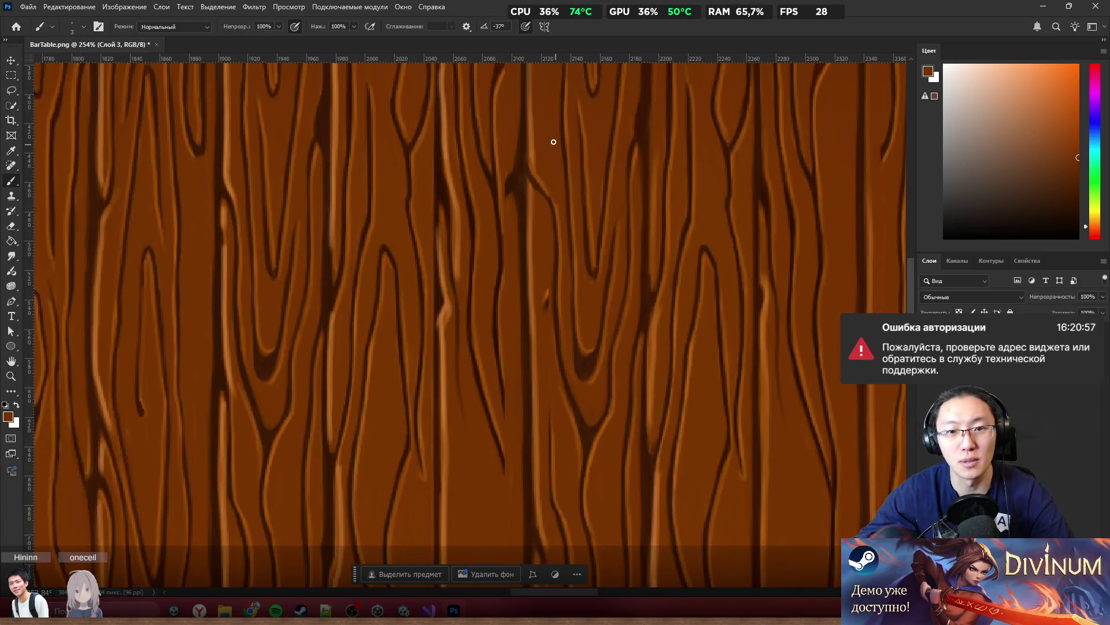
pyautogui.scroll(4, 530, 159)
pyautogui.keyDown('alt'); pyautogui.click(483, 215); pyautogui.keyUp('alt')
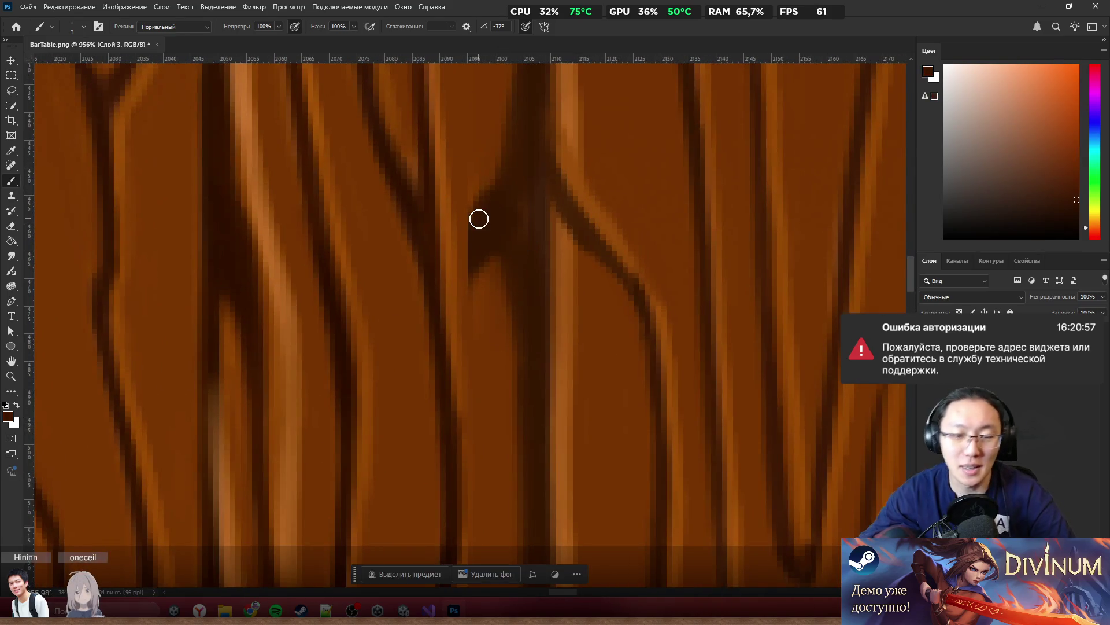
pyautogui.moveTo(473, 241)
pyautogui.mouseDown()
pyautogui.moveTo(453, 273)
pyautogui.moveTo(459, 253)
pyautogui.moveTo(450, 347)
pyautogui.mouseUp()
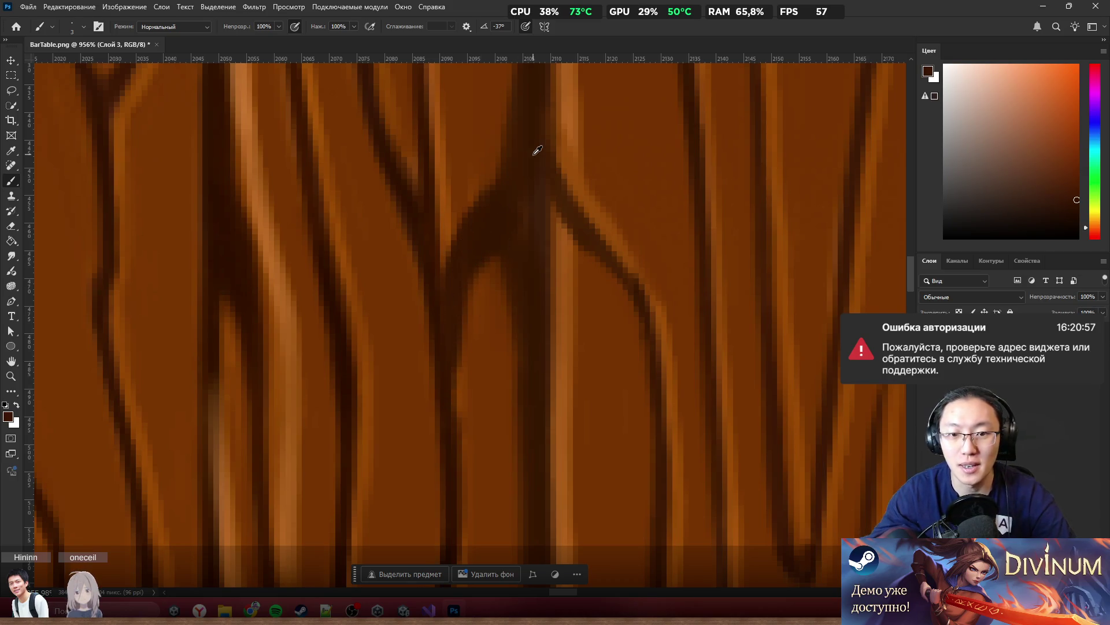
pyautogui.scroll(-10, 533, 154)
pyautogui.scroll(10, 765, 175)
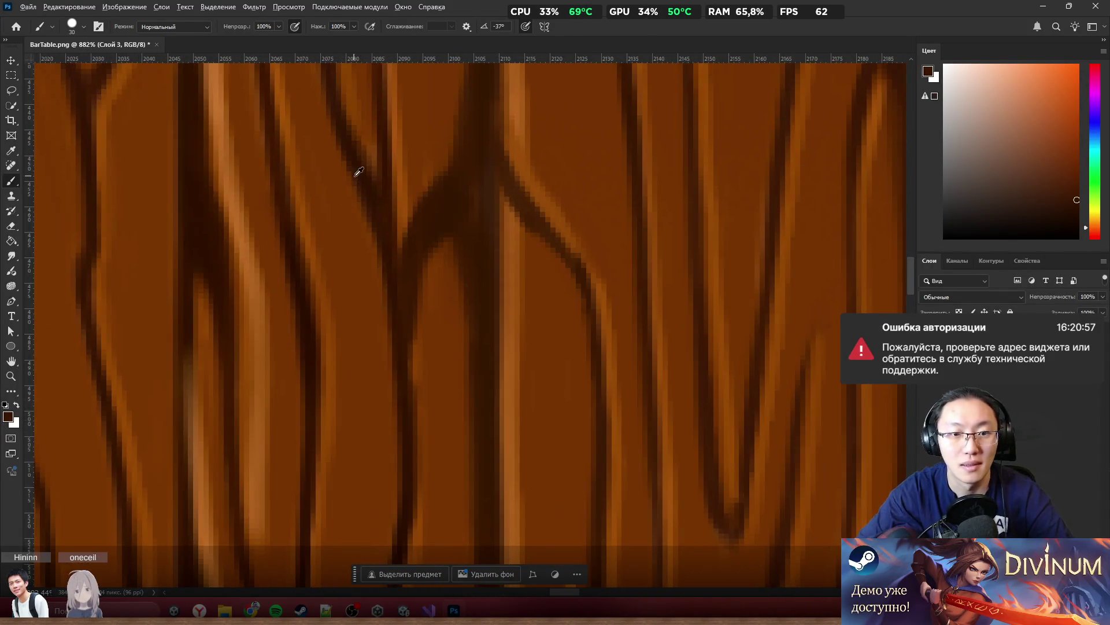
pyautogui.keyDown('alt'); pyautogui.click(426, 163); pyautogui.keyUp('alt')
pyautogui.moveTo(422, 185)
pyautogui.mouseDown()
pyautogui.moveTo(453, 161)
pyautogui.moveTo(498, 186)
pyautogui.mouseUp()
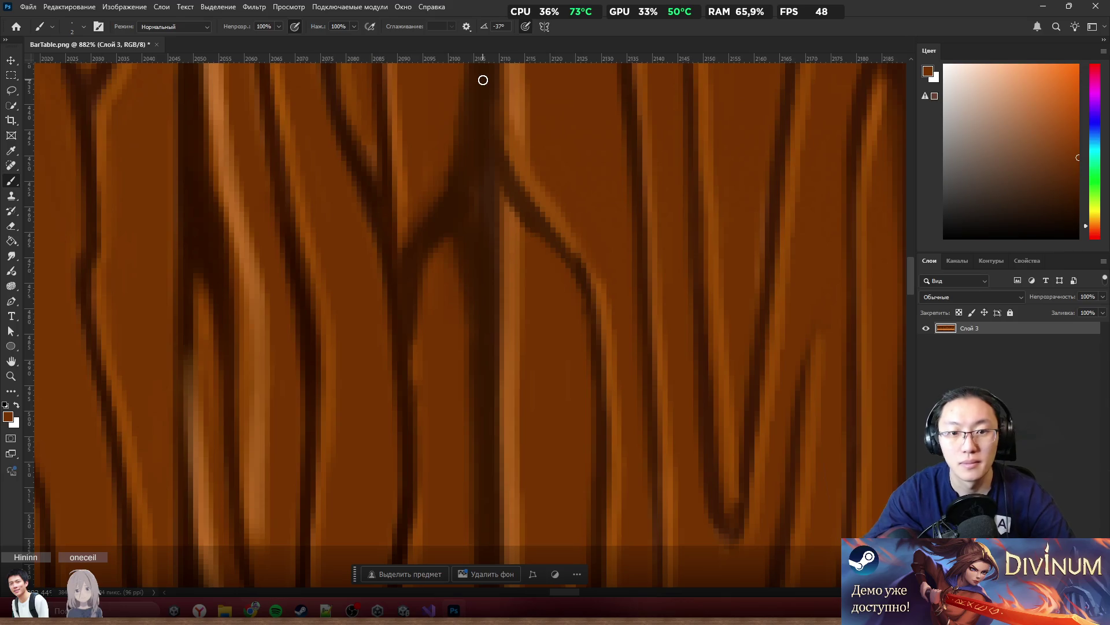
pyautogui.scroll(-5, 533, 148)
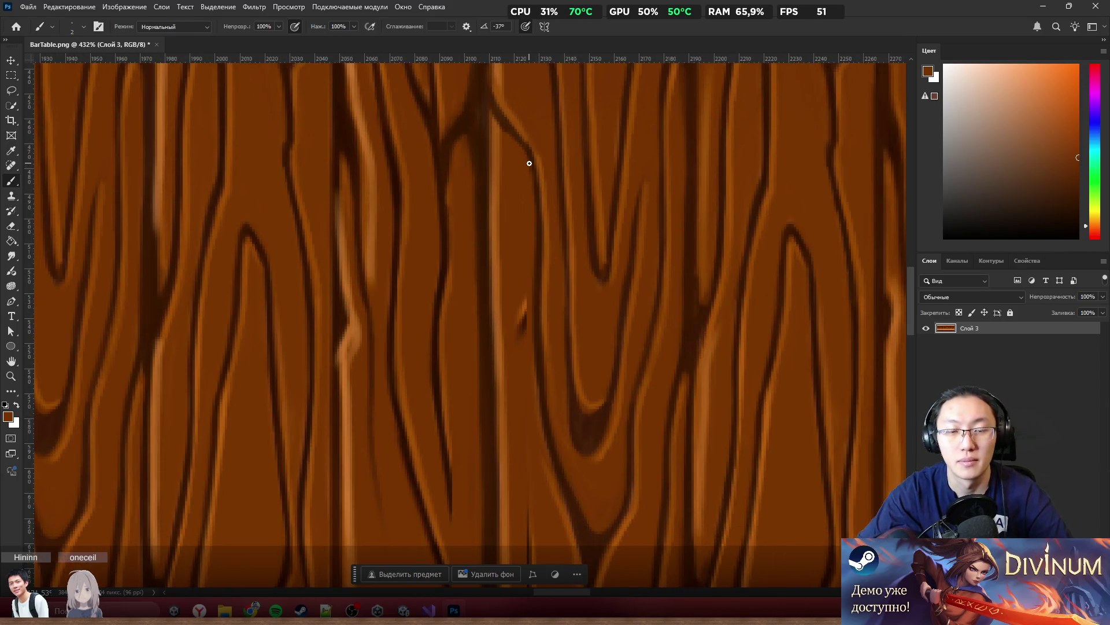
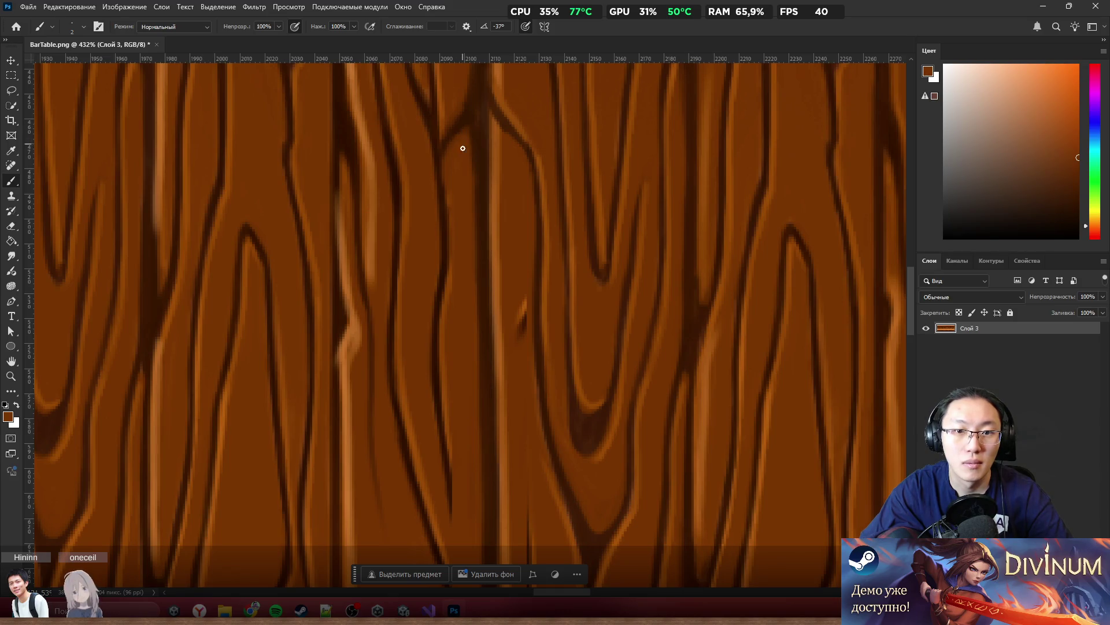
# Sample the dark grain brown and darken the grain line crossing the plank seam
pyautogui.scroll(-5, 461, 129)
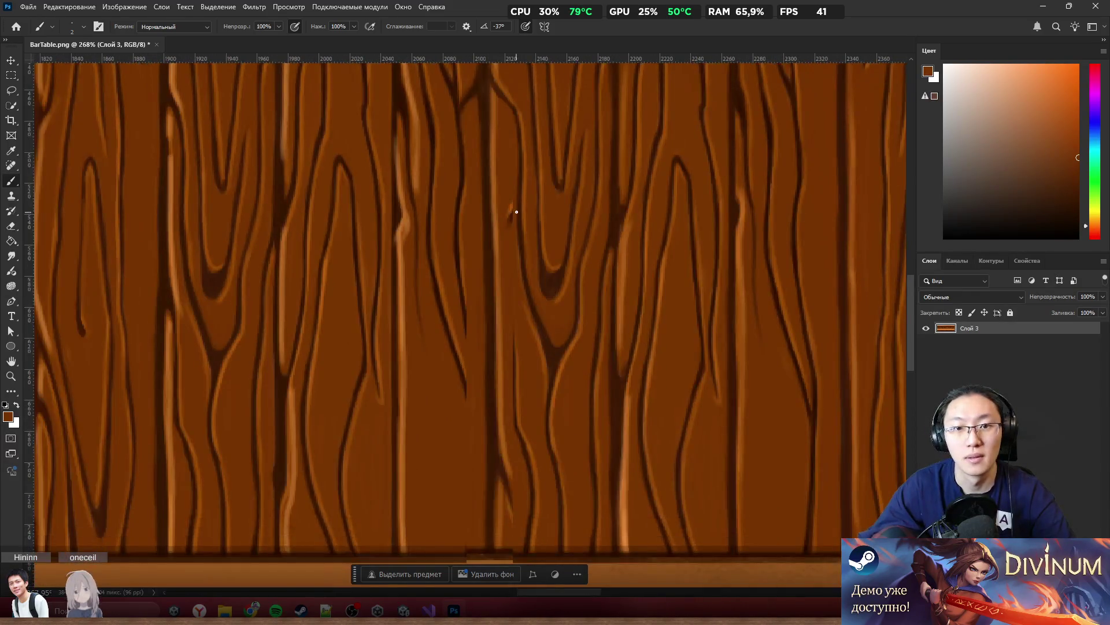
pyautogui.scroll(-3, 513, 208)
pyautogui.scroll(8, 485, 235)
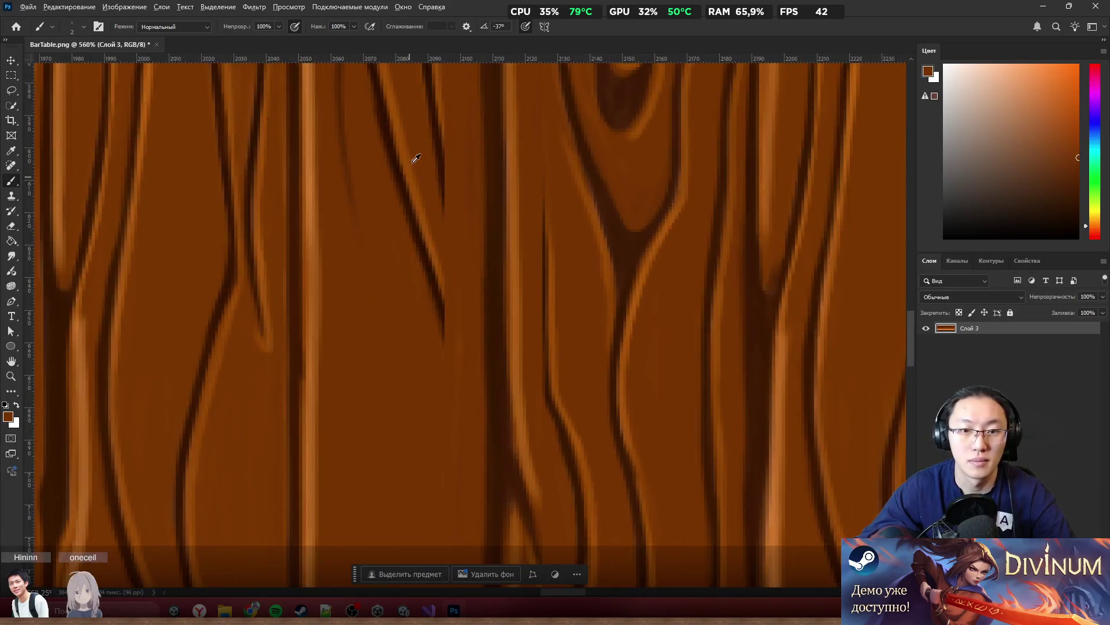
pyautogui.keyDown('alt'); pyautogui.click(442, 161); pyautogui.keyUp('alt')
pyautogui.scroll(-1, 452, 149)
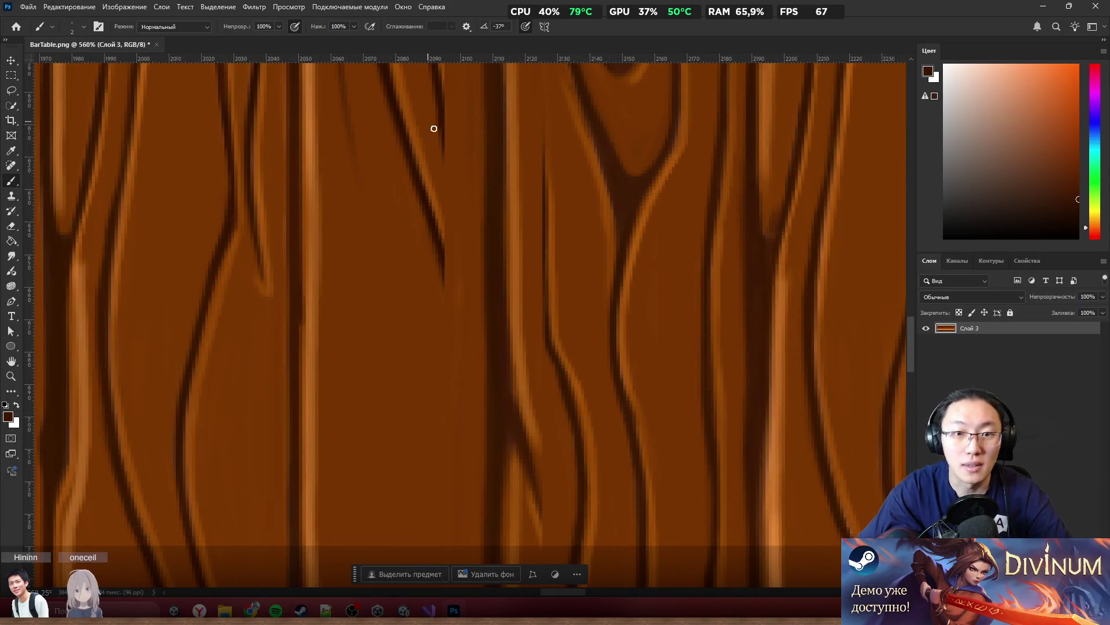
pyautogui.moveTo(466, 225)
pyautogui.mouseDown()
pyautogui.moveTo(445, 136)
pyautogui.moveTo(460, 198)
pyautogui.mouseUp()
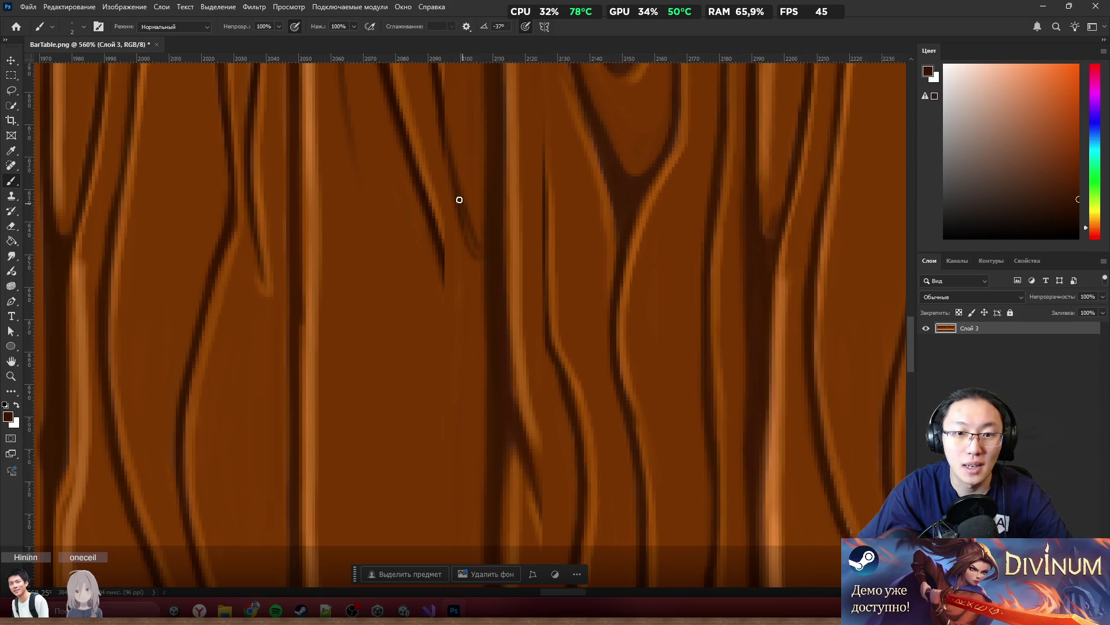
# Extend and darken more dark grain lines across the seam toward the lower edge
pyautogui.scroll(-3, 528, 213)
pyautogui.scroll(2, 483, 235)
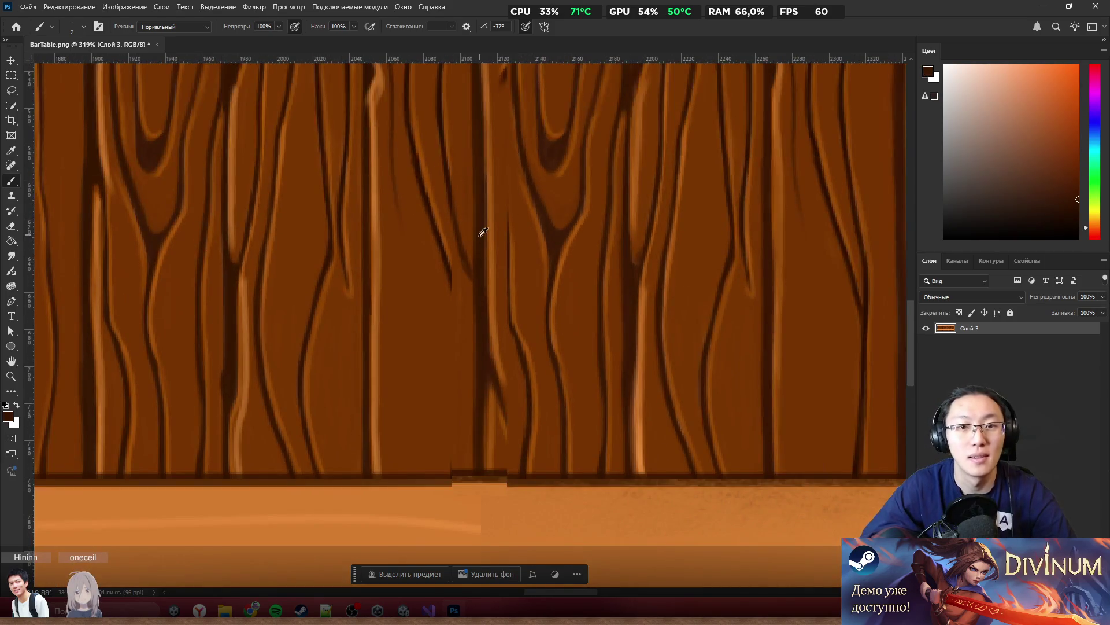
pyautogui.scroll(-1, 471, 275)
pyautogui.scroll(-1, 513, 295)
pyautogui.moveTo(442, 275); pyautogui.dragTo(470, 386)
pyautogui.moveTo(448, 287); pyautogui.dragTo(484, 382)
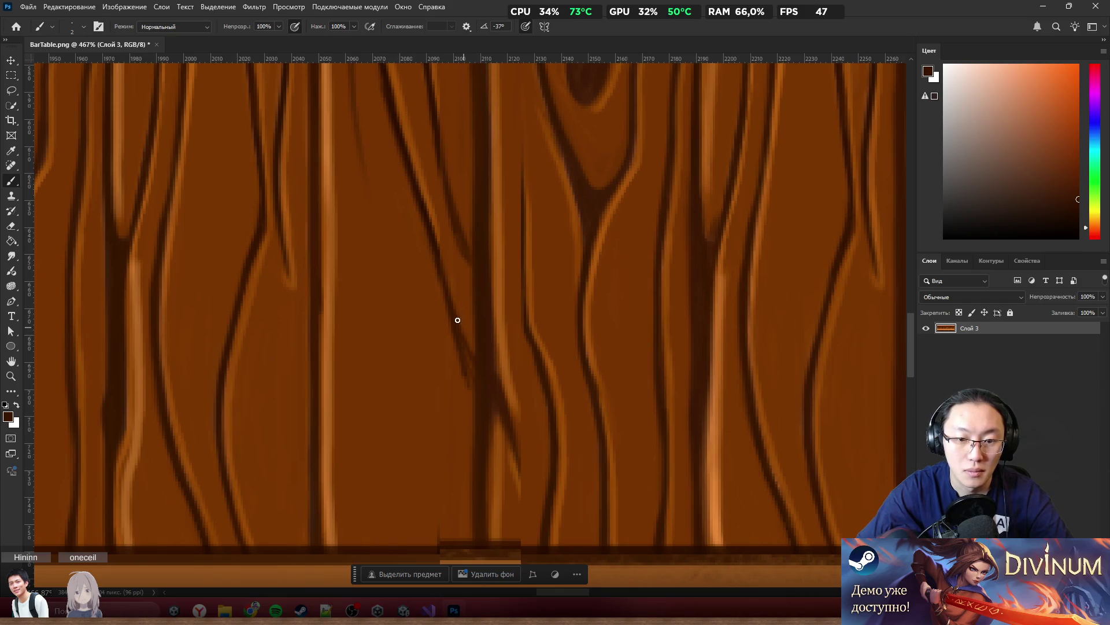
pyautogui.moveTo(521, 444); pyautogui.dragTo(537, 521)
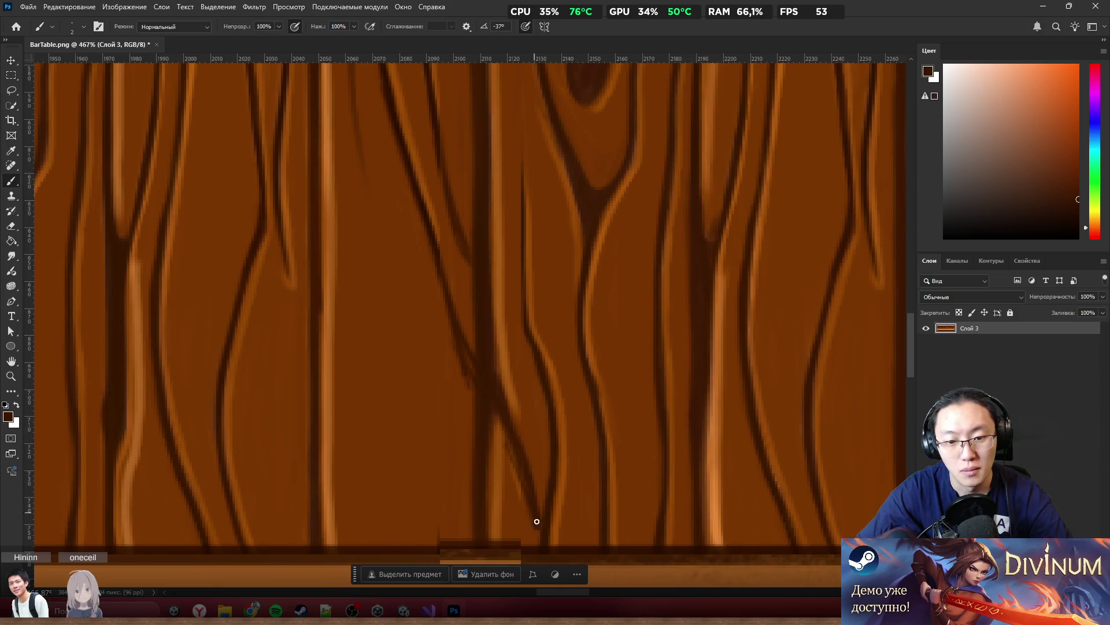
pyautogui.moveTo(434, 241); pyautogui.dragTo(477, 365)
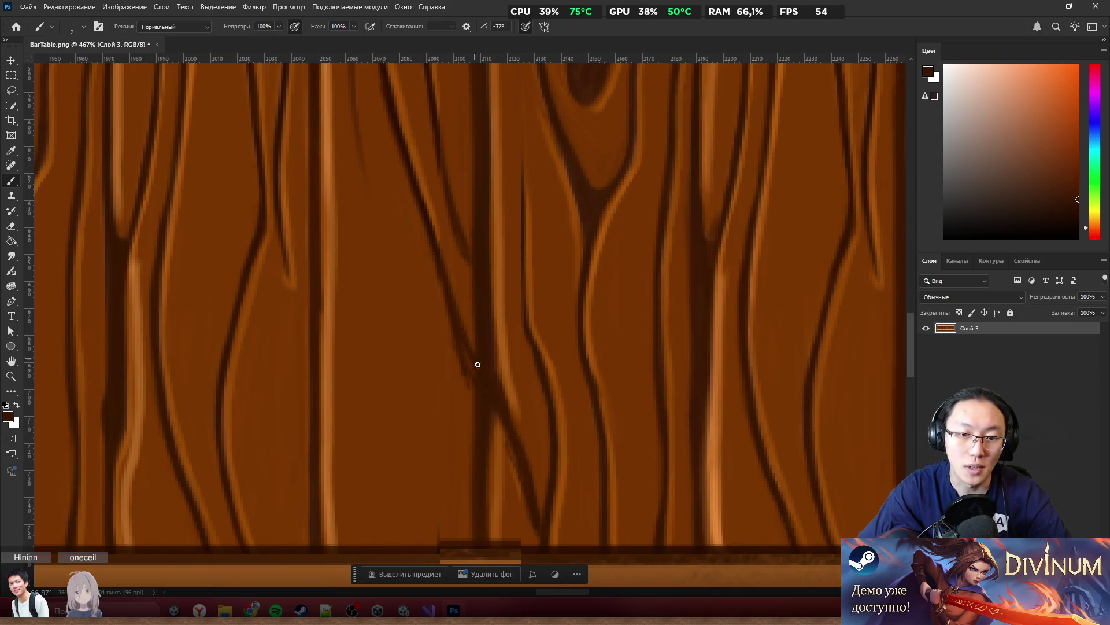
# Paint out part of a dark line with the sampled orange-brown base wood colour
pyautogui.keyDown('alt'); pyautogui.click(424, 298); pyautogui.keyUp('alt')
pyautogui.moveTo(462, 350); pyautogui.dragTo(442, 307)
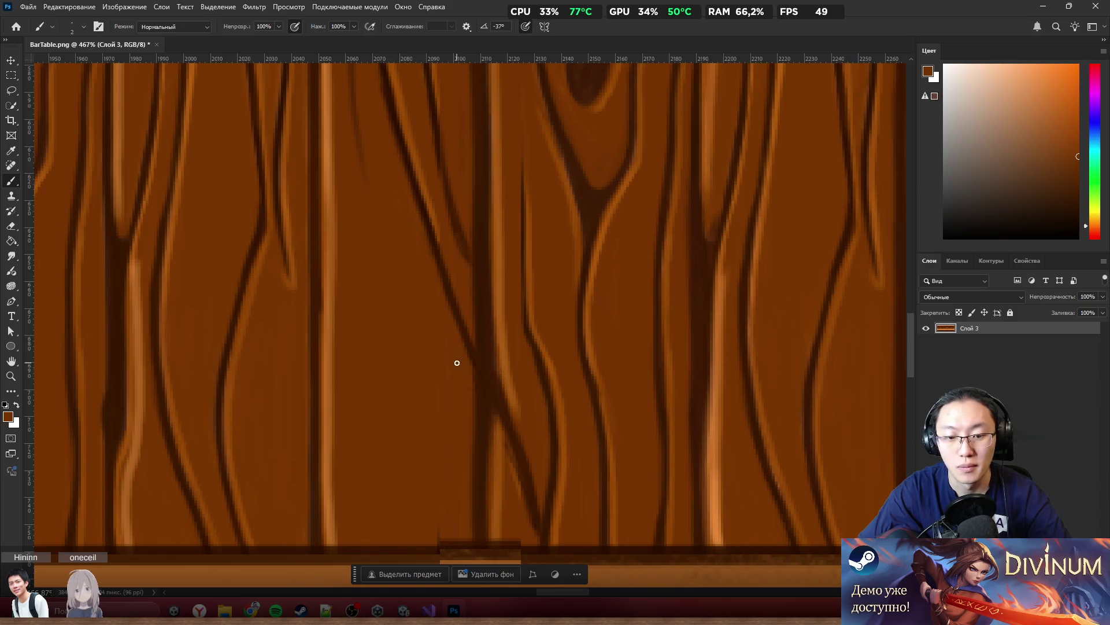
pyautogui.scroll(-5, 435, 347)
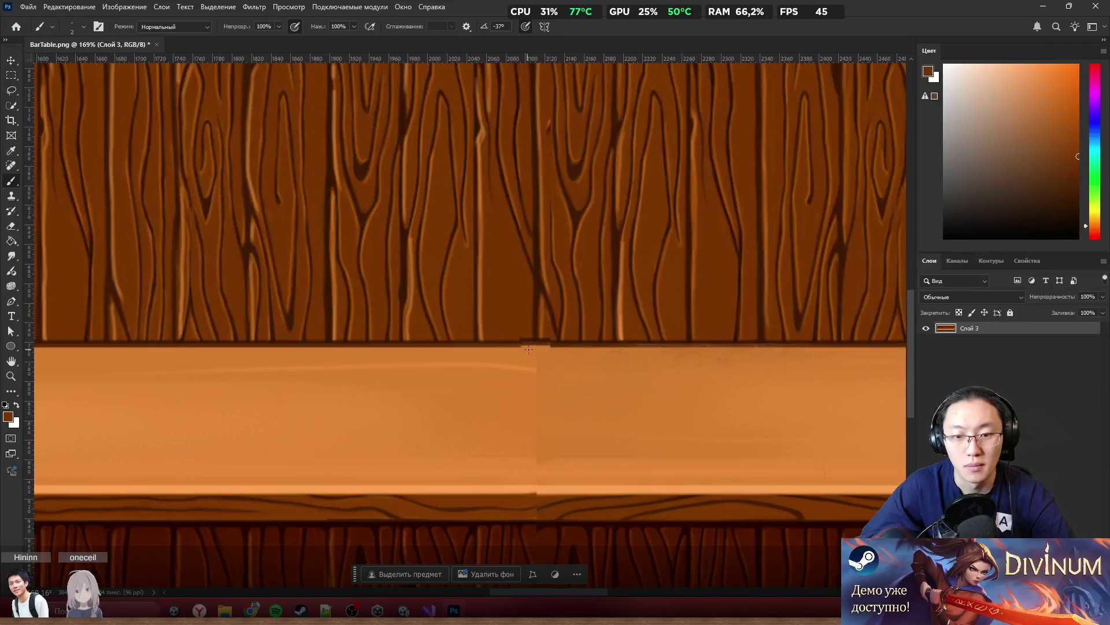
# Add a light orange highlight along the dark grain line, using colours sampled from the wood
pyautogui.scroll(-10, 547, 342)
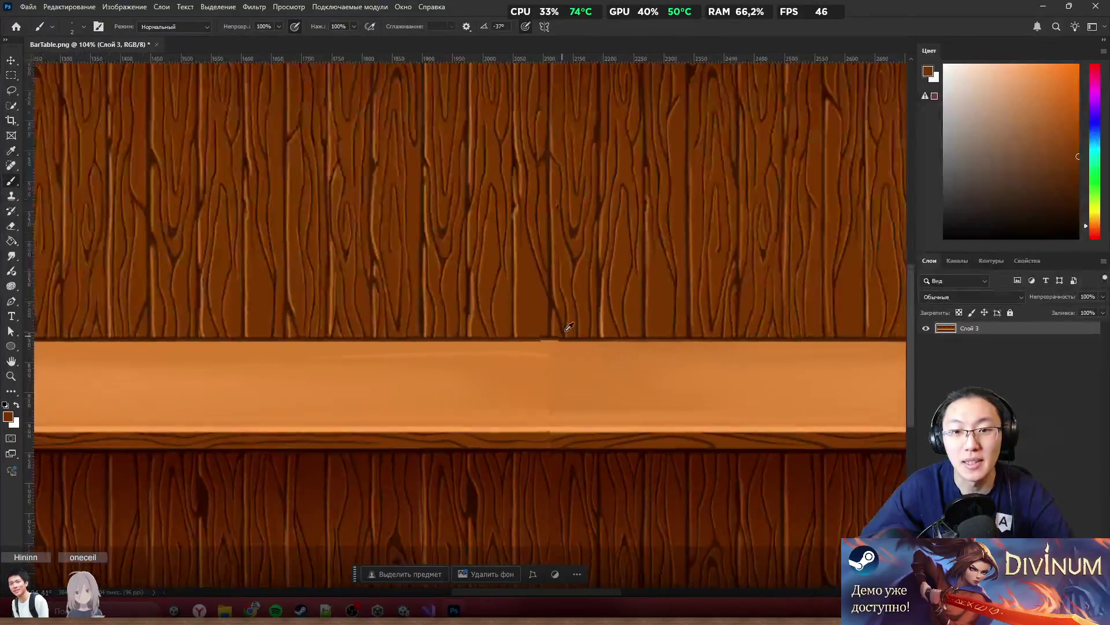
pyautogui.scroll(5, 561, 405)
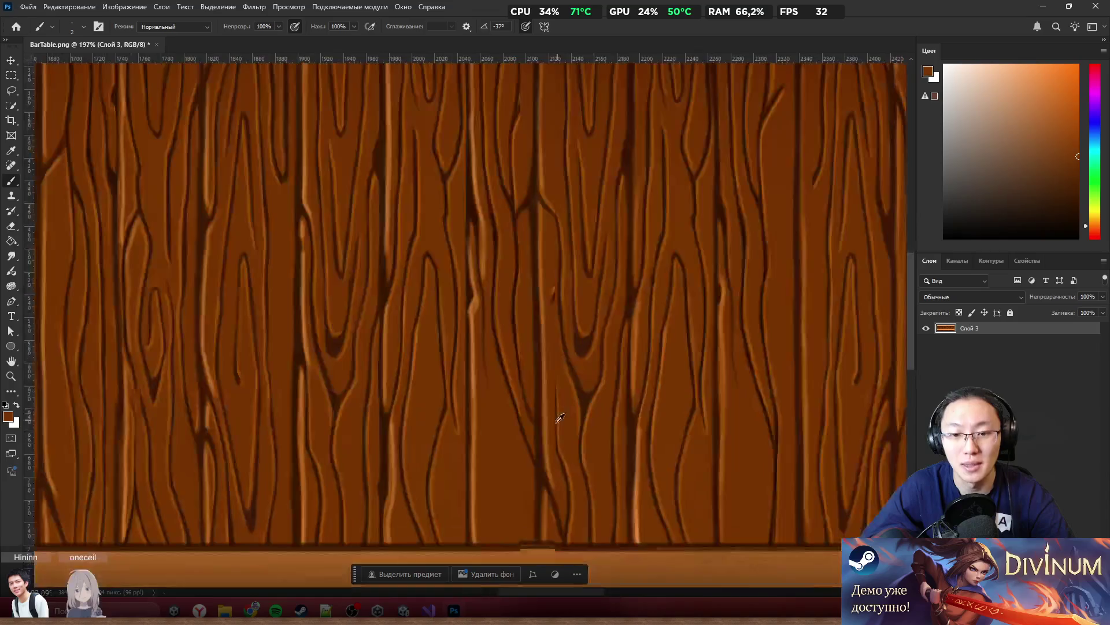
pyautogui.scroll(5, 561, 411)
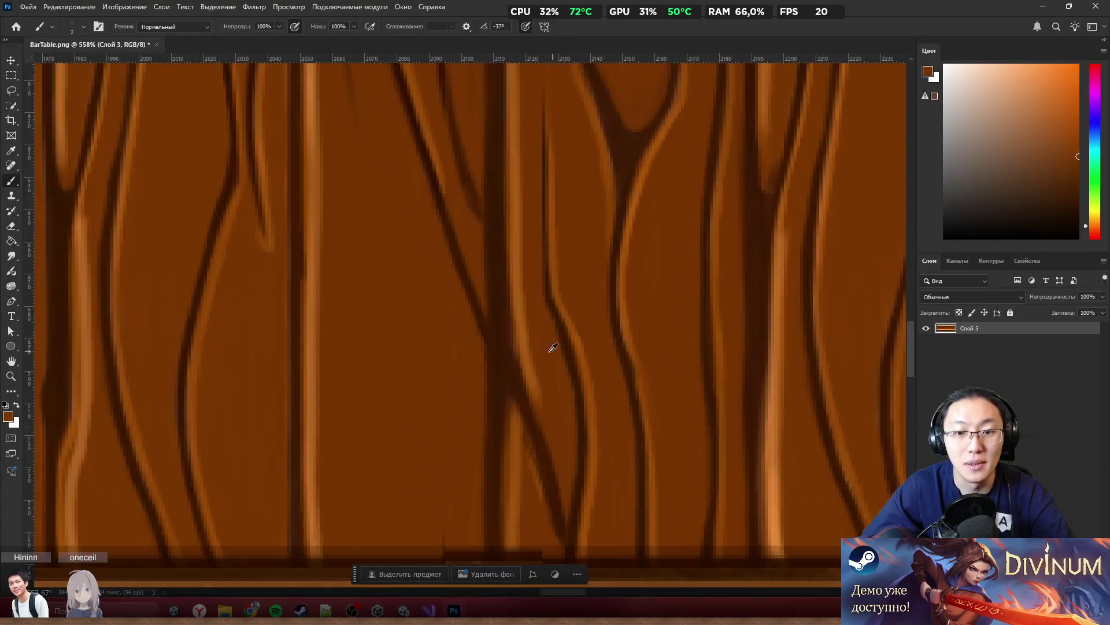
pyautogui.keyDown('alt'); pyautogui.click(428, 134); pyautogui.keyUp('alt')
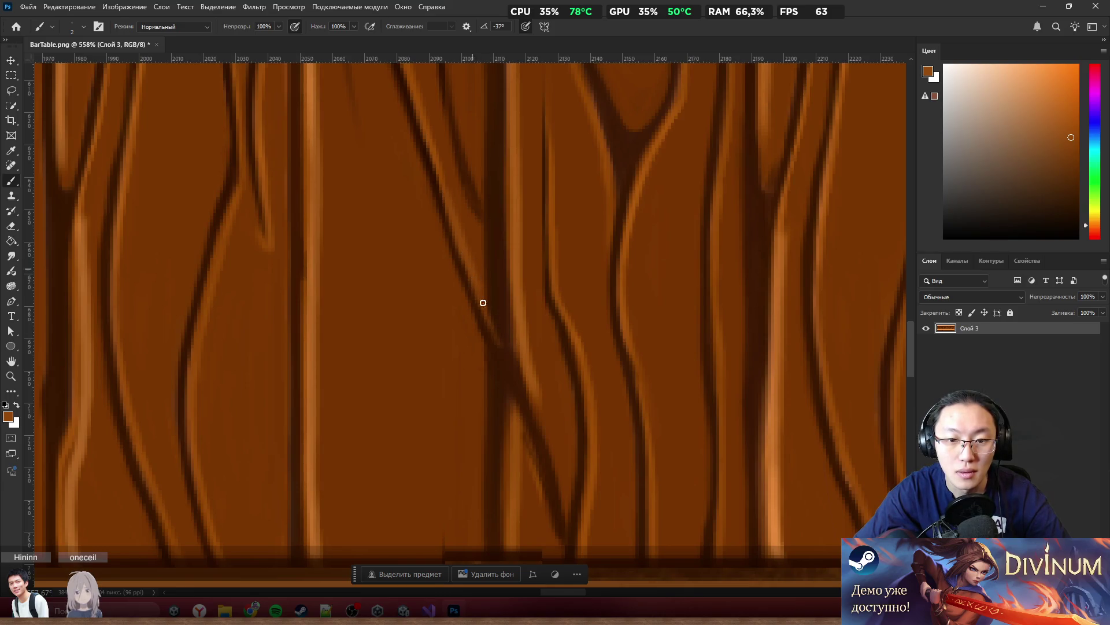
pyautogui.keyDown('alt'); pyautogui.click(491, 322); pyautogui.keyUp('alt')
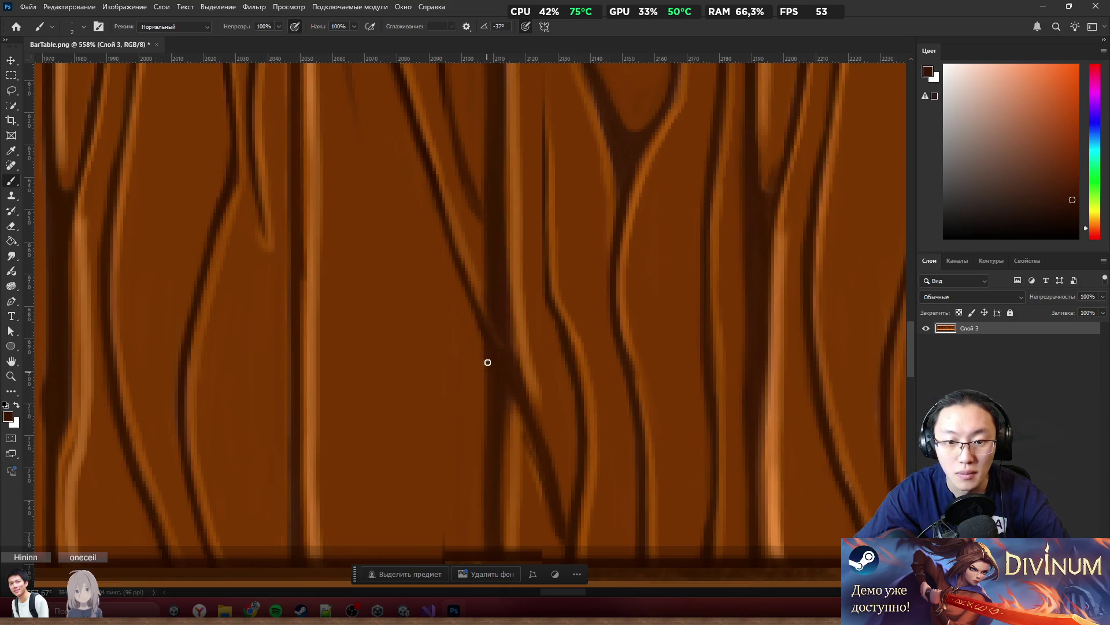
pyautogui.keyDown('alt'); pyautogui.click(533, 382); pyautogui.keyUp('alt')
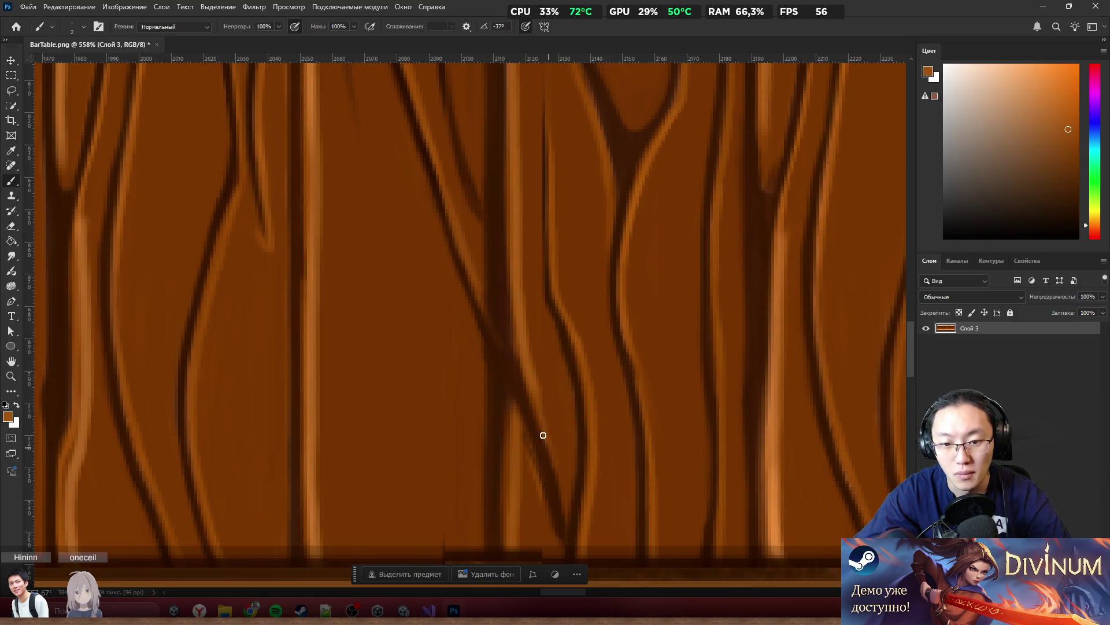
pyautogui.moveTo(559, 459); pyautogui.dragTo(565, 500)
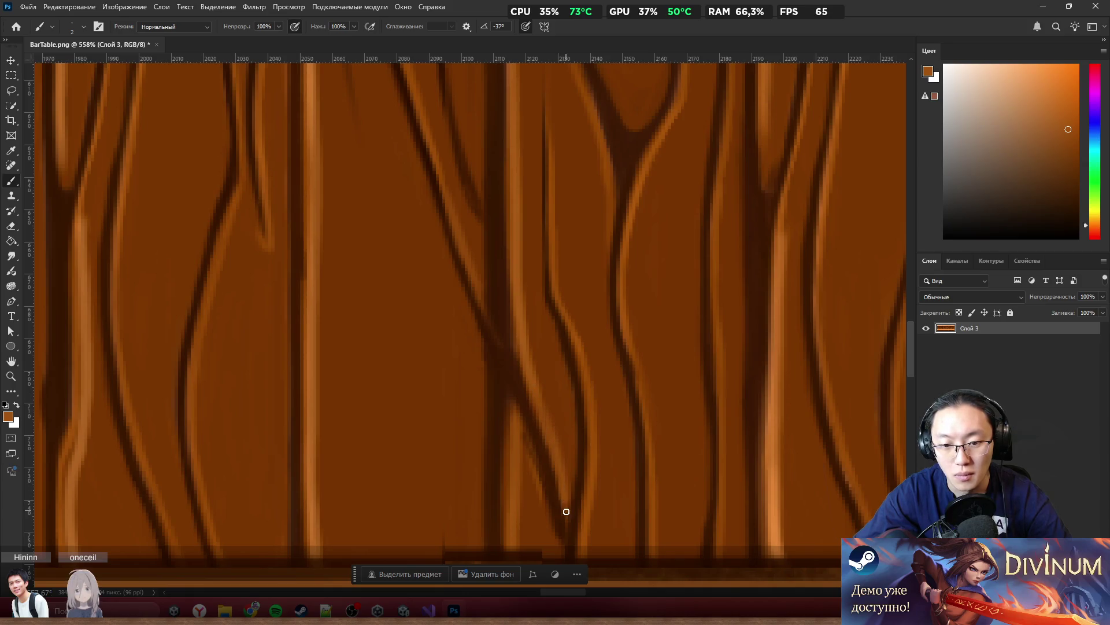
# Deepen the diagonal dark grain line with a darker brown picked from the grain
pyautogui.keyDown('alt'); pyautogui.click(525, 348); pyautogui.keyUp('alt')
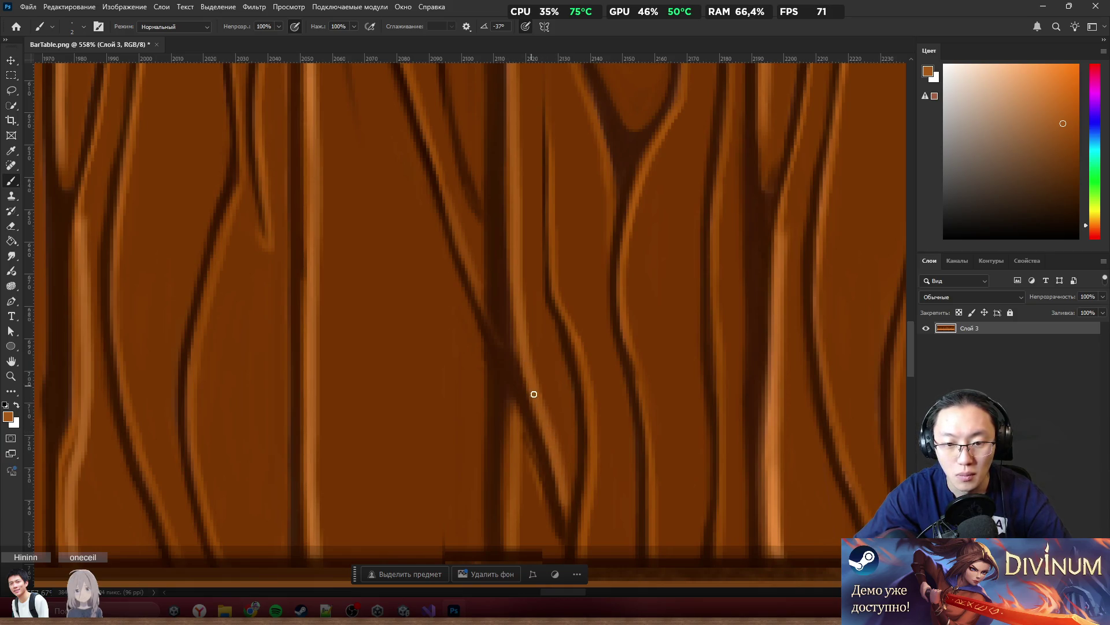
pyautogui.keyDown('alt'); pyautogui.click(533, 494); pyautogui.keyUp('alt')
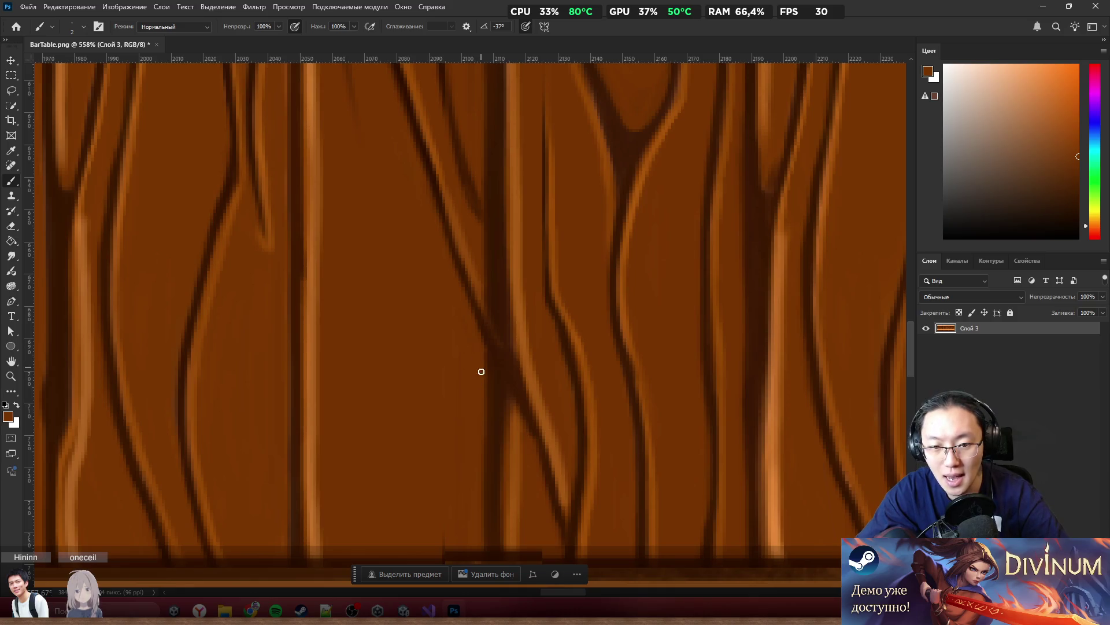
pyautogui.scroll(-3, 557, 290)
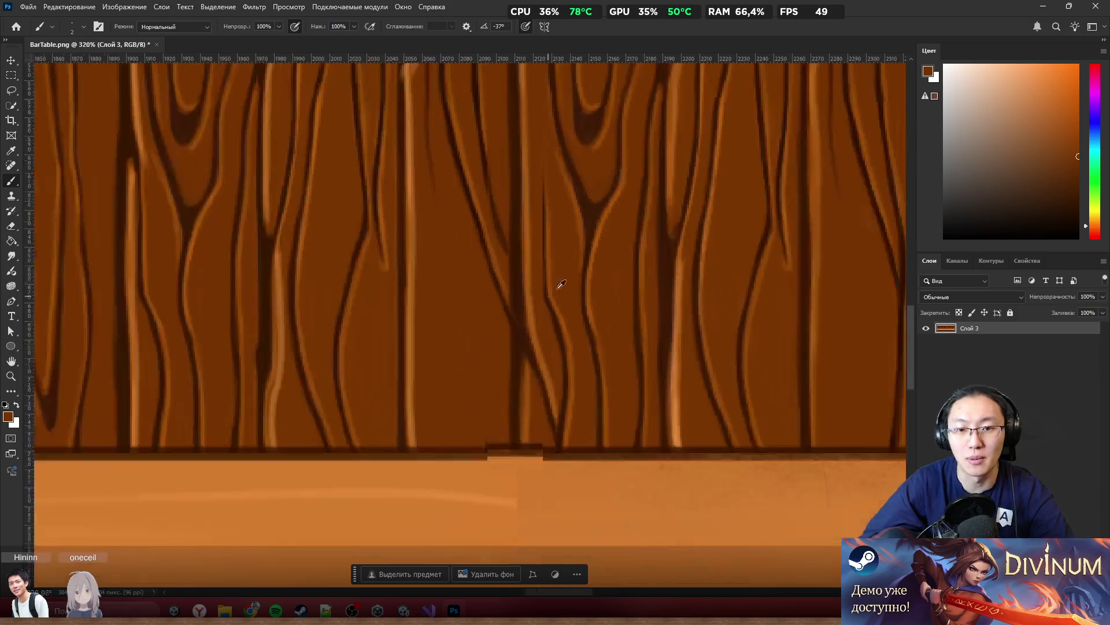
pyautogui.scroll(5, 532, 228)
pyautogui.scroll(2, 536, 345)
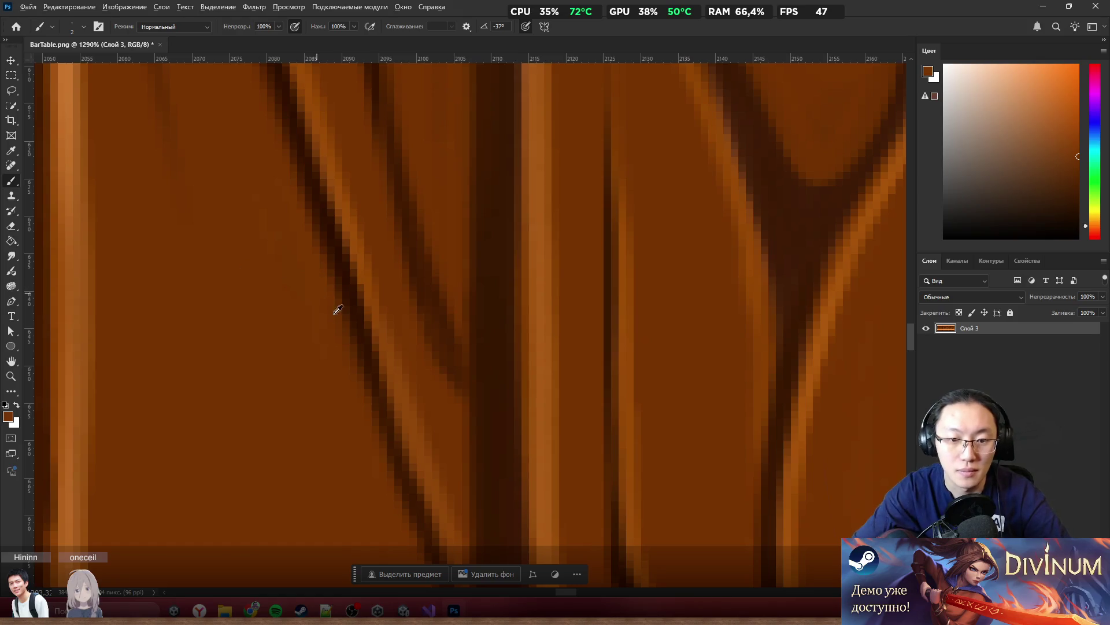
pyautogui.keyDown('alt'); pyautogui.click(477, 382); pyautogui.keyUp('alt')
pyautogui.moveTo(452, 356); pyautogui.dragTo(466, 408)
pyautogui.moveTo(422, 303); pyautogui.dragTo(474, 427)
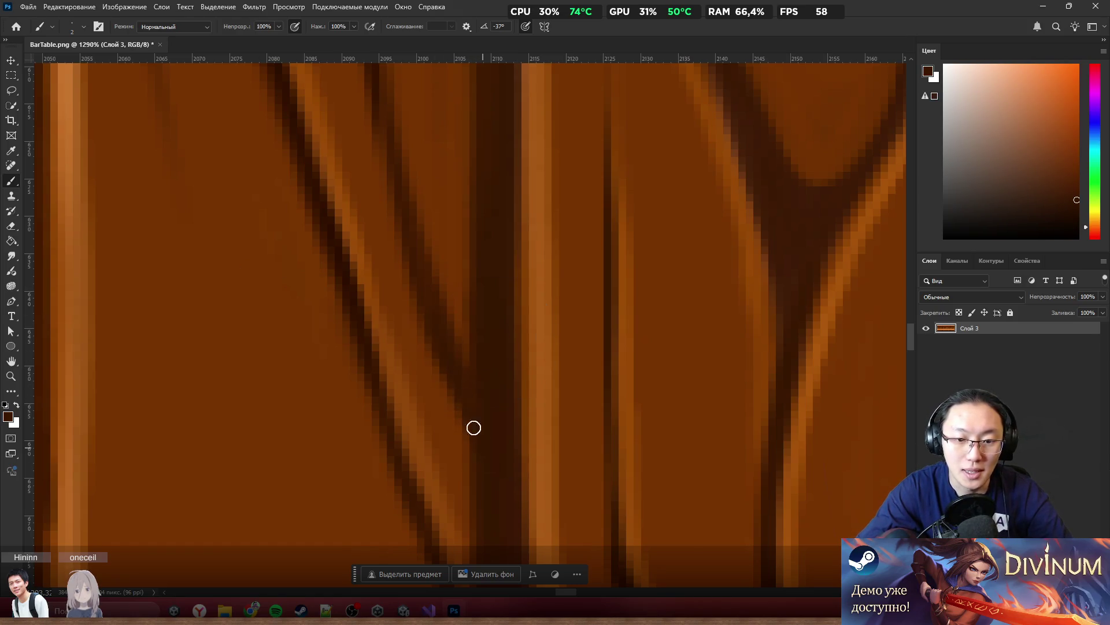
pyautogui.scroll(-8, 442, 342)
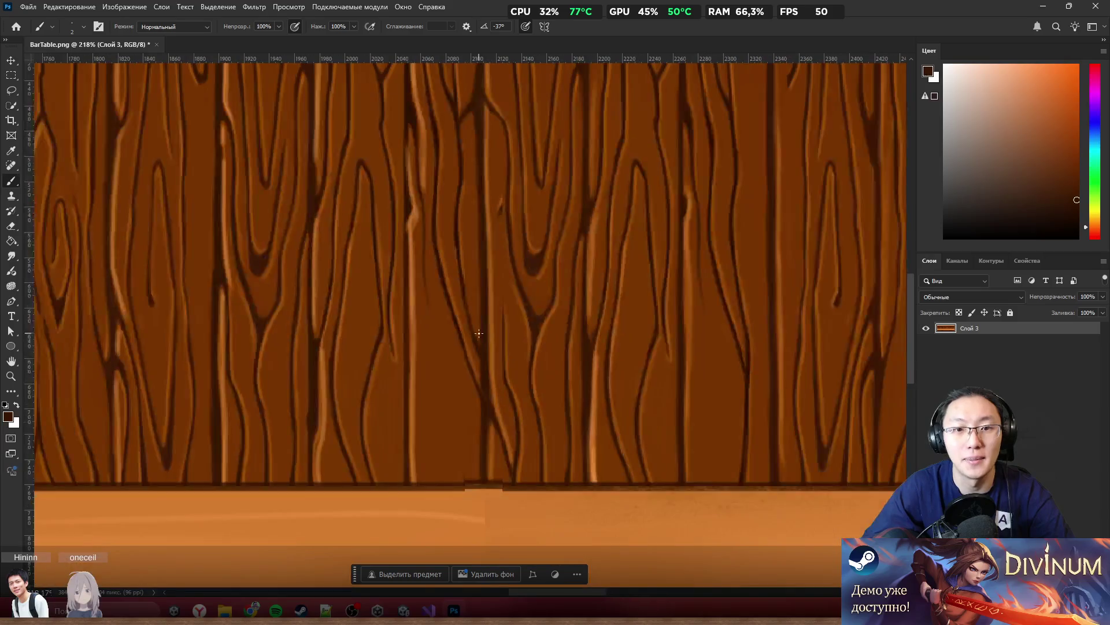
pyautogui.scroll(-2, 486, 327)
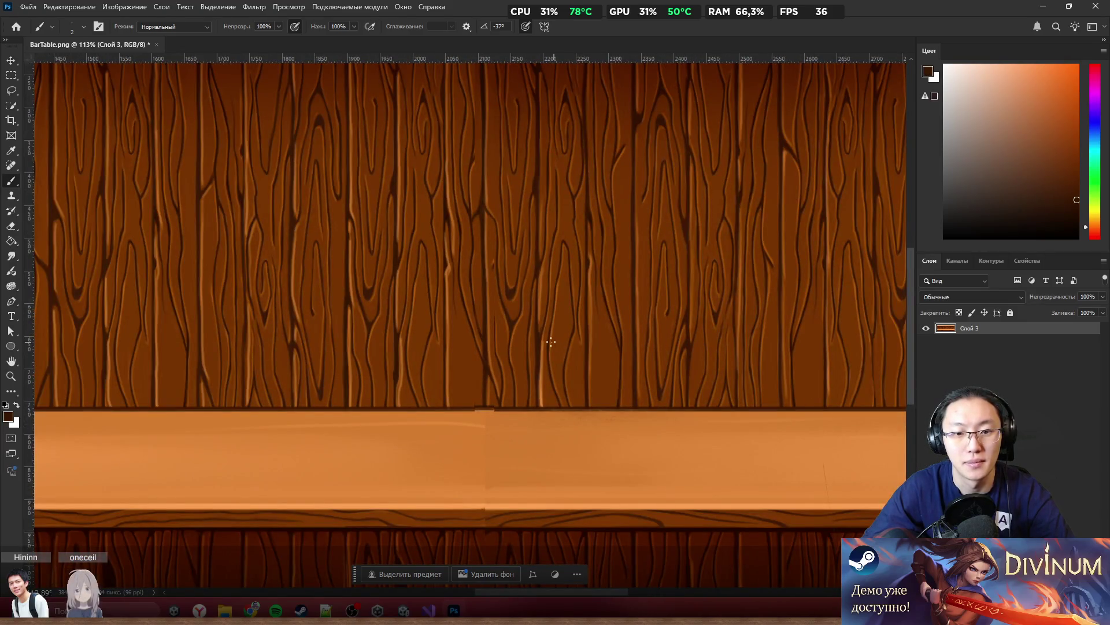
pyautogui.scroll(3, 485, 316)
pyautogui.scroll(-2, 485, 316)
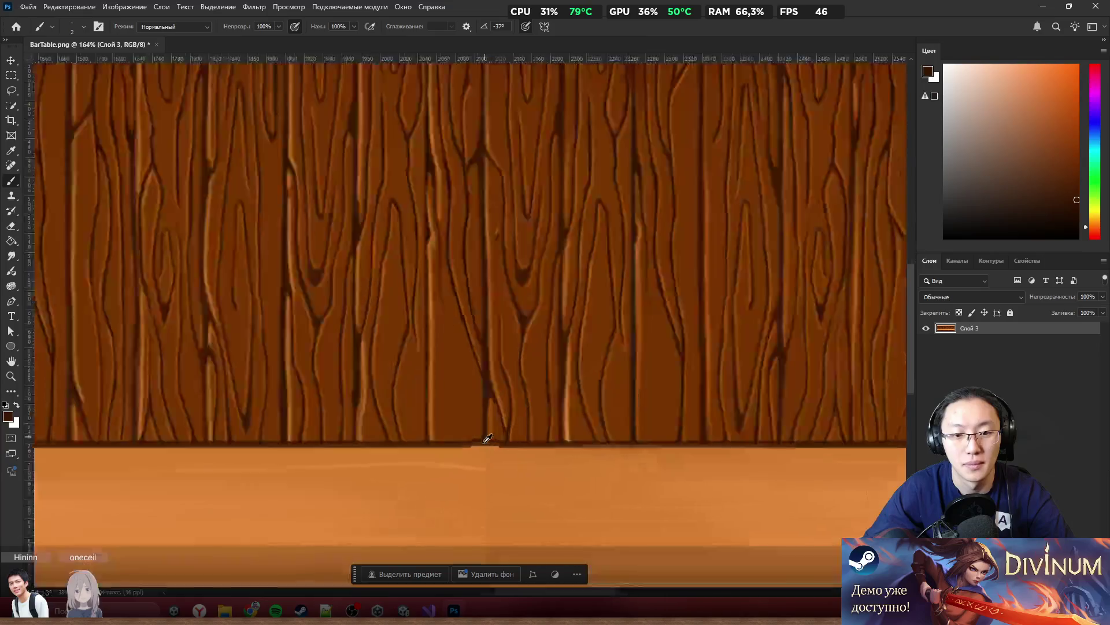
pyautogui.scroll(6, 484, 433)
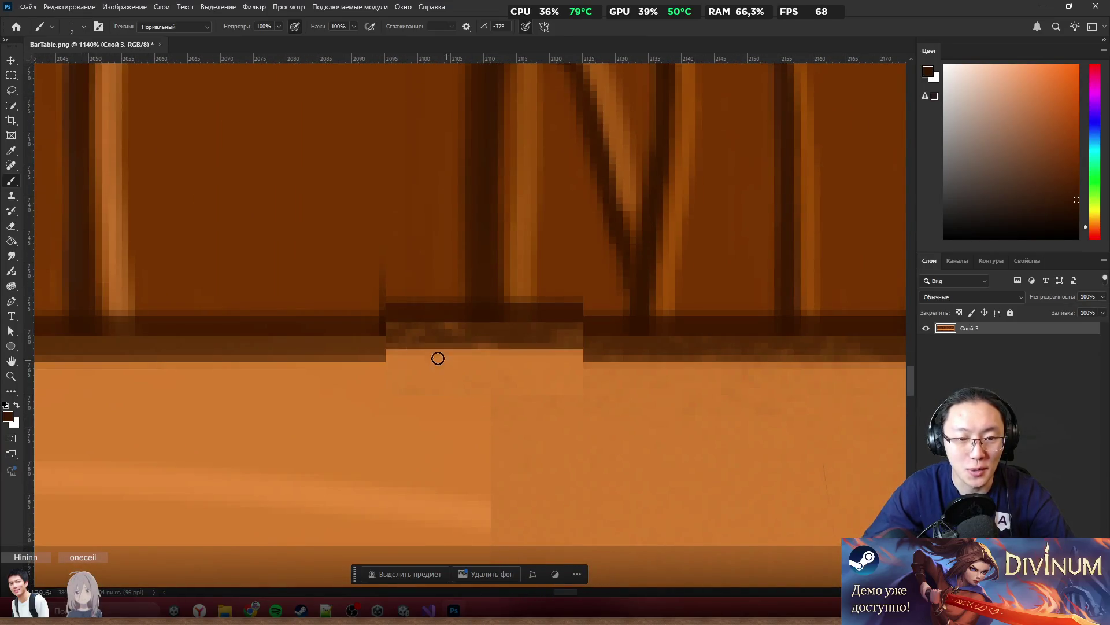
# Marquee the offset strip of the panel's bottom edge and nudge it down 2 px
pyautogui.press('m')
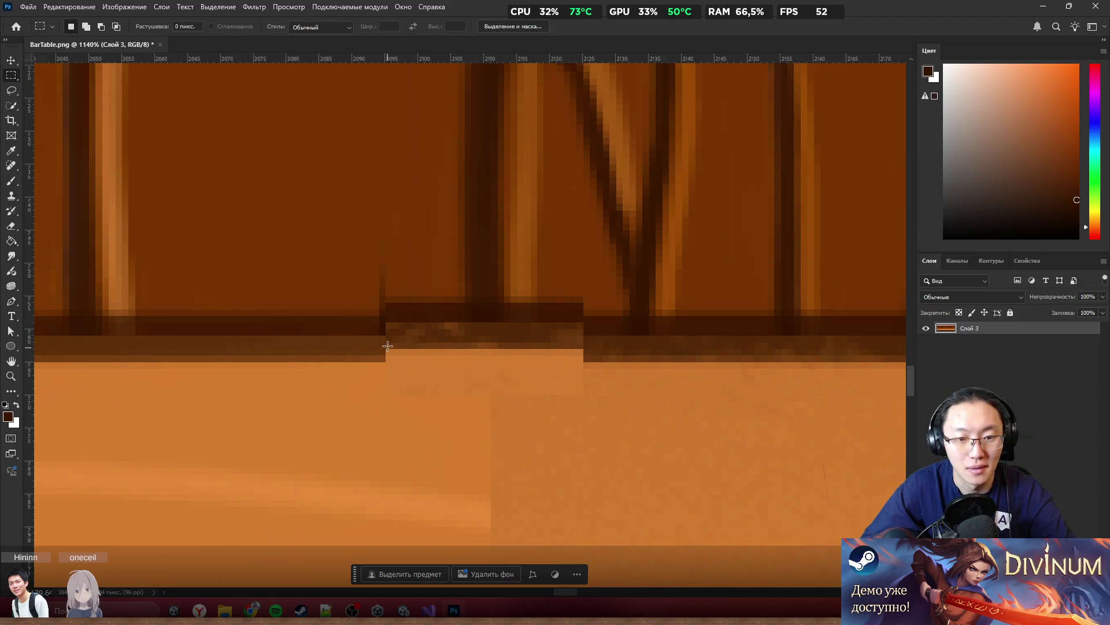
pyautogui.moveTo(386, 354)
pyautogui.mouseDown()
pyautogui.moveTo(587, 231)
pyautogui.moveTo(570, 296)
pyautogui.mouseUp()
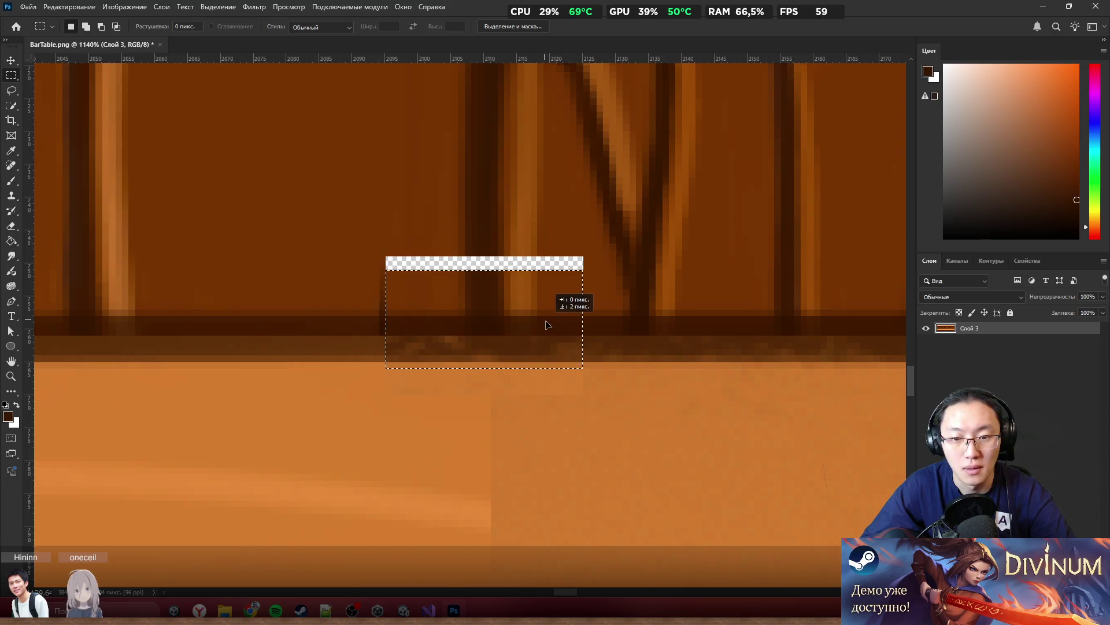
pyautogui.hotkey('ctrl', 'd')
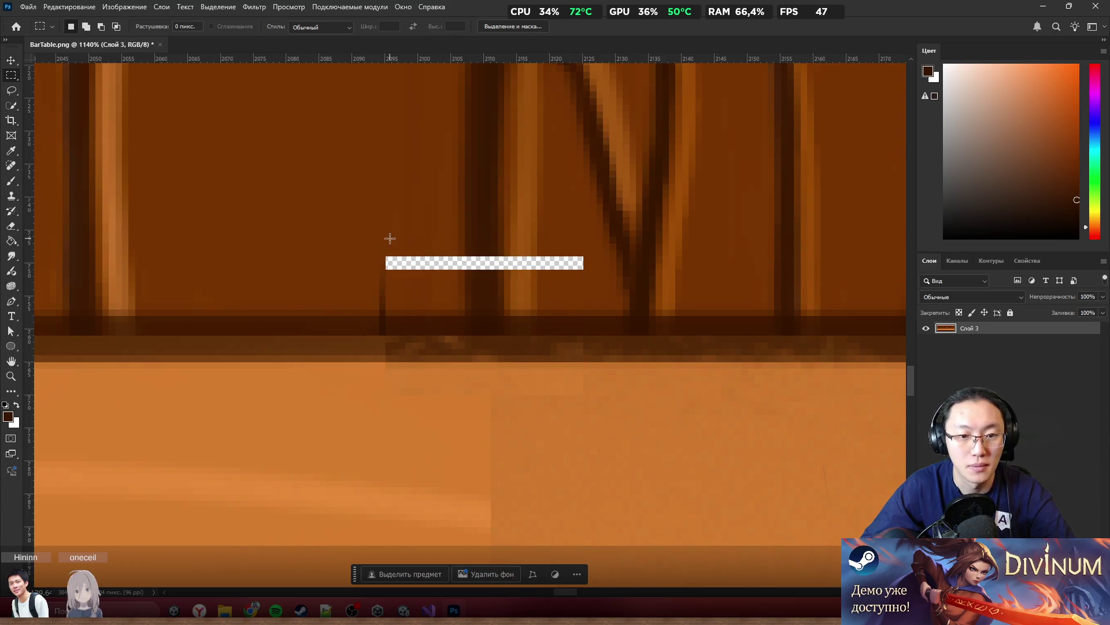
# Paint the transparent gap left by the shifted strip with sampled browns
pyautogui.press('b')
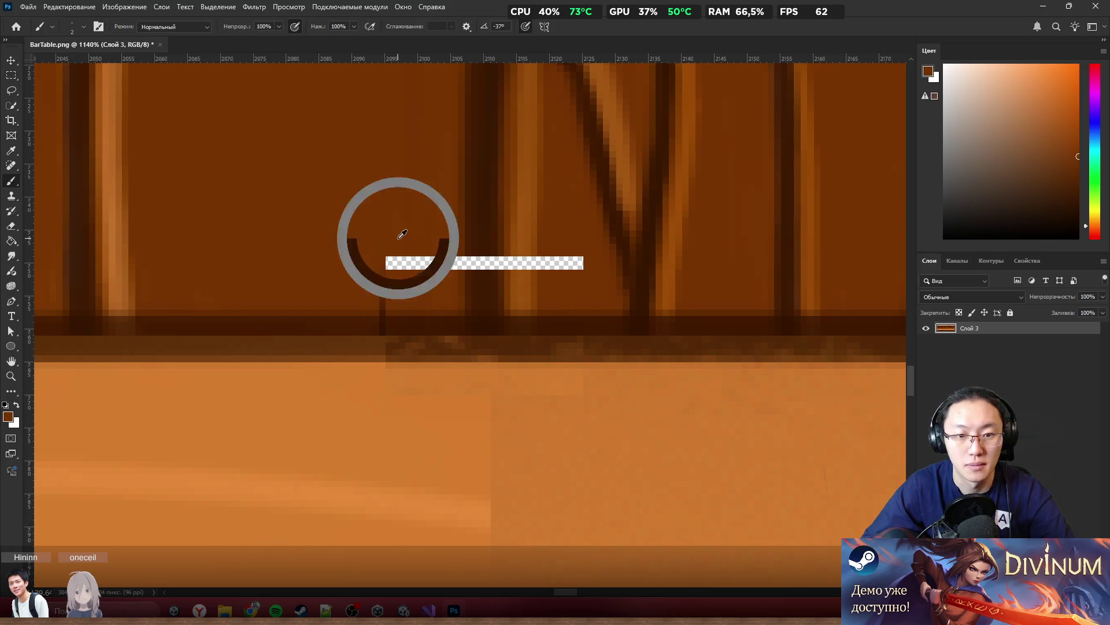
pyautogui.moveTo(399, 269)
pyautogui.mouseDown()
pyautogui.moveTo(392, 262)
pyautogui.moveTo(399, 272)
pyautogui.moveTo(414, 253)
pyautogui.moveTo(429, 265)
pyautogui.moveTo(476, 243)
pyautogui.moveTo(513, 283)
pyautogui.mouseUp()
pyautogui.keyDown('alt'); pyautogui.click(471, 258); pyautogui.keyUp('alt')
pyautogui.keyDown('alt'); pyautogui.click(525, 247); pyautogui.keyUp('alt')
pyautogui.moveTo(513, 240)
pyautogui.mouseDown()
pyautogui.moveTo(515, 268)
pyautogui.moveTo(575, 263)
pyautogui.mouseUp()
pyautogui.keyDown('alt'); pyautogui.click(542, 257); pyautogui.keyUp('alt')
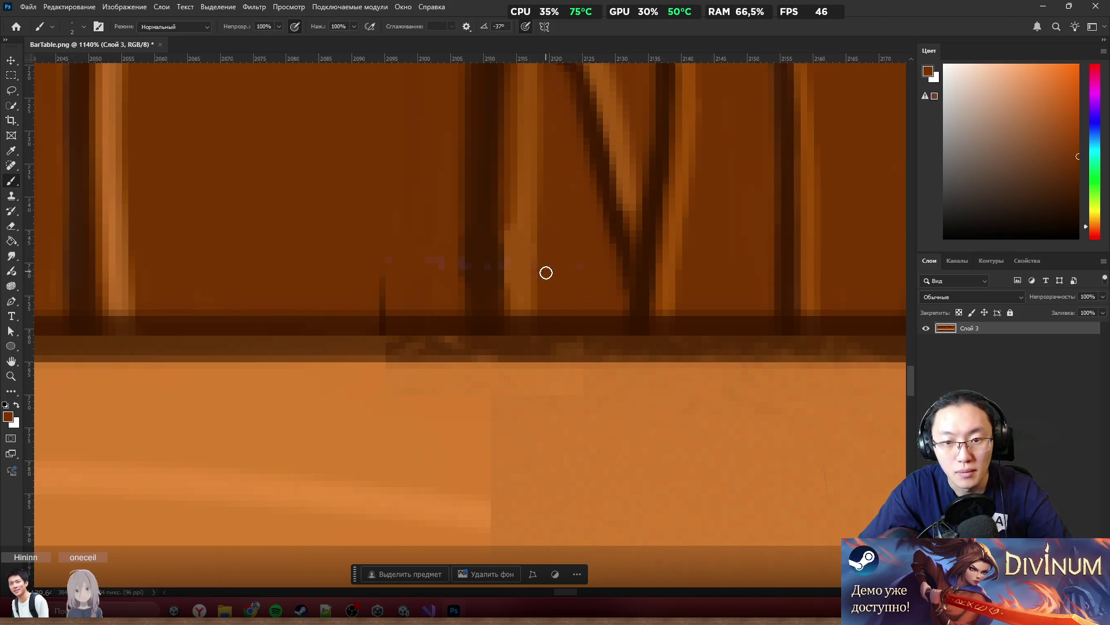
pyautogui.moveTo(441, 263); pyautogui.dragTo(387, 267)
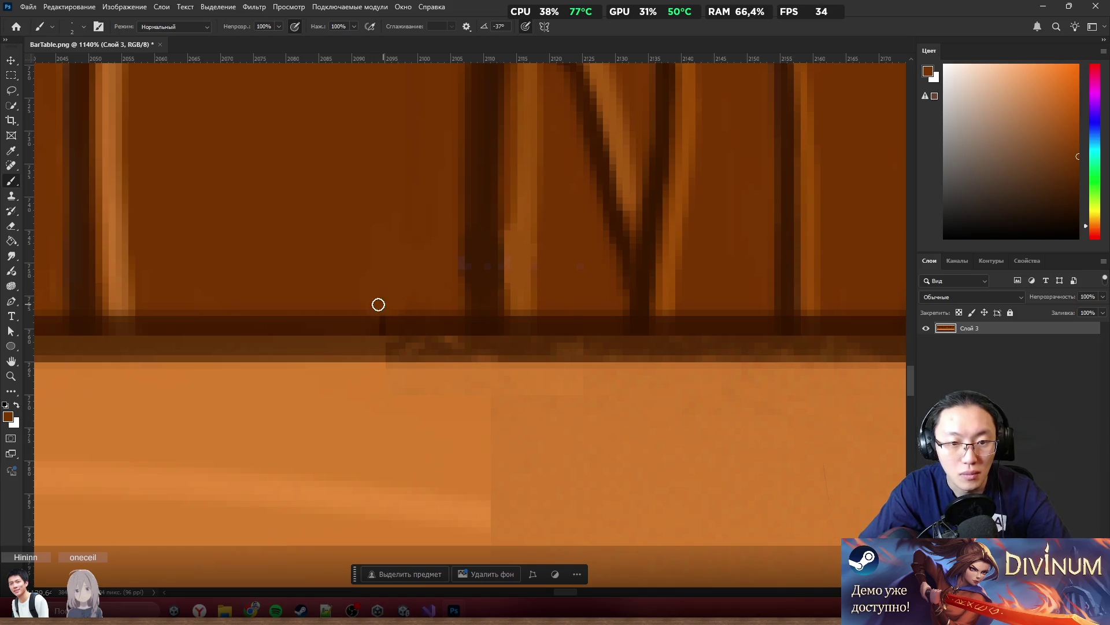
# Thicken the dark edge band with a short stroke and resample the edge's browns
pyautogui.keyDown('alt'); pyautogui.click(412, 325); pyautogui.keyUp('alt')
pyautogui.moveTo(372, 317); pyautogui.dragTo(389, 322)
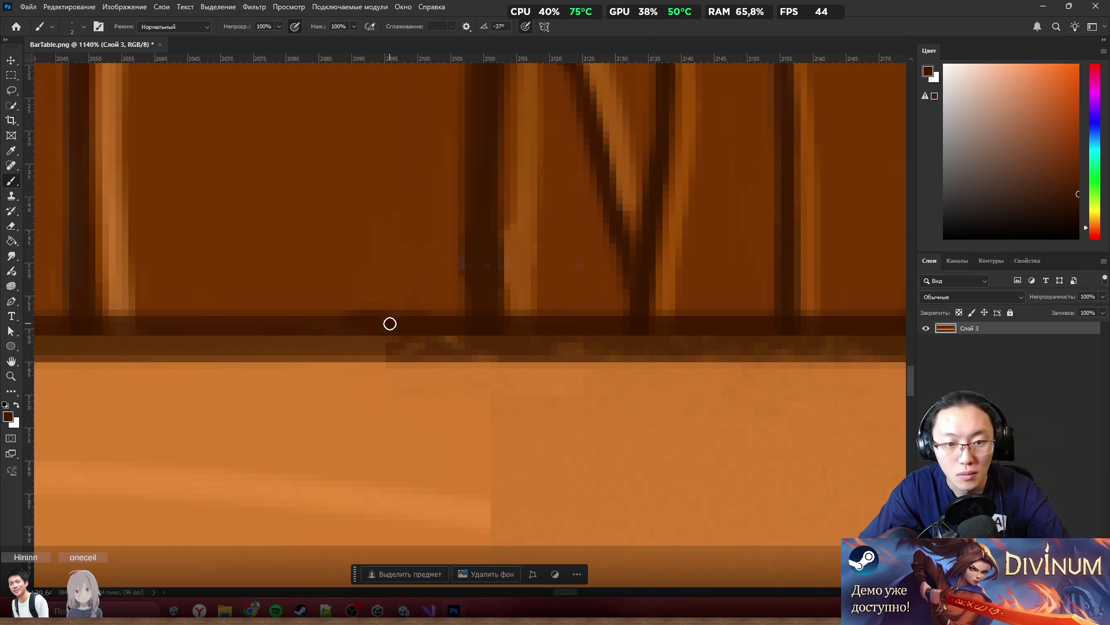
pyautogui.keyDown('alt'); pyautogui.click(359, 297); pyautogui.keyUp('alt')
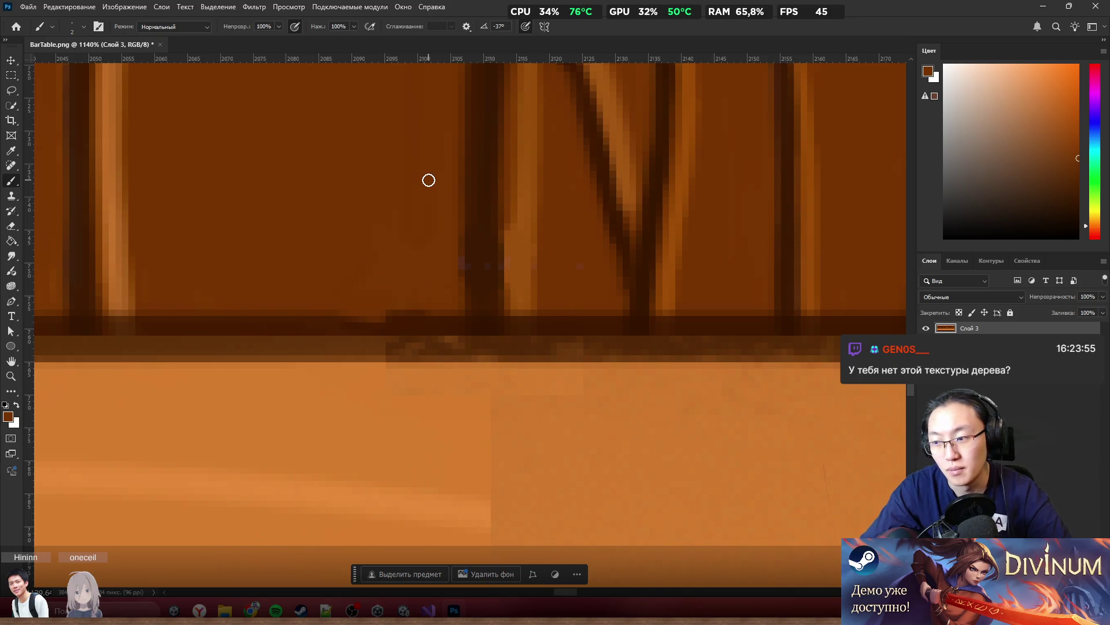
pyautogui.scroll(-5, 532, 60)
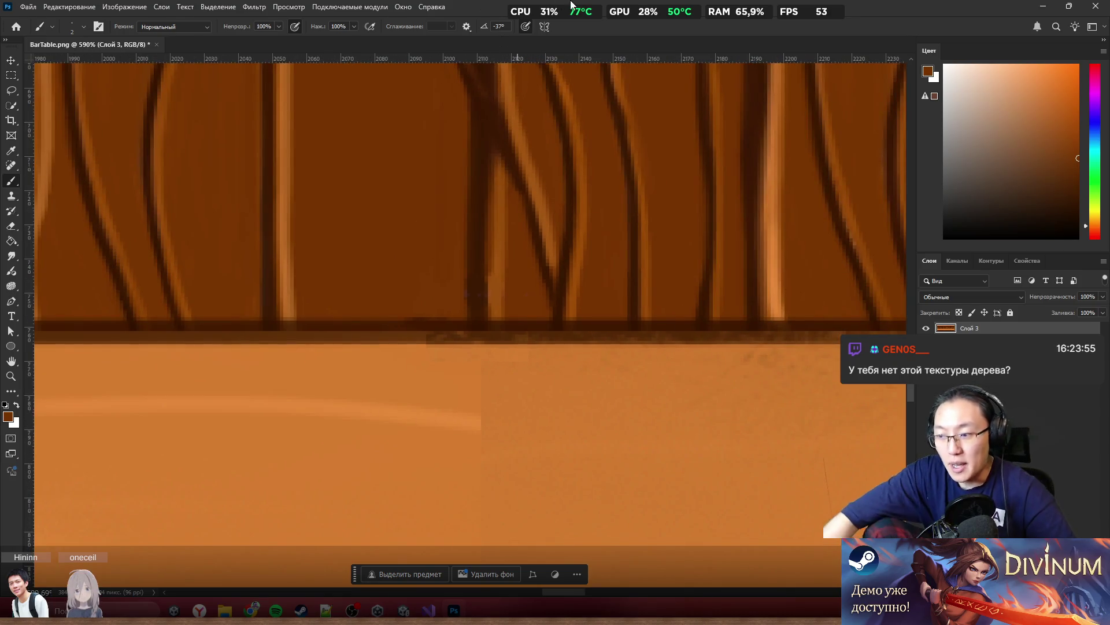
pyautogui.scroll(2, 621, 200)
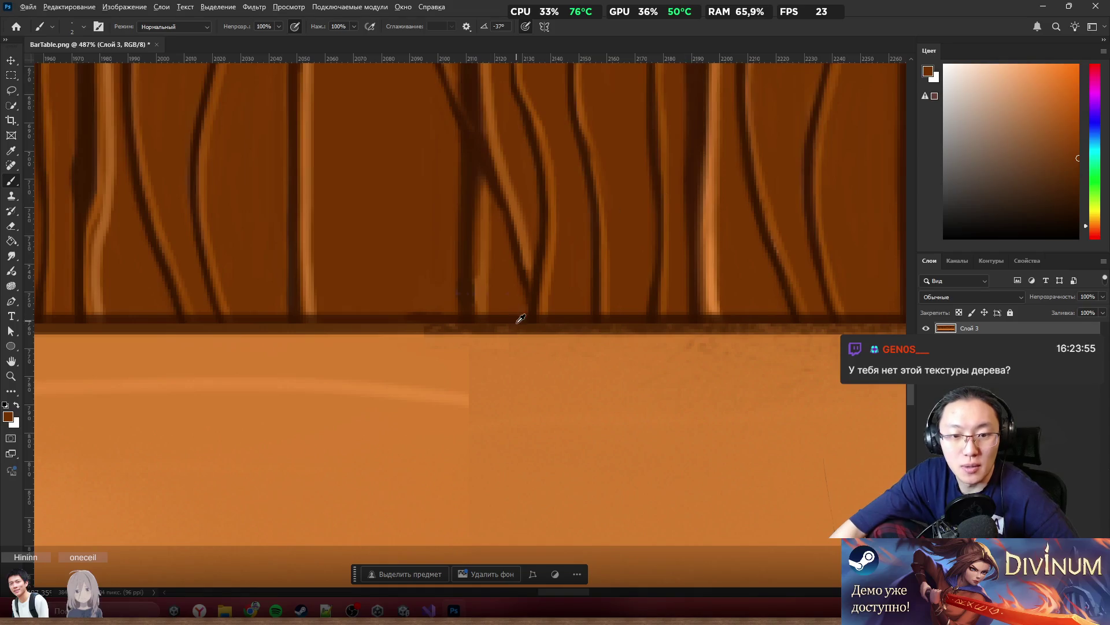
pyautogui.scroll(-2, 519, 318)
pyautogui.scroll(5, 500, 285)
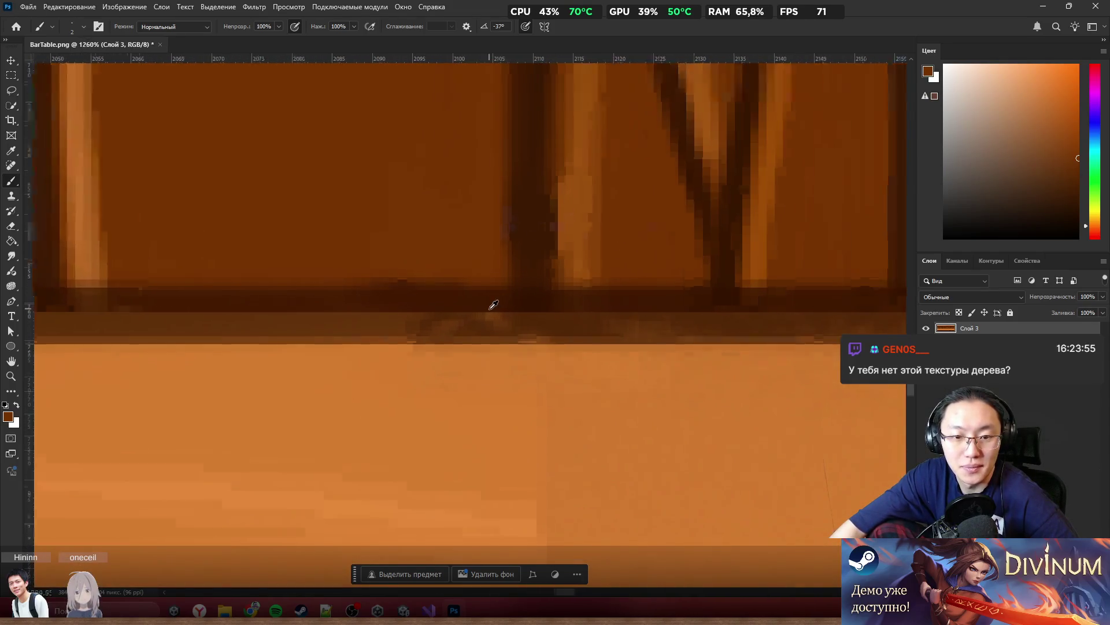
pyautogui.scroll(2, 524, 284)
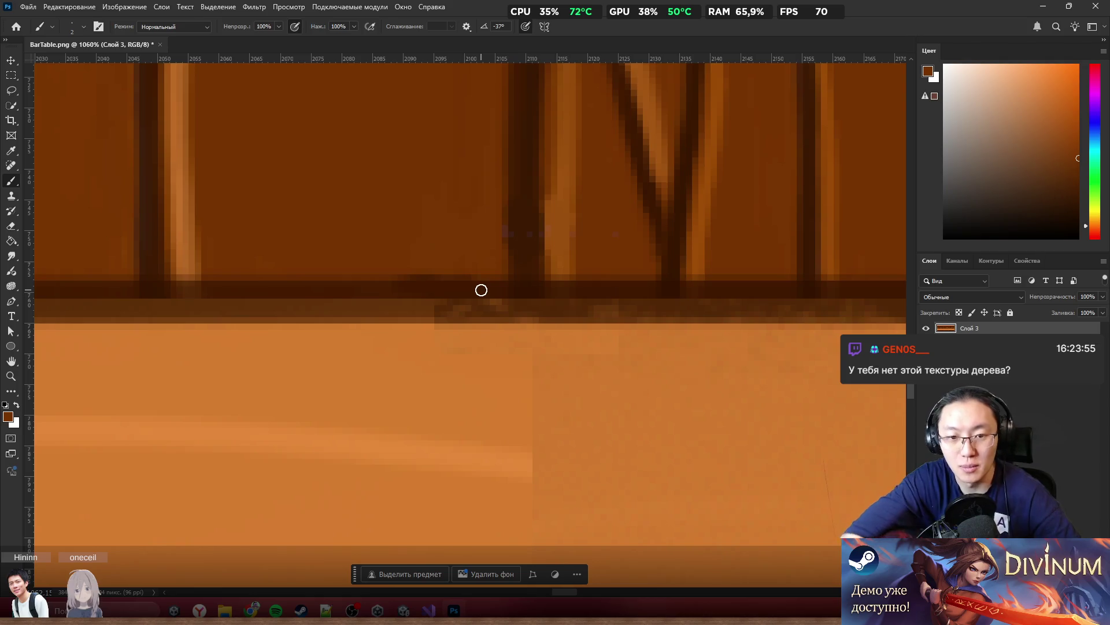
pyautogui.keyDown('alt'); pyautogui.click(431, 305); pyautogui.keyUp('alt')
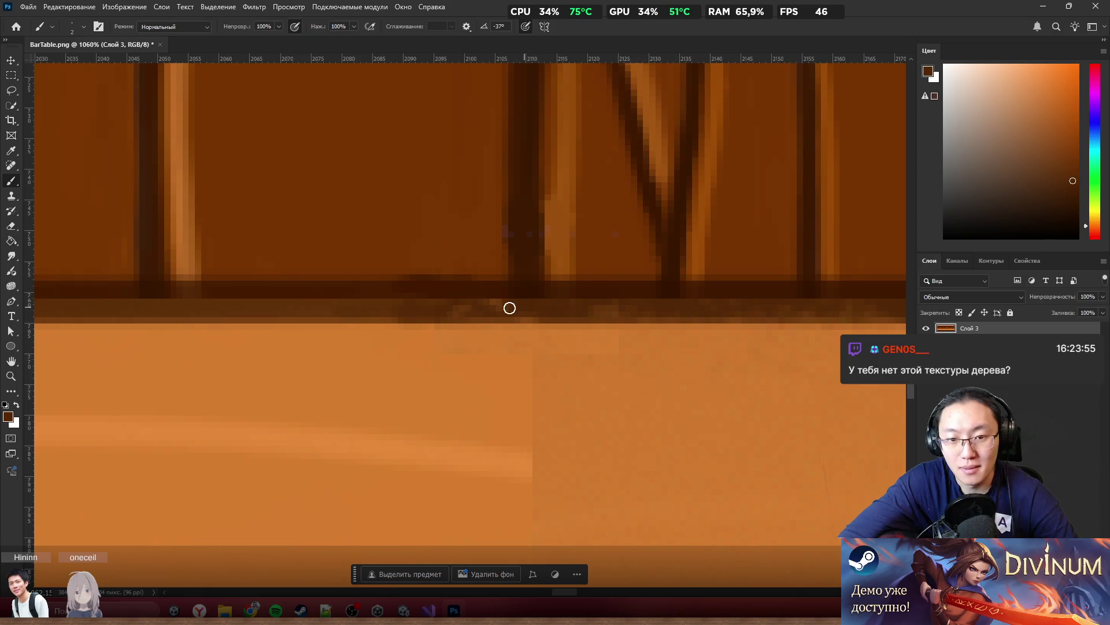
pyautogui.scroll(-5, 584, 253)
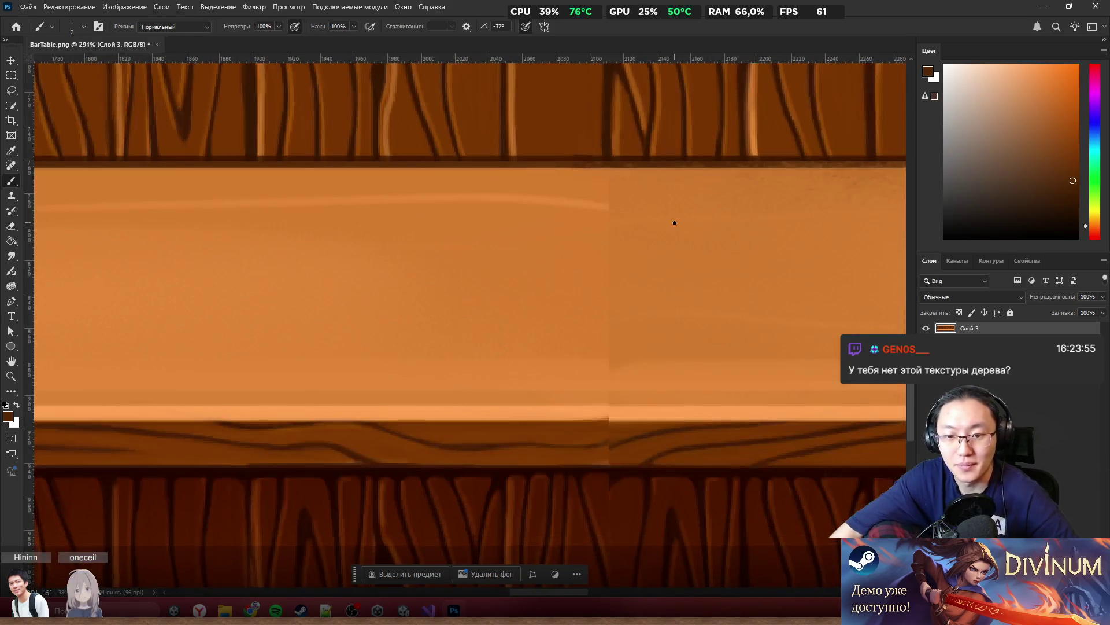
pyautogui.scroll(2, 674, 223)
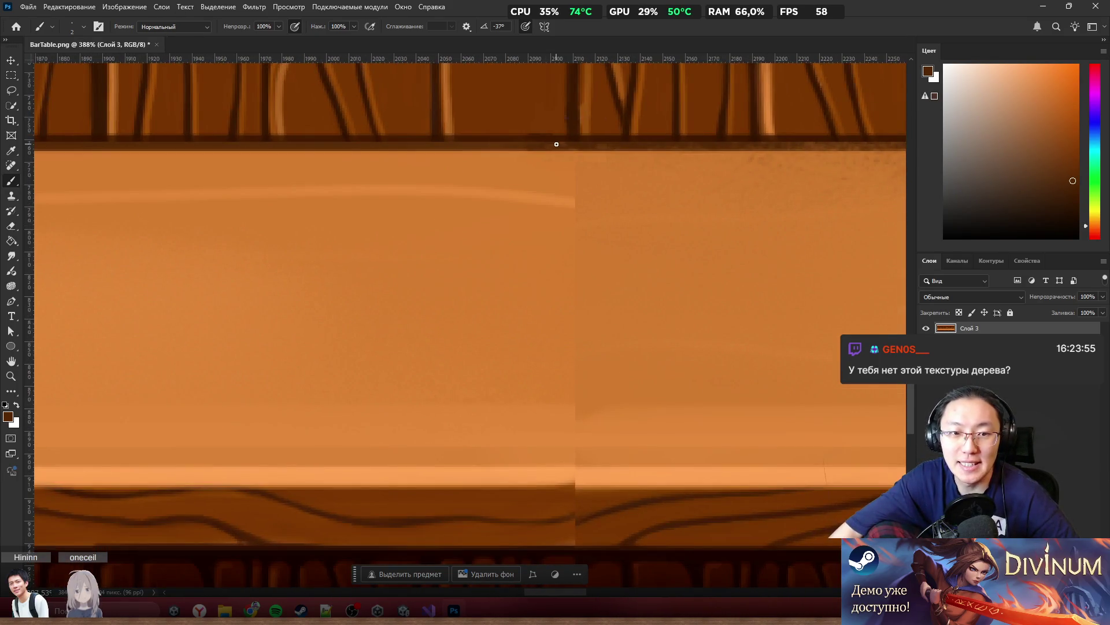
# Content-Aware fill a rectangular selection over the vertical seam in the light trim band
pyautogui.click(11, 75)
pyautogui.moveTo(540, 151)
pyautogui.mouseDown()
pyautogui.moveTo(646, 332)
pyautogui.moveTo(597, 464)
pyautogui.mouseUp()
pyautogui.hotkey('shift', 'F5')
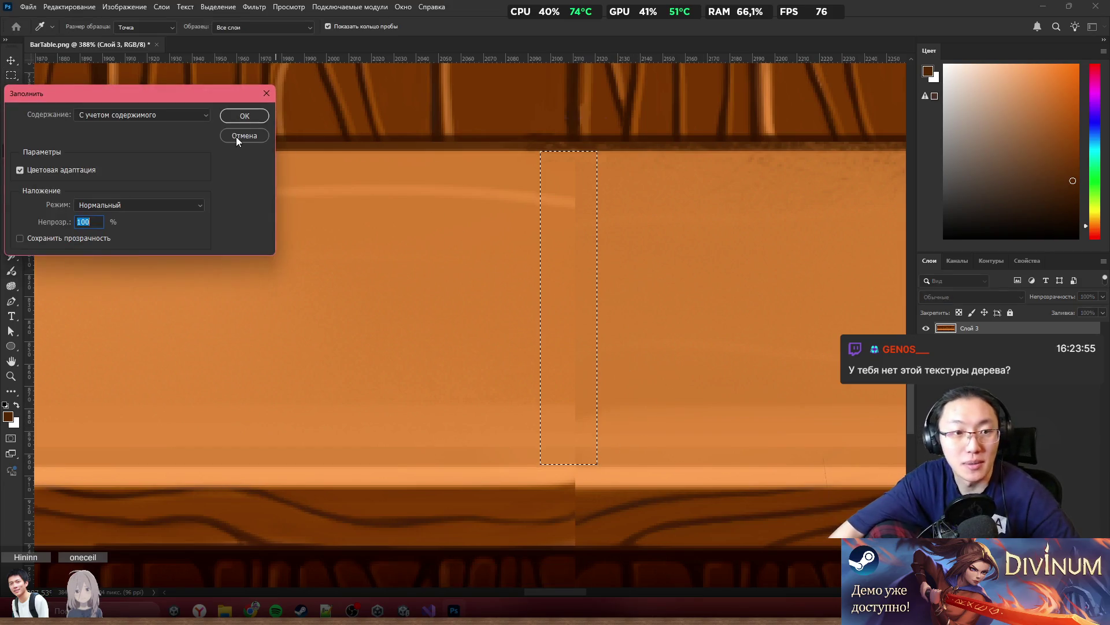
pyautogui.press('Return')
pyautogui.hotkey('ctrl', 'd')
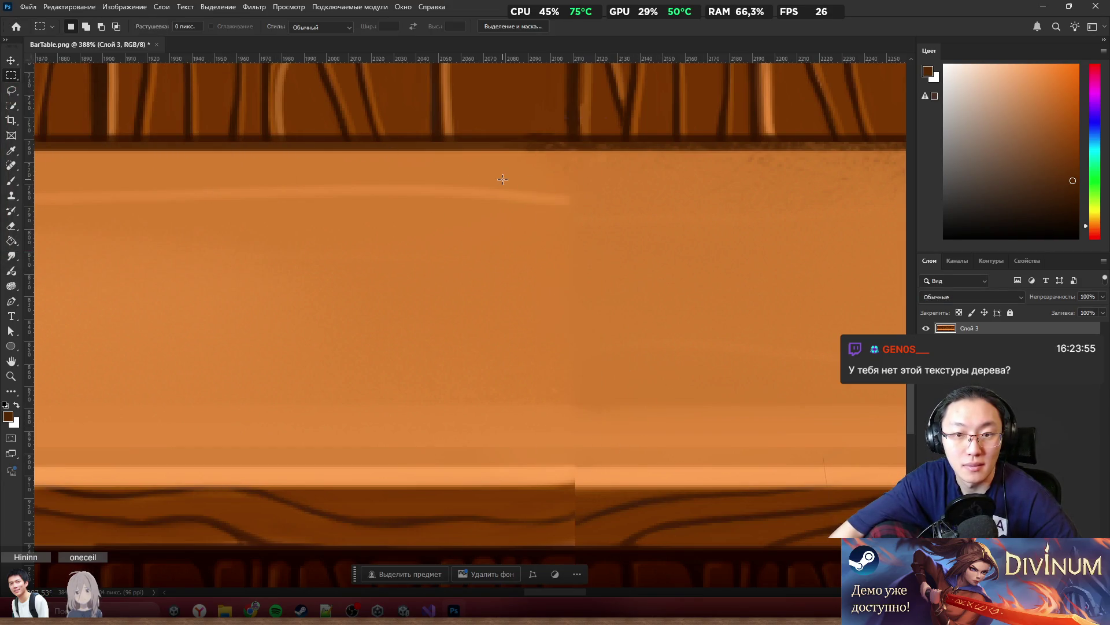
pyautogui.scroll(-8, 612, 243)
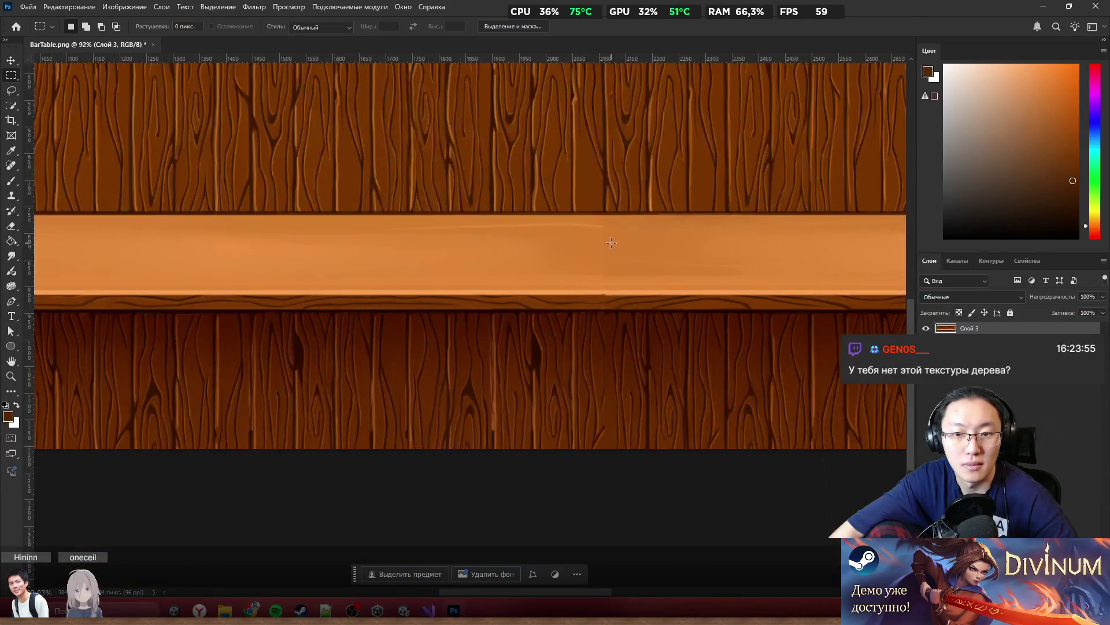
pyautogui.scroll(-3, 639, 253)
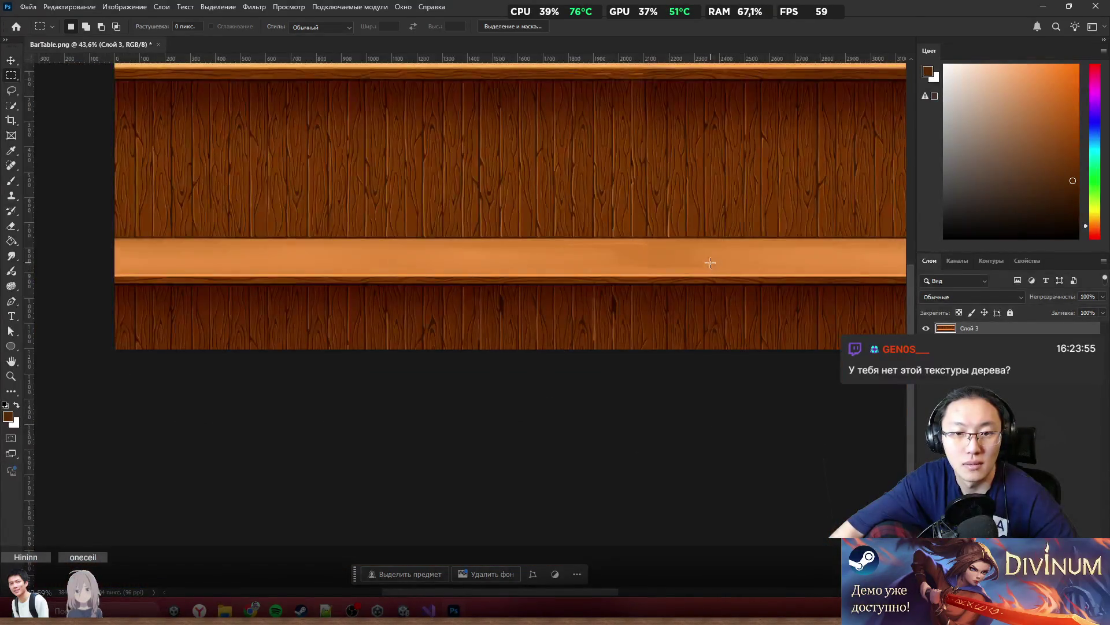
pyautogui.scroll(8, 710, 263)
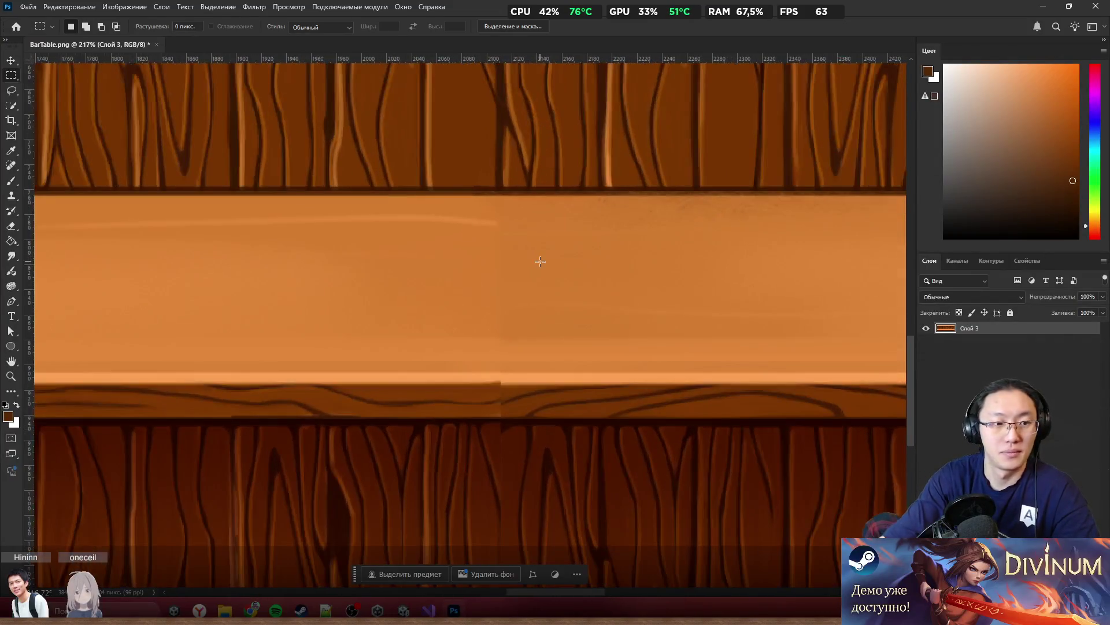
# Try cloning wood over the seam with a 17 px Clone Stamp, then dismiss the missing-source warning
pyautogui.click(11, 255)
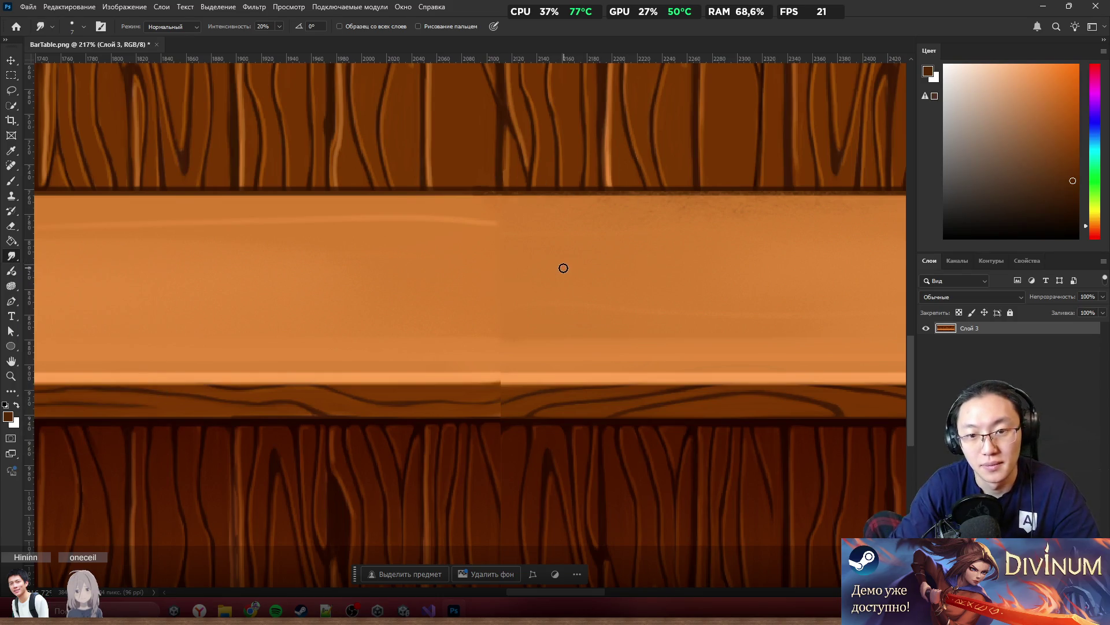
pyautogui.press('s')
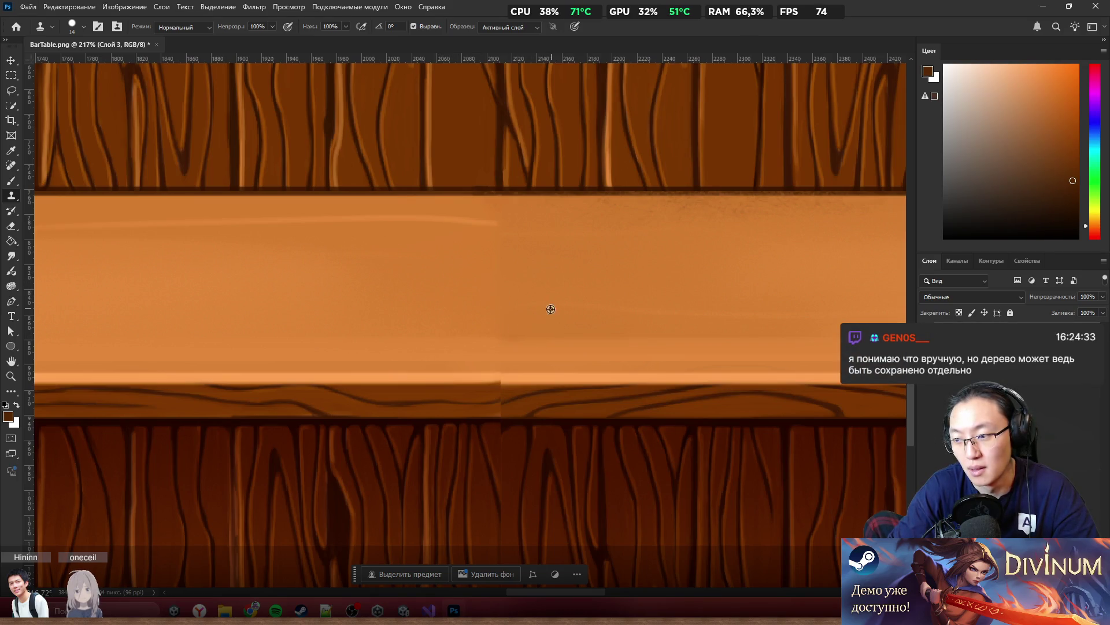
pyautogui.keyDown('alt'); pyautogui.rightClick(506, 317); pyautogui.keyUp('alt')
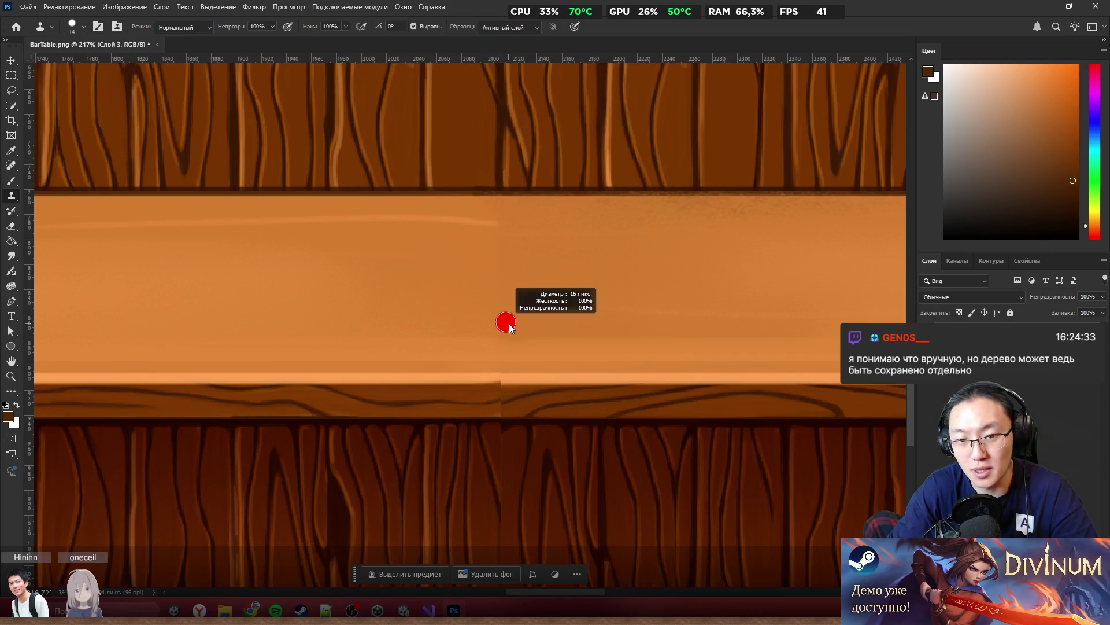
pyautogui.click(510, 291)
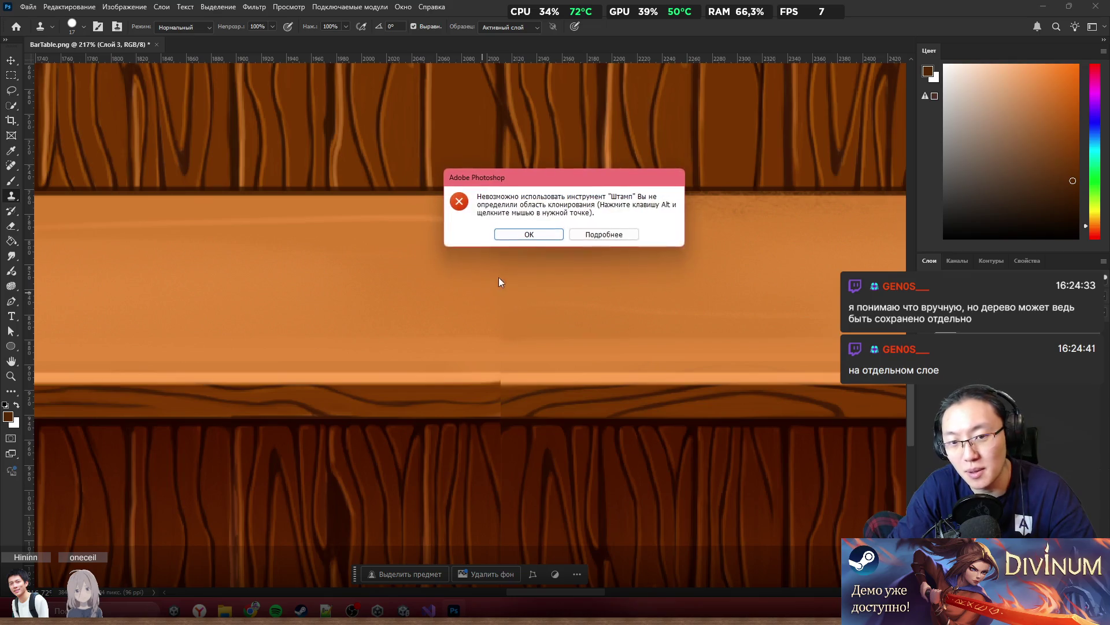
pyautogui.click(537, 237)
# Smudge the seam out of the light tabletop band at 20% strength and enlarge the brush
pyautogui.click(11, 255)
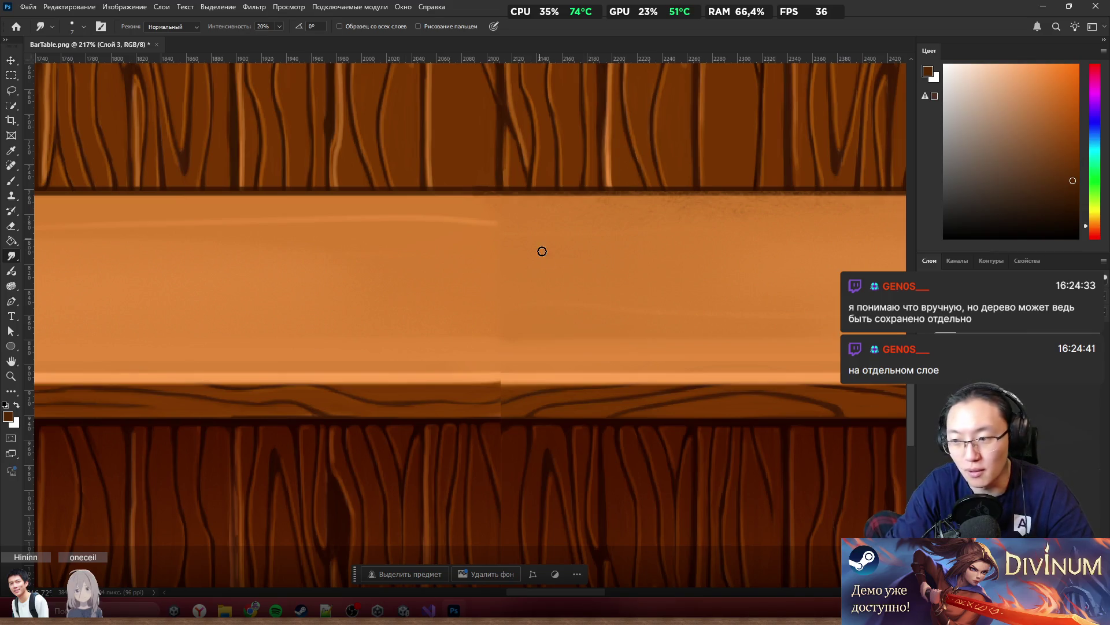
pyautogui.moveTo(488, 223); pyautogui.dragTo(514, 219)
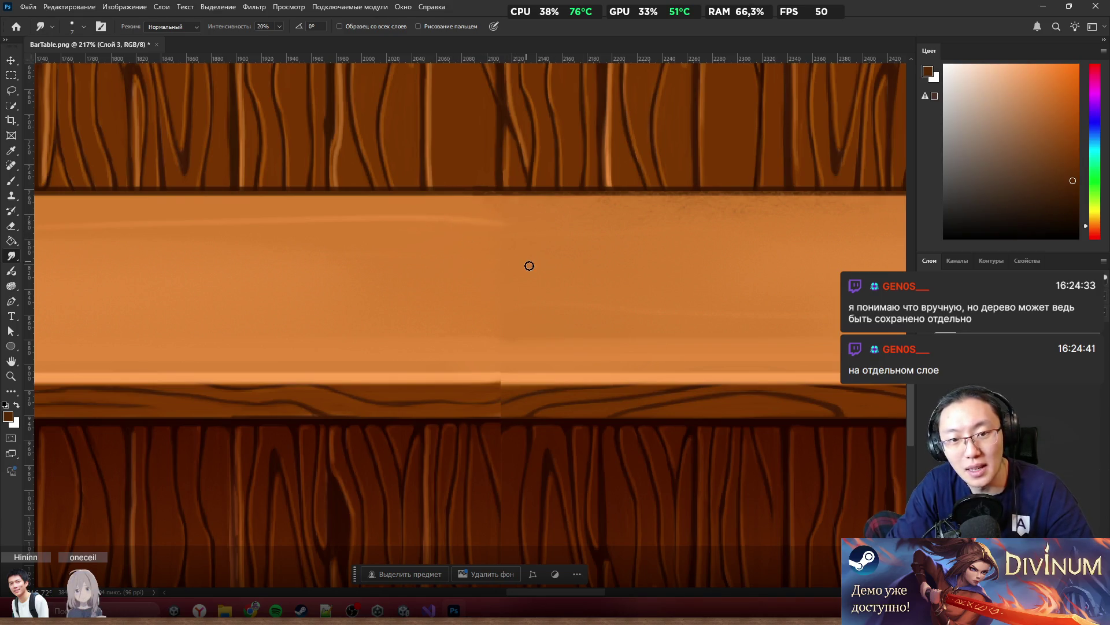
pyautogui.press(']')
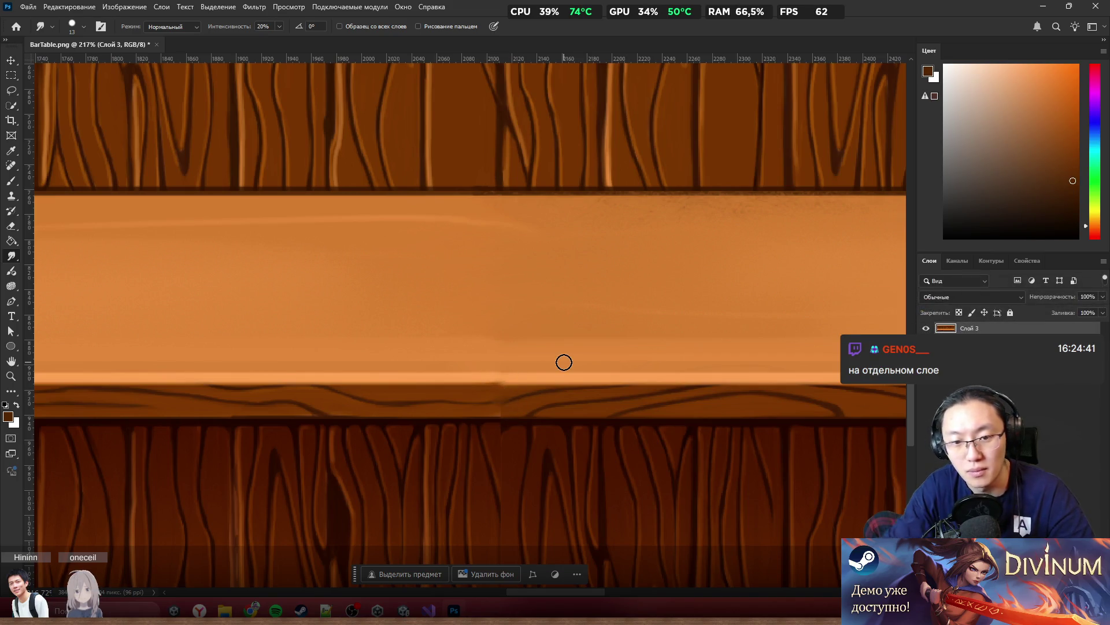
# Zoom in on the trim seam and sample the trim's brown with the Brush tool
pyautogui.scroll(5, 563, 362)
pyautogui.hscroll(-1, 628, 323)
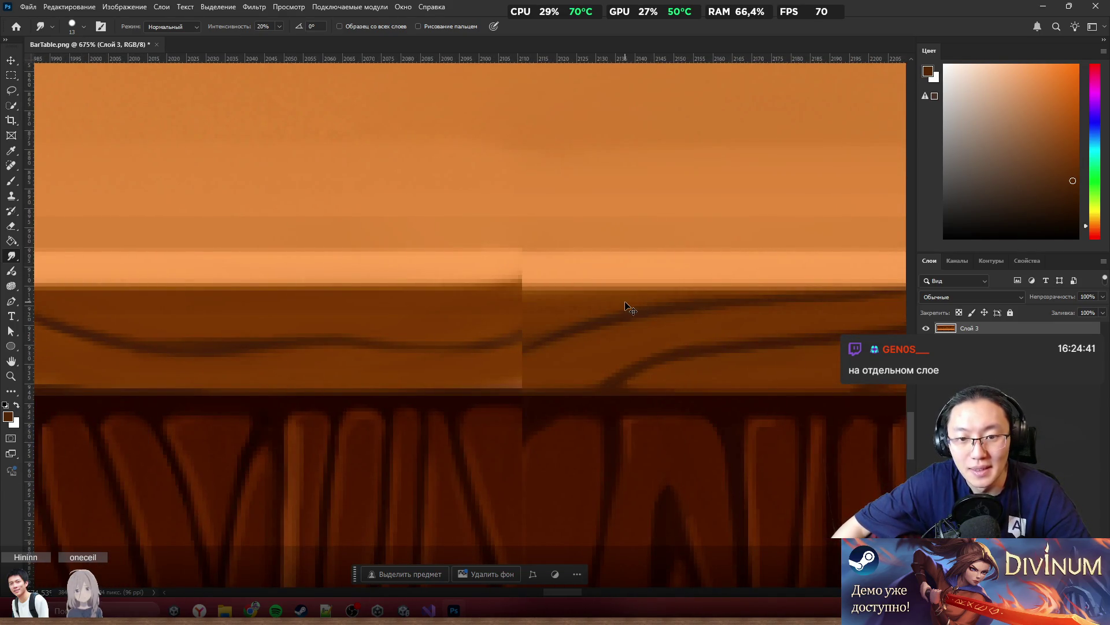
pyautogui.scroll(3, 590, 300)
pyautogui.scroll(1, 509, 322)
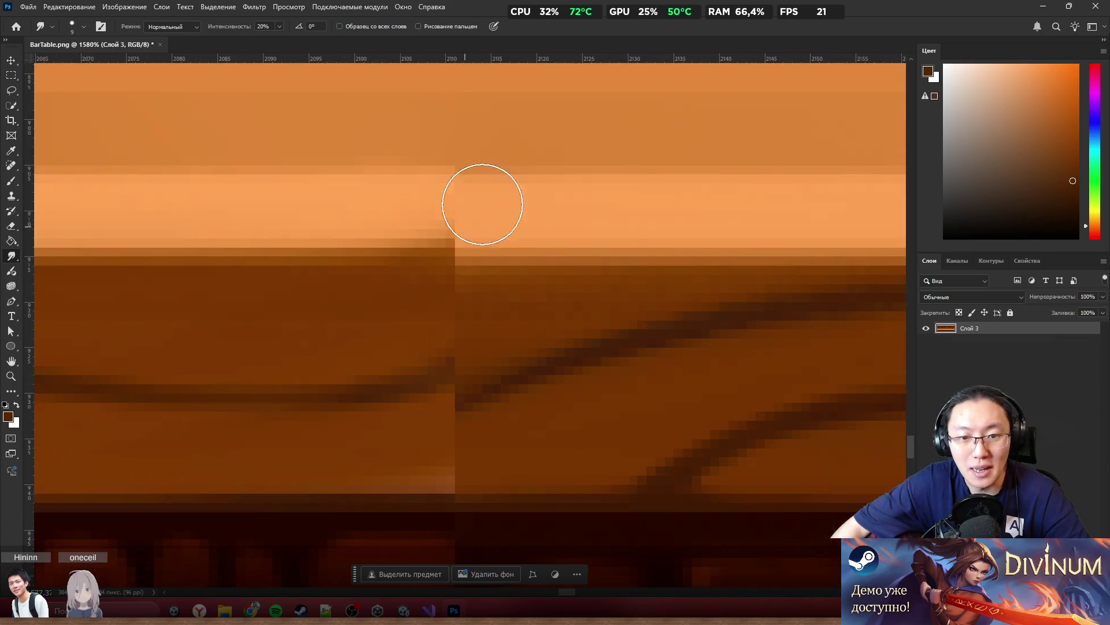
pyautogui.scroll(1, 517, 186)
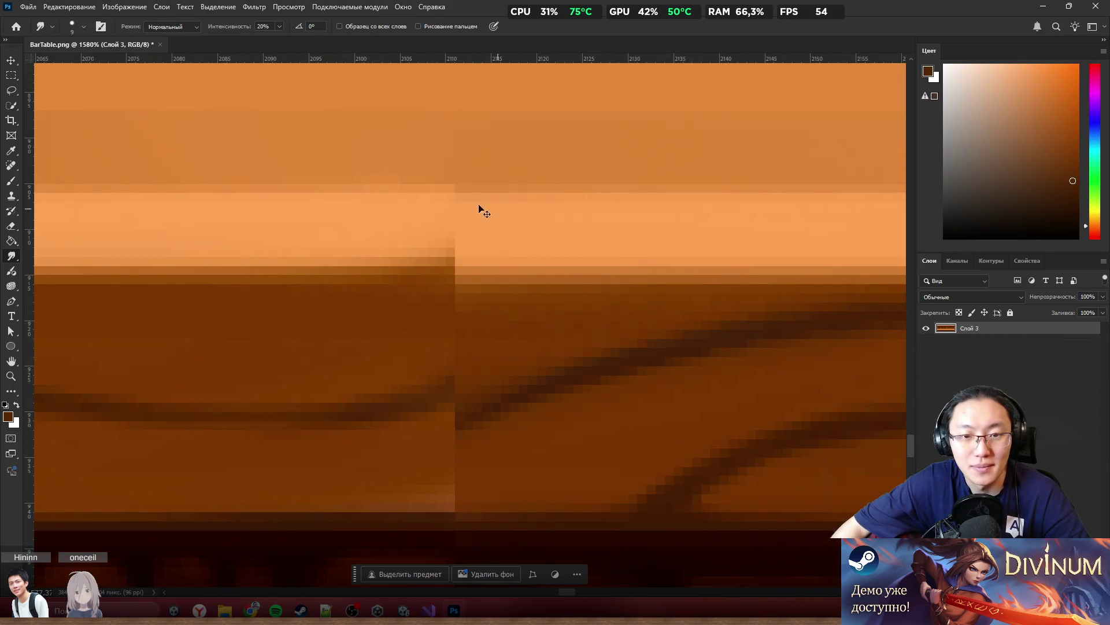
pyautogui.hscroll(-3, 566, 302)
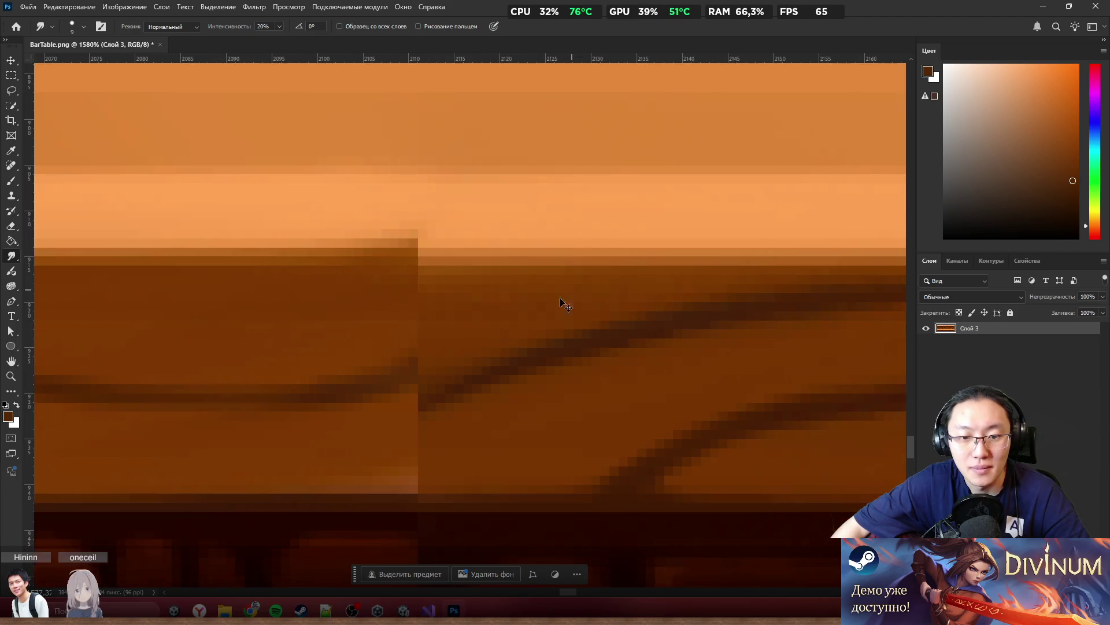
pyautogui.press('b')
pyautogui.keyDown('alt'); pyautogui.click(579, 308); pyautogui.keyUp('alt')
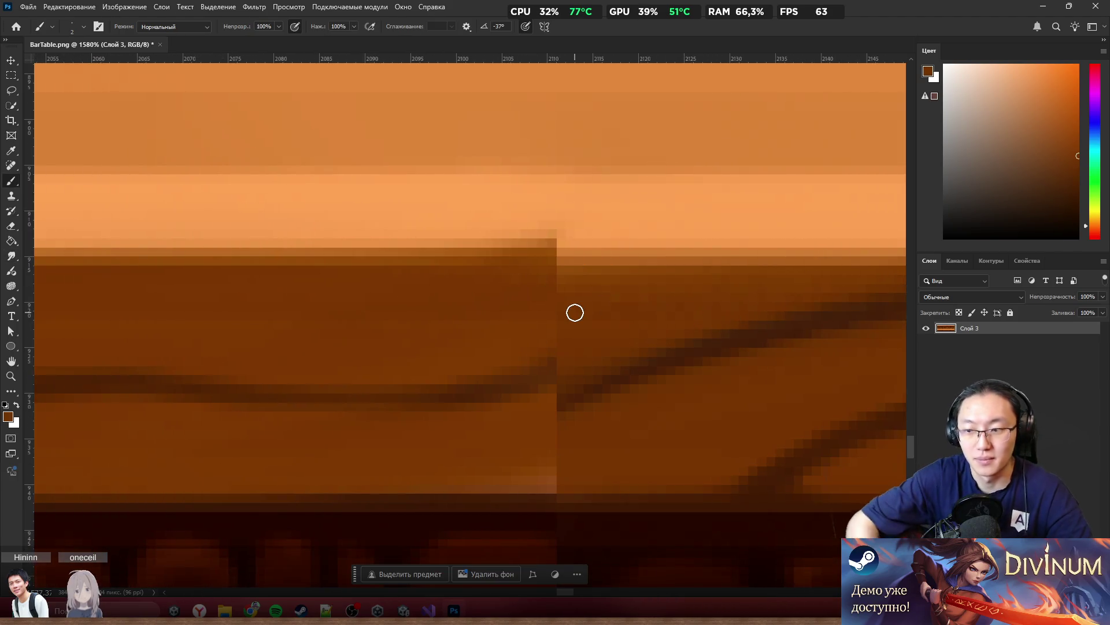
# Enlarge the brush and paint over the dark step at the band's edge with light orange
pyautogui.moveTo(607, 171); pyautogui.dragTo(605, 198)
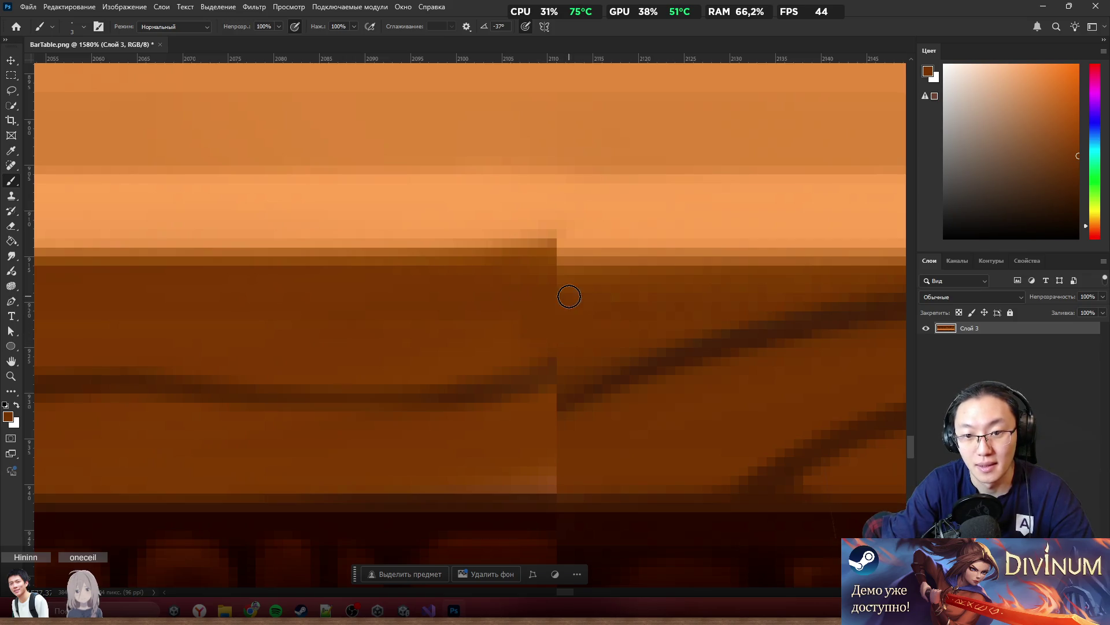
pyautogui.keyDown('alt'); pyautogui.click(549, 231); pyautogui.keyUp('alt')
pyautogui.moveTo(569, 243)
pyautogui.mouseDown()
pyautogui.moveTo(590, 238)
pyautogui.moveTo(540, 243)
pyautogui.moveTo(536, 258)
pyautogui.mouseUp()
pyautogui.keyDown('alt'); pyautogui.click(558, 260); pyautogui.keyUp('alt')
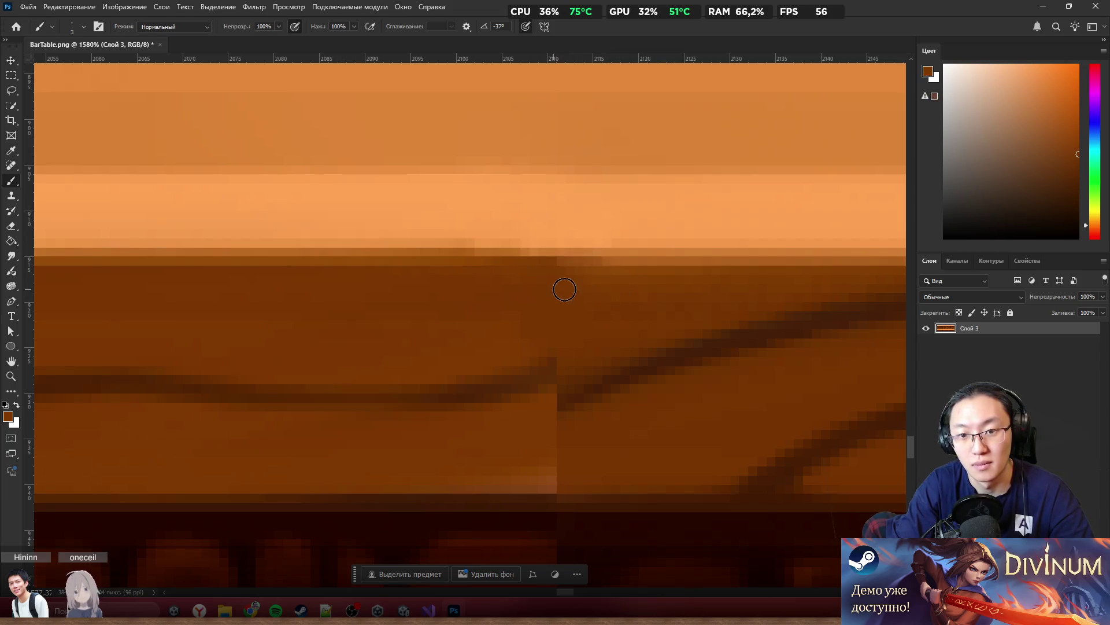
# Cover the light patch at the trim's bottom with a sampled orange-brown
pyautogui.keyDown('alt'); pyautogui.click(466, 397); pyautogui.keyUp('alt')
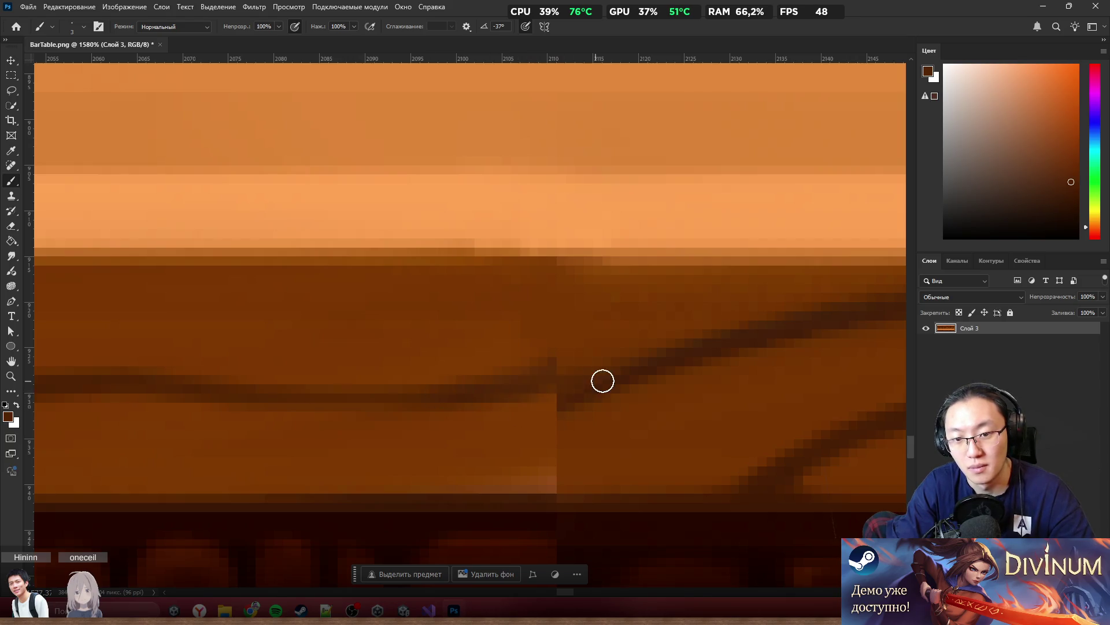
pyautogui.keyDown('alt'); pyautogui.click(745, 340); pyautogui.keyUp('alt')
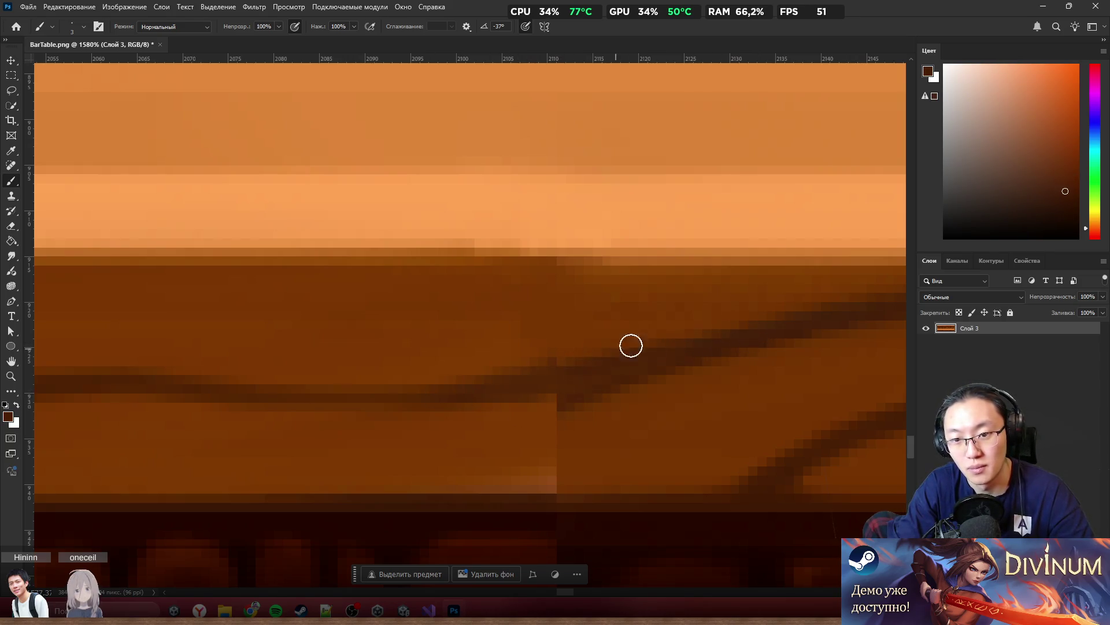
pyautogui.keyDown('alt'); pyautogui.click(448, 358); pyautogui.keyUp('alt')
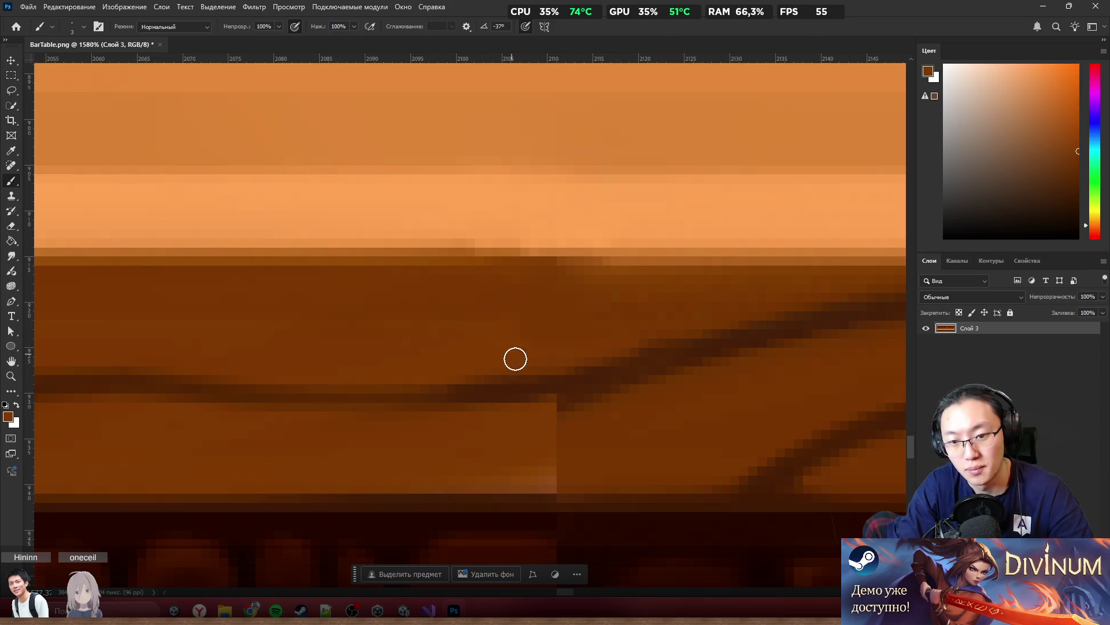
pyautogui.moveTo(555, 443)
pyautogui.mouseDown()
pyautogui.moveTo(538, 473)
pyautogui.moveTo(550, 480)
pyautogui.moveTo(513, 463)
pyautogui.moveTo(589, 465)
pyautogui.mouseUp()
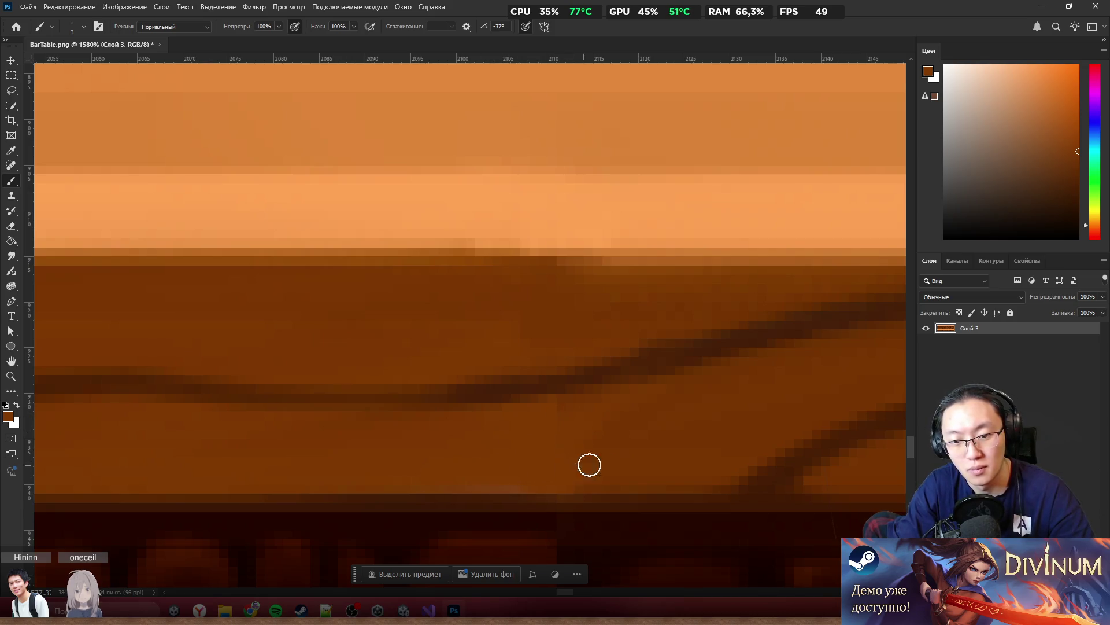
pyautogui.keyDown('alt'); pyautogui.click(598, 414); pyautogui.keyUp('alt')
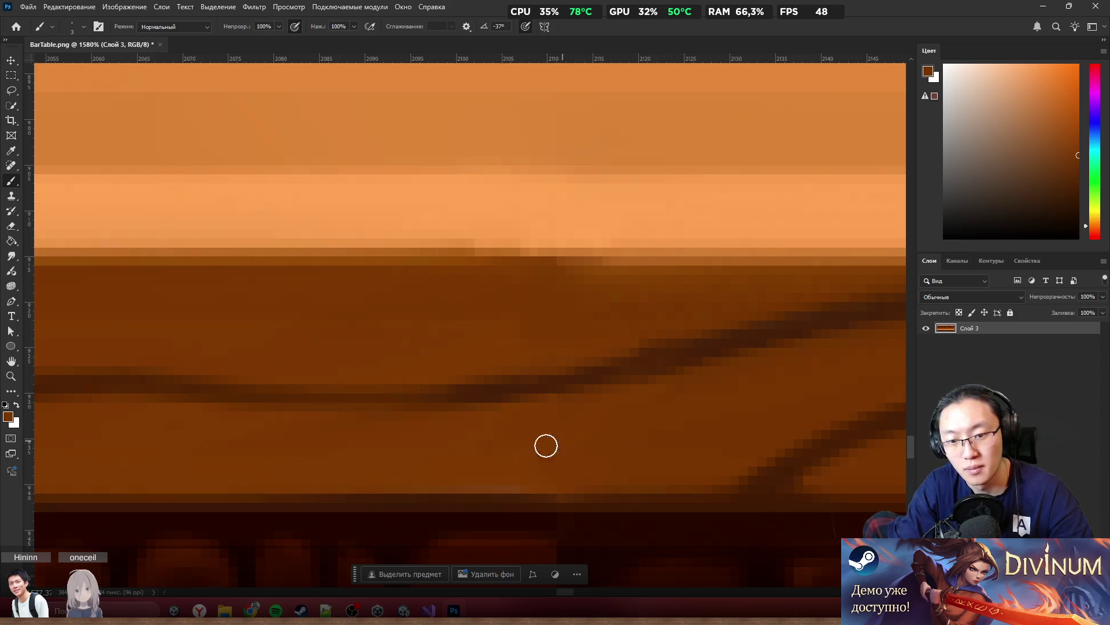
# Darken the light strip's lower edge across the seam, then sample the lower planks' red-brown
pyautogui.scroll(-3, 556, 425)
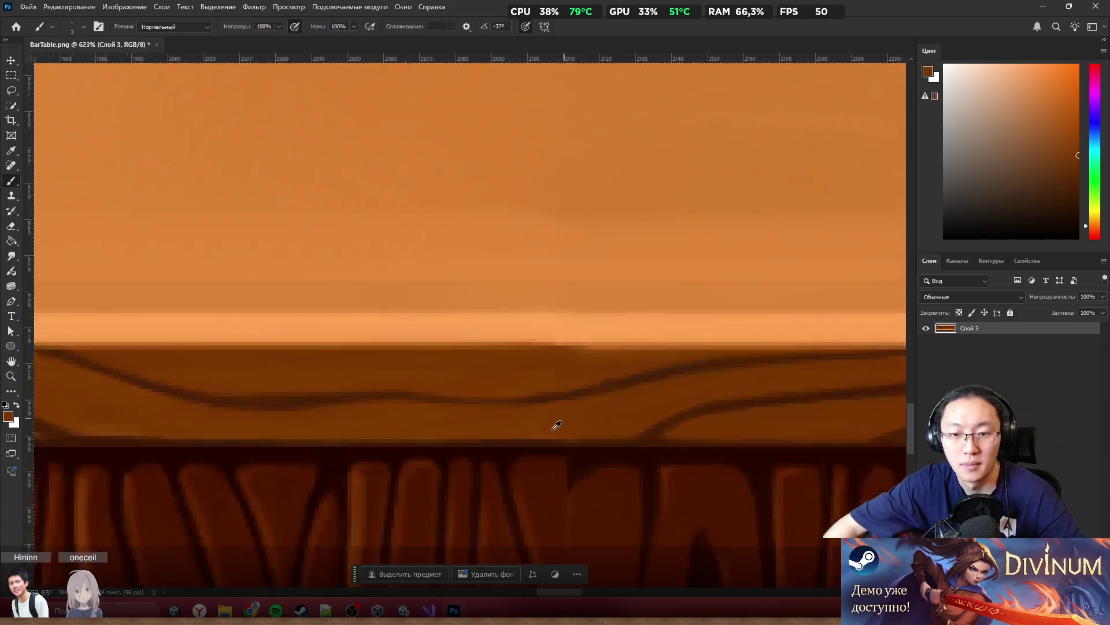
pyautogui.scroll(-2, 632, 295)
pyautogui.scroll(5, 546, 270)
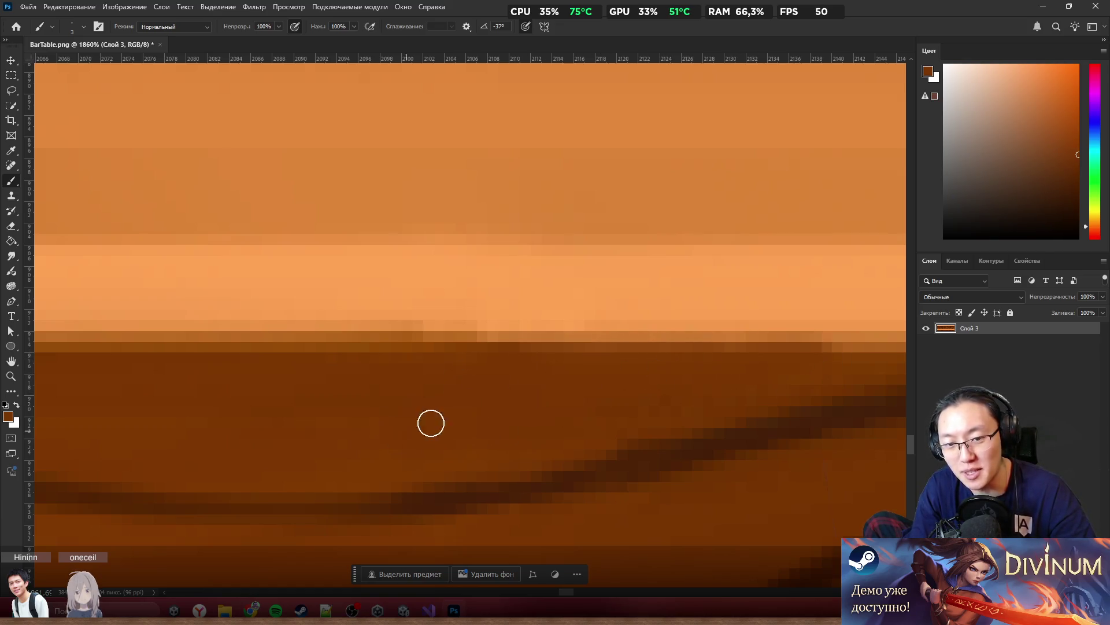
pyautogui.scroll(-3, 376, 428)
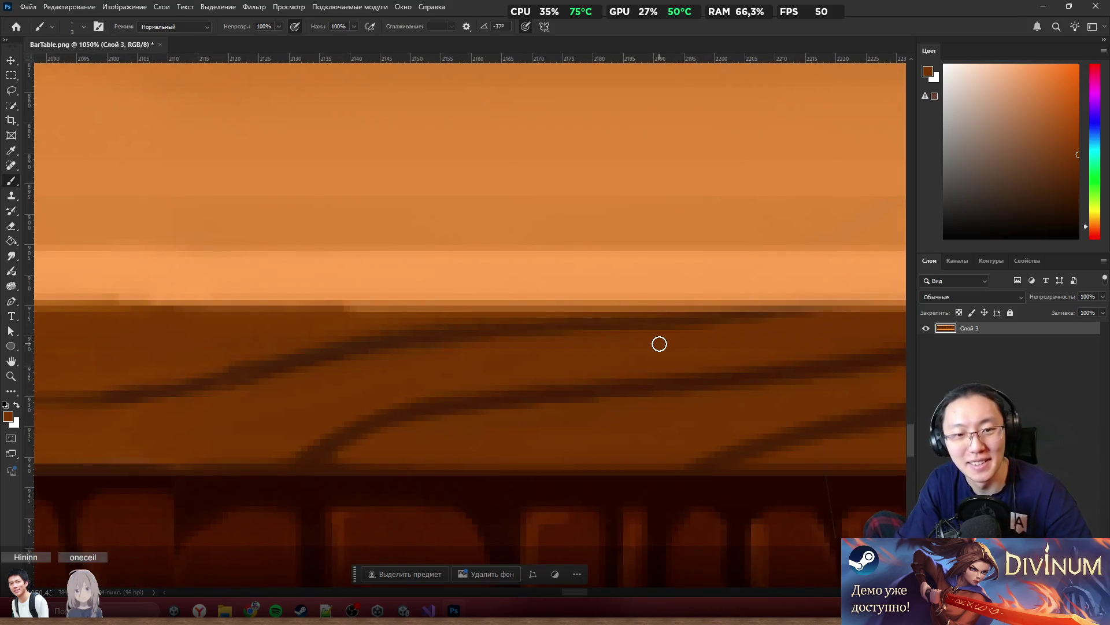
pyautogui.moveTo(352, 309); pyautogui.dragTo(337, 307)
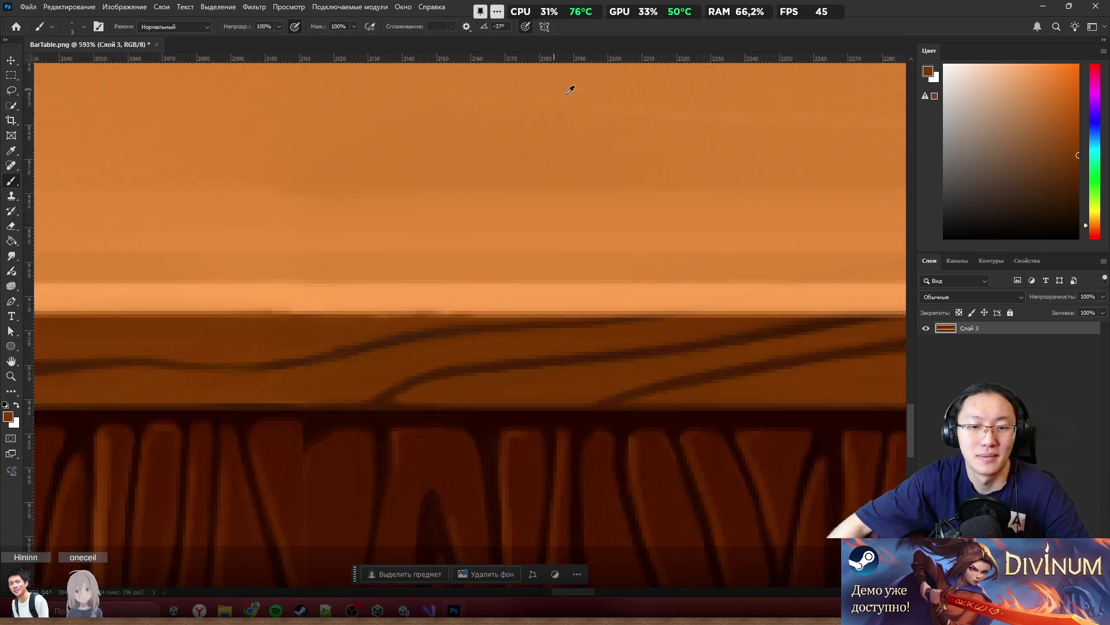
pyautogui.scroll(-15, 615, 280)
pyautogui.scroll(7, 614, 281)
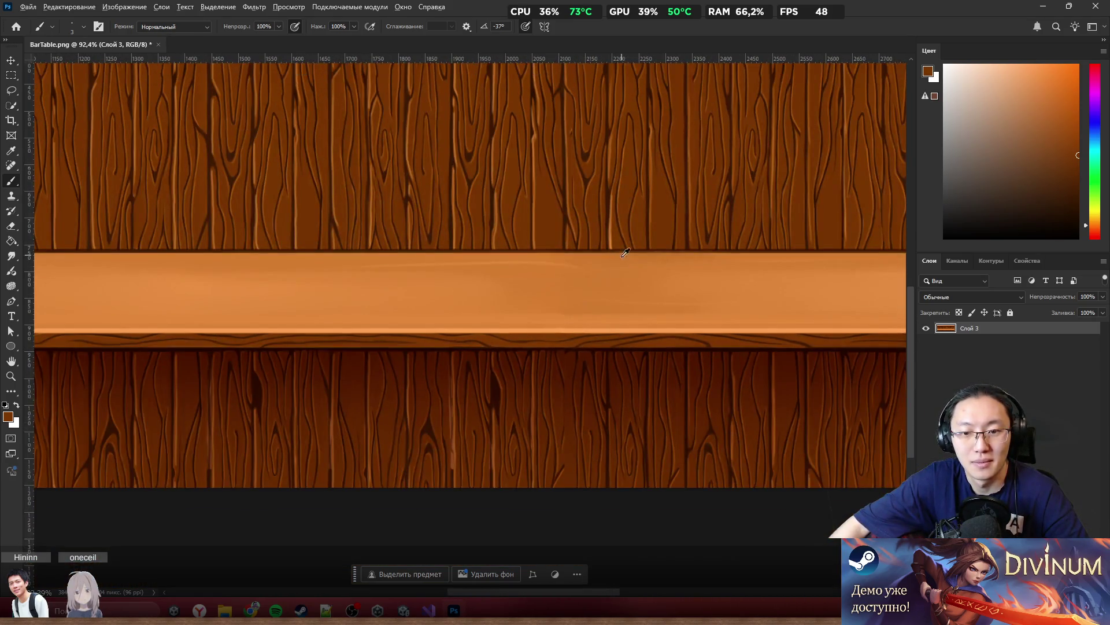
pyautogui.scroll(-2, 546, 396)
pyautogui.scroll(8, 520, 399)
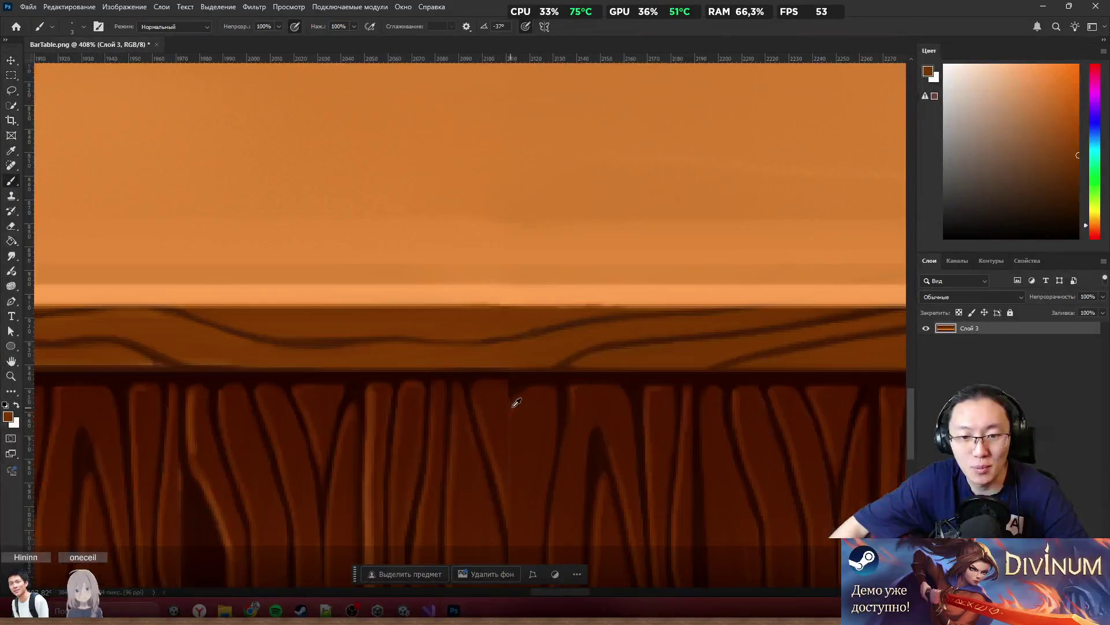
pyautogui.keyDown('alt'); pyautogui.click(488, 425); pyautogui.keyUp('alt')
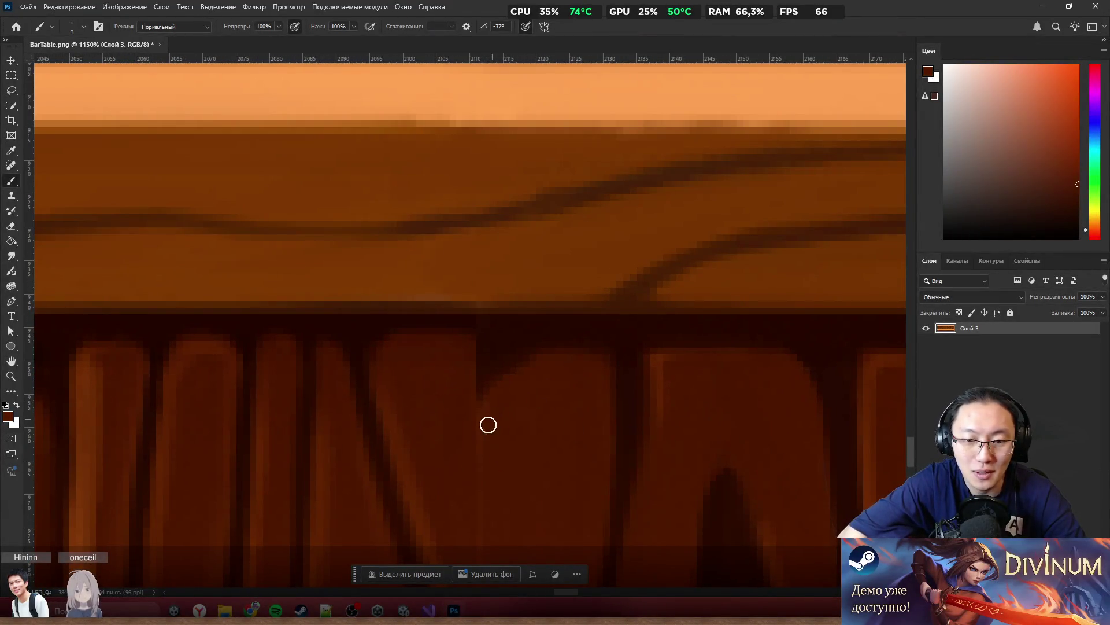
# Paint over the dark gap above the right plank and sample a redder plank brown
pyautogui.moveTo(461, 390)
pyautogui.mouseDown()
pyautogui.moveTo(515, 379)
pyautogui.moveTo(494, 359)
pyautogui.moveTo(540, 349)
pyautogui.moveTo(479, 349)
pyautogui.mouseUp()
pyautogui.keyDown('alt'); pyautogui.click(593, 339); pyautogui.keyUp('alt')
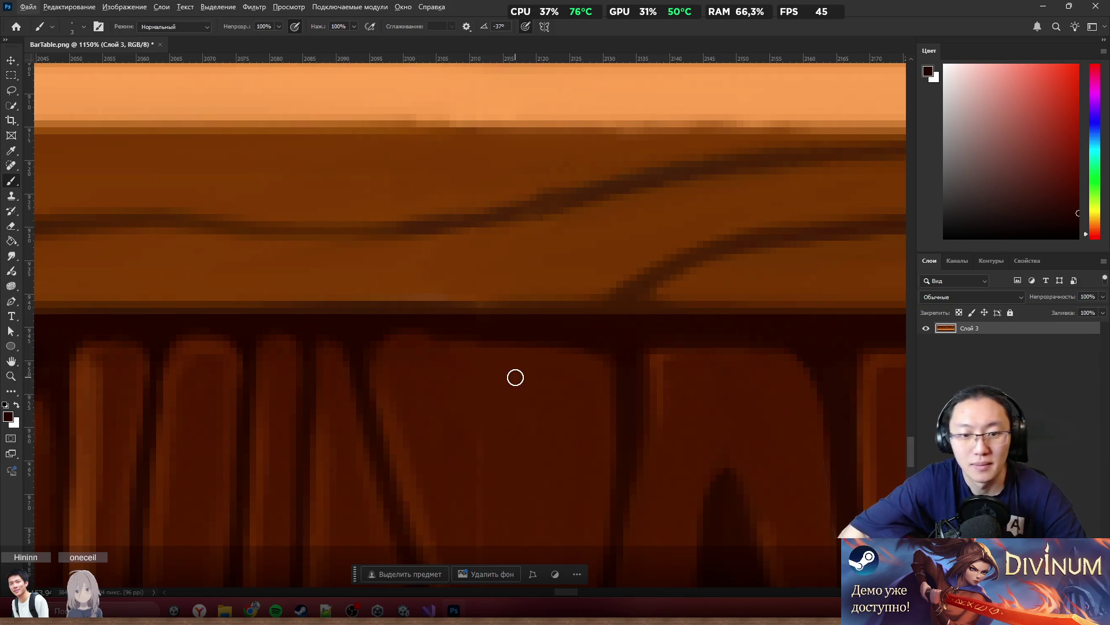
pyautogui.scroll(-5, 596, 332)
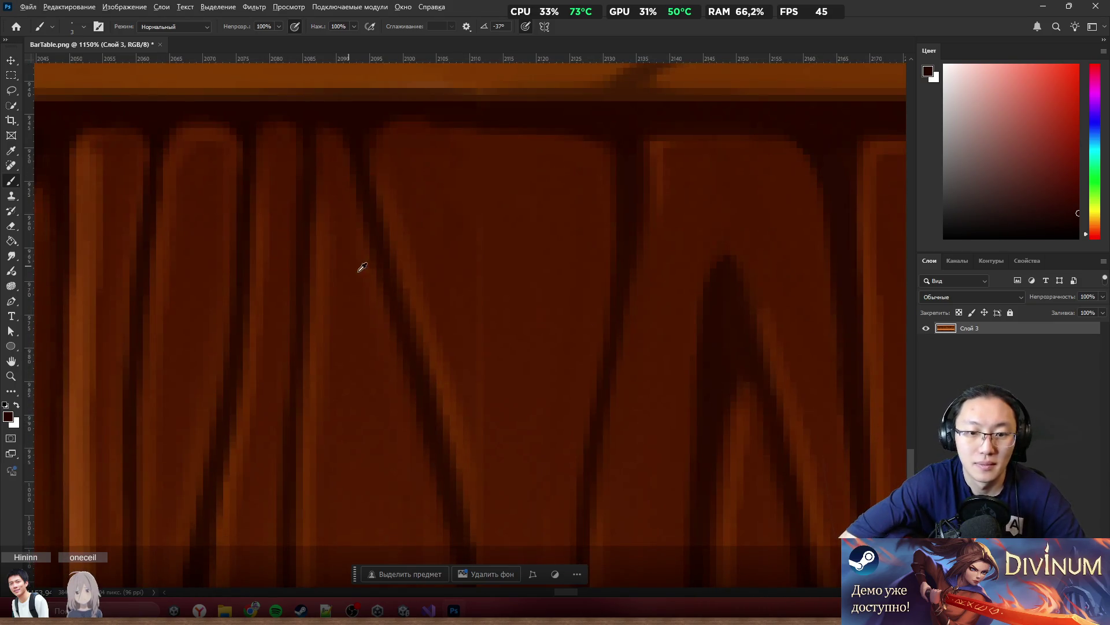
pyautogui.keyDown('alt'); pyautogui.click(496, 285); pyautogui.keyUp('alt')
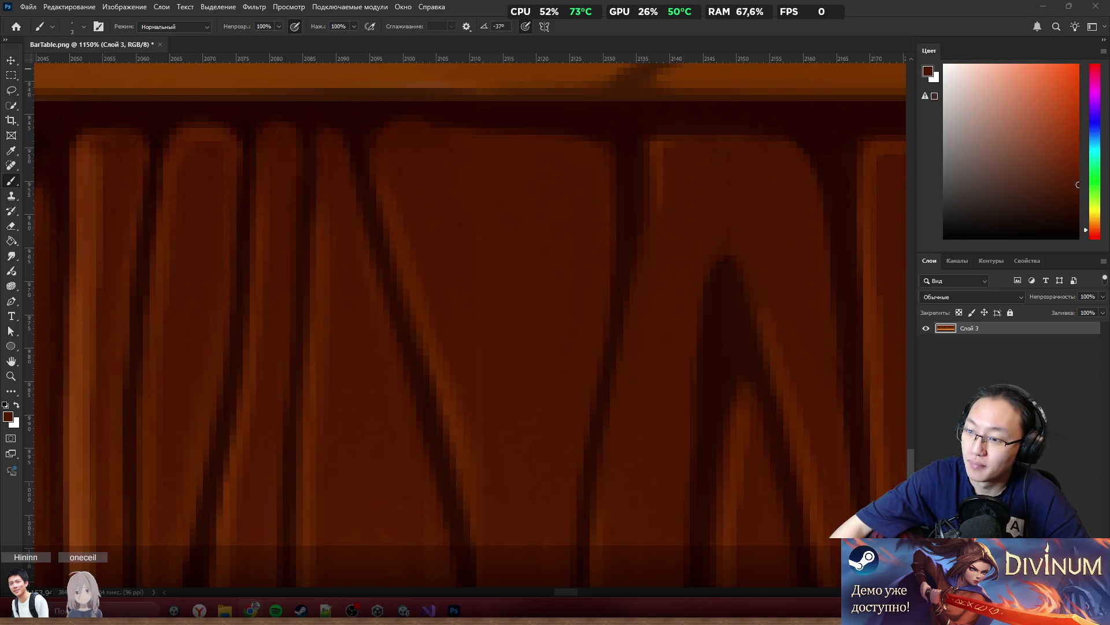
pyautogui.scroll(-5, 599, 291)
pyautogui.scroll(3, 575, 290)
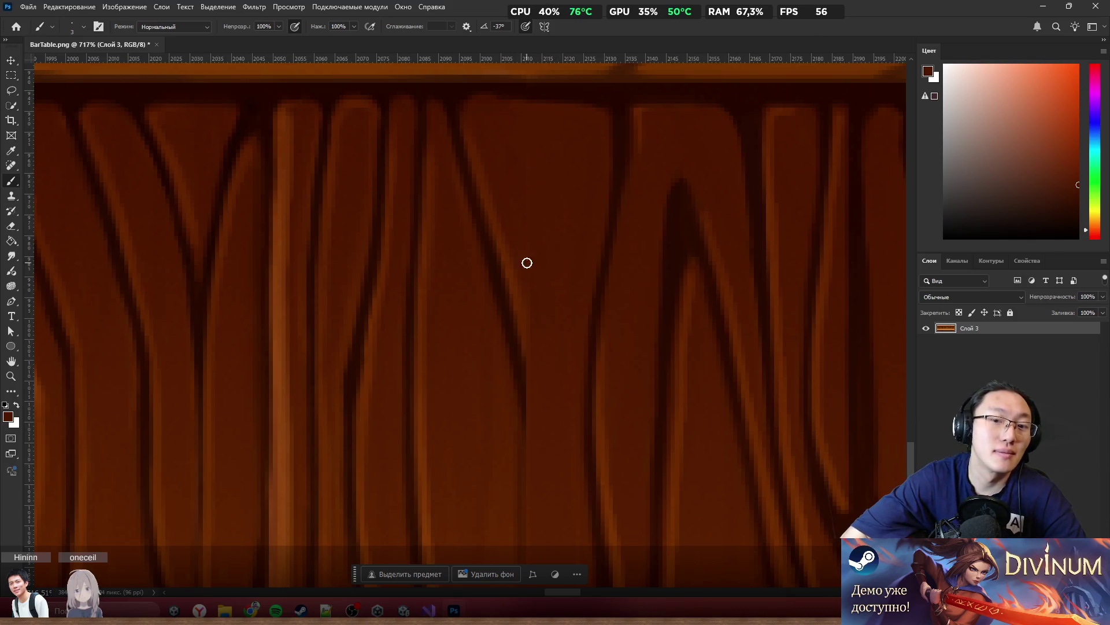
pyautogui.scroll(-3, 605, 248)
# Sample matching wood browns around the lower panel's vertical seam, resetting colours with D midway
pyautogui.scroll(2, 579, 346)
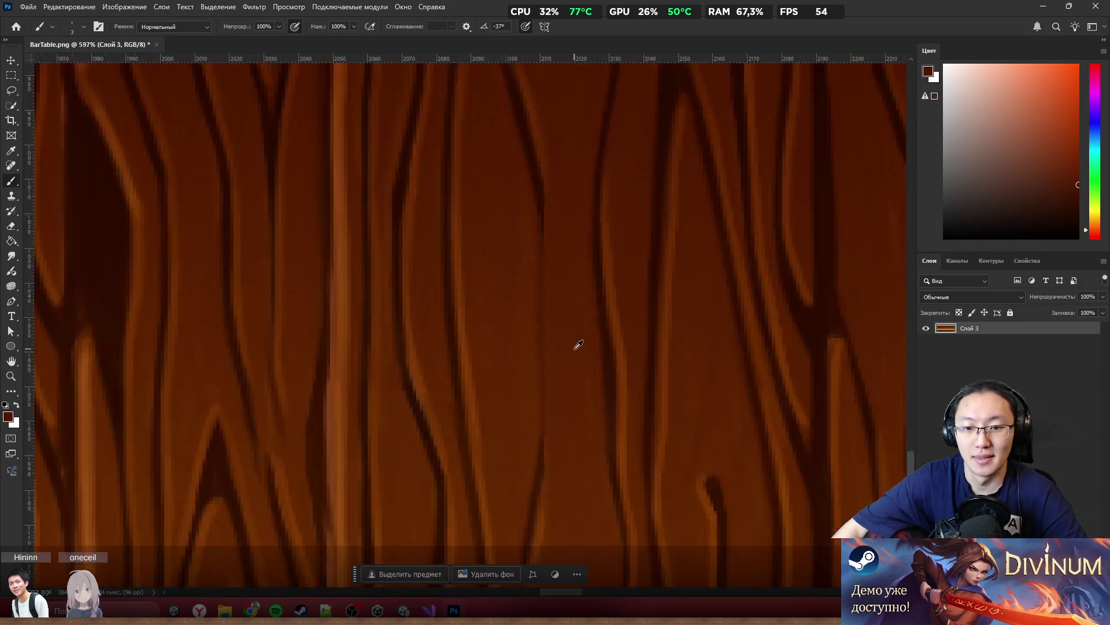
pyautogui.keyDown('alt'); pyautogui.click(544, 482); pyautogui.keyUp('alt')
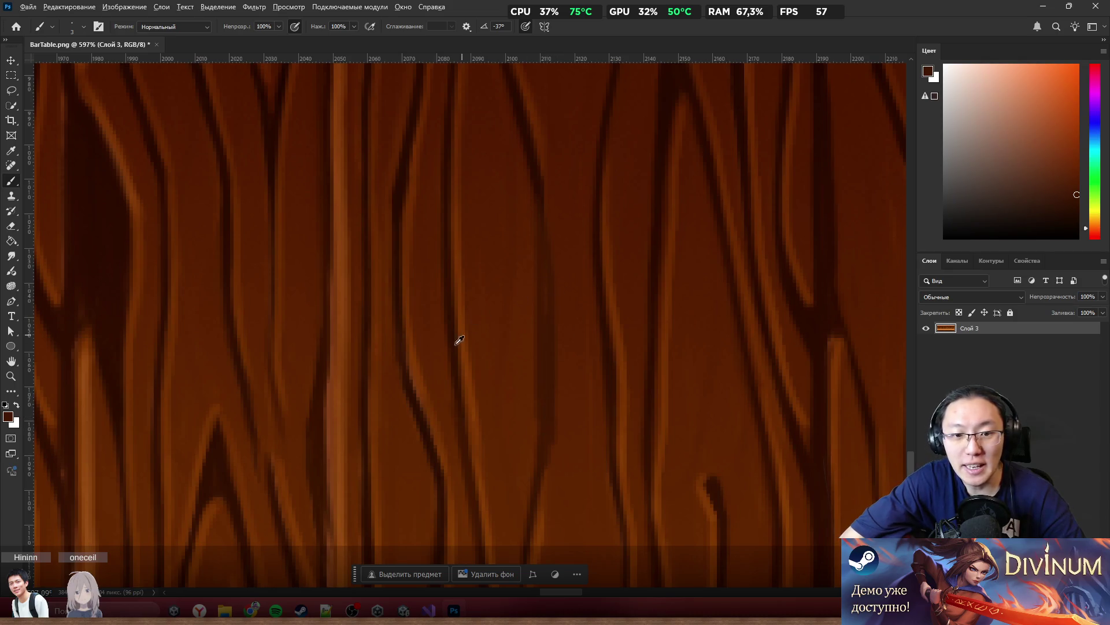
pyautogui.keyDown('alt'); pyautogui.click(425, 398); pyautogui.keyUp('alt')
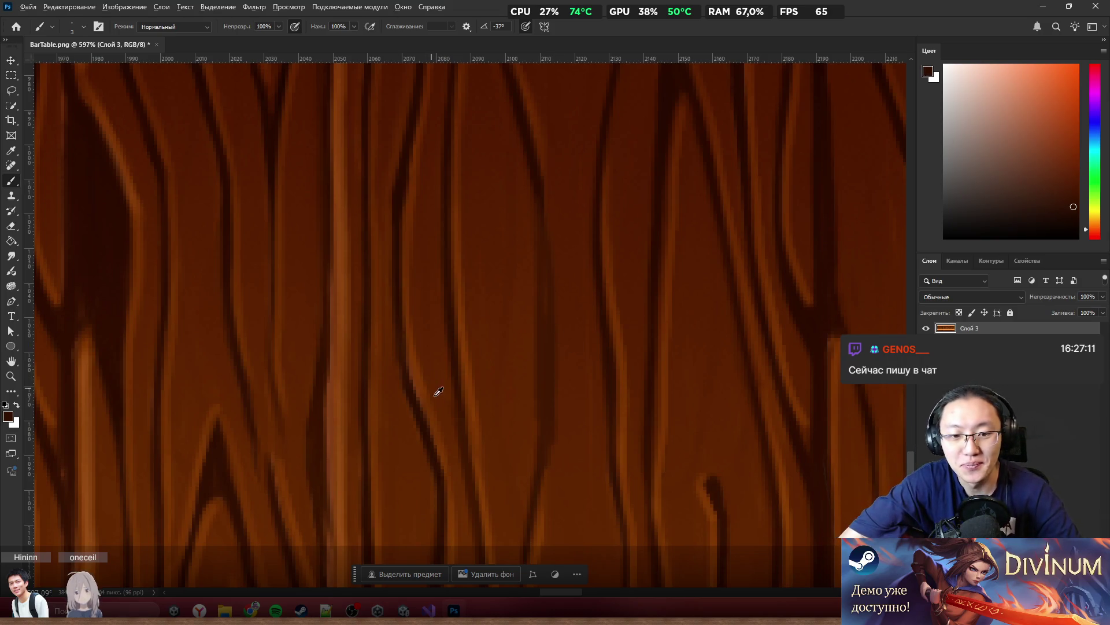
pyautogui.keyDown('alt'); pyautogui.click(423, 414); pyautogui.keyUp('alt')
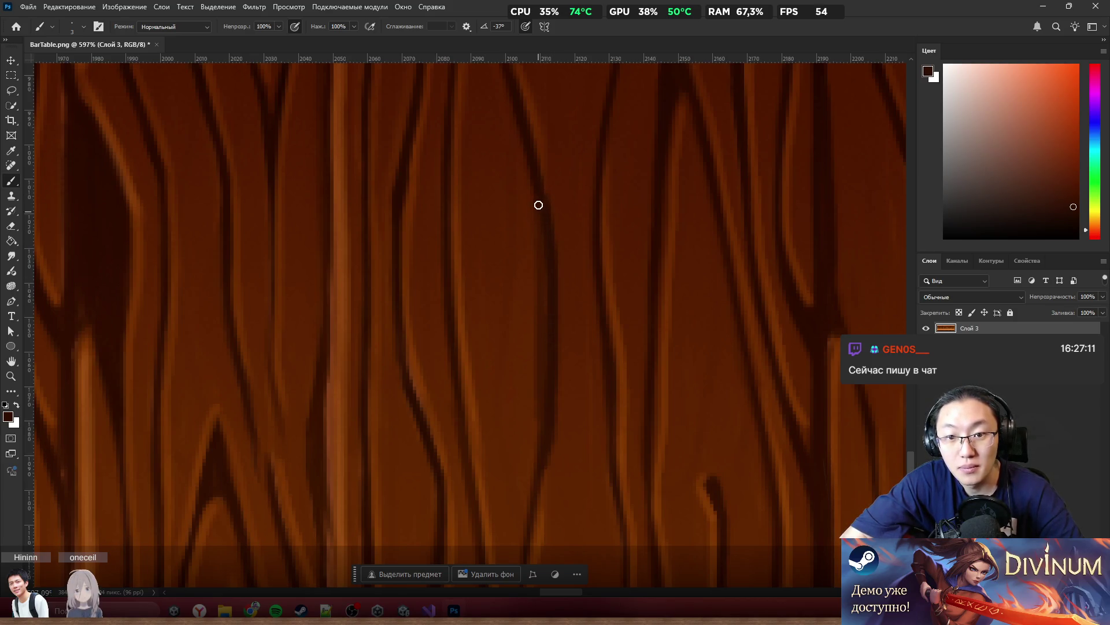
pyautogui.keyDown('alt'); pyautogui.click(528, 290); pyautogui.keyUp('alt')
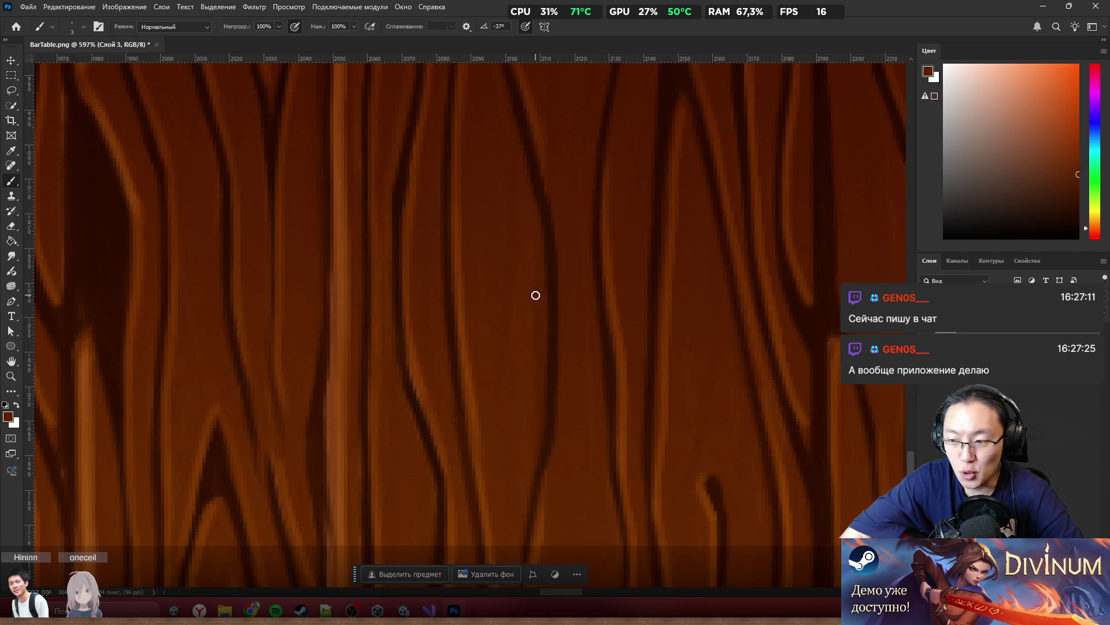
pyautogui.keyDown('alt'); pyautogui.click(571, 218); pyautogui.keyUp('alt')
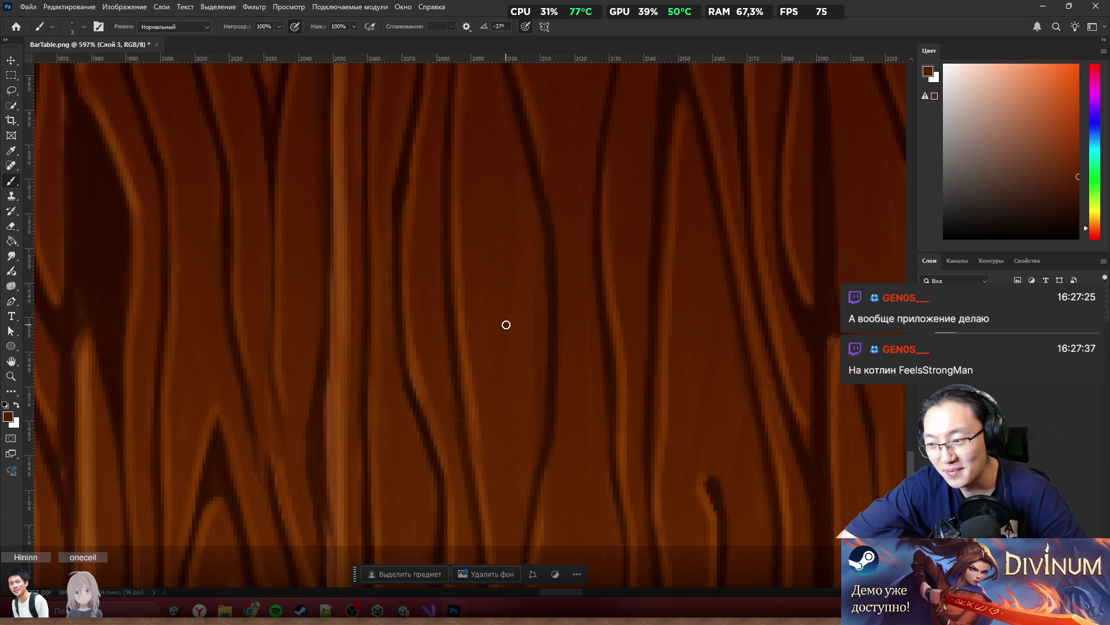
pyautogui.keyDown('alt'); pyautogui.click(559, 443); pyautogui.keyUp('alt')
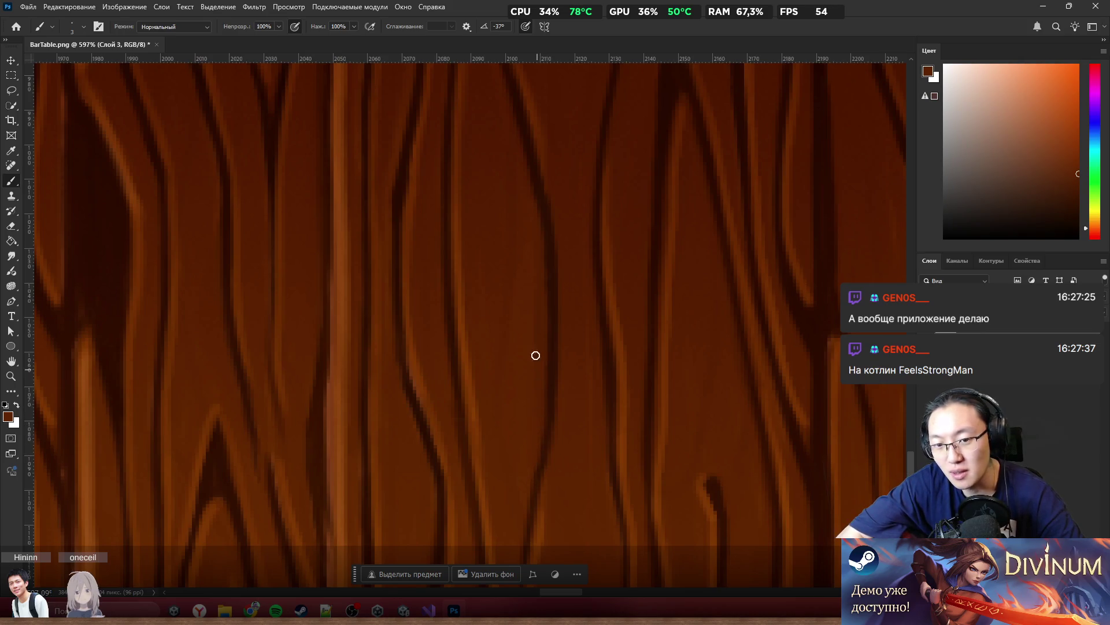
pyautogui.press('d')
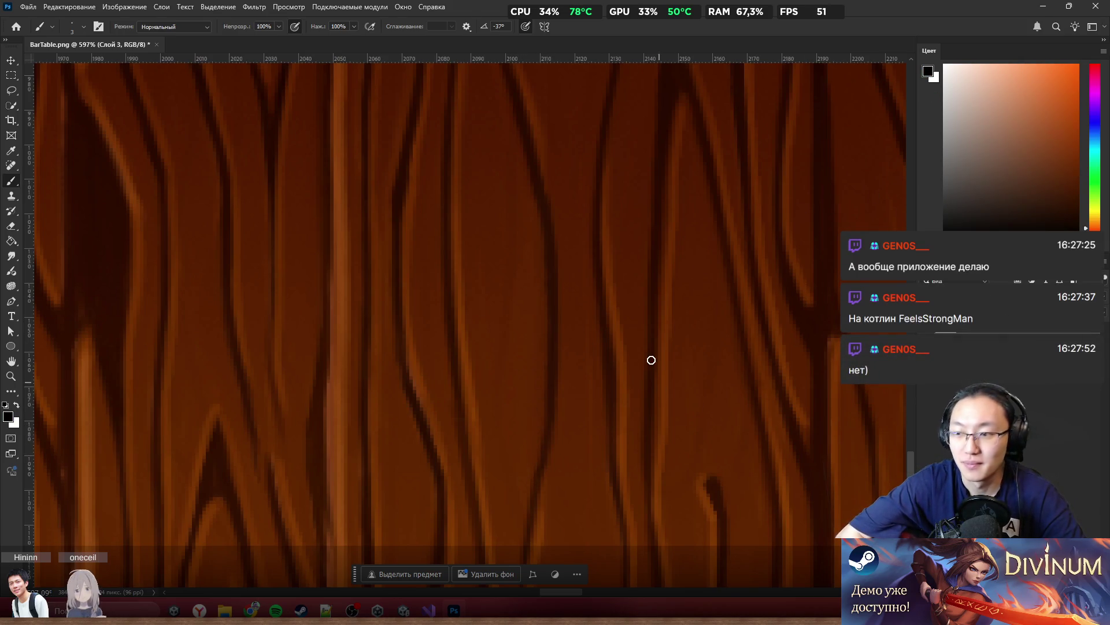
pyautogui.scroll(3, 559, 434)
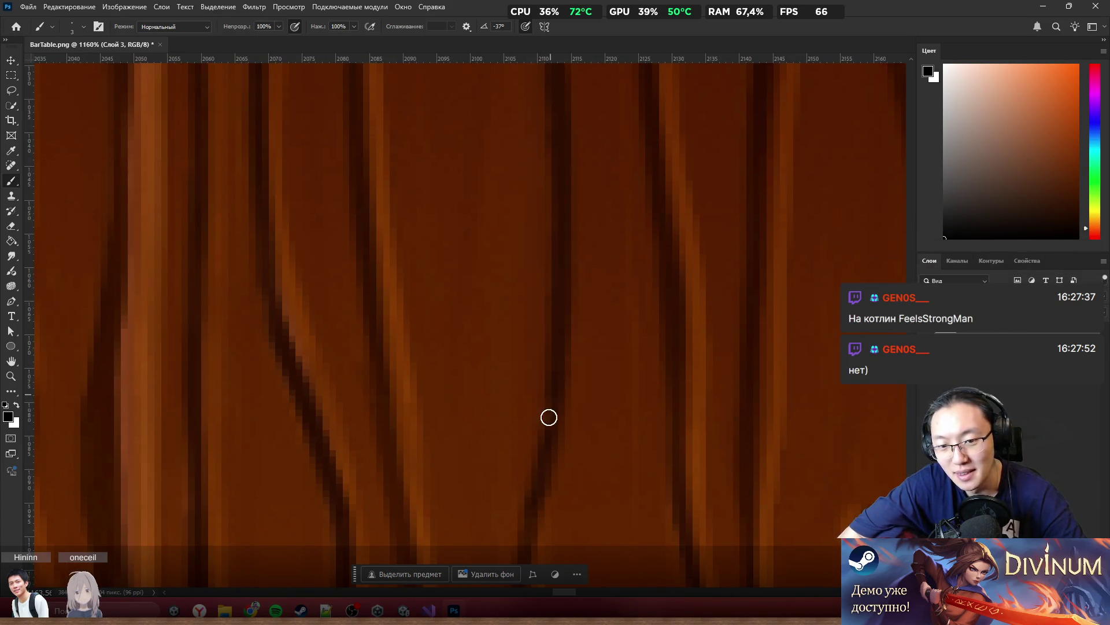
pyautogui.keyDown('alt'); pyautogui.click(583, 480); pyautogui.keyUp('alt')
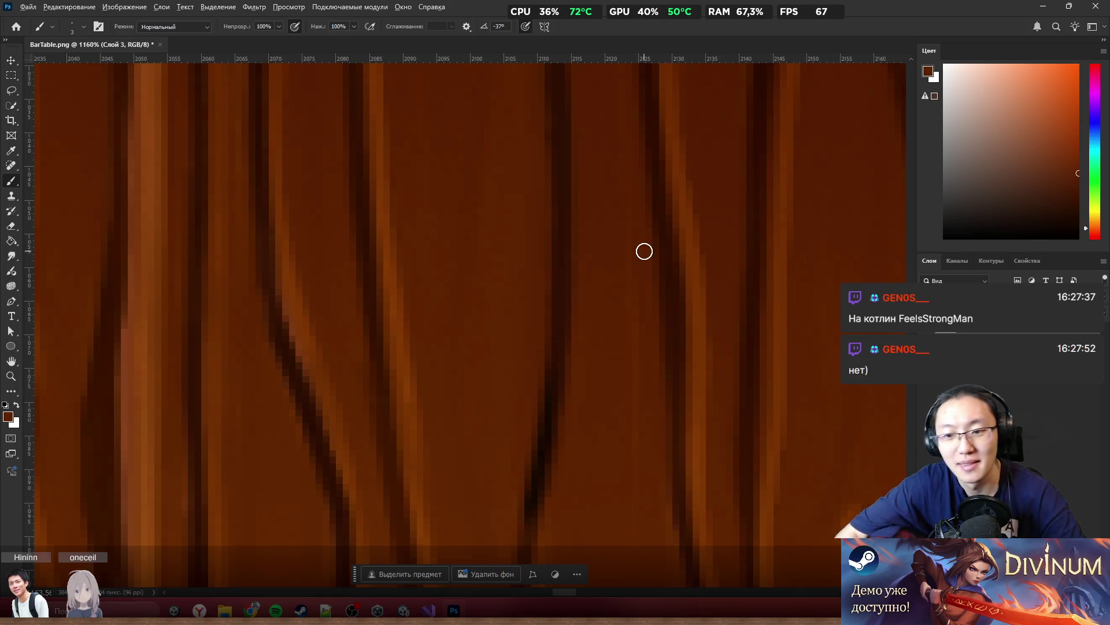
pyautogui.scroll(-5, 644, 251)
pyautogui.scroll(2, 630, 218)
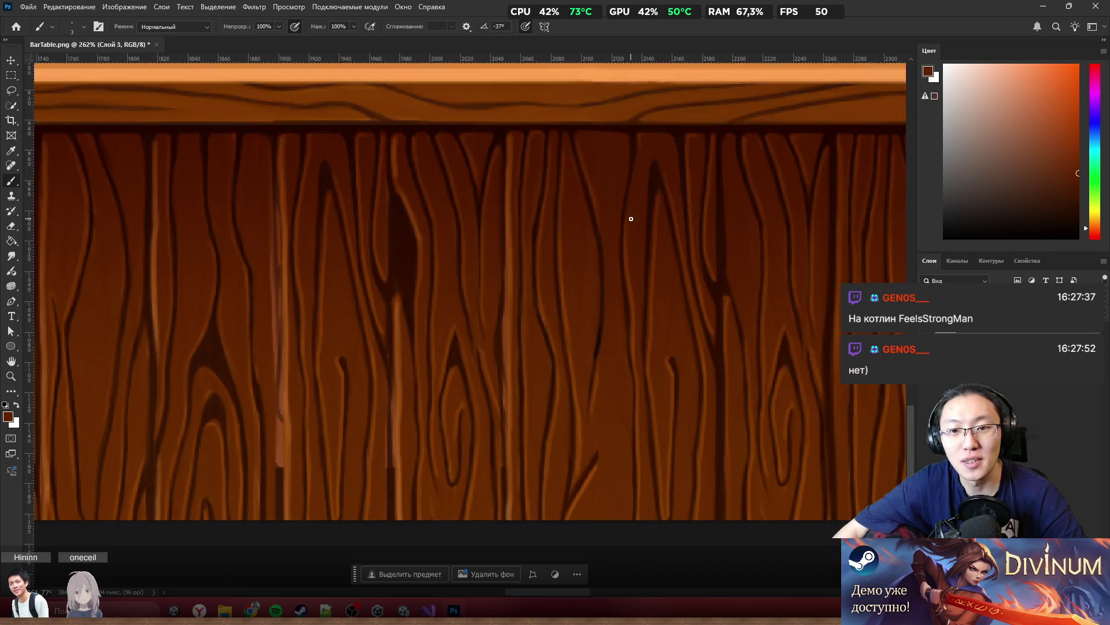
# Zoom in on a dark grain line and sample its dark and reddish browns, resetting colours with D
pyautogui.keyDown('alt'); pyautogui.scroll(3, 617, 228); pyautogui.keyUp('alt')
pyautogui.keyDown('alt'); pyautogui.scroll(5, 608, 213); pyautogui.keyUp('alt')
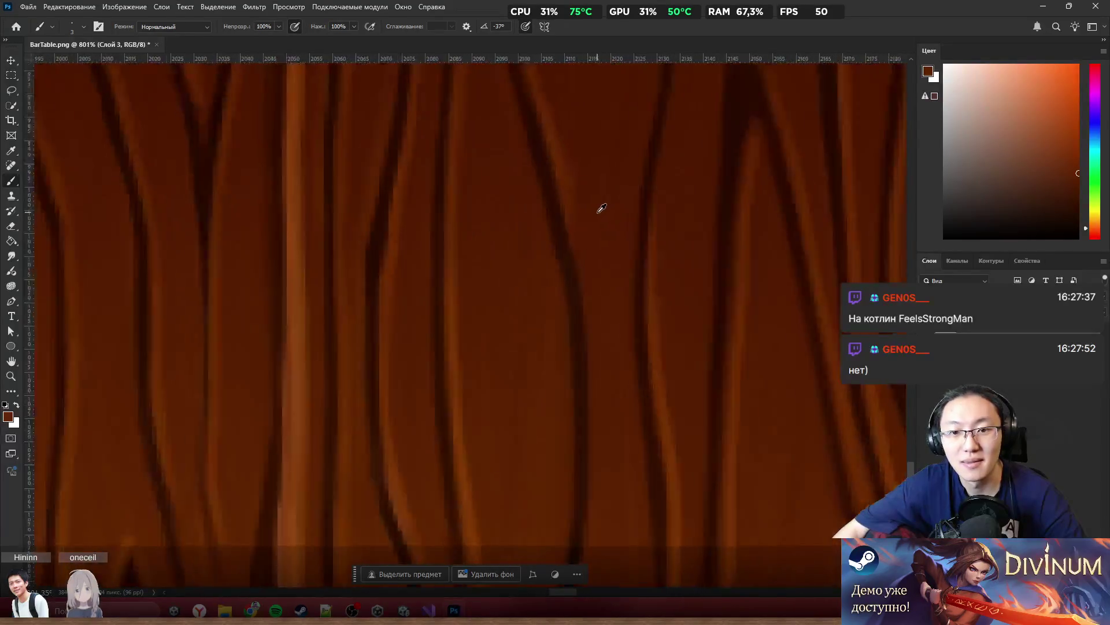
pyautogui.keyDown('alt'); pyautogui.scroll(-3, 544, 208); pyautogui.keyUp('alt')
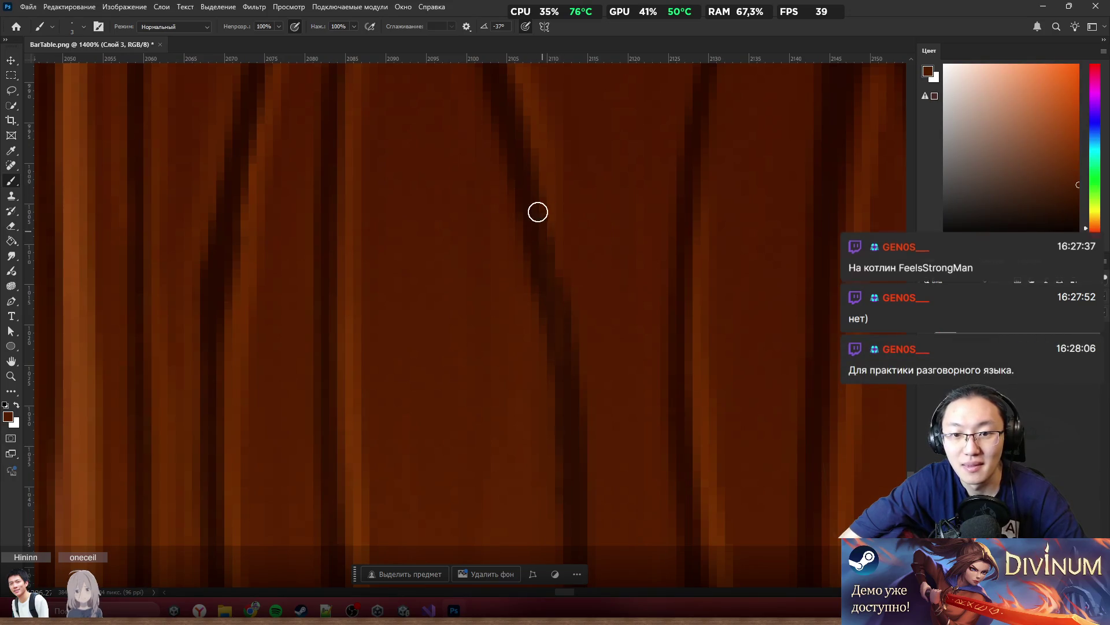
pyautogui.keyDown('alt'); pyautogui.scroll(-1, 602, 254); pyautogui.keyUp('alt')
pyautogui.keyDown('alt'); pyautogui.scroll(1, 617, 240); pyautogui.keyUp('alt')
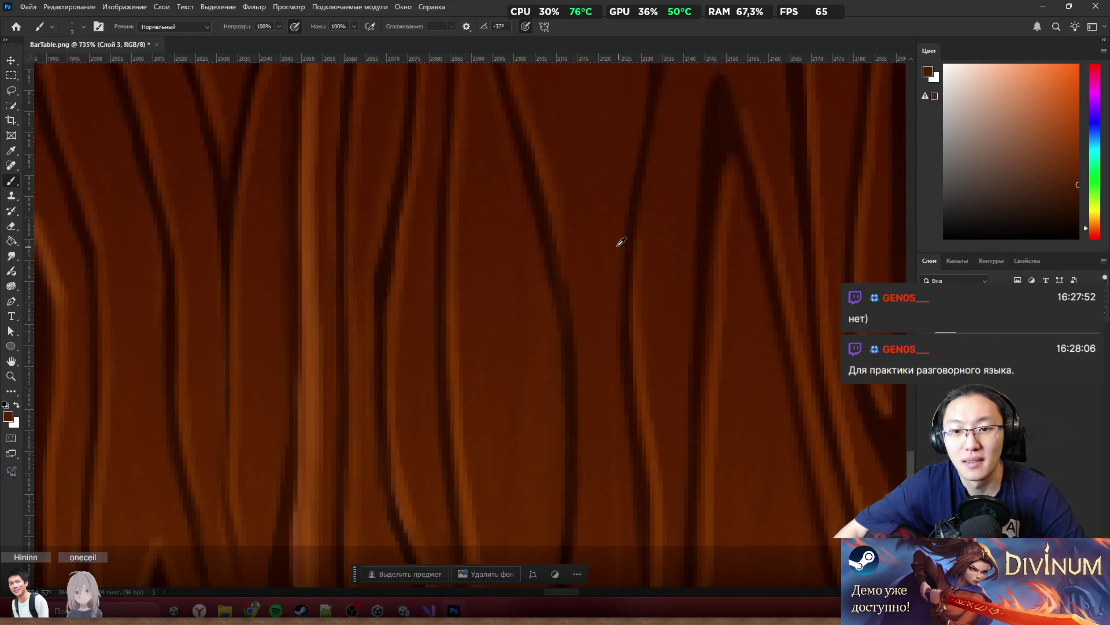
pyautogui.keyDown('alt'); pyautogui.scroll(2, 615, 262); pyautogui.keyUp('alt')
pyautogui.keyDown('alt'); pyautogui.scroll(-3, 641, 304); pyautogui.keyUp('alt')
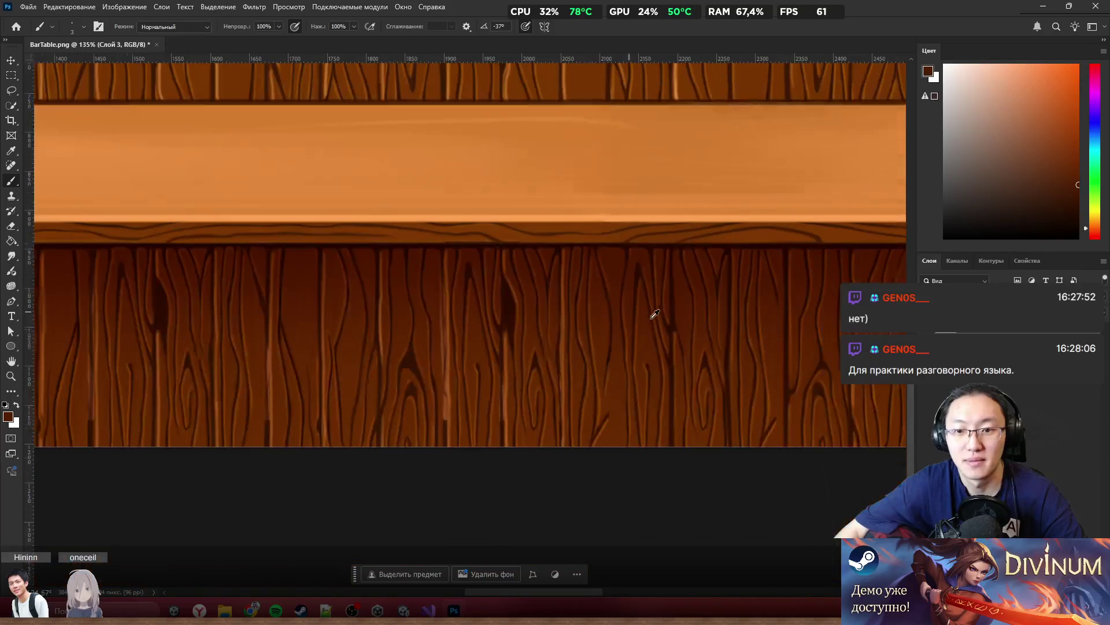
pyautogui.keyDown('alt'); pyautogui.scroll(5, 617, 287); pyautogui.keyUp('alt')
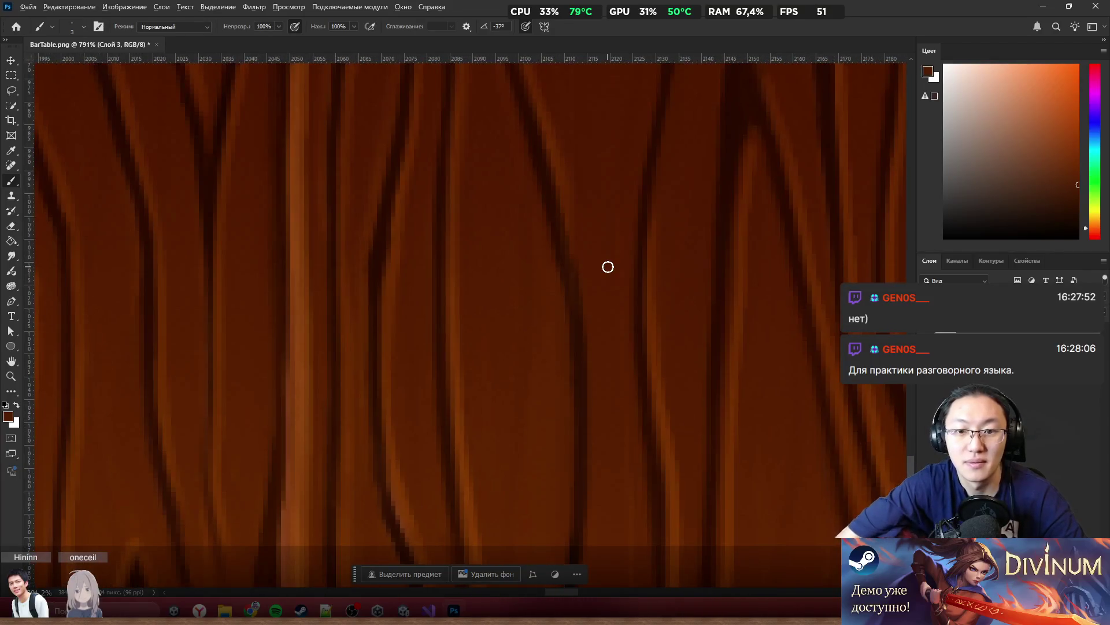
pyautogui.keyDown('alt'); pyautogui.click(560, 217); pyautogui.keyUp('alt')
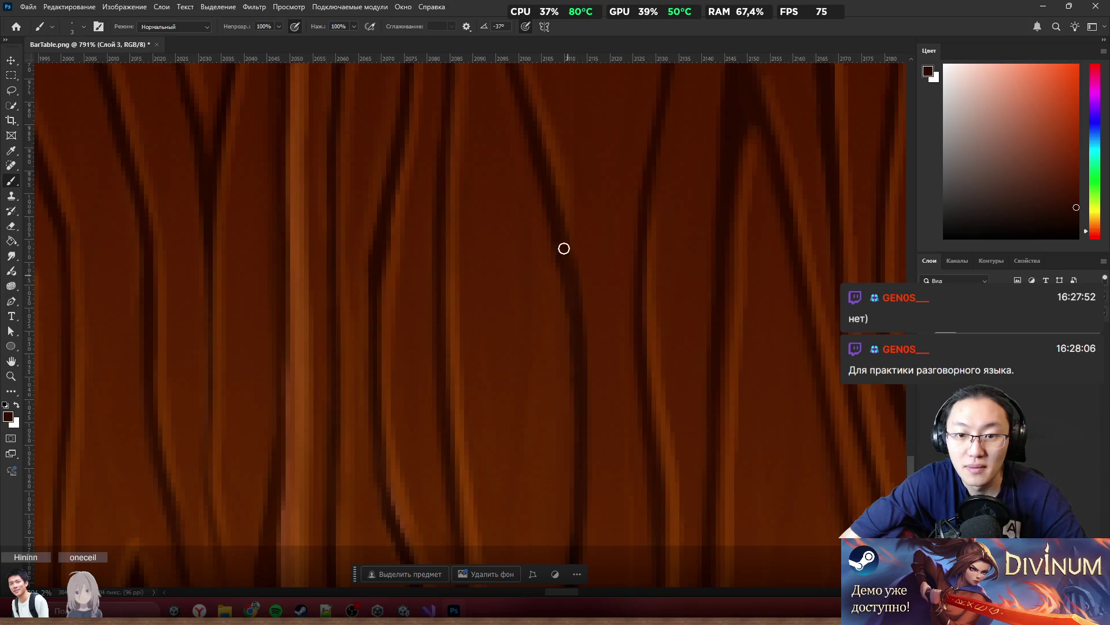
pyautogui.keyDown('alt'); pyautogui.click(540, 246); pyautogui.keyUp('alt')
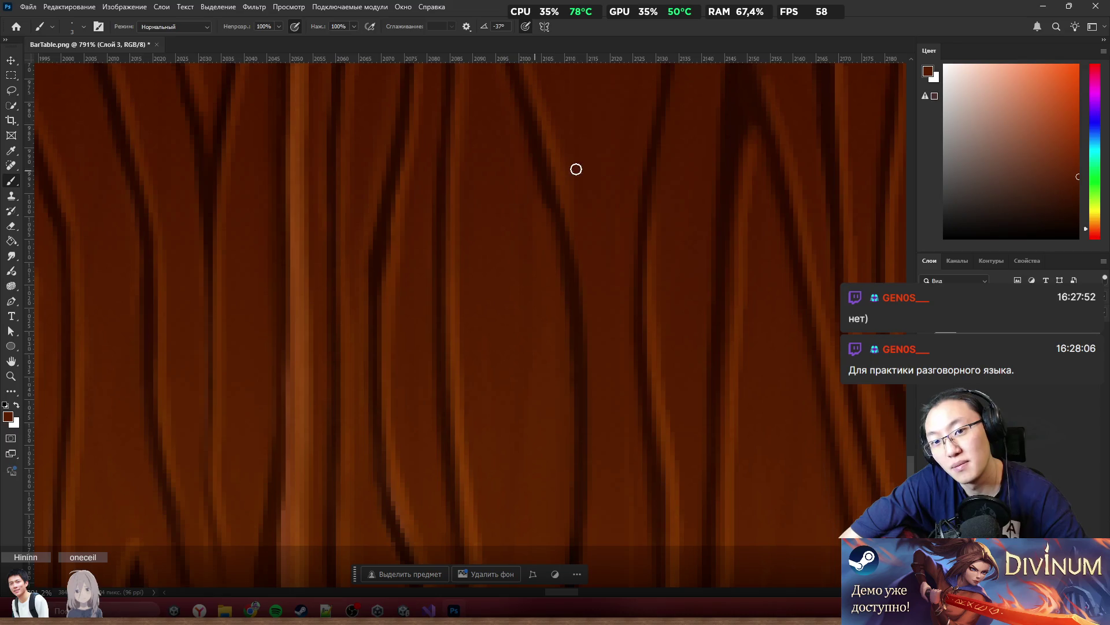
pyautogui.press('d')
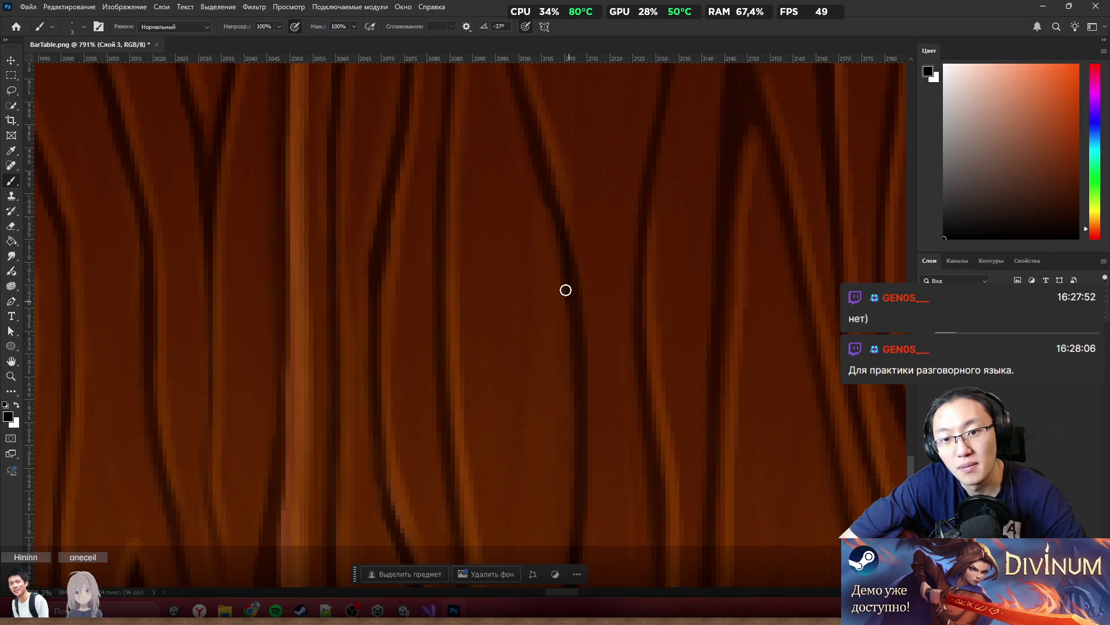
pyautogui.keyDown('alt'); pyautogui.click(537, 211); pyautogui.keyUp('alt')
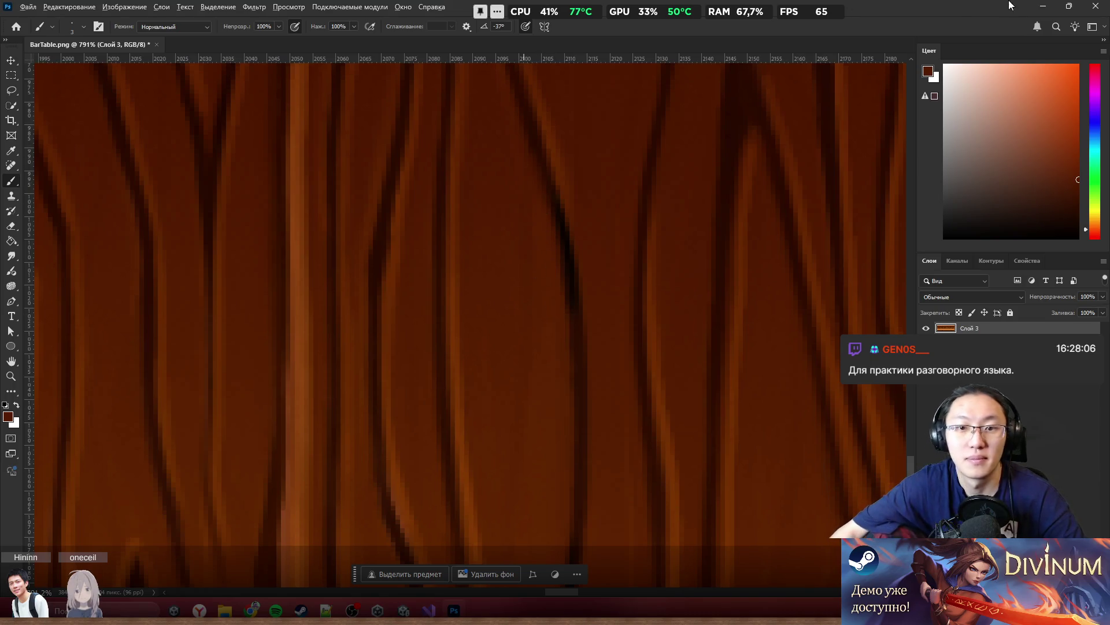
pyautogui.scroll(-5, 649, 334)
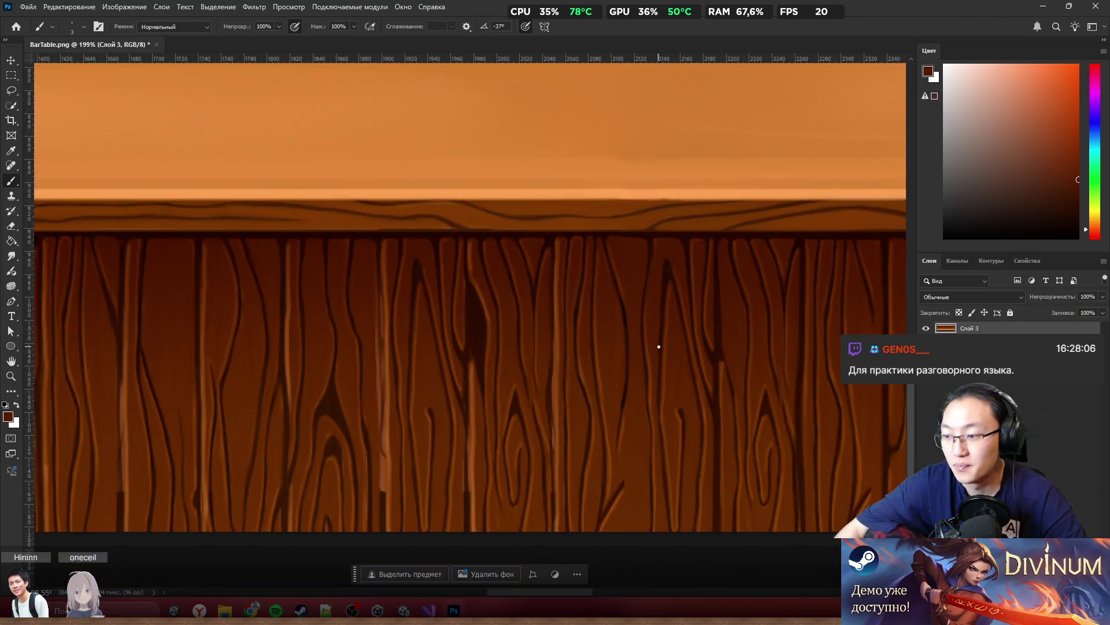
pyautogui.scroll(3, 659, 347)
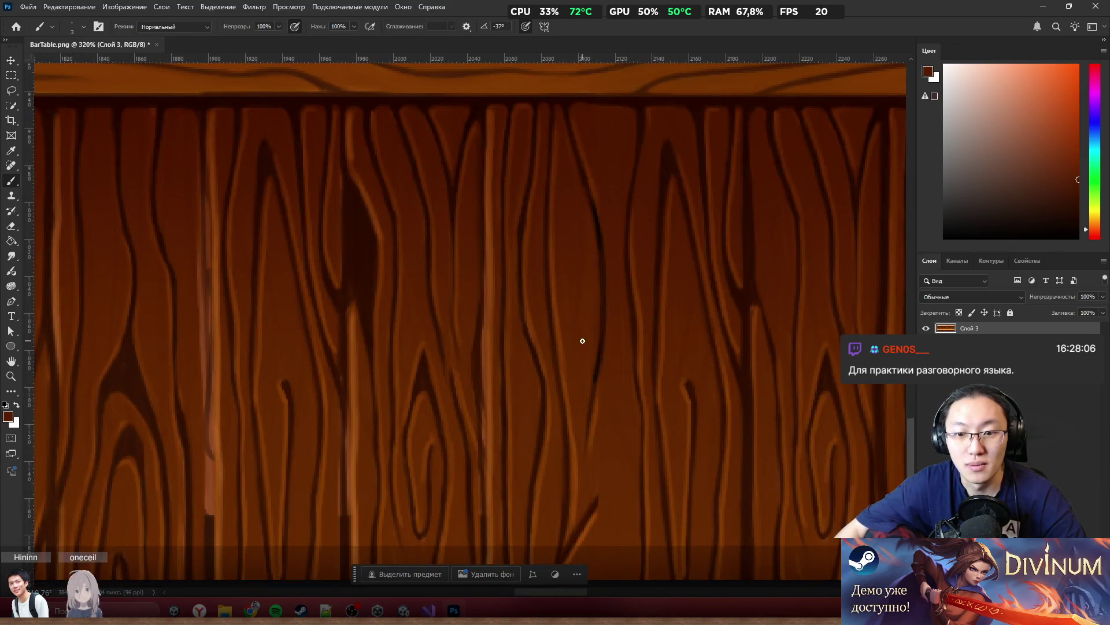
pyautogui.scroll(-3, 583, 340)
pyautogui.scroll(-3, 618, 405)
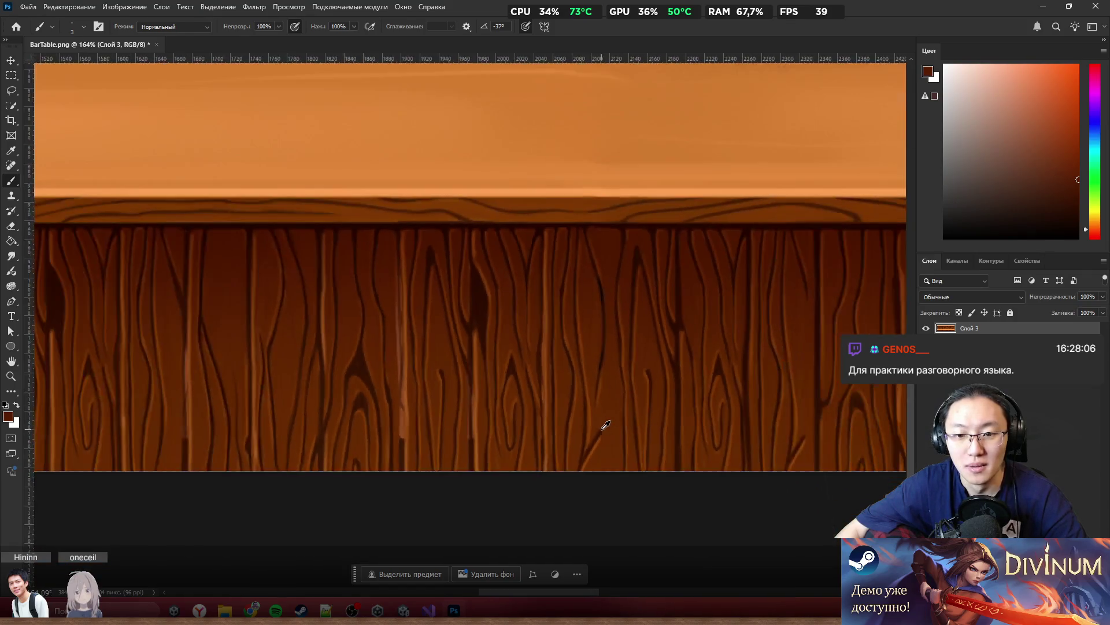